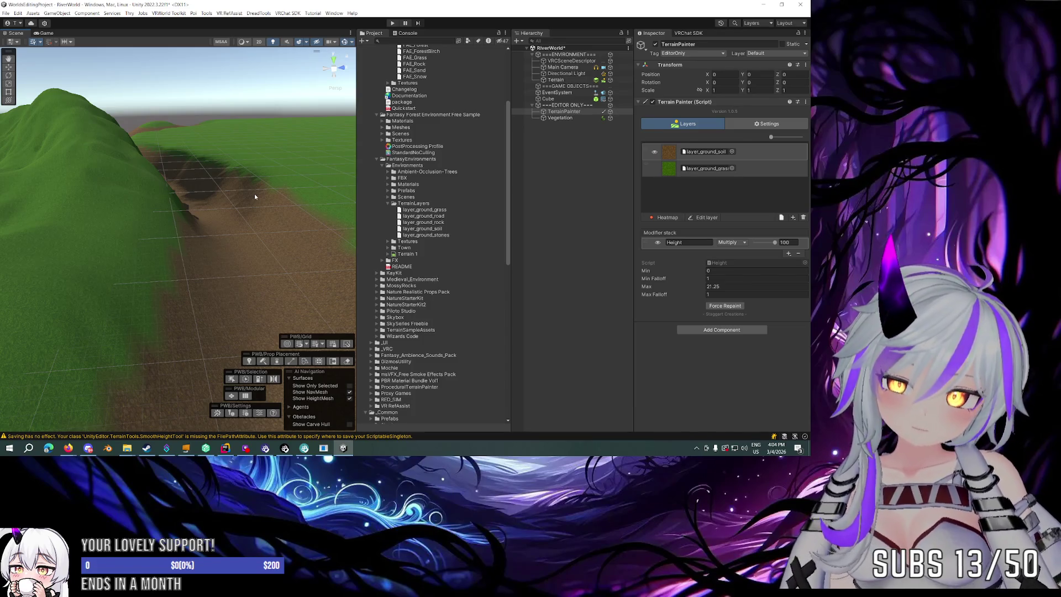
Orbit to face the green hill and select Terrain to show its Raise or Lower sculpting tools.
mouse_move(254, 193)
left_mouse_down()
mouse_move(111, 195)
mouse_move(87, 171)
mouse_move(87, 185)
mouse_move(226, 177)
mouse_move(265, 194)
mouse_move(747, 204)
mouse_move(688, 190)
mouse_move(606, 199)
mouse_move(235, 186)
mouse_move(336, 183)
mouse_move(289, 194)
mouse_move(239, 184)
mouse_move(648, 177)
mouse_move(701, 180)
mouse_move(656, 180)
mouse_move(683, 192)
mouse_move(804, 201)
mouse_move(111, 199)
mouse_move(286, 211)
left_mouse_up()
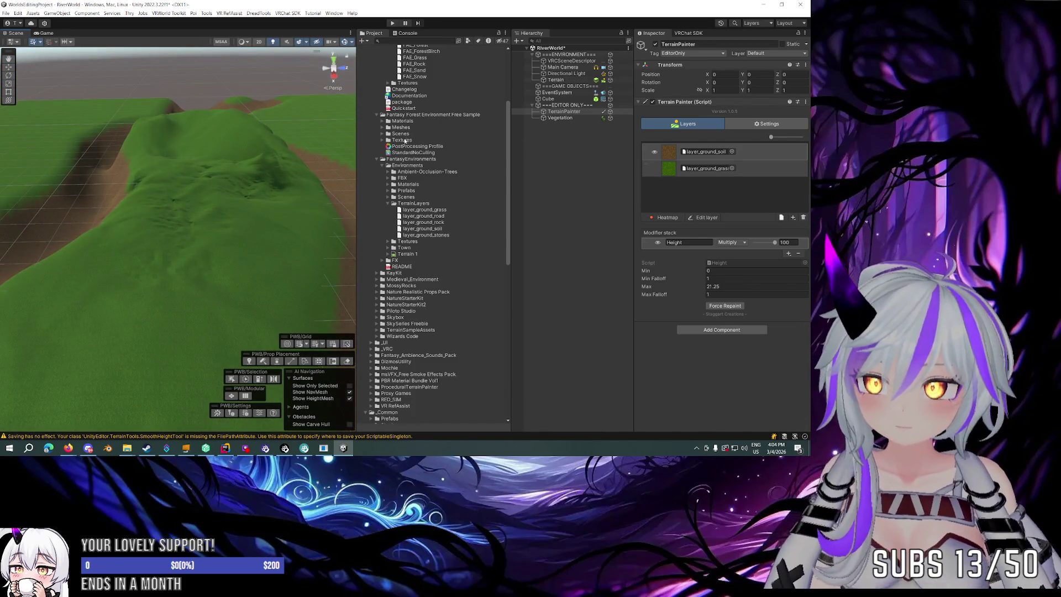
left_click(564, 81)
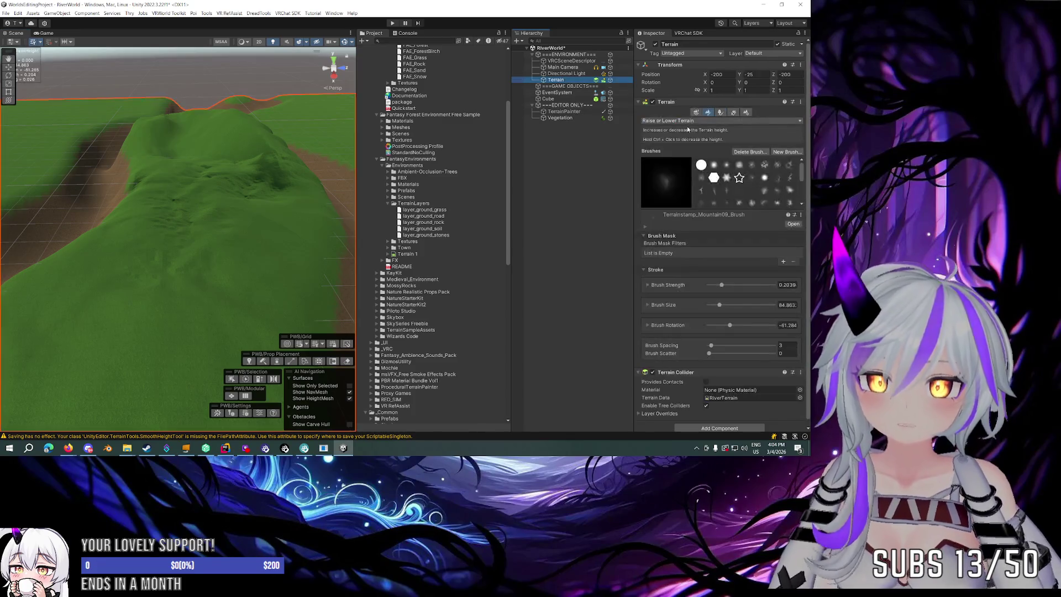
Switch the terrain tool to Smooth Height (strength 0.33, size 27.07) and orbit around the dirt path.
left_click(685, 121)
left_click(684, 191)
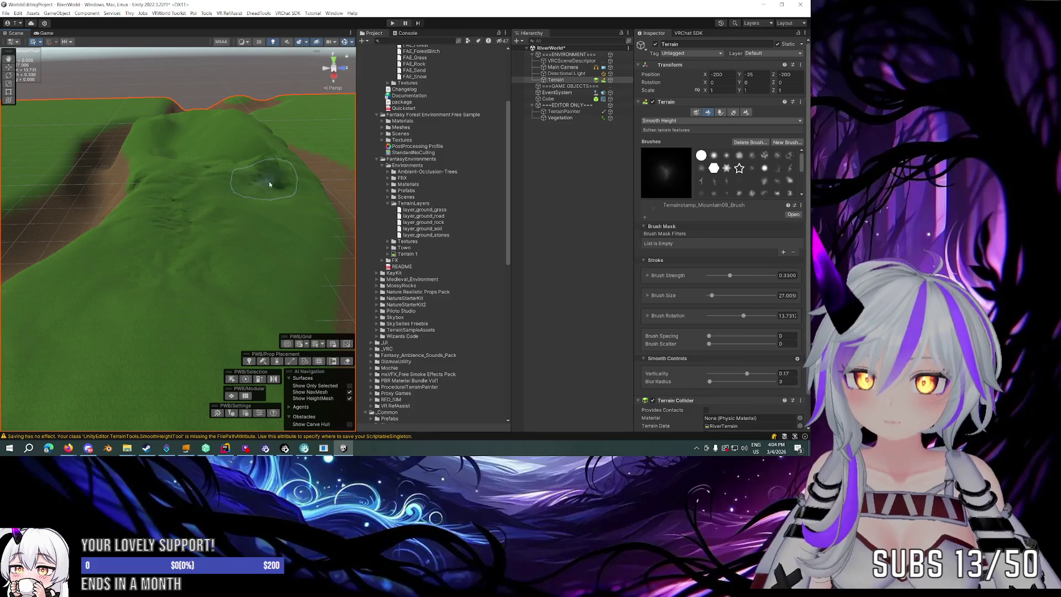
mouse_move(193, 288)
left_mouse_down()
mouse_move(166, 343)
mouse_move(232, 303)
mouse_move(252, 318)
mouse_move(227, 331)
mouse_move(138, 288)
left_mouse_up()
mouse_move(201, 242)
left_mouse_down()
mouse_move(213, 229)
mouse_move(289, 232)
mouse_move(90, 230)
mouse_move(141, 229)
mouse_move(204, 260)
mouse_move(267, 250)
mouse_move(237, 260)
mouse_move(166, 249)
mouse_move(285, 239)
left_mouse_up()
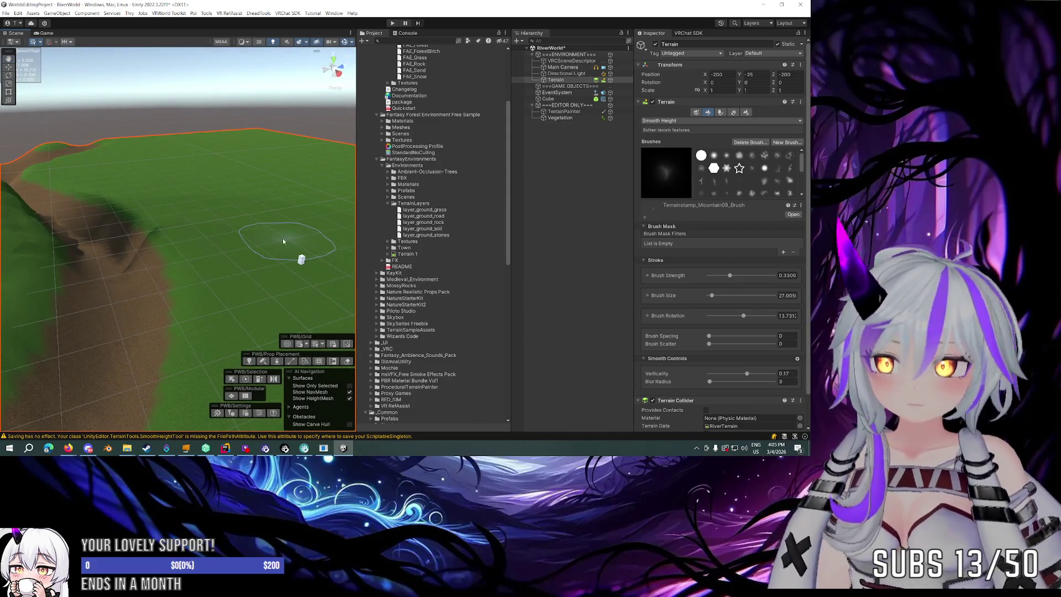
left_click(666, 120)
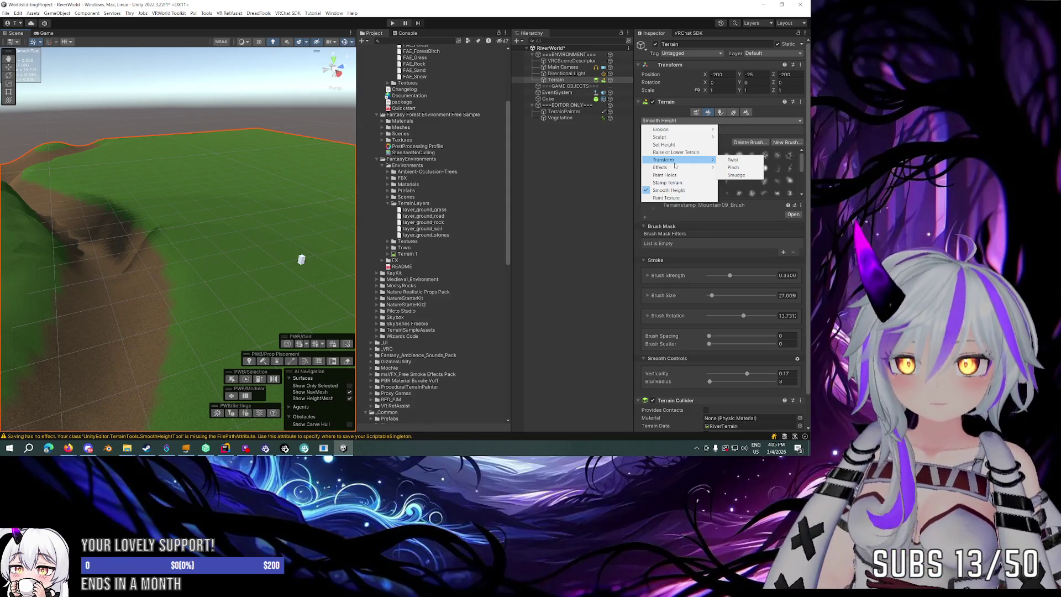
Pick a mountain brush shape and rotate it to about 101 degrees.
left_click(761, 210)
left_click(763, 194)
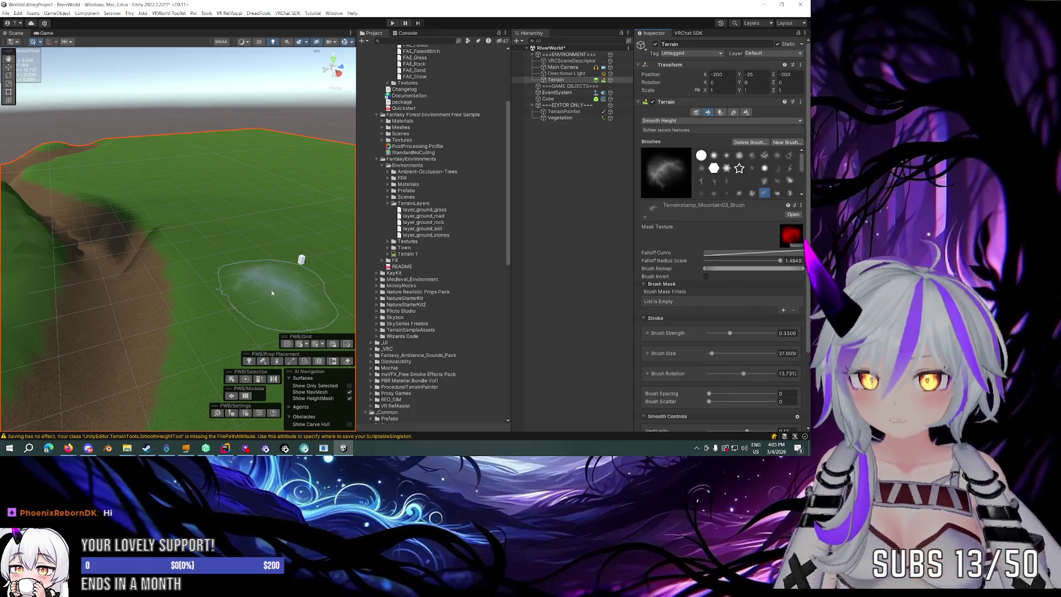
scroll(271, 293, "down", 3)
mouse_move(252, 274)
left_mouse_down()
mouse_move(175, 299)
mouse_move(365, 281)
left_mouse_up()
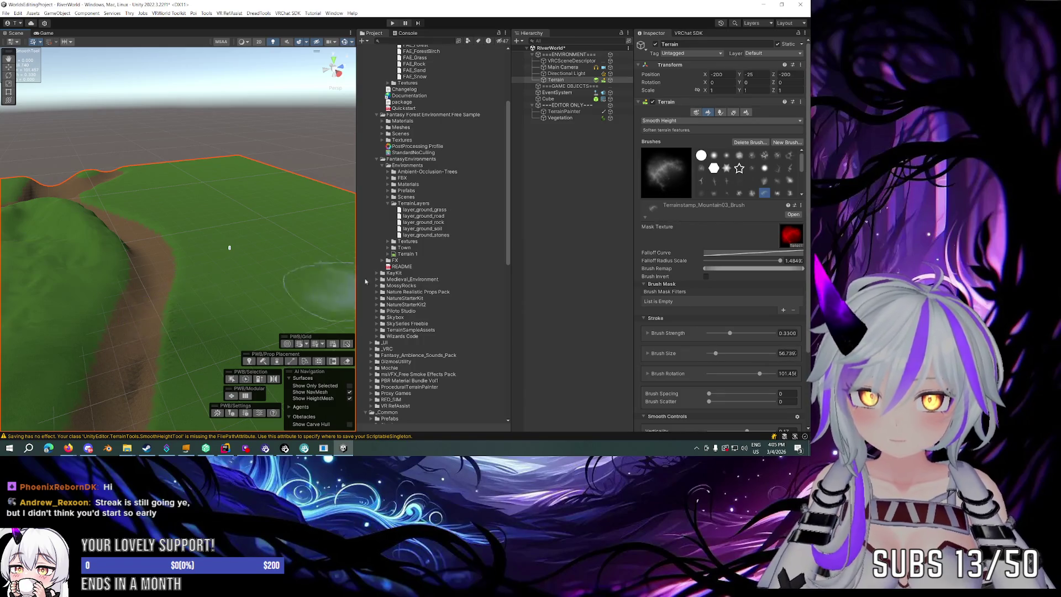
Switch to Stamp Terrain with the Mountain10 brush enlarged to size 125, viewing the stamp area.
left_click(690, 121)
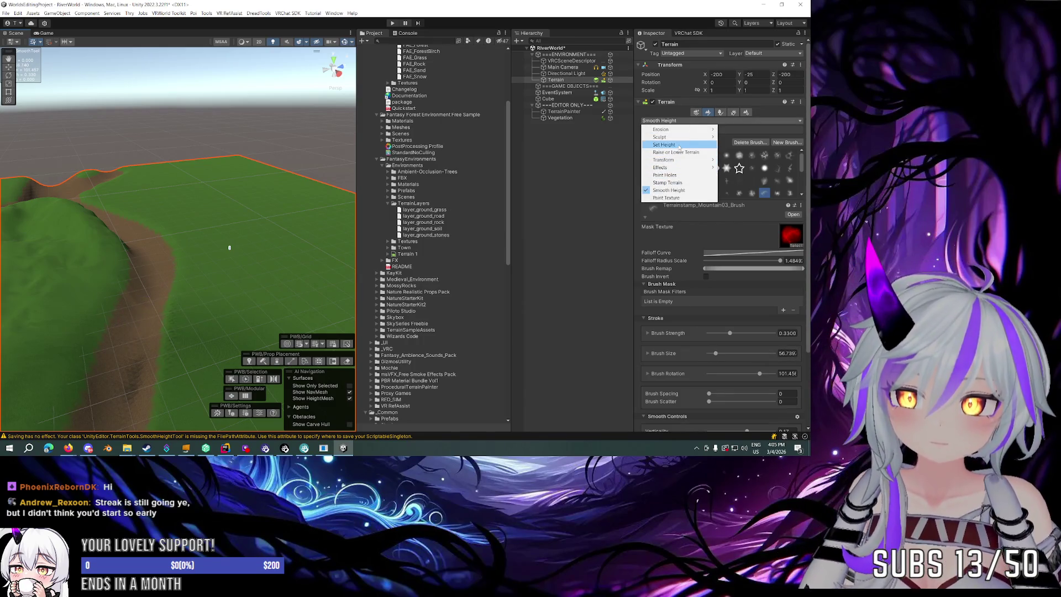
left_click(675, 184)
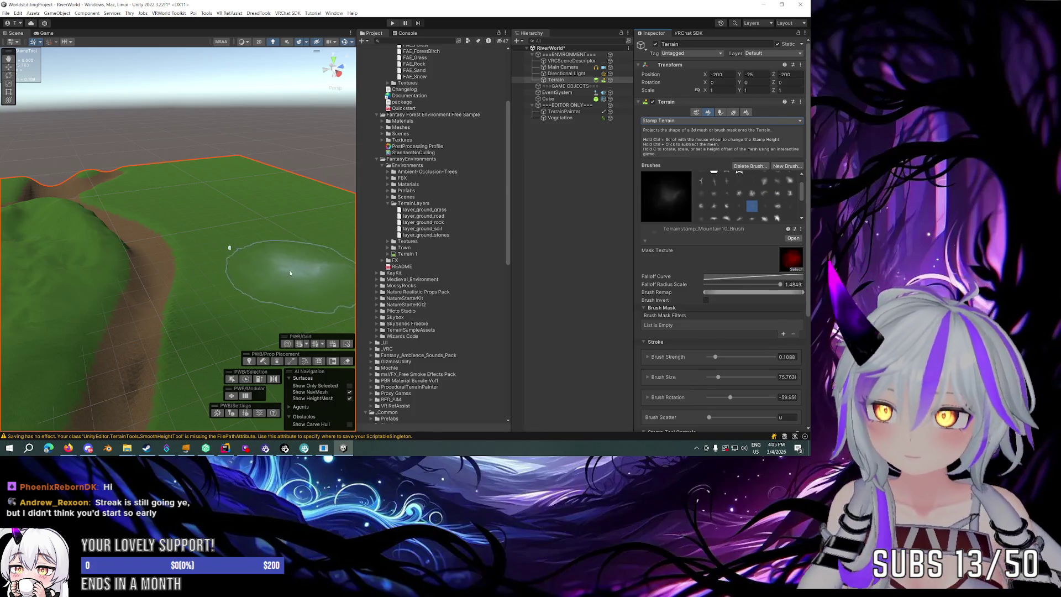
mouse_move(309, 260)
left_mouse_down()
mouse_move(347, 241)
mouse_move(313, 272)
mouse_move(260, 274)
left_mouse_up()
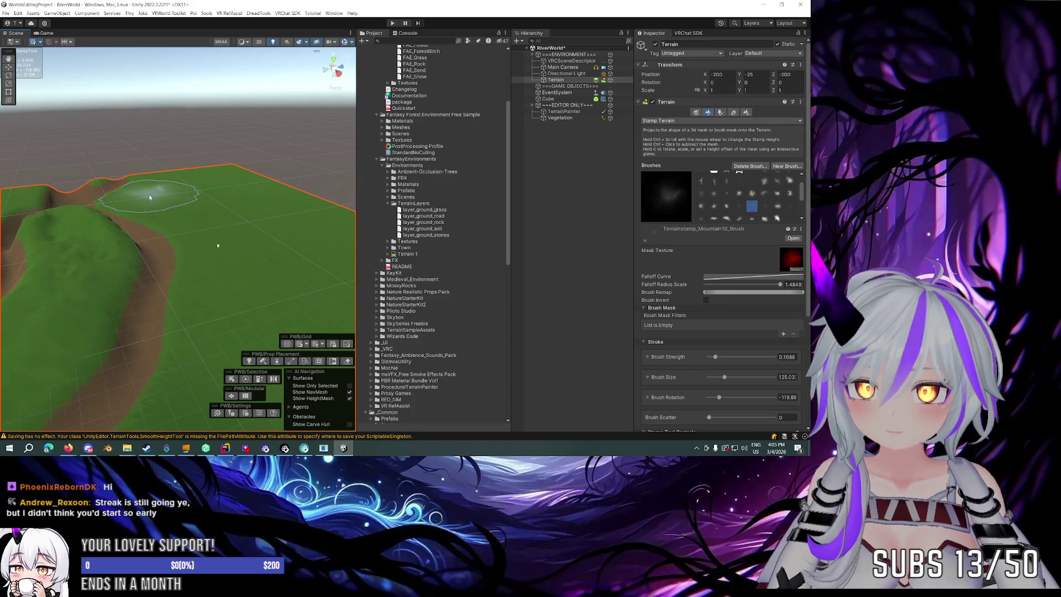
scroll(263, 201, "up", 5)
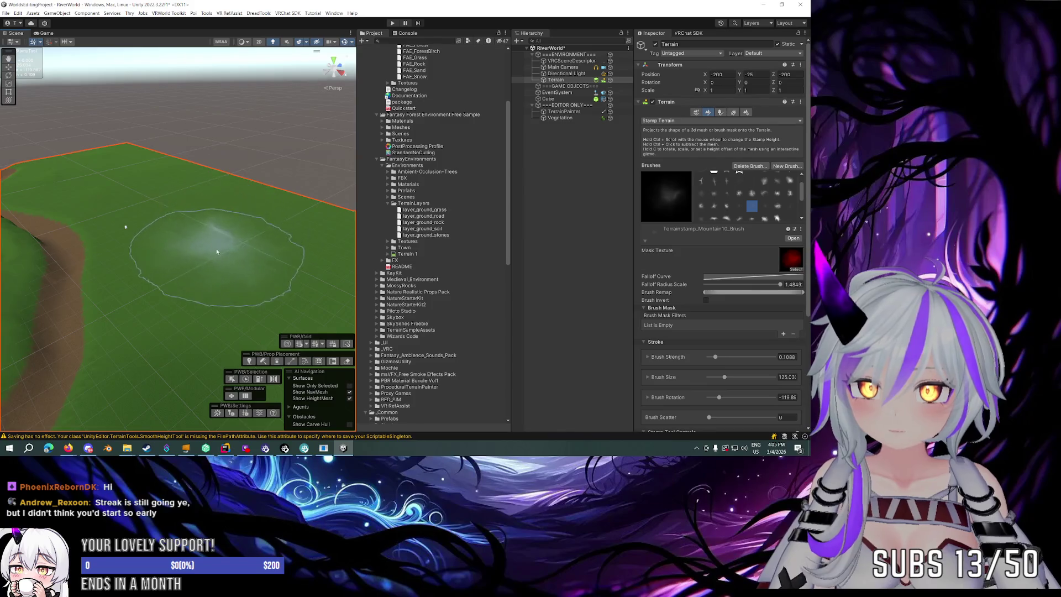
scroll(265, 238, "up", 5)
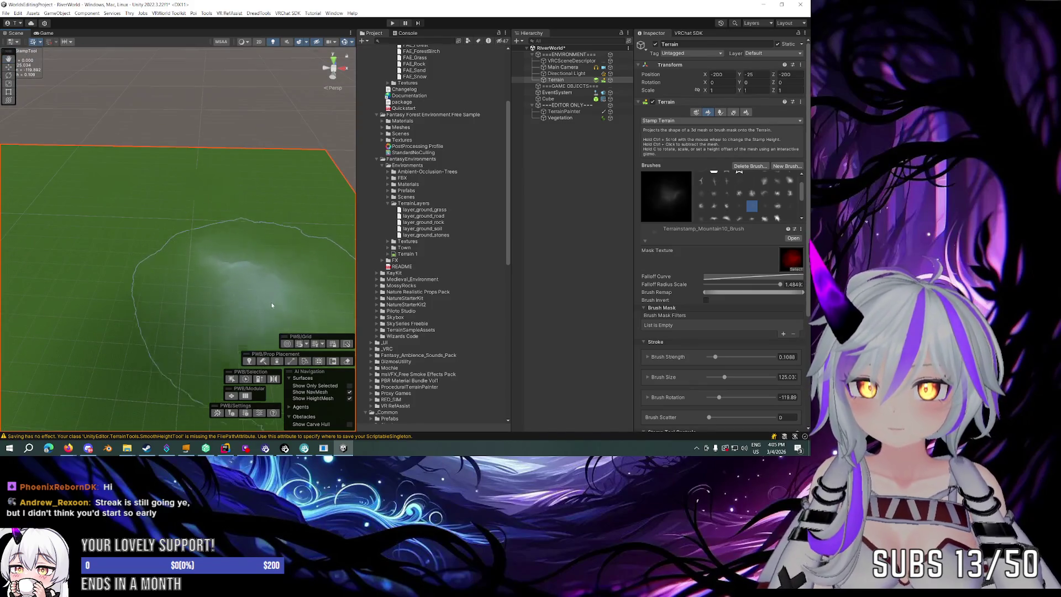
scroll(170, 329, "down", 5)
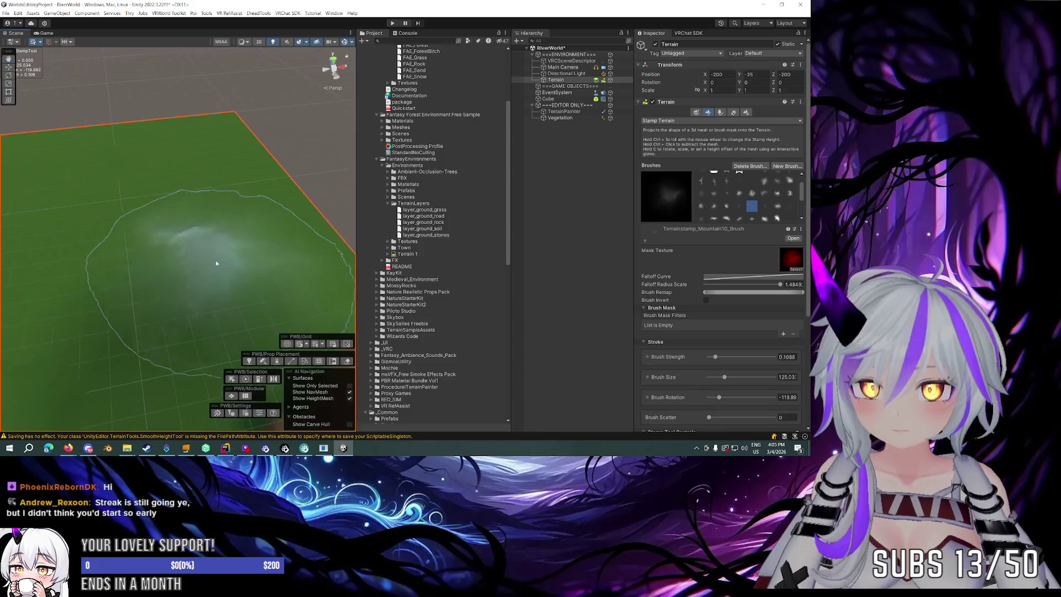
mouse_move(186, 201)
left_mouse_down()
mouse_move(243, 267)
mouse_move(66, 287)
left_mouse_up()
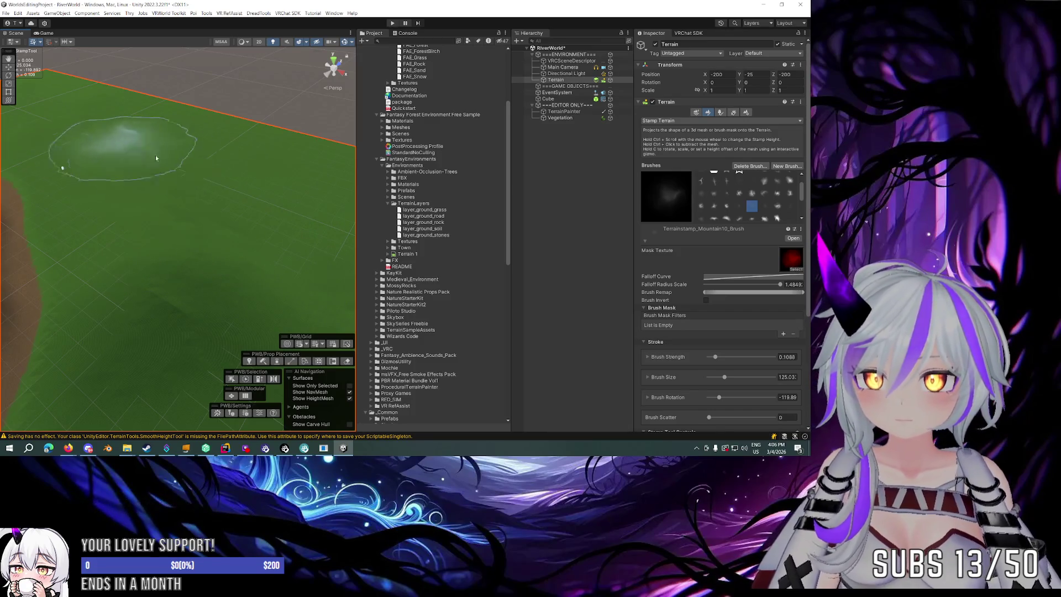
scroll(166, 182, "down", 5)
scroll(185, 215, "up", 3)
scroll(188, 215, "up", 3)
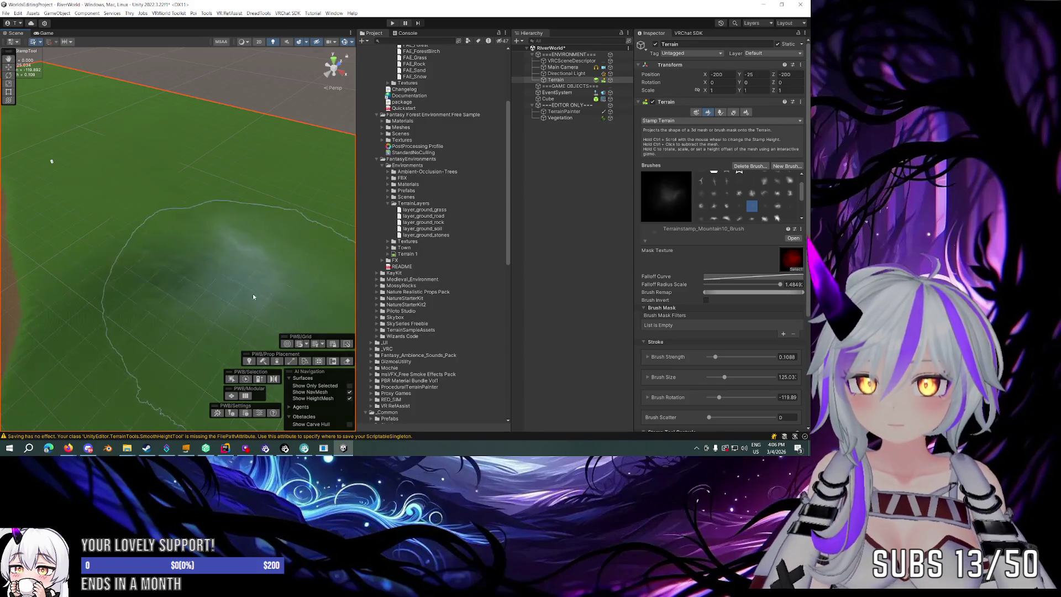
scroll(253, 293, "down", 5)
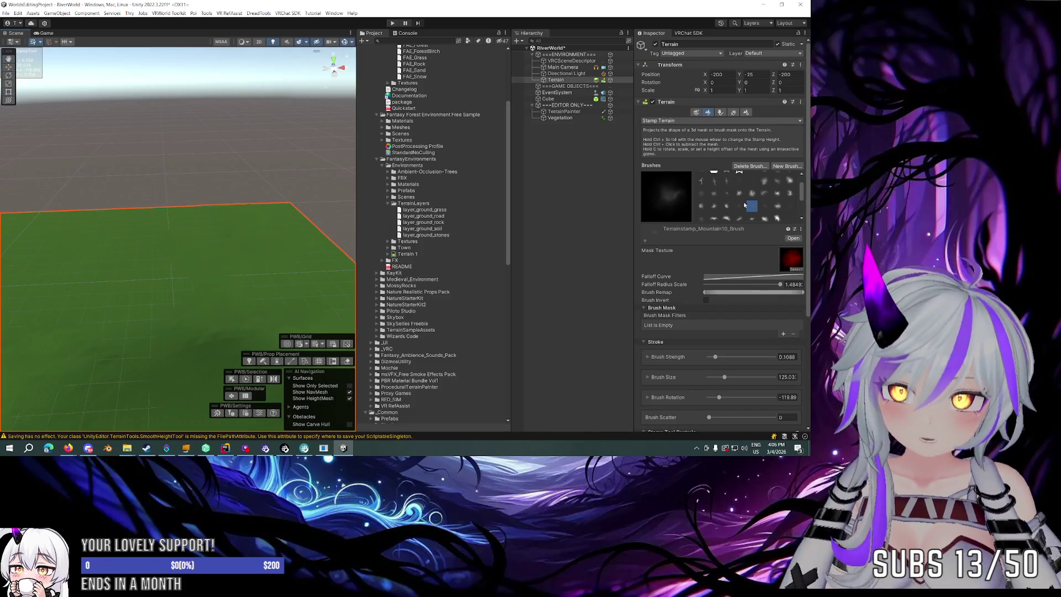
Select the Ridge02 stamp brush and set its strength to about 32%.
left_click(726, 218)
key("s")
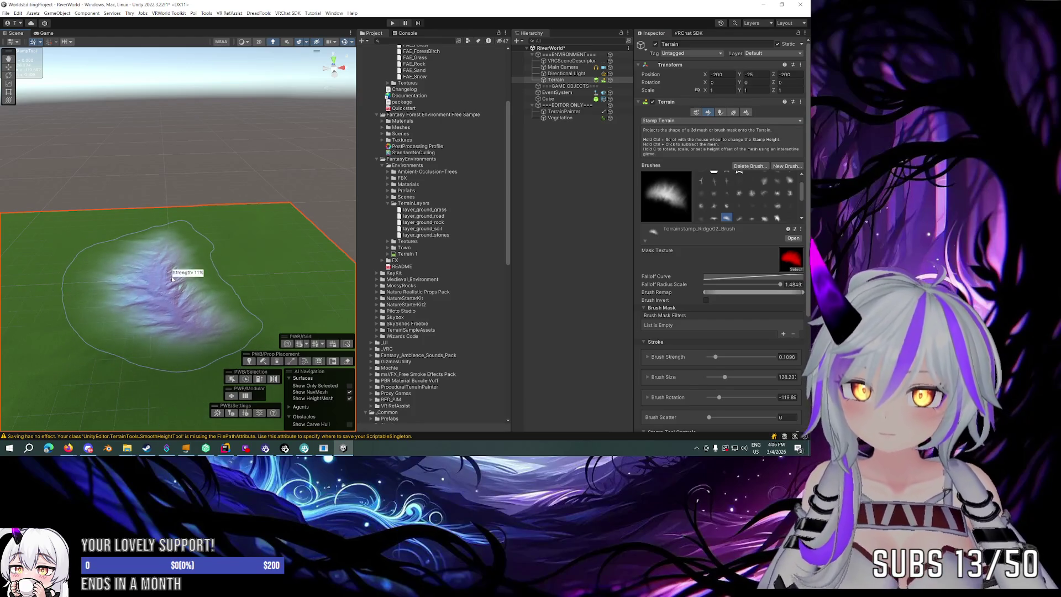
key("a")
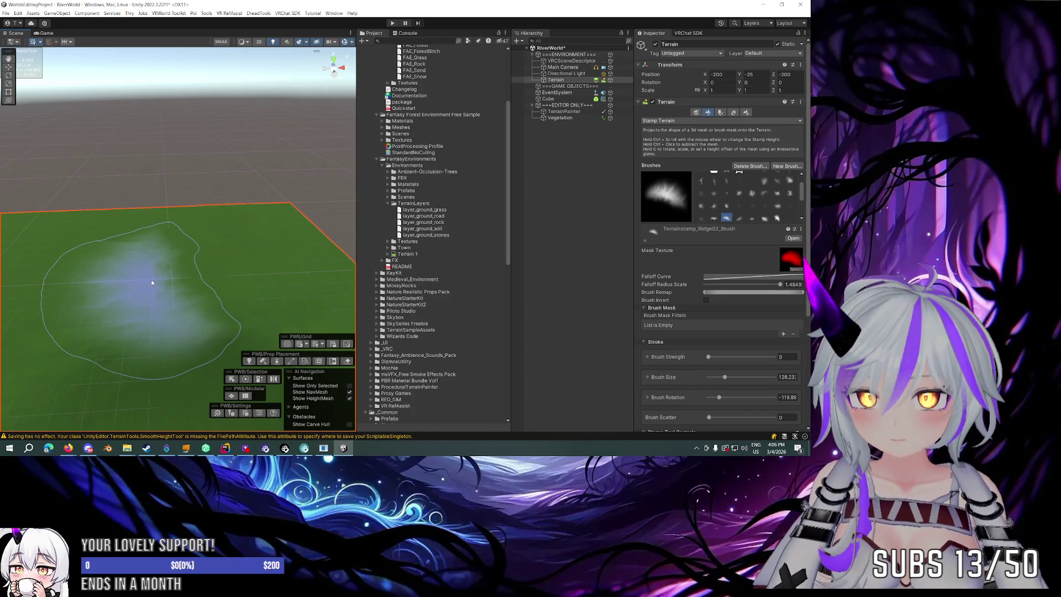
key("a")
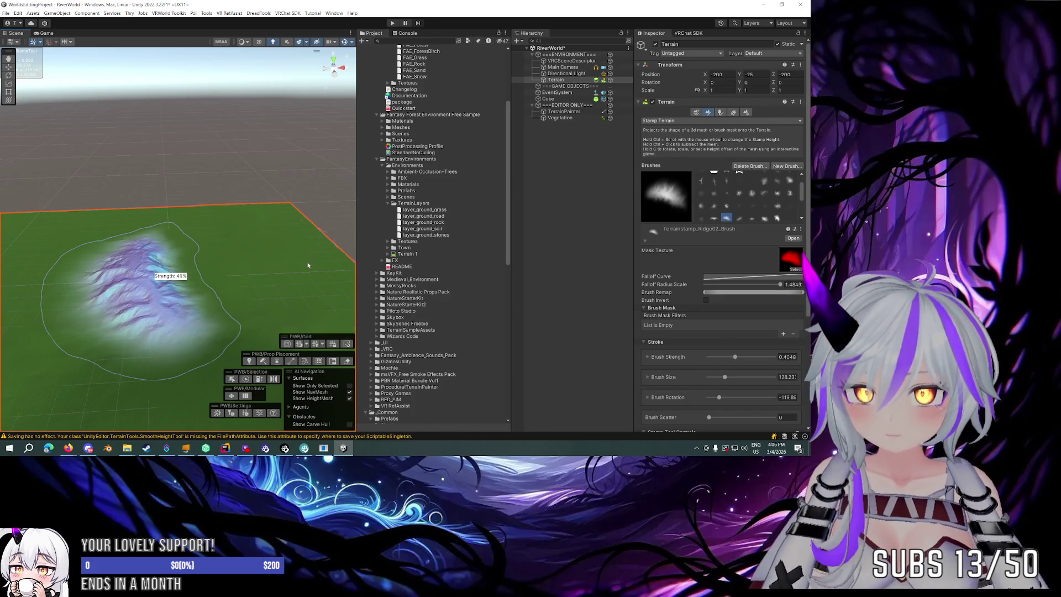
Frame the whole terrain and enlarge the ridge stamp to about 188 near the far edge.
scroll(221, 267, "down", 3)
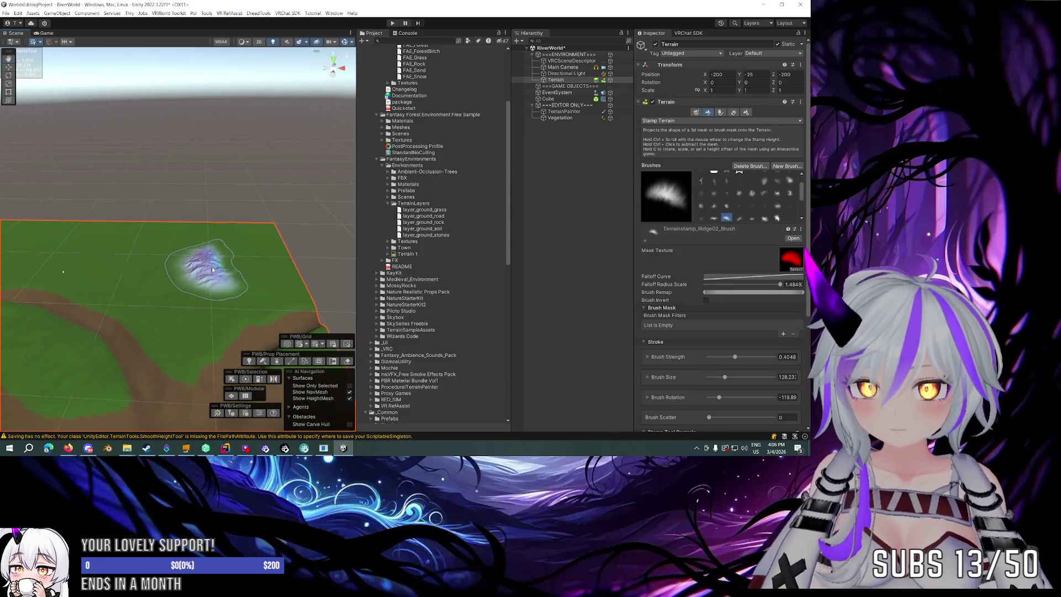
left_click_drag(193, 259, 138, 251)
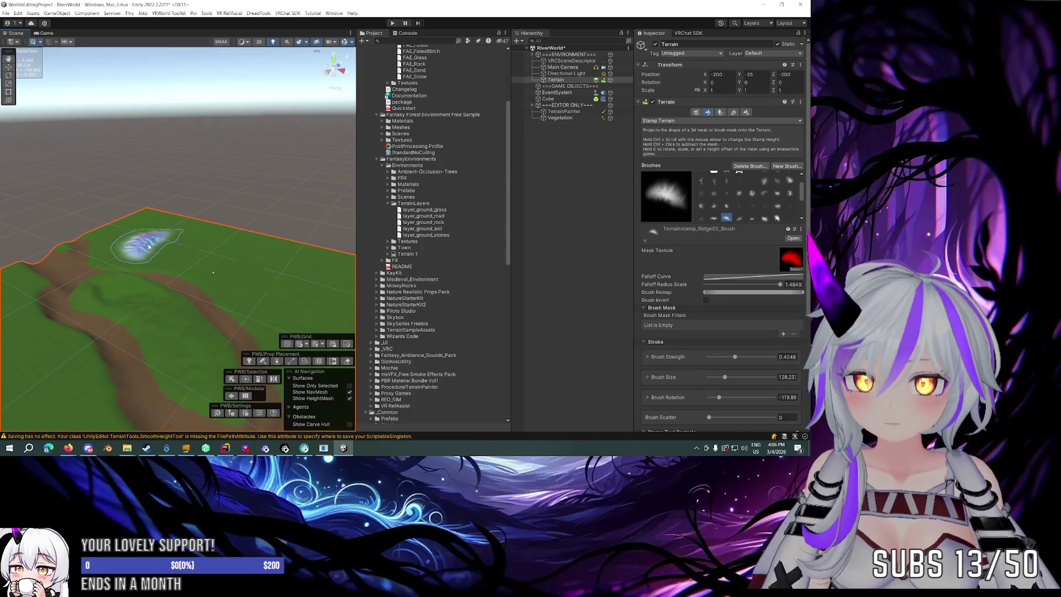
scroll(229, 280, "up", 3)
left_click_drag(230, 280, 187, 230)
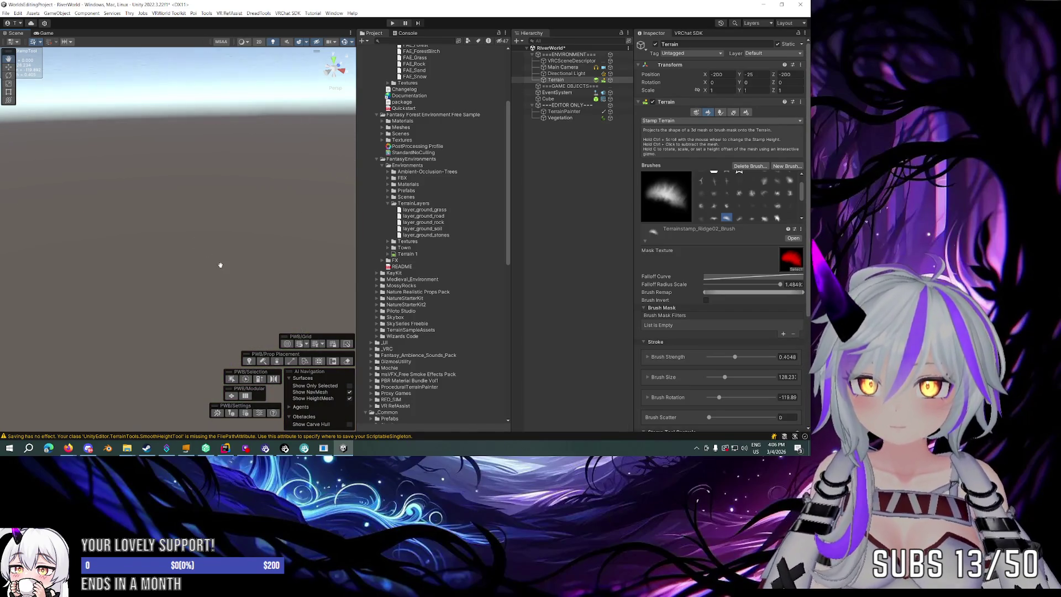
key("f")
scroll(226, 224, "up", 5)
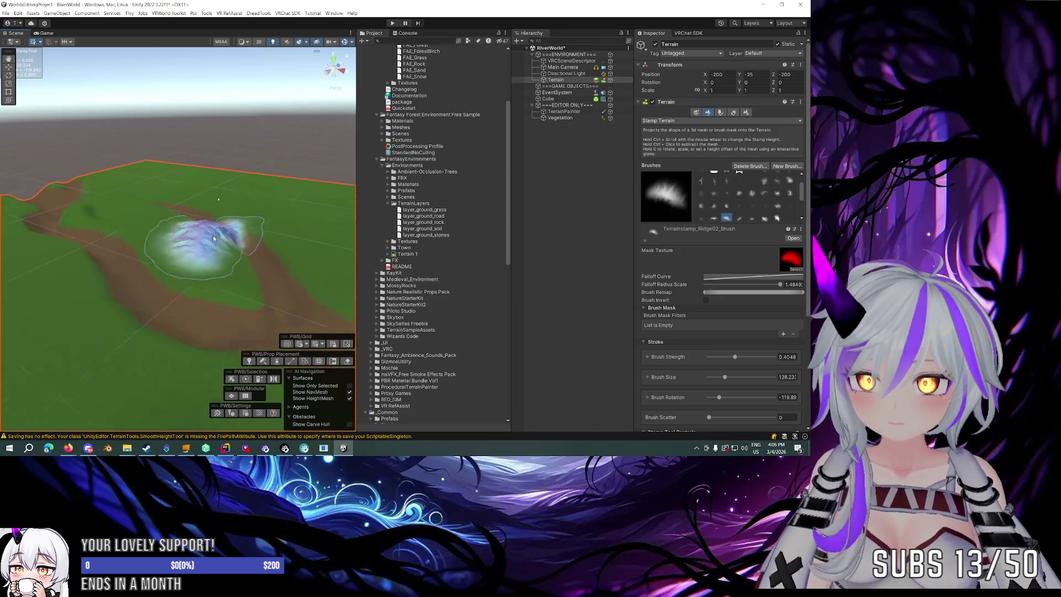
scroll(227, 224, "up", 5)
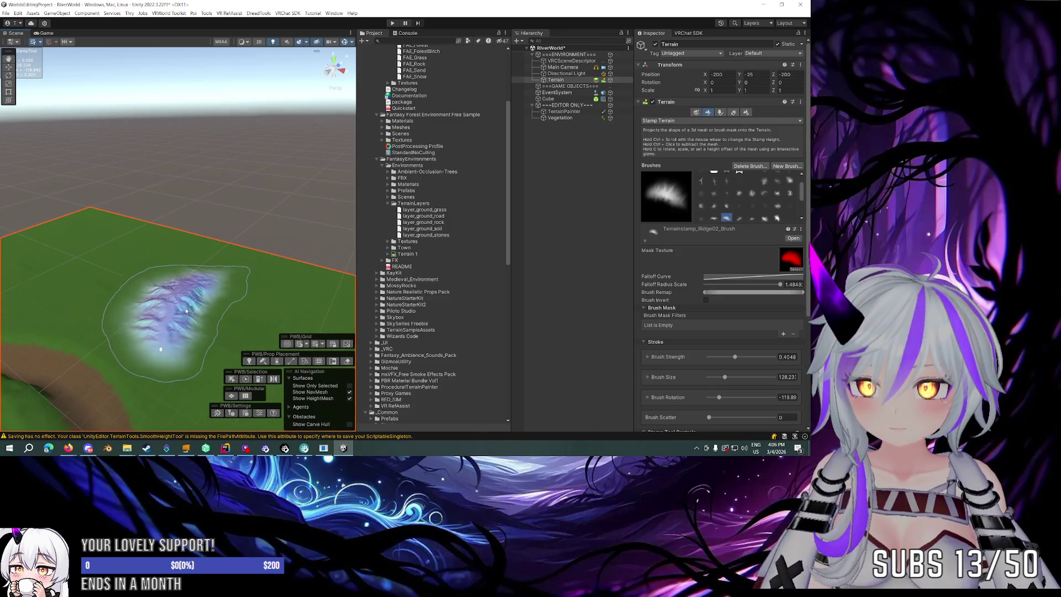
scroll(228, 223, "down", 5)
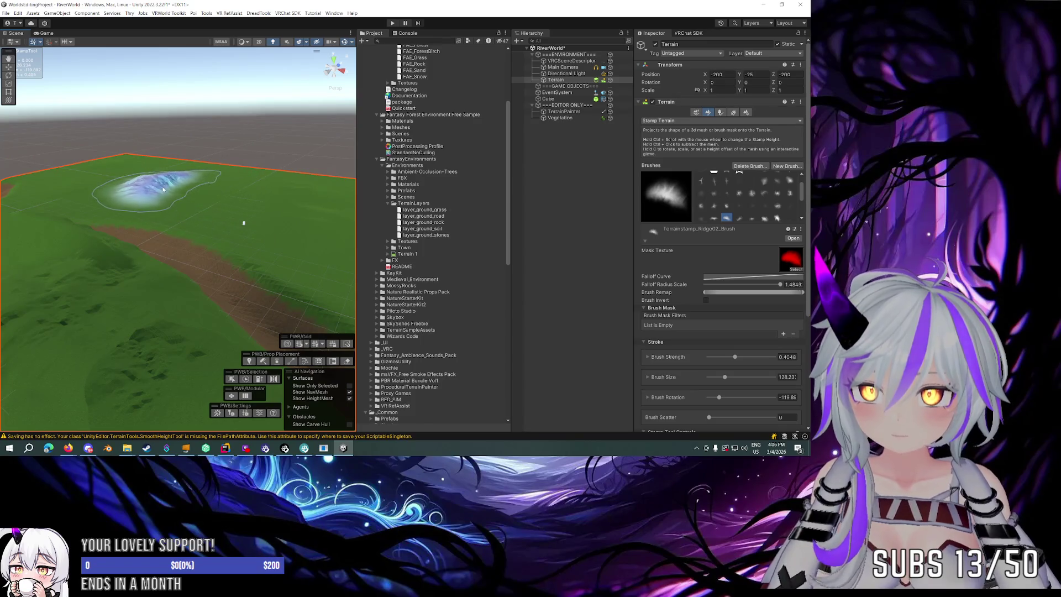
key("a")
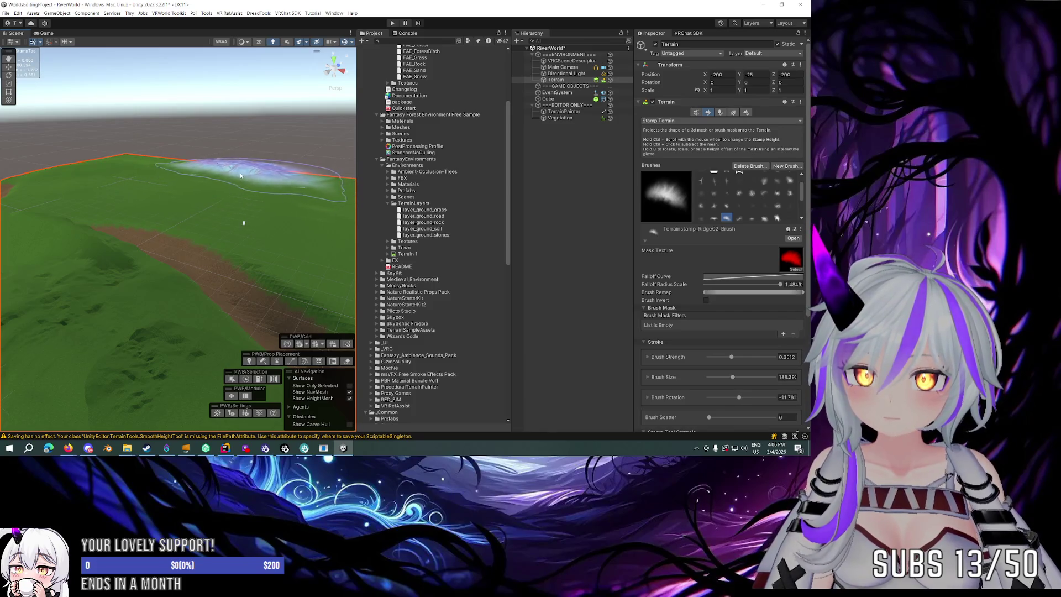
mouse_move(250, 181)
left_mouse_down()
mouse_move(265, 194)
mouse_move(216, 191)
mouse_move(203, 179)
mouse_move(300, 212)
left_mouse_up()
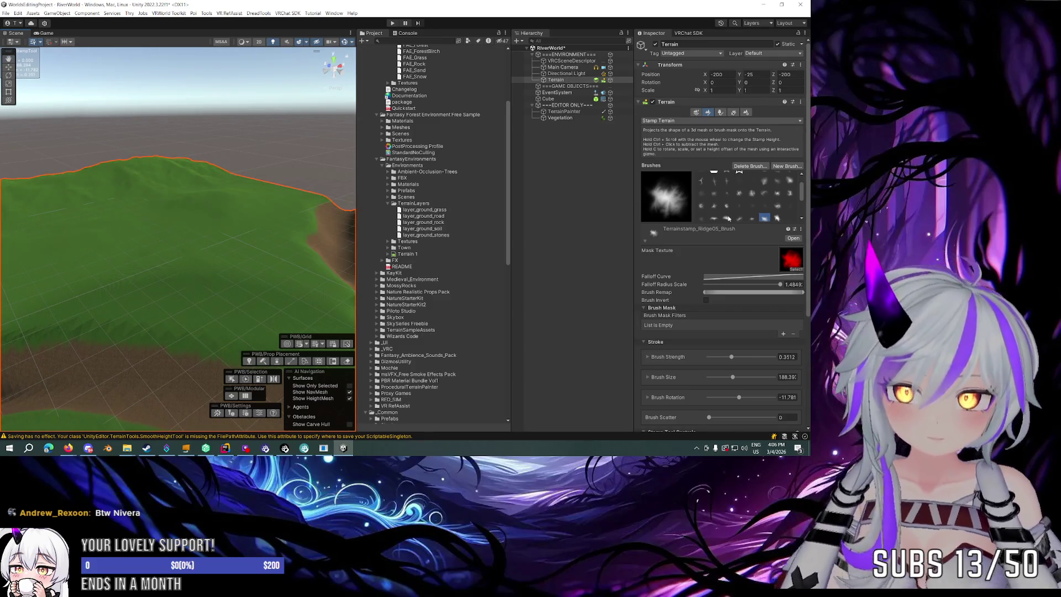
Use the Ridge02 stamp rotated to about -60 degrees and shrunk to about 146.
left_click(728, 218)
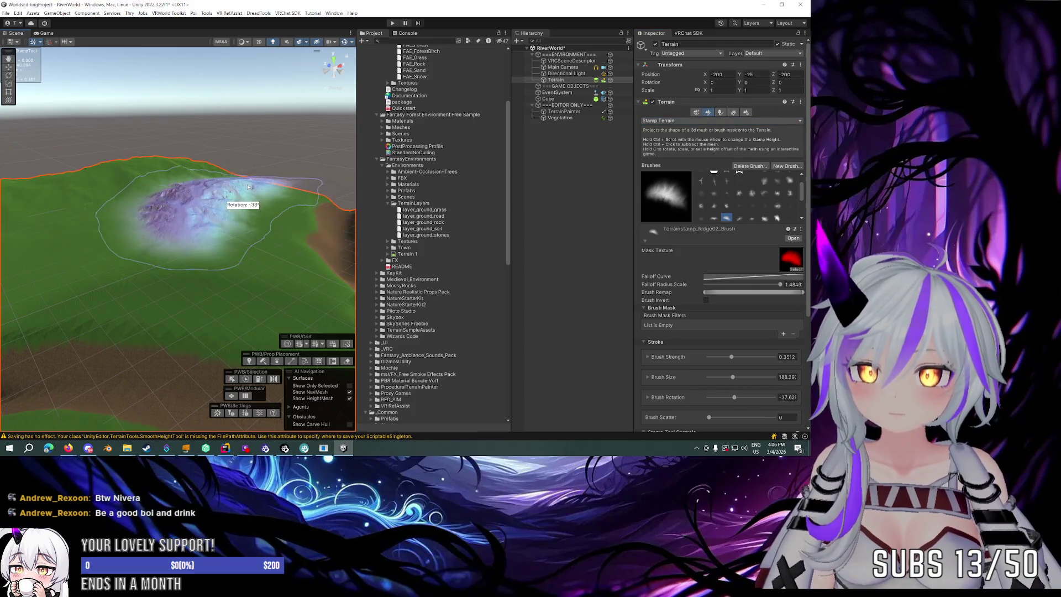
key("d")
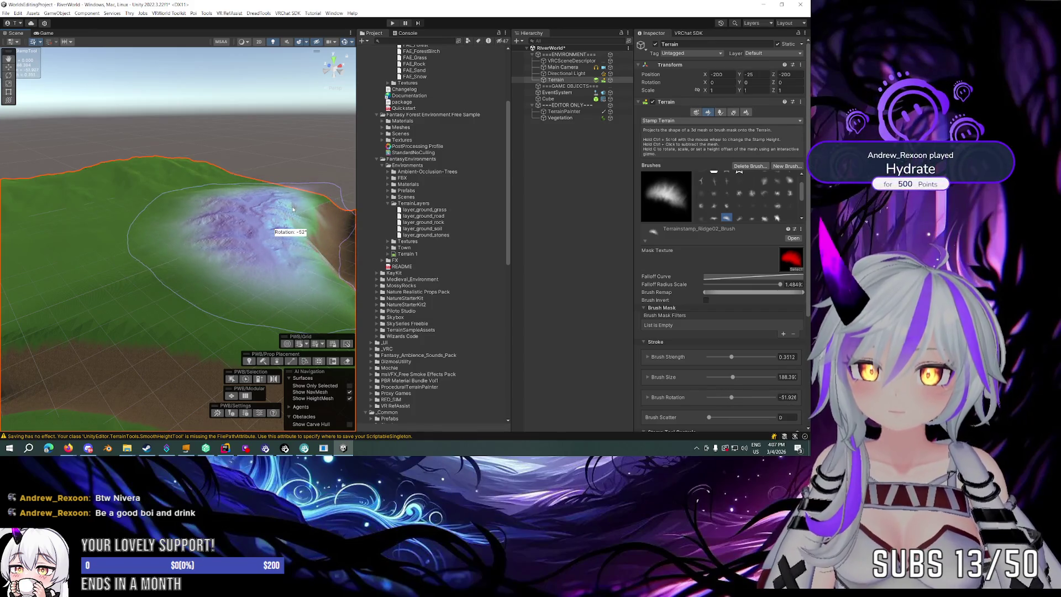
mouse_move(293, 209)
left_mouse_down()
mouse_move(207, 221)
mouse_move(271, 214)
left_mouse_up()
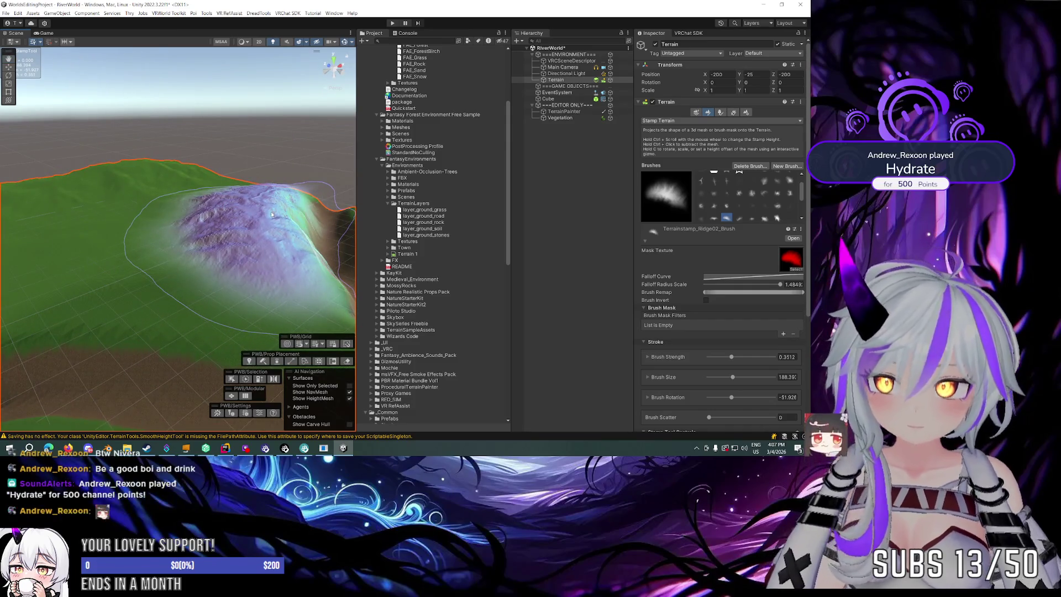
key("a")
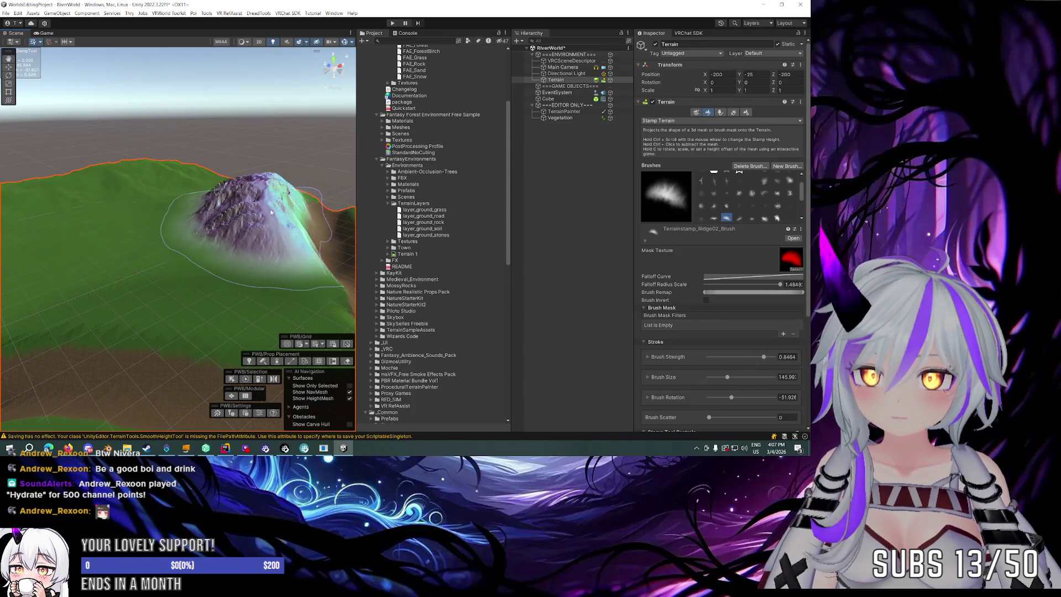
scroll(168, 211, "down", 3)
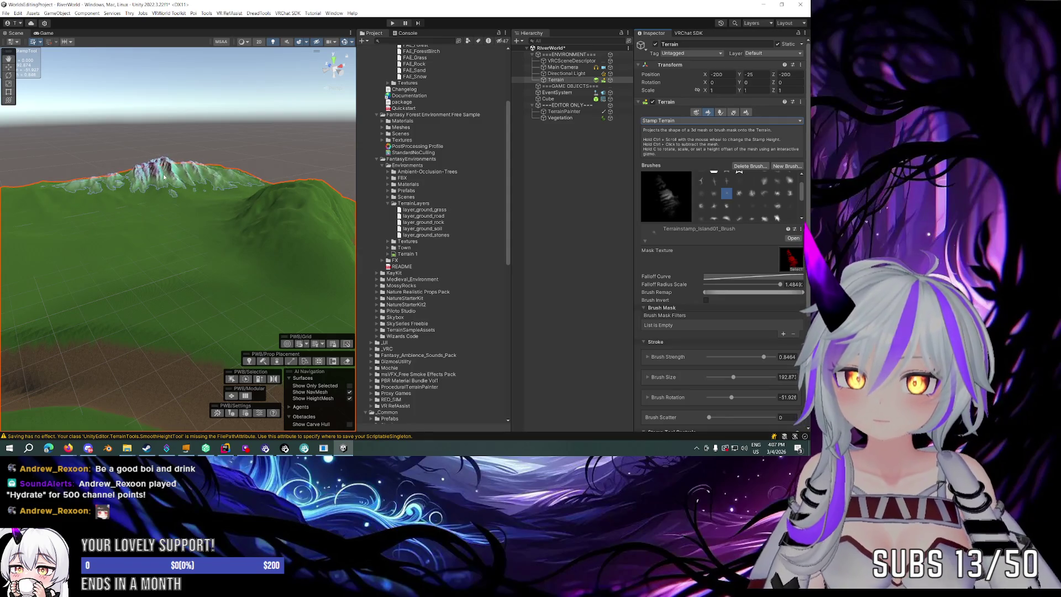
scroll(162, 179, "up", 3)
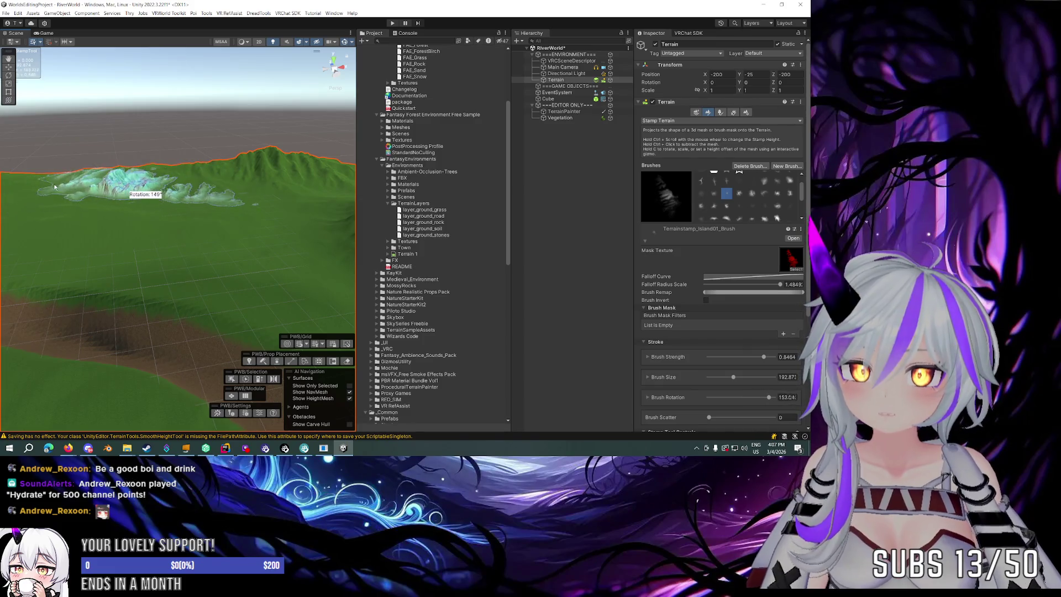
scroll(279, 228, "up", 5)
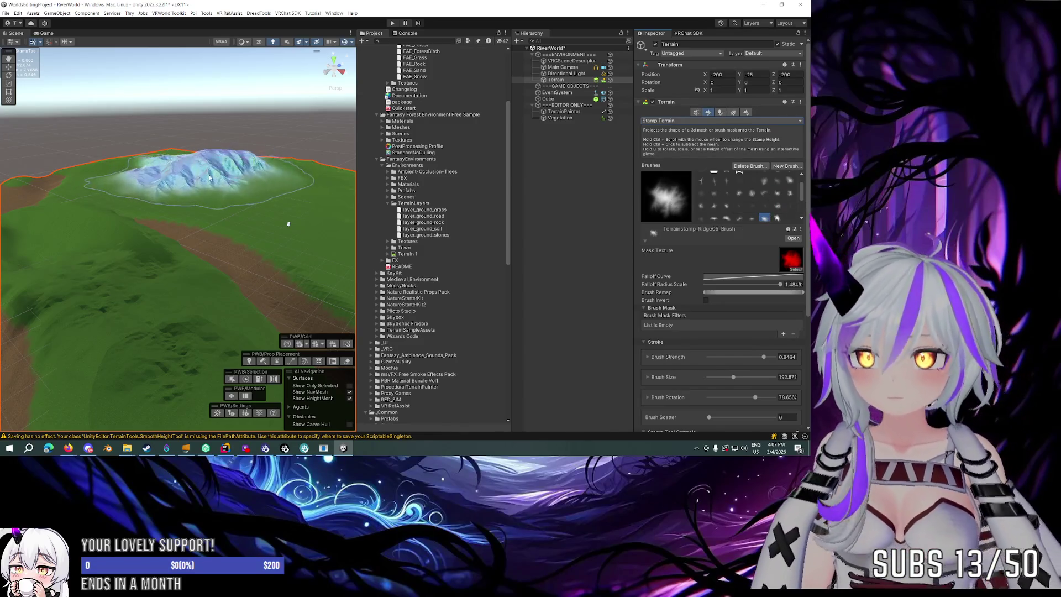
mouse_move(209, 173)
left_mouse_down()
mouse_move(174, 181)
mouse_move(220, 205)
left_mouse_up()
Weaken and rotate the stamp, then choose the Mountain08 shape.
key("a")
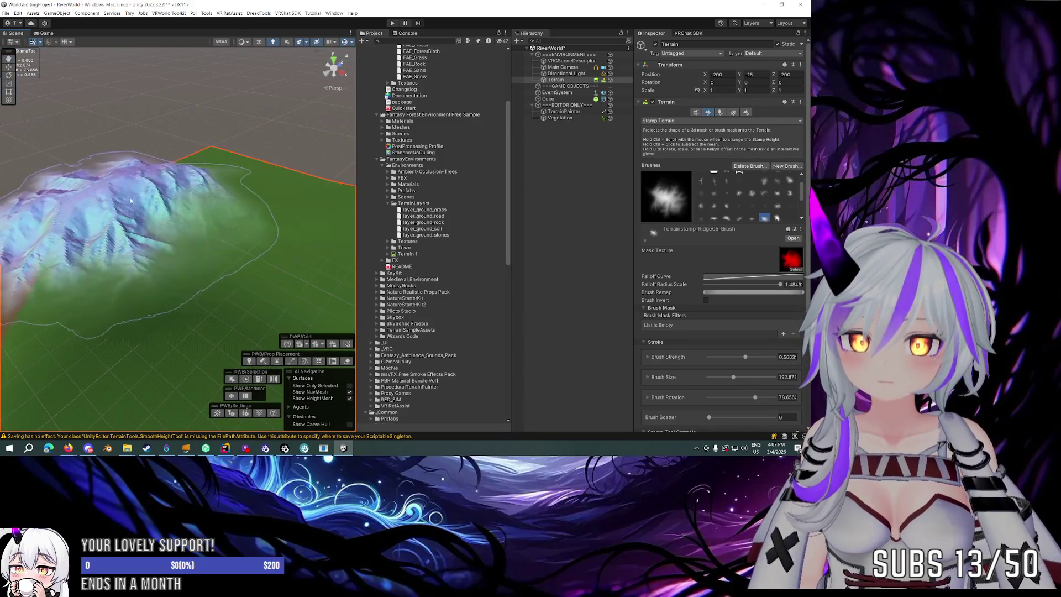
key("d")
key("d")
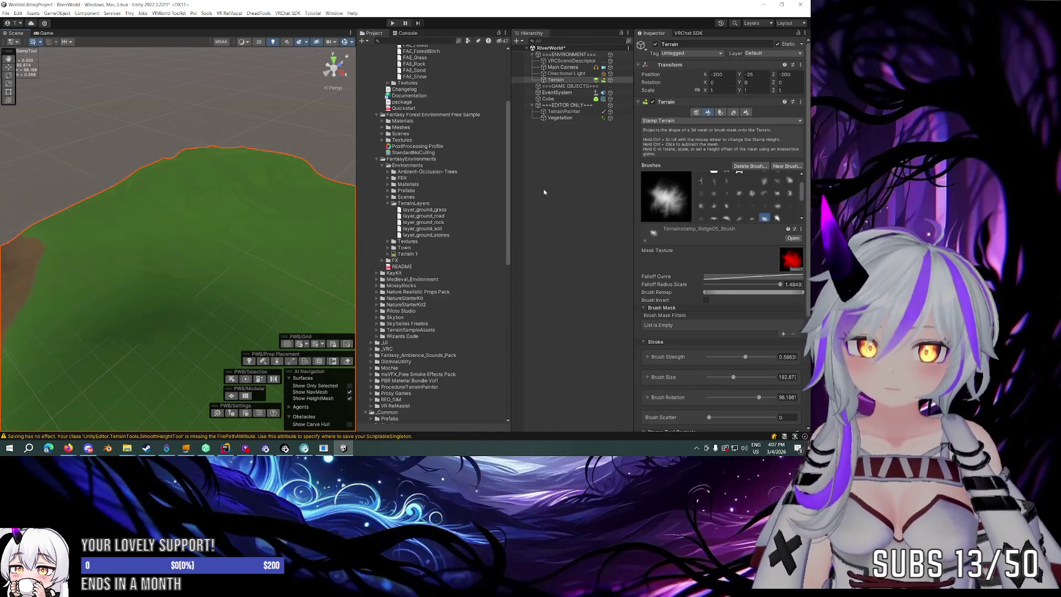
left_click(725, 206)
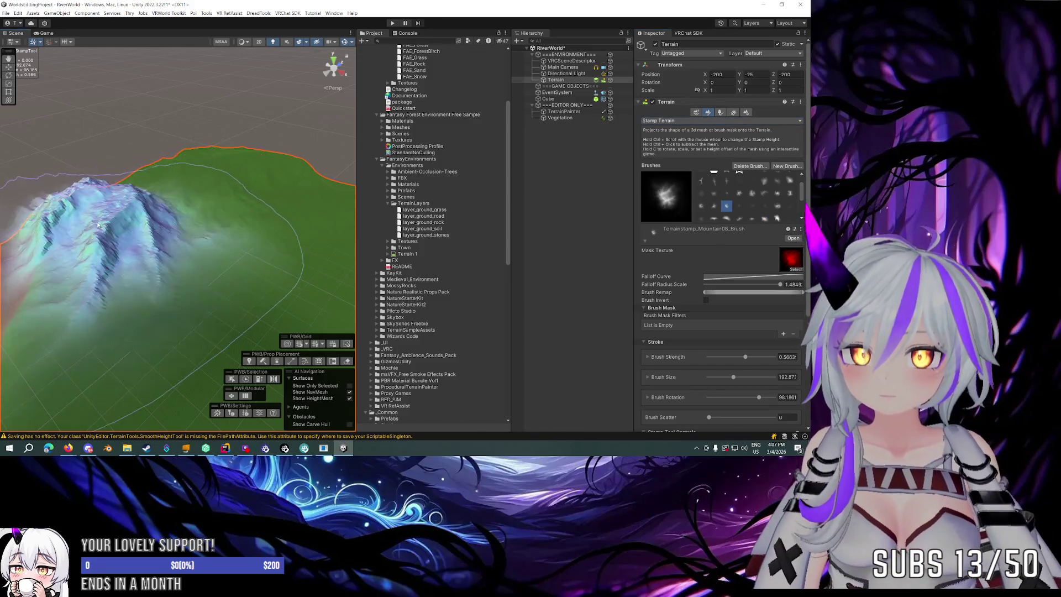
Shrink the stamp to about size 56 and stamp a small ridge peak onto the terrain.
mouse_move(176, 167)
left_mouse_down()
mouse_move(161, 181)
mouse_move(194, 184)
left_mouse_up()
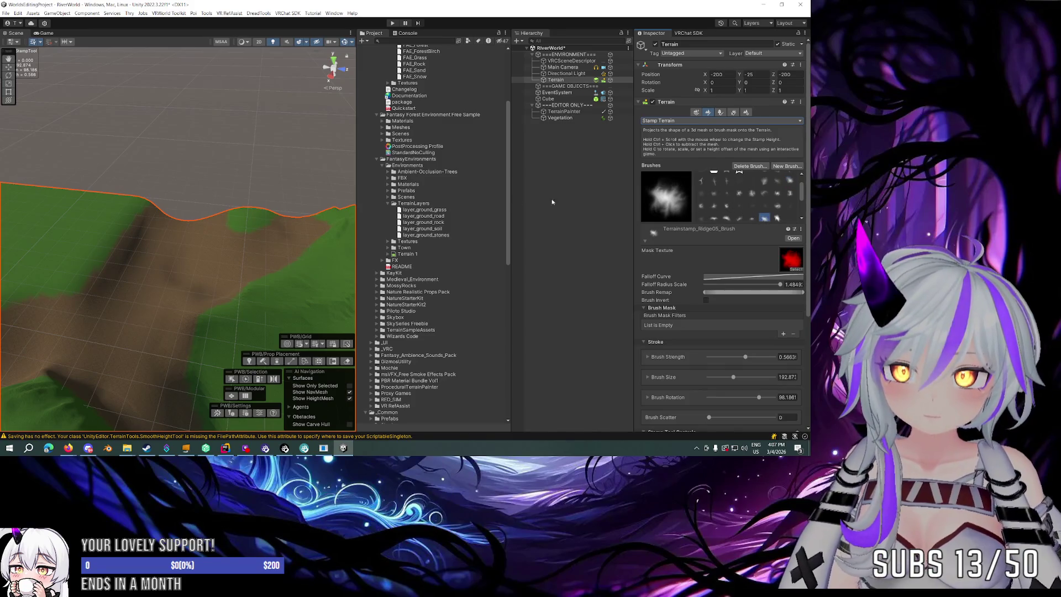
key("a")
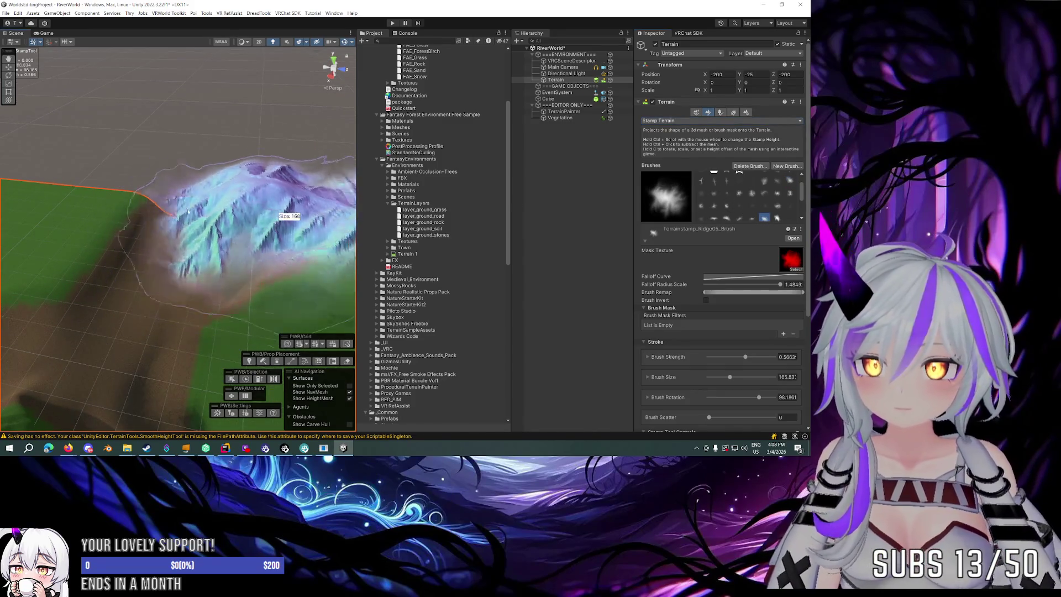
key("a")
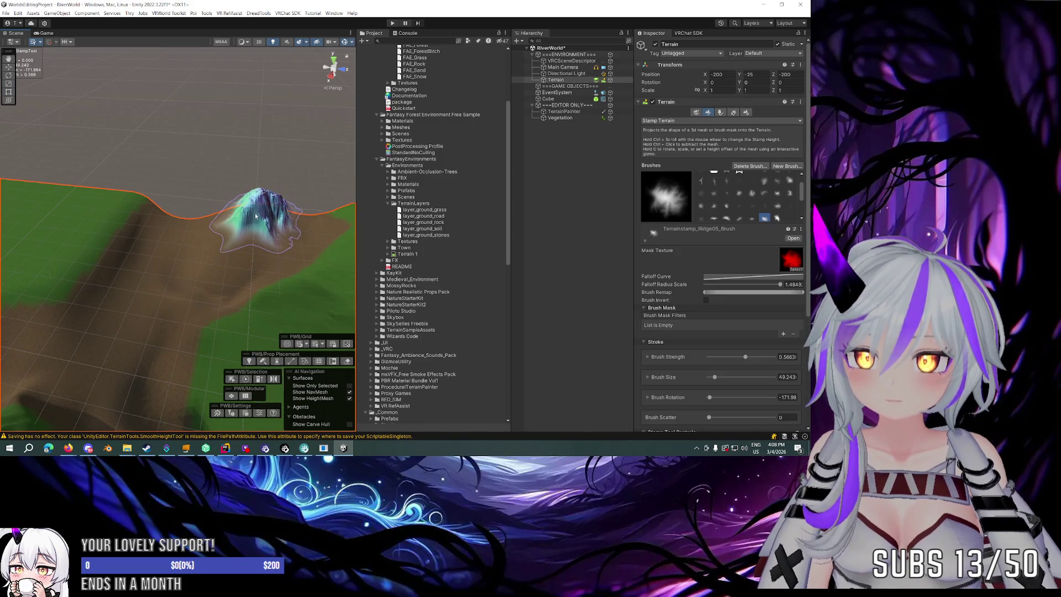
left_click(254, 214)
mouse_move(254, 213)
left_mouse_down()
mouse_move(166, 251)
mouse_move(214, 225)
mouse_move(202, 234)
mouse_move(326, 205)
mouse_move(353, 171)
mouse_move(225, 161)
mouse_move(216, 184)
mouse_move(241, 179)
mouse_move(229, 198)
mouse_move(100, 202)
mouse_move(307, 202)
mouse_move(279, 197)
left_mouse_up()
scroll(208, 187, "down", 5)
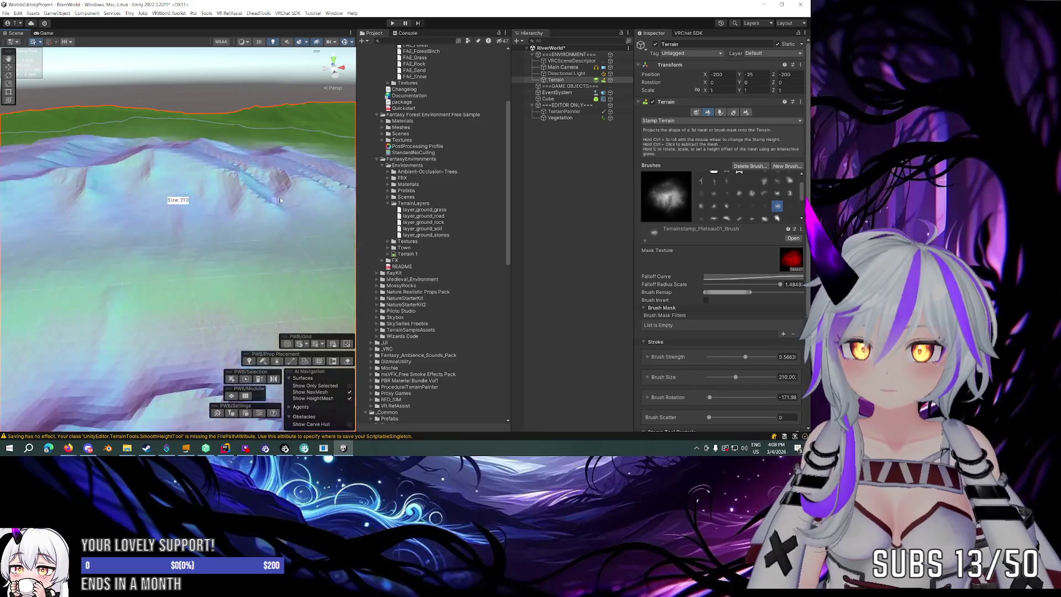
Lower the stamp strength to flatten the stamp.
scroll(279, 197, "down", 5)
left_click_drag(206, 186, 118, 185)
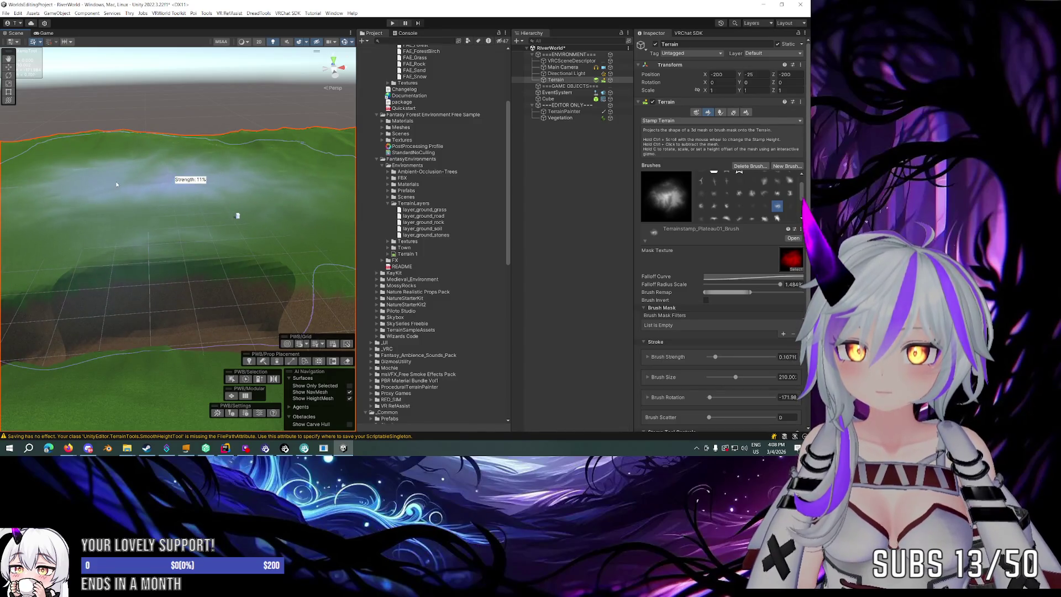
mouse_move(161, 223)
left_mouse_down()
mouse_move(247, 191)
mouse_move(295, 195)
mouse_move(220, 201)
mouse_move(131, 190)
mouse_move(234, 190)
mouse_move(72, 175)
mouse_move(84, 190)
mouse_move(188, 194)
left_mouse_up()
Stamp a tall Mountain02 peak at size about 78, stronger strength, rotated about 123 degrees.
left_click(751, 193)
key("a")
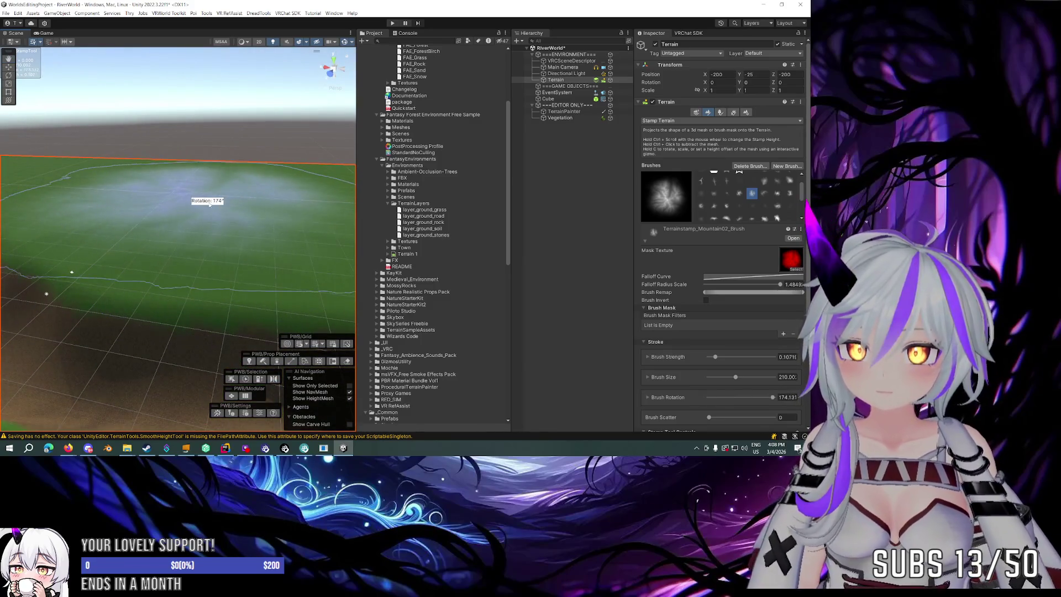
key("c")
mouse_move(158, 201)
left_mouse_down()
mouse_move(241, 204)
mouse_move(156, 181)
mouse_move(150, 168)
mouse_move(203, 163)
mouse_move(155, 154)
mouse_move(97, 182)
left_mouse_up()
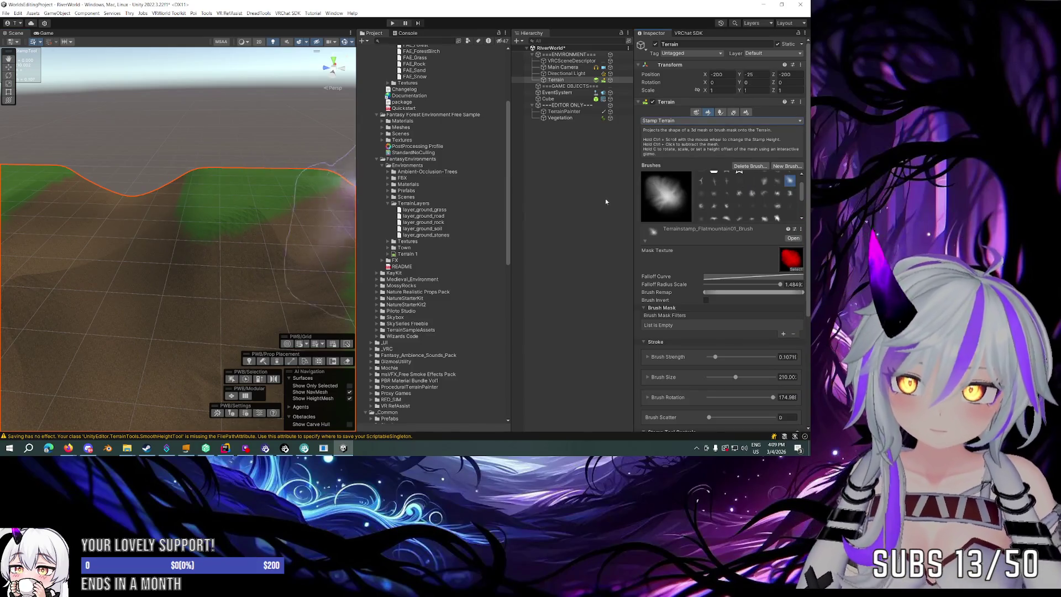
key("a")
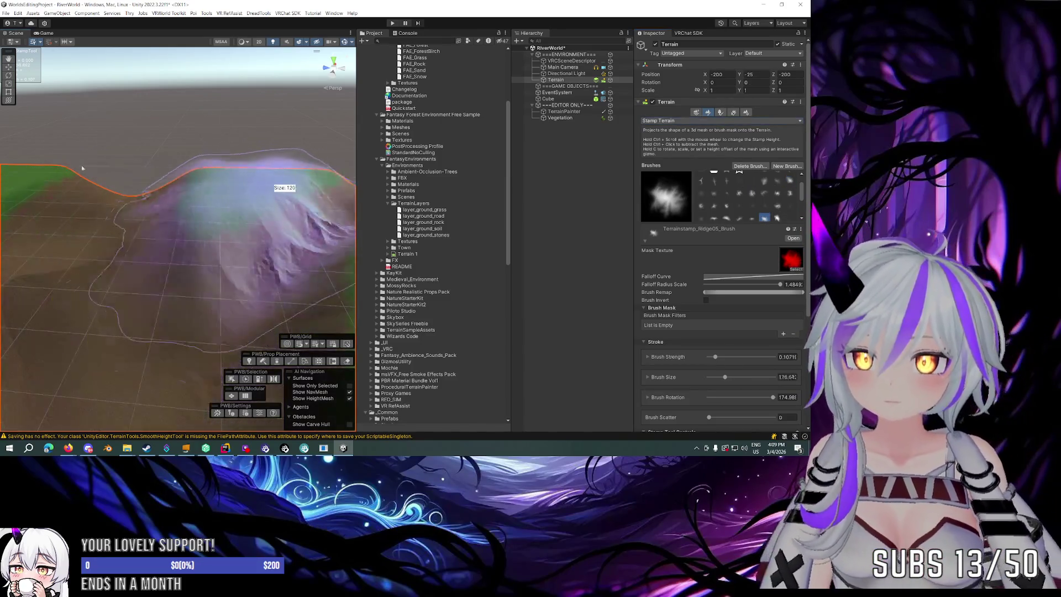
key("s")
key("a")
key("a")
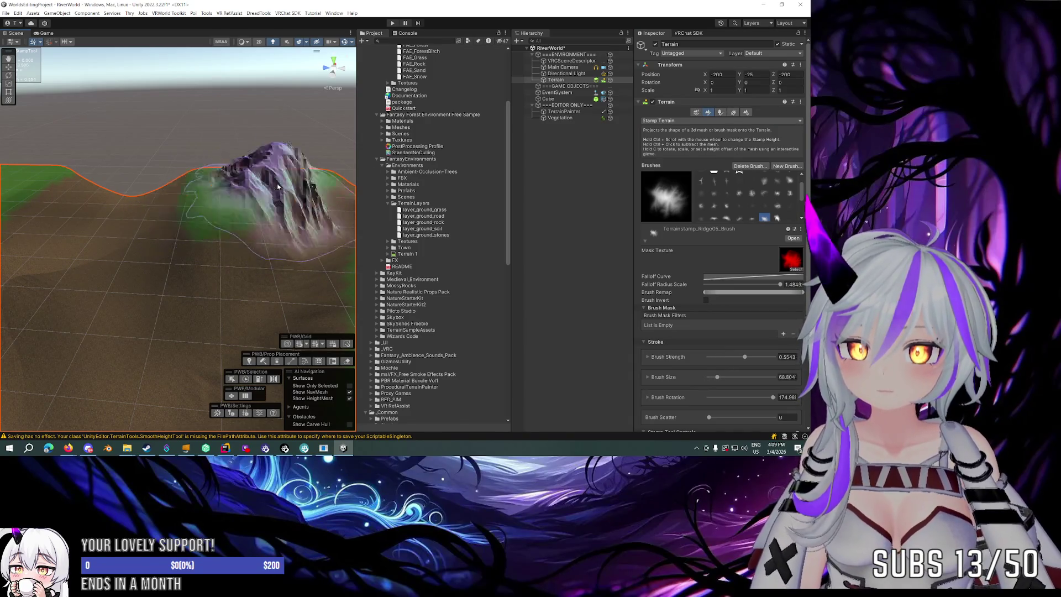
left_click_drag(238, 166, 166, 188)
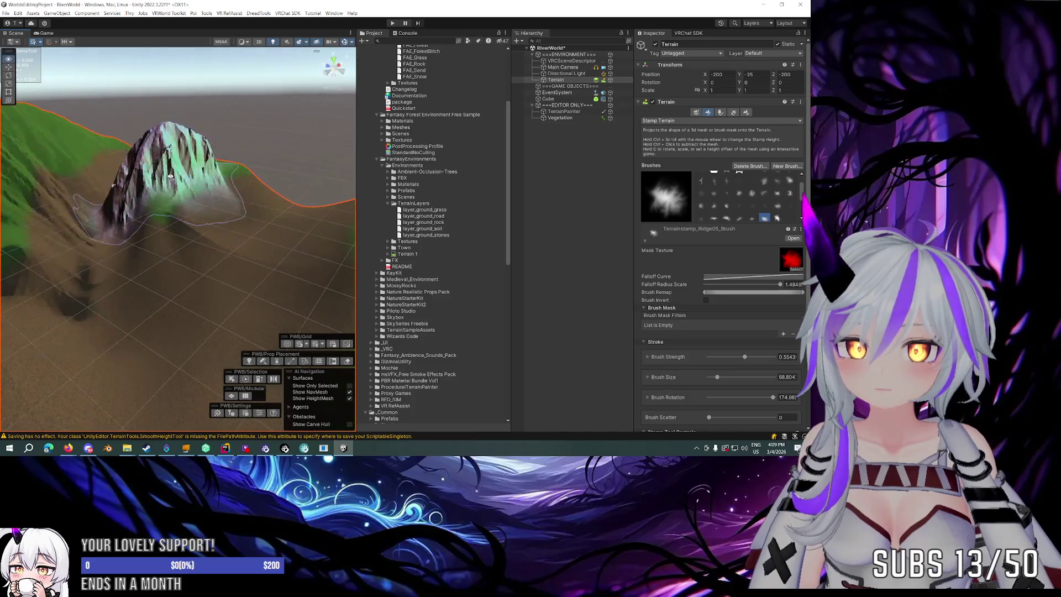
key("c")
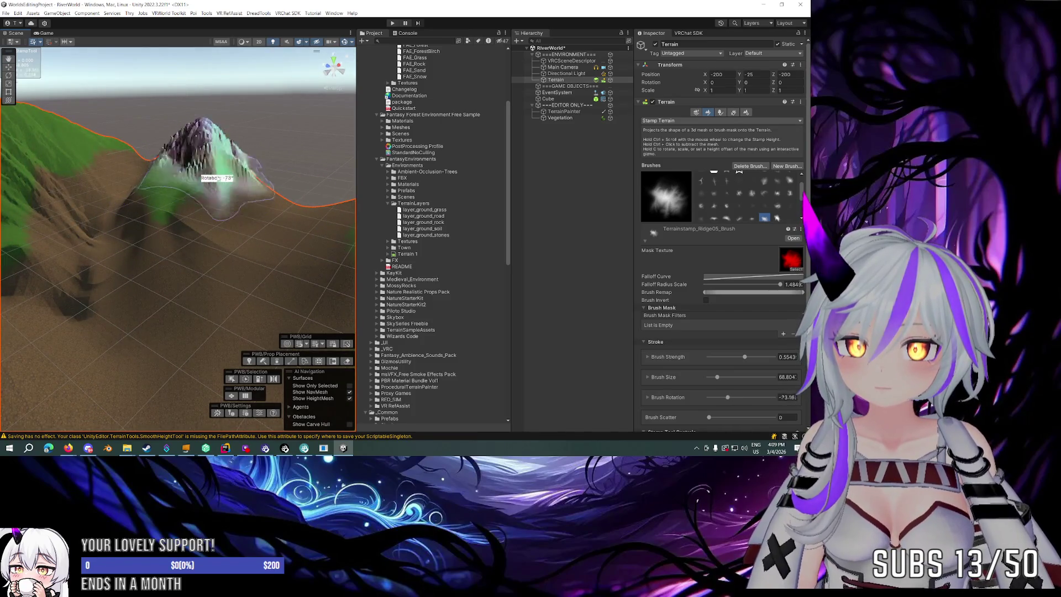
key("c")
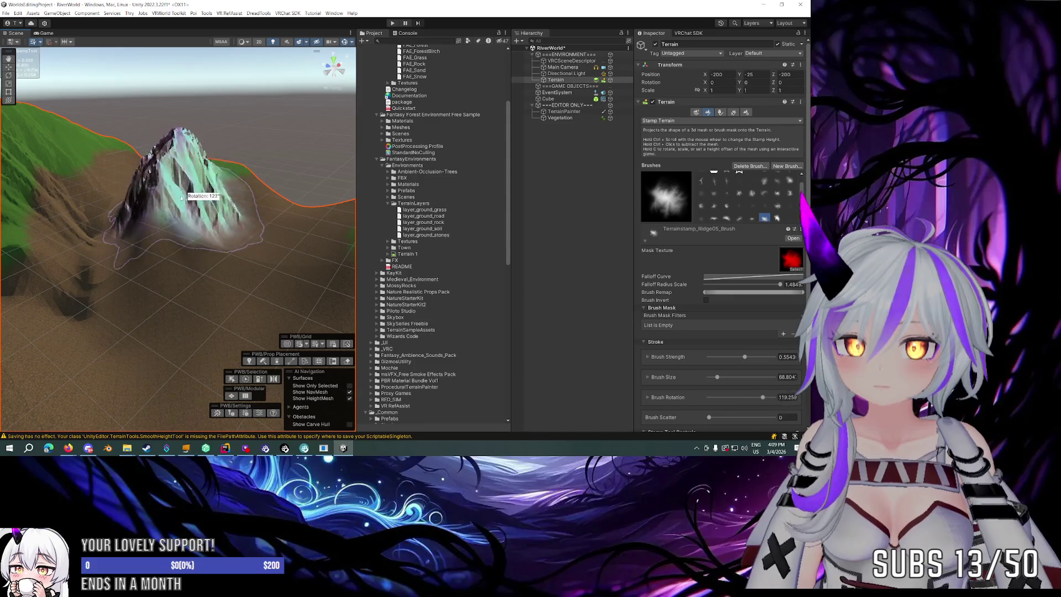
left_click(180, 199)
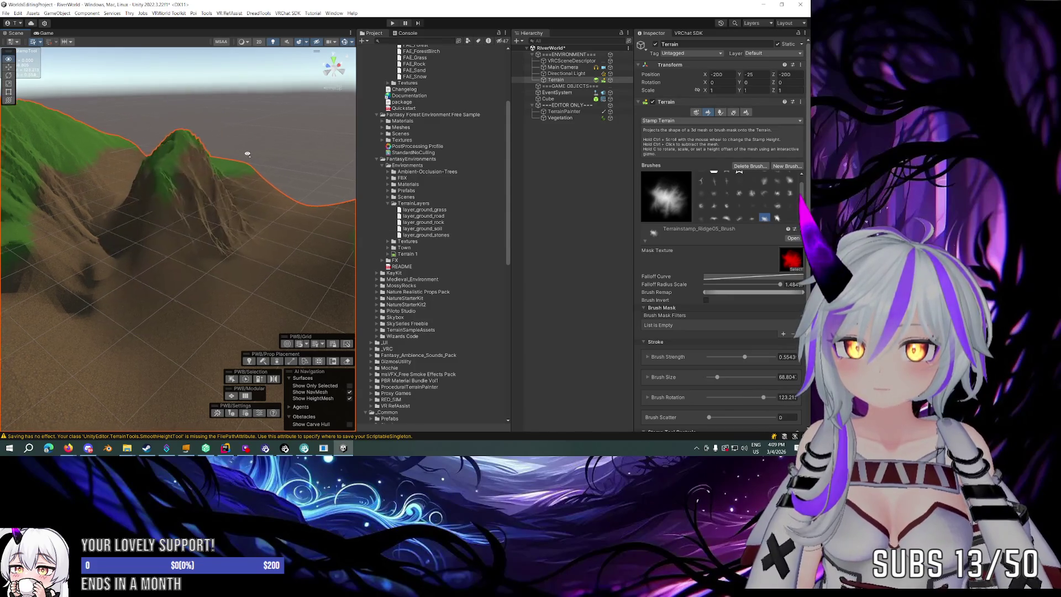
left_click_drag(240, 155, 182, 195)
Stamp three Mountain08 peaks at size about 65, rotated -90 degrees, then switch to Smooth Height.
key("Escape")
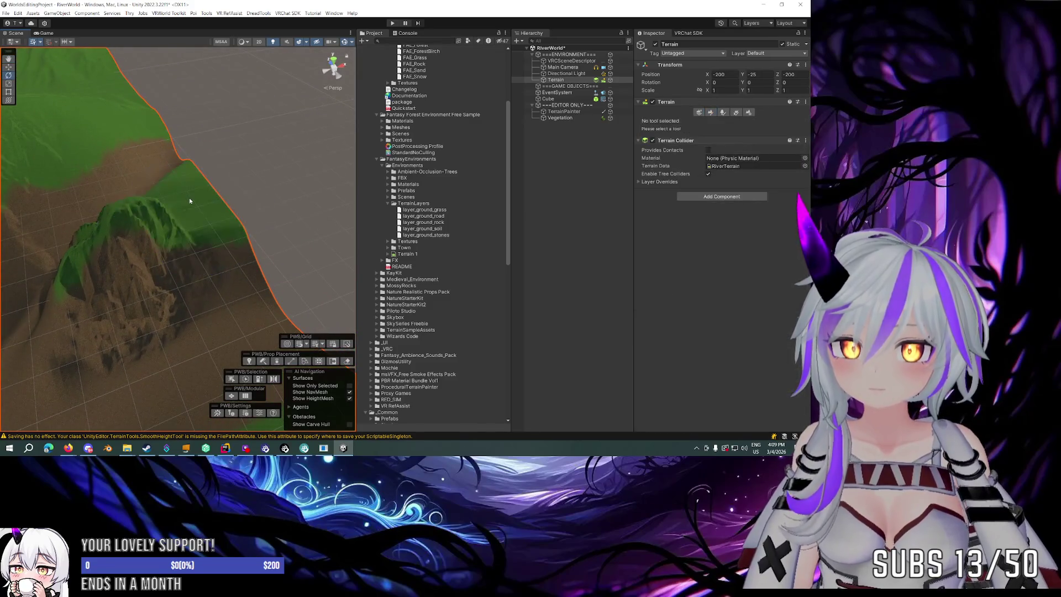
left_click(709, 113)
left_click(727, 206)
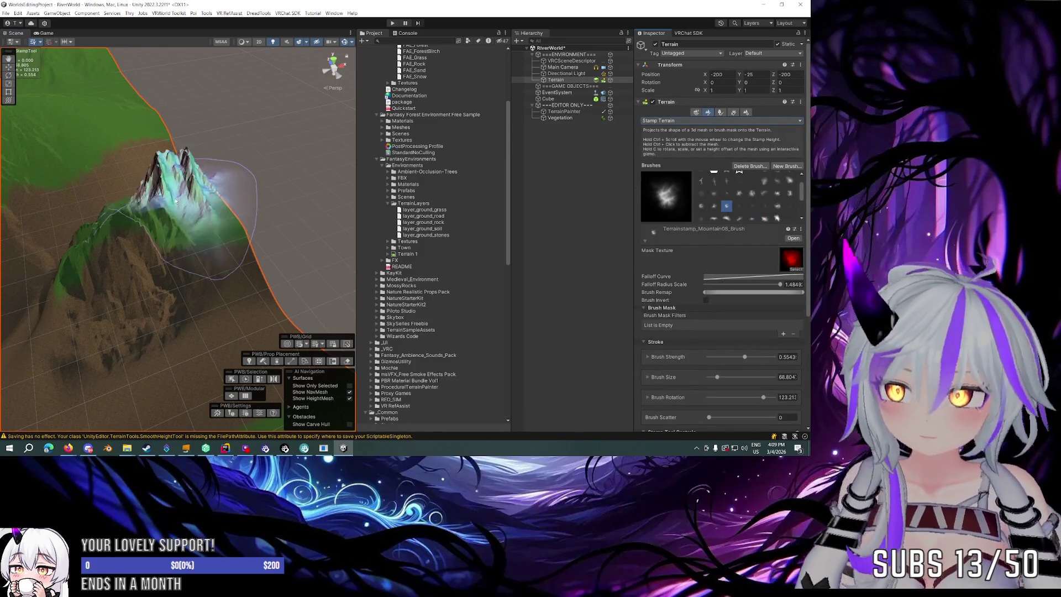
key("a")
key("a")
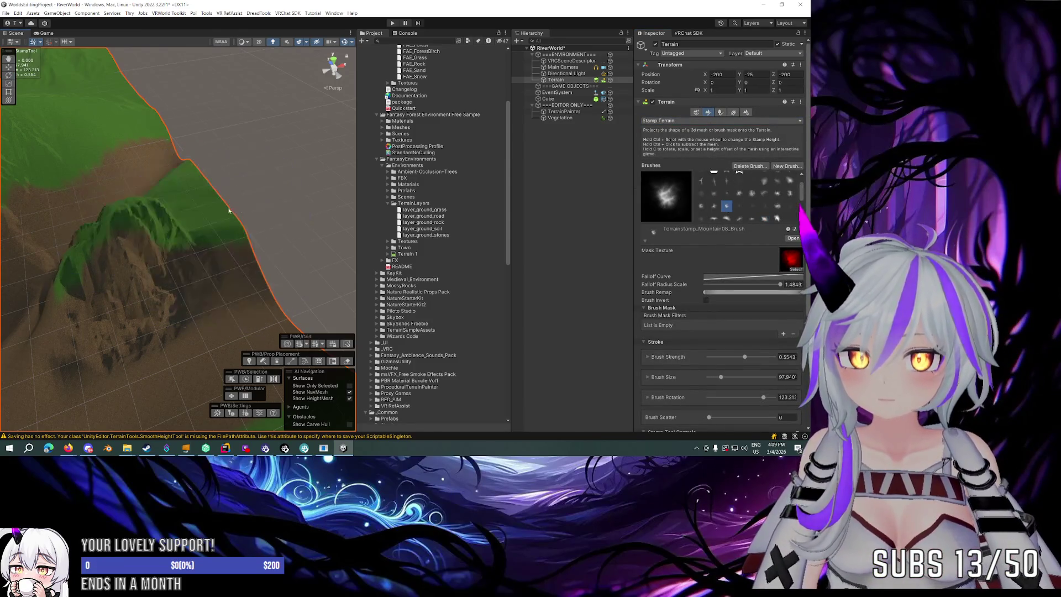
left_click_drag(182, 201, 331, 199, "alt")
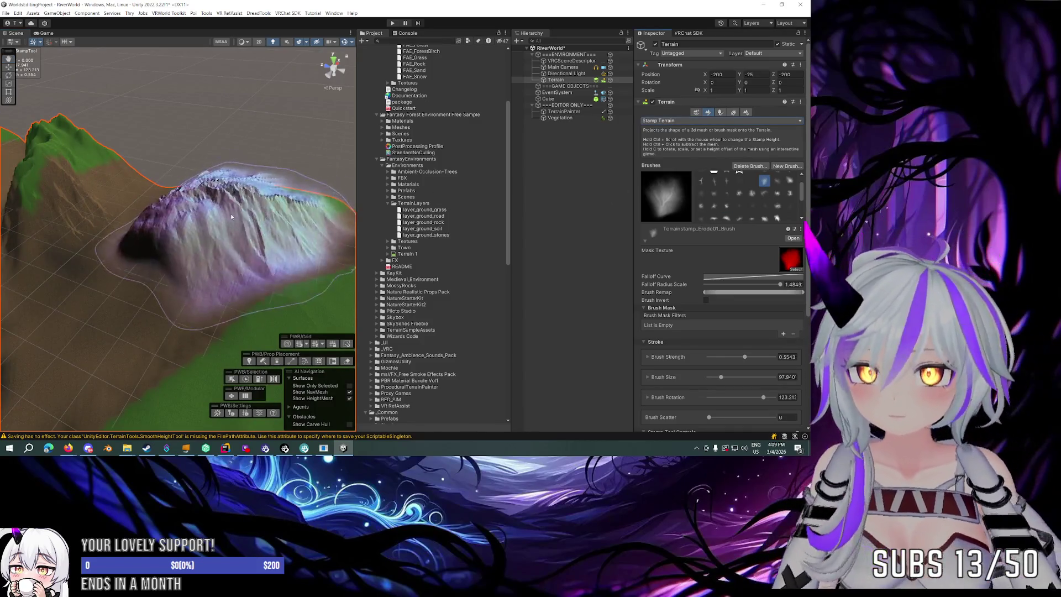
key("a")
key("d")
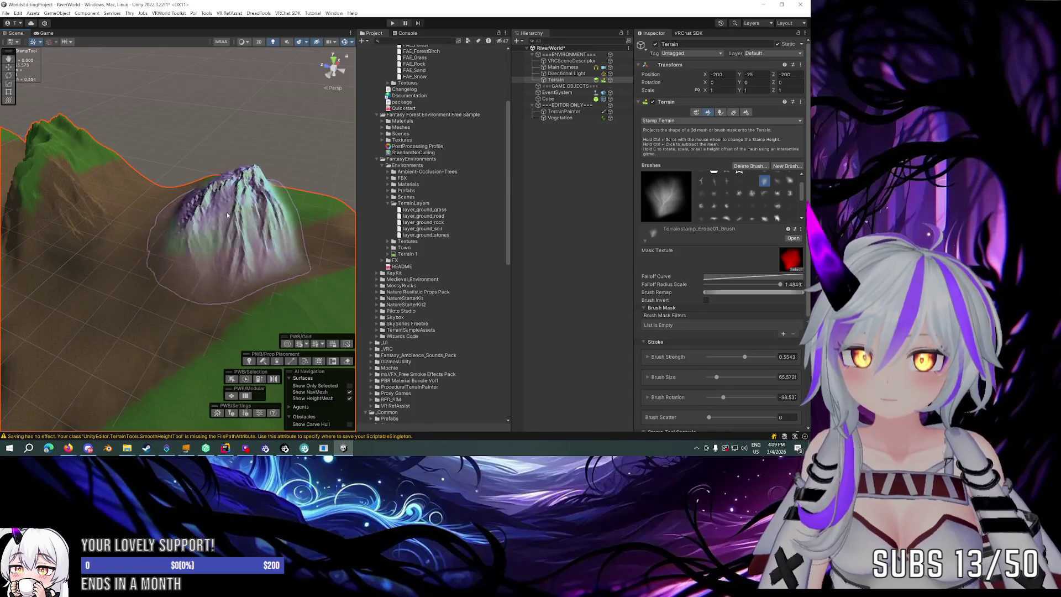
left_click(227, 215)
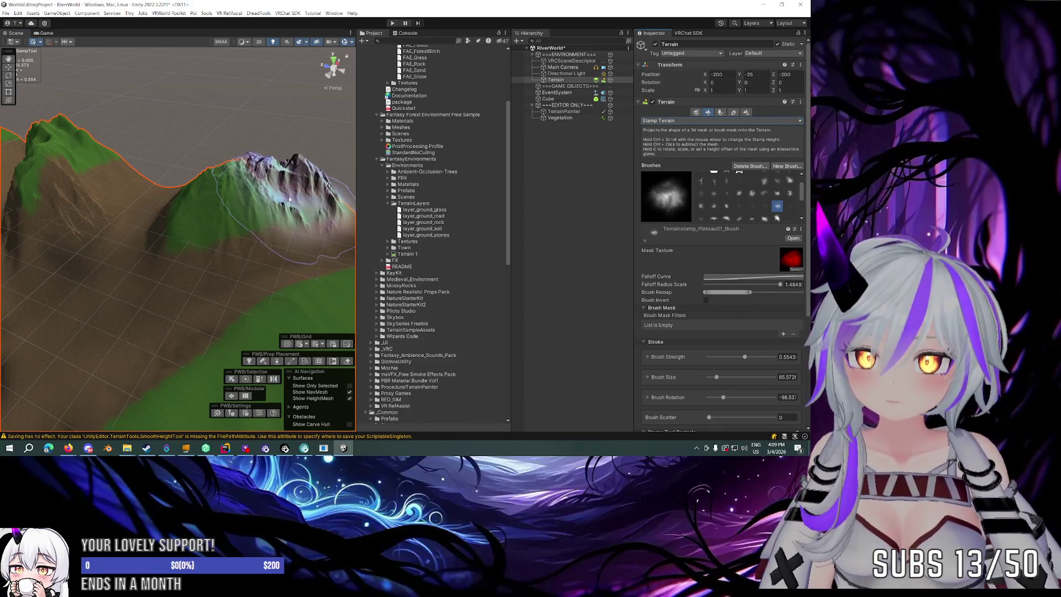
left_click(237, 177)
left_click(165, 185)
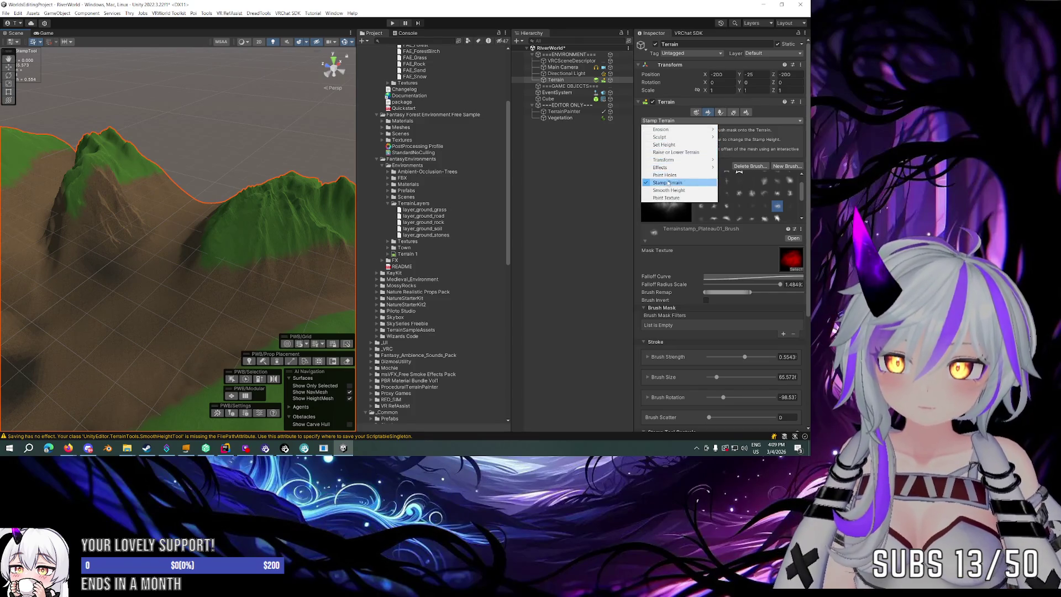
left_click(667, 190)
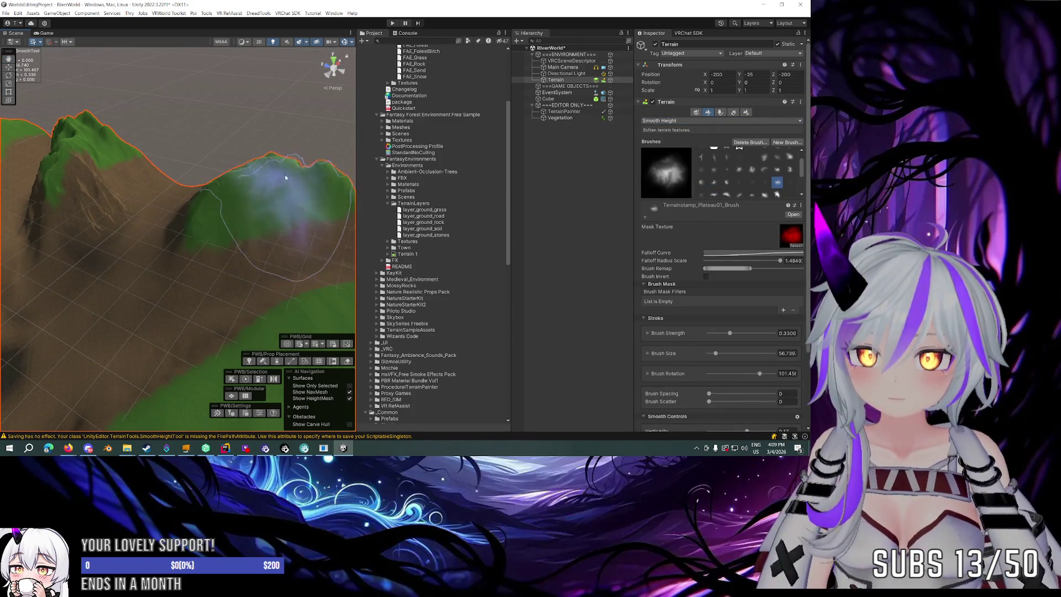
Look over the smoothed peaks and flat ground, then select Raise or Lower Terrain.
left_click_drag(260, 177, 292, 179)
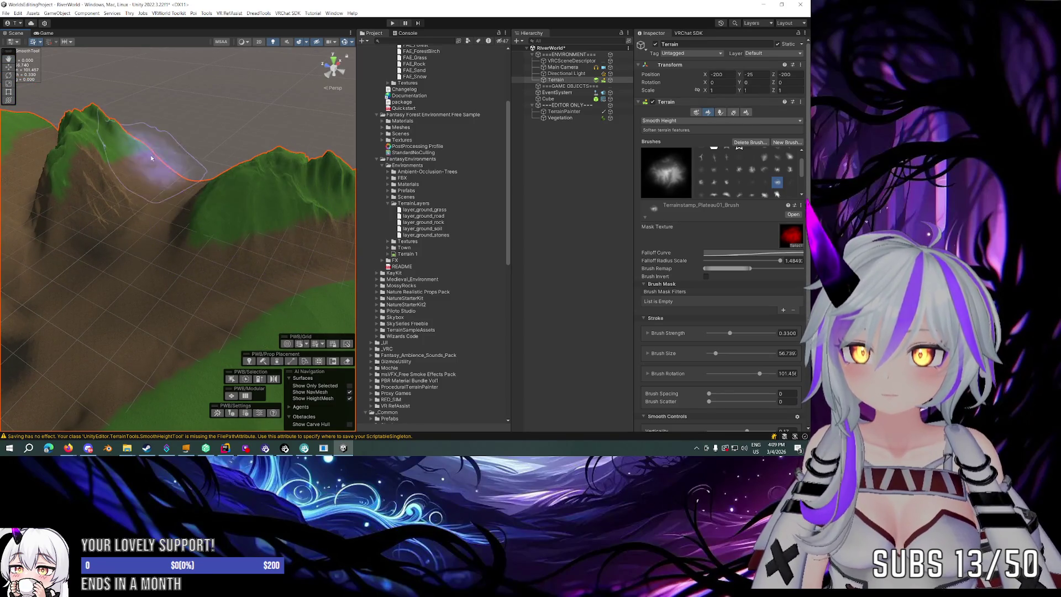
left_click_drag(151, 159, 156, 192)
mouse_move(218, 151)
left_mouse_down()
mouse_move(246, 157)
mouse_move(301, 124)
mouse_move(346, 117)
mouse_move(565, 138)
left_mouse_up()
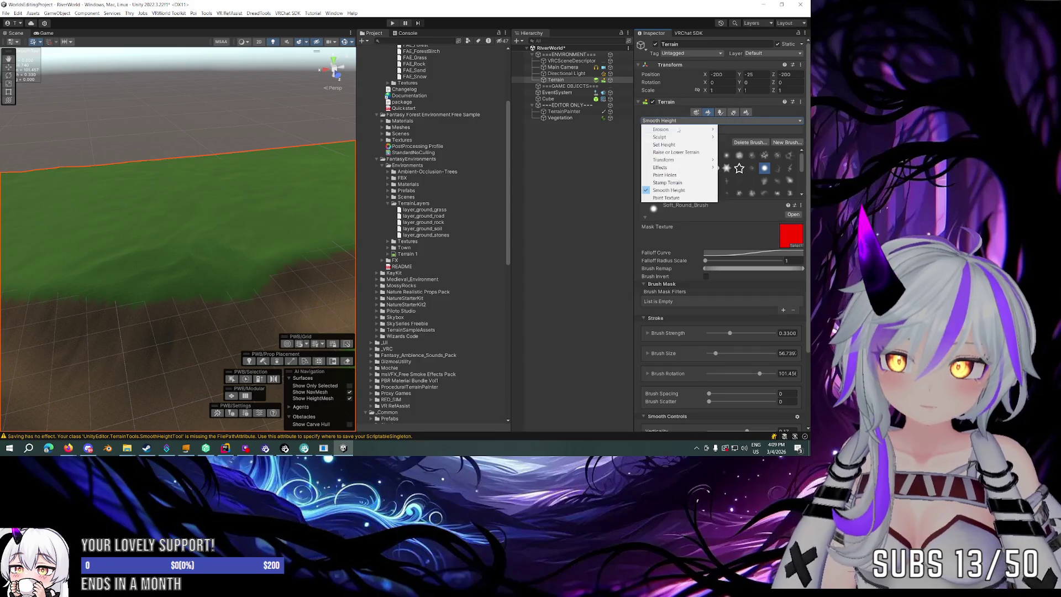
left_click(674, 152)
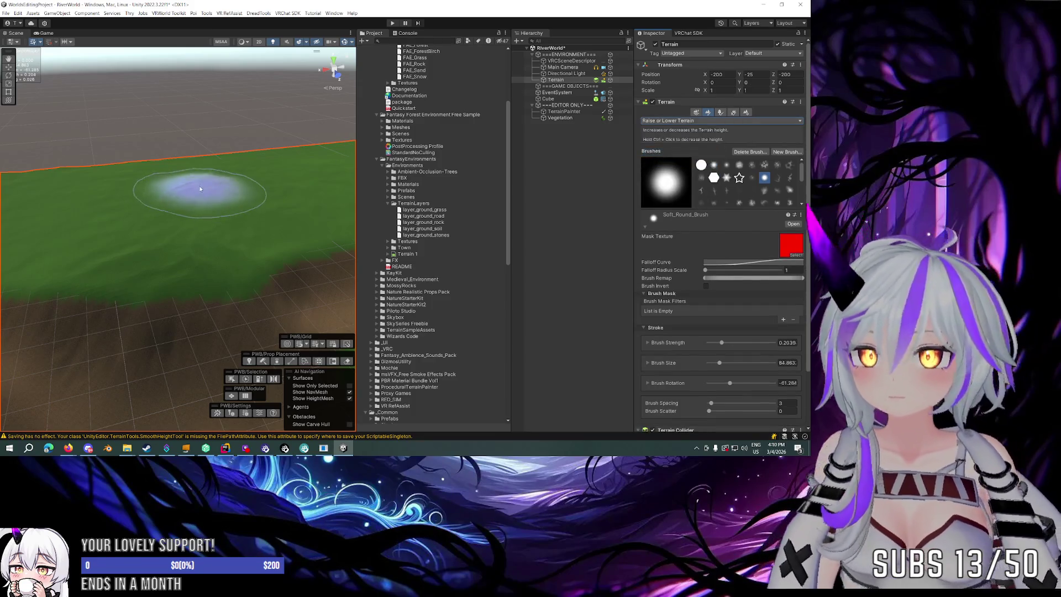
Sculpt down part of the surface, raise a broad hill at 13% strength, and pick a noise brush.
mouse_move(283, 186)
left_mouse_down()
mouse_move(42, 195)
mouse_move(155, 199)
left_mouse_up()
key("a")
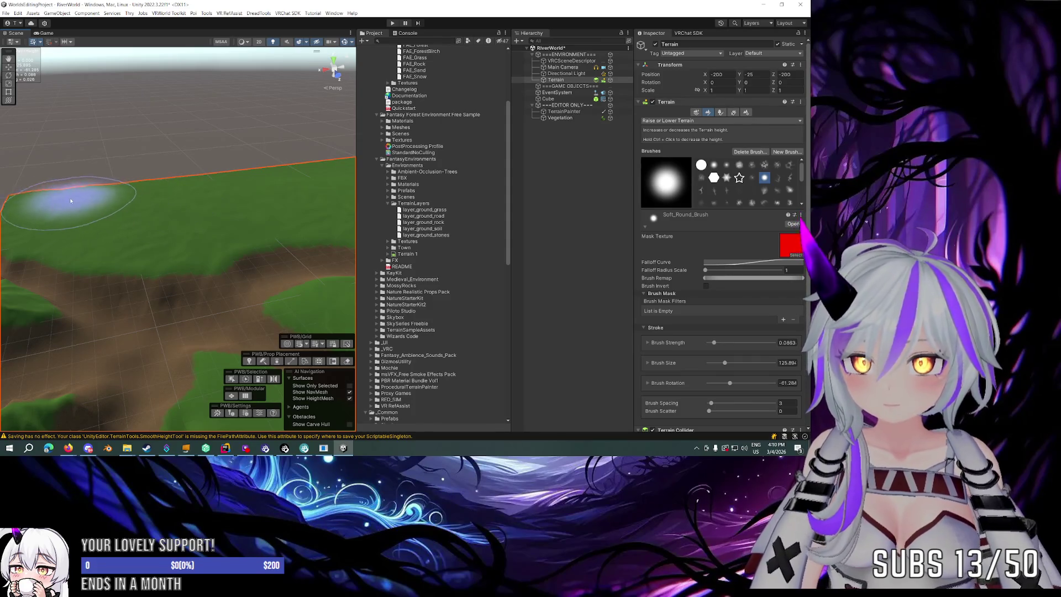
key("f")
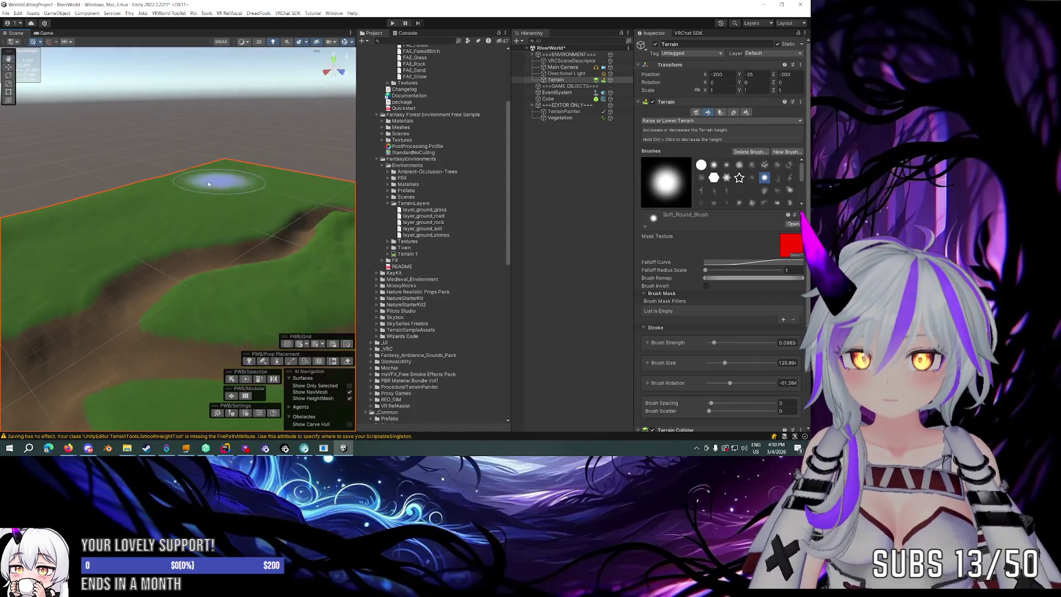
mouse_move(77, 220)
left_mouse_down()
mouse_move(171, 209)
mouse_move(83, 220)
mouse_move(226, 176)
left_mouse_up()
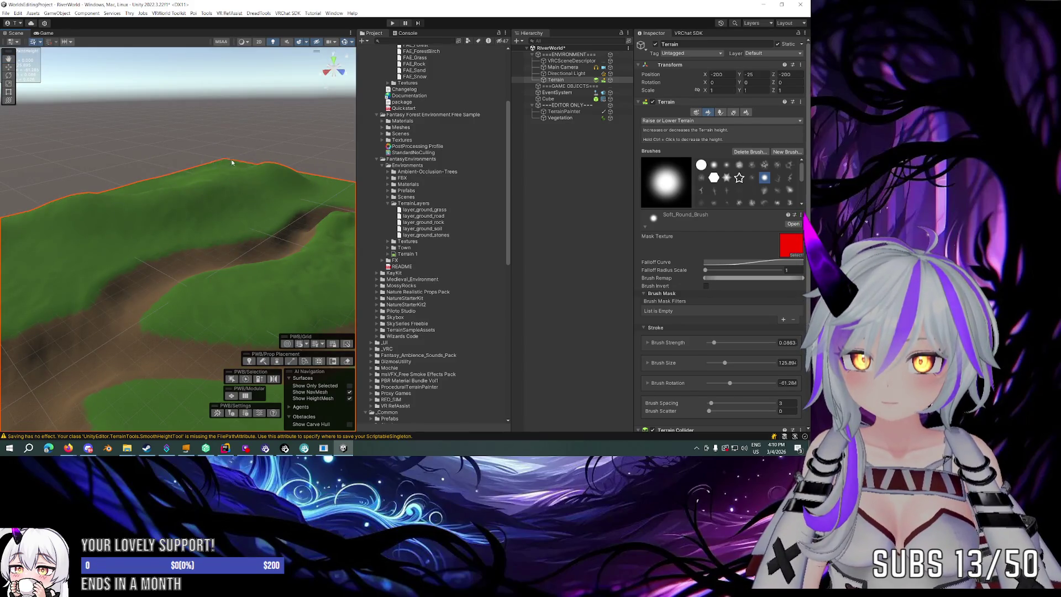
mouse_move(231, 162)
left_mouse_down()
mouse_move(233, 193)
mouse_move(177, 171)
mouse_move(102, 181)
left_mouse_up()
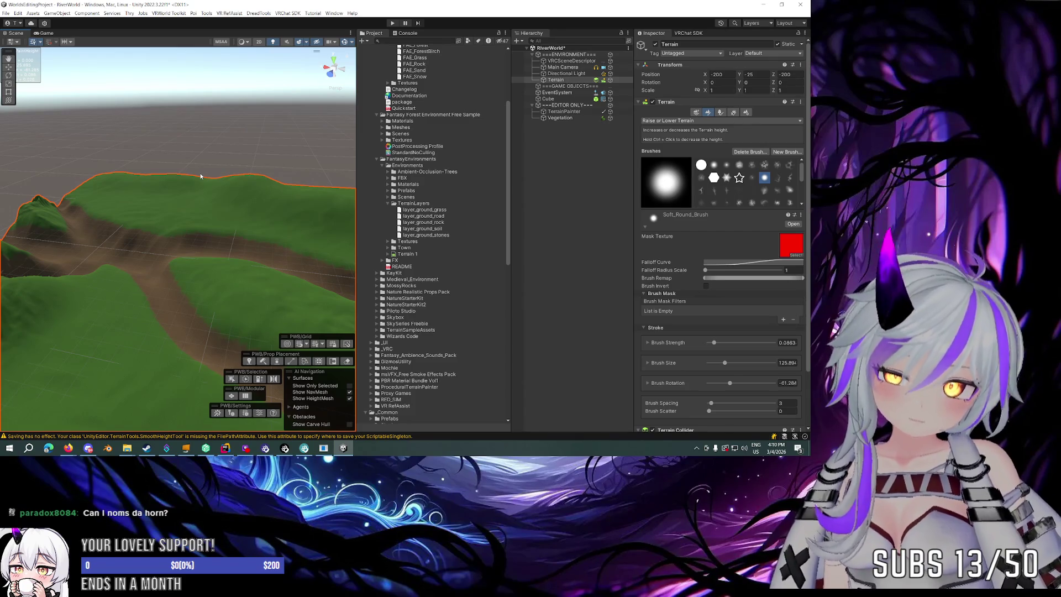
mouse_move(157, 181)
left_mouse_down()
mouse_move(275, 175)
mouse_move(149, 173)
left_mouse_up()
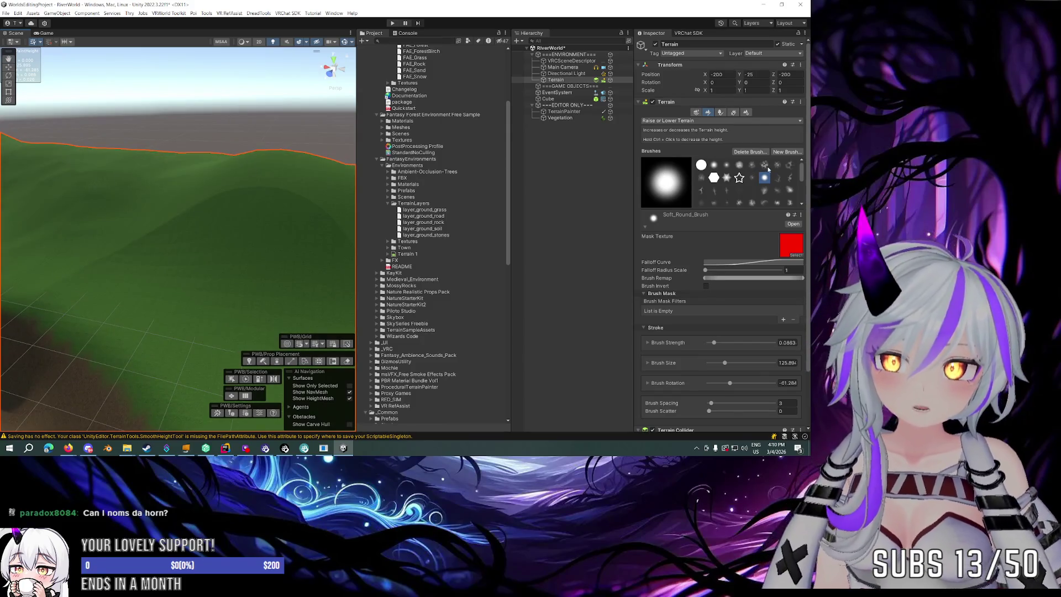
left_click(766, 165)
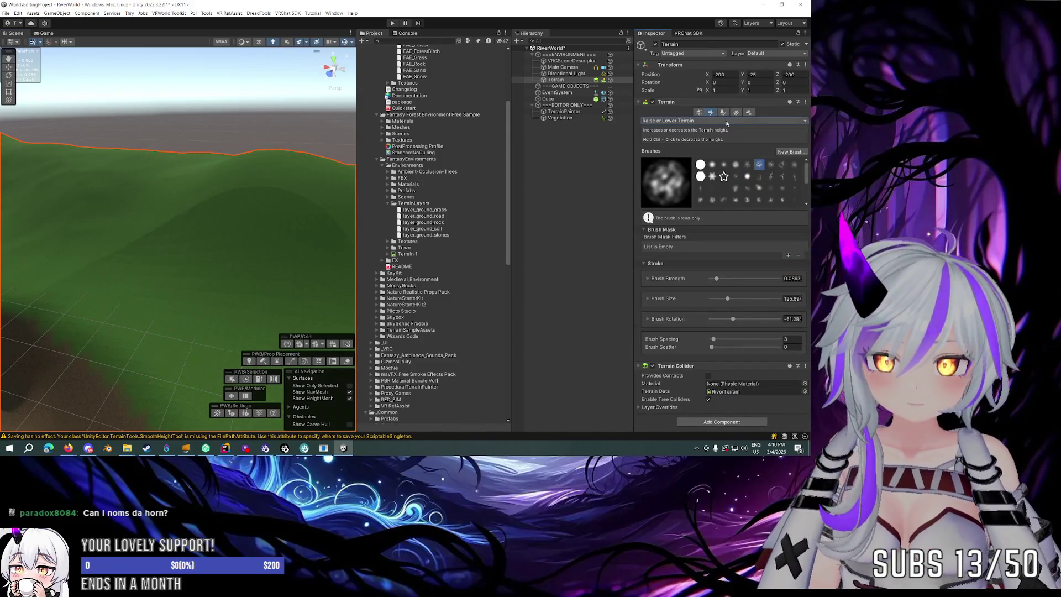
Switch to Stamp Terrain and stamp a ridge mountain at size about 128.
left_click(670, 183)
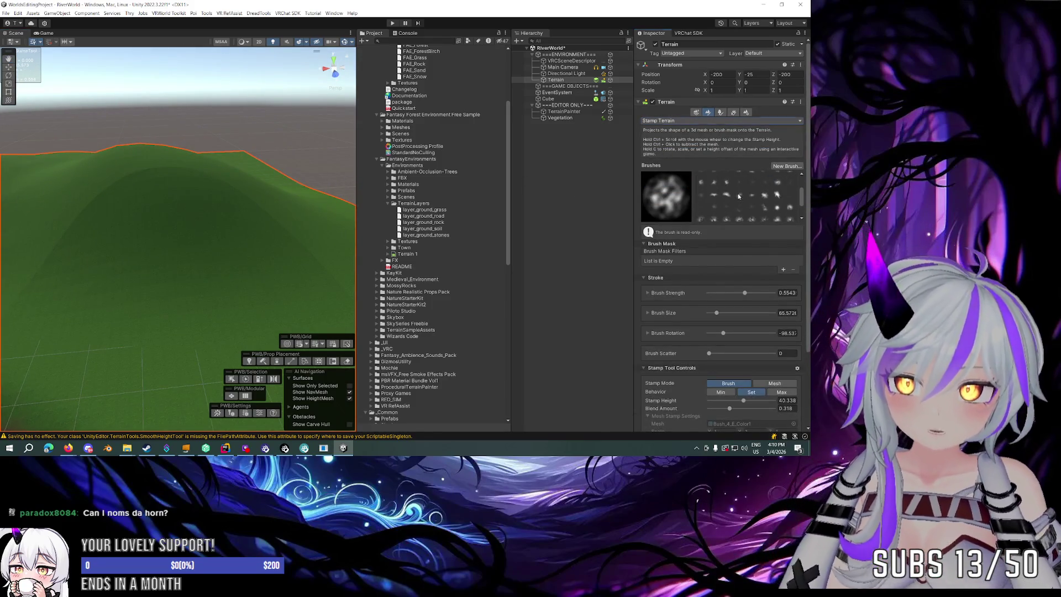
left_click(739, 196)
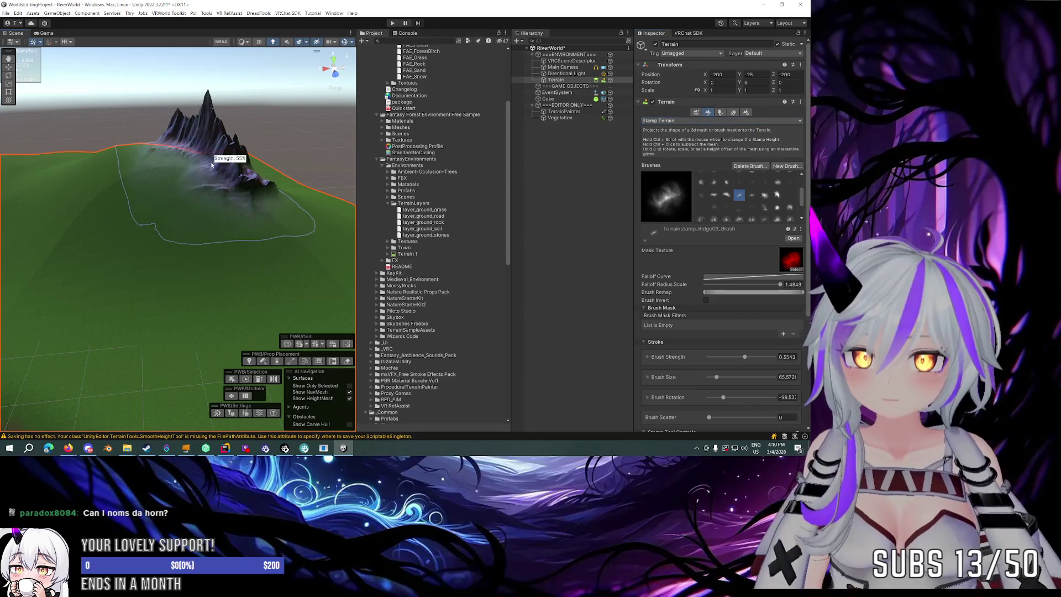
key("a")
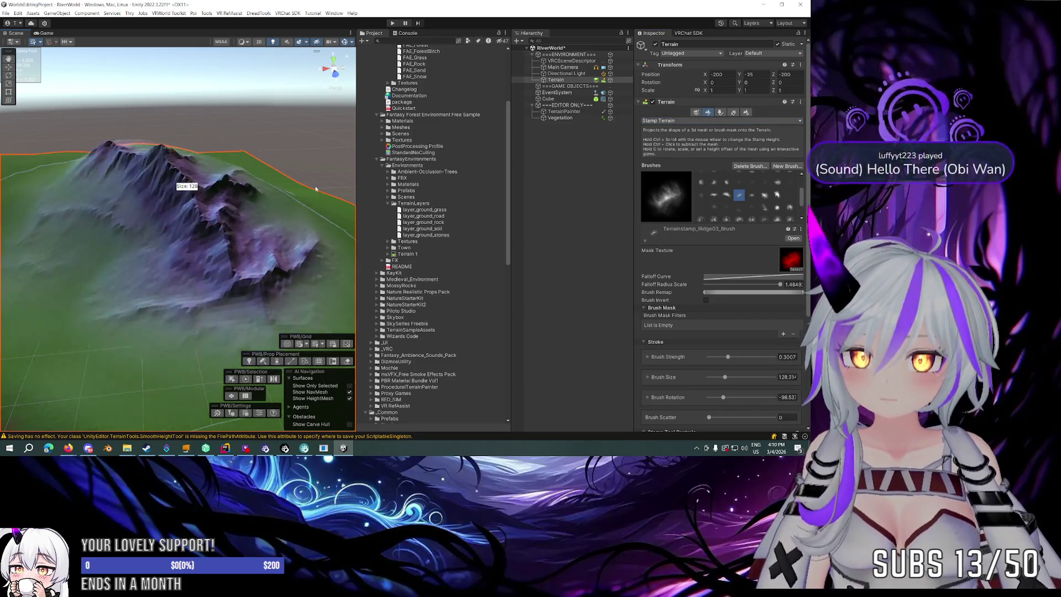
left_click(274, 192)
Stamp a mountain at size about 178, 30% strength, rotation -179°, with Behavior set to Max.
scroll(274, 194, "up", 5, "ctrl")
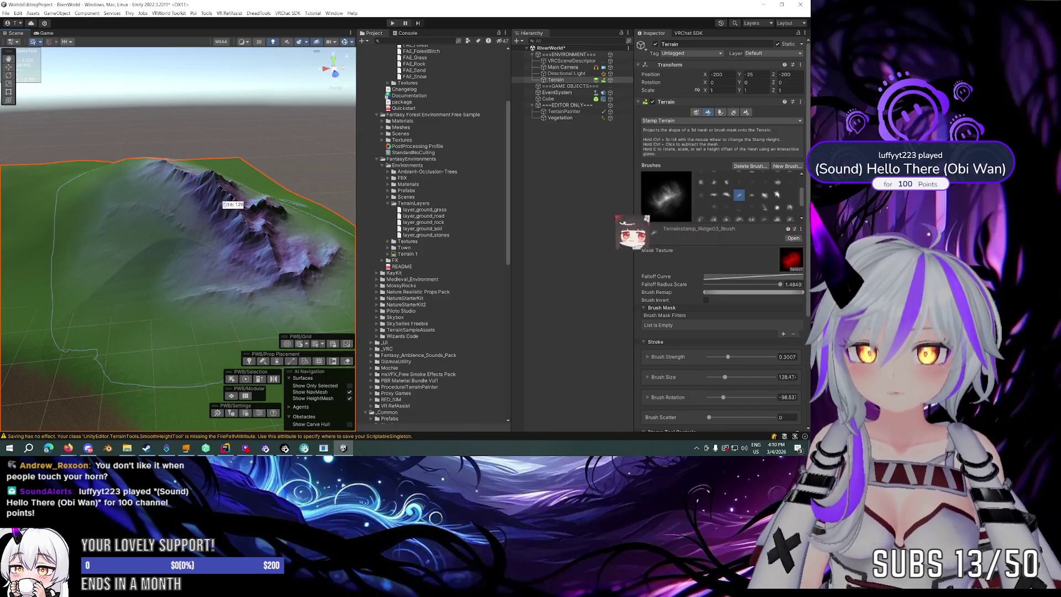
key("a")
key("s")
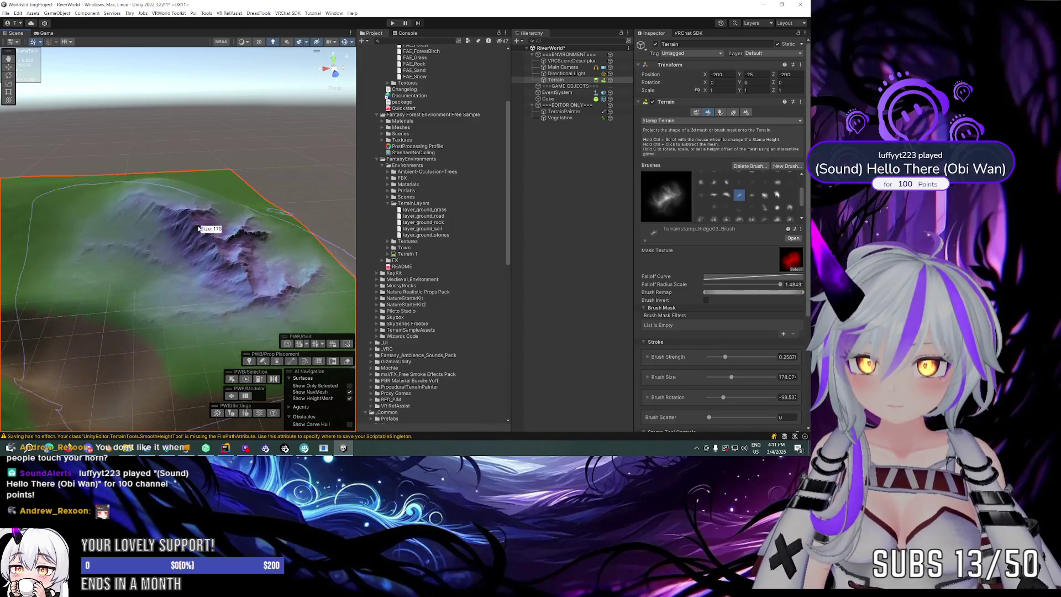
key("a")
key("d")
key("d")
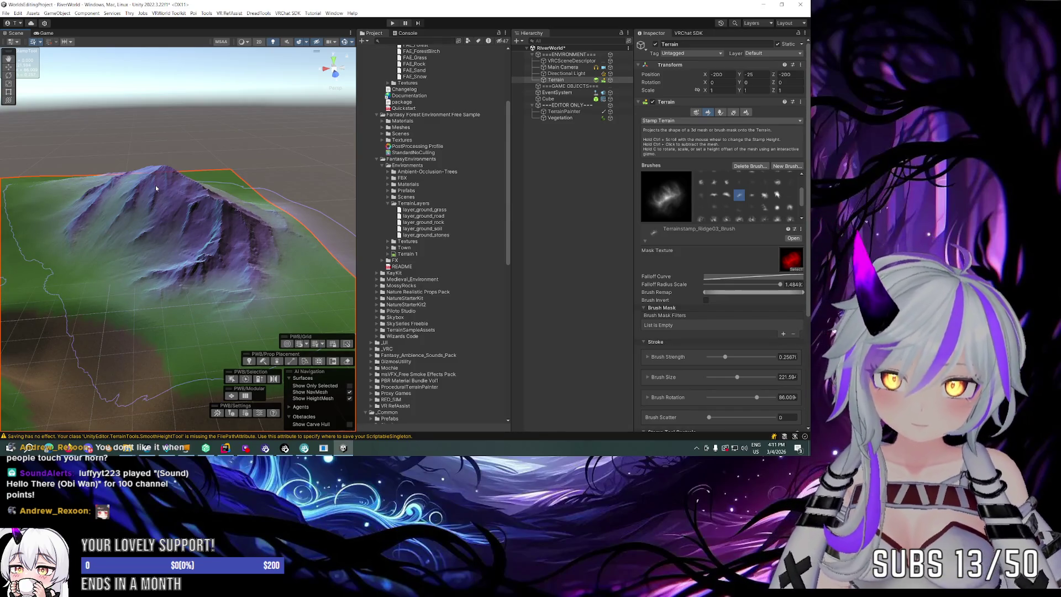
scroll(712, 250, "down", 5)
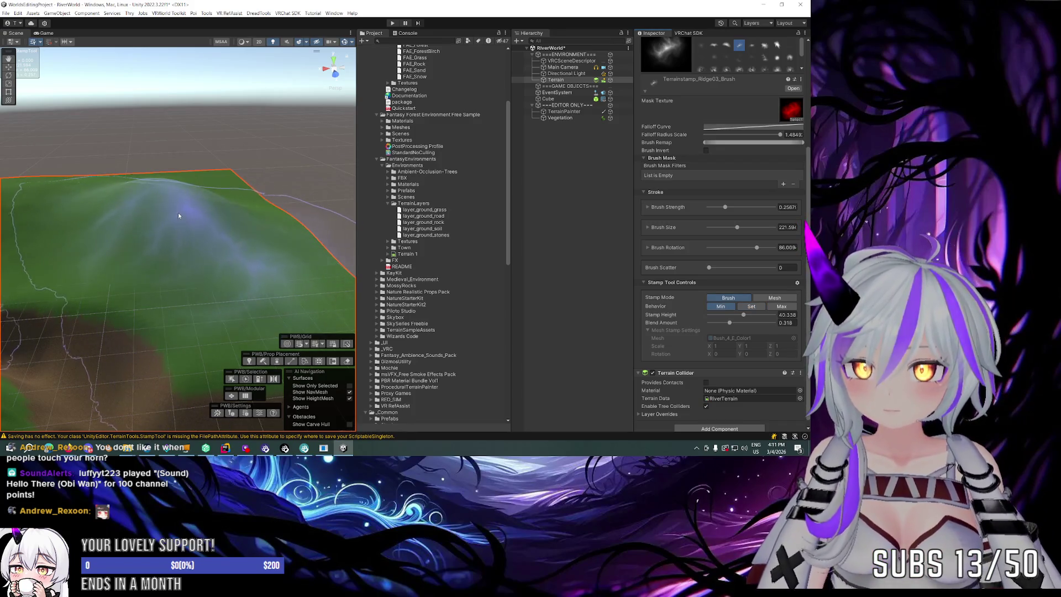
left_click(780, 306)
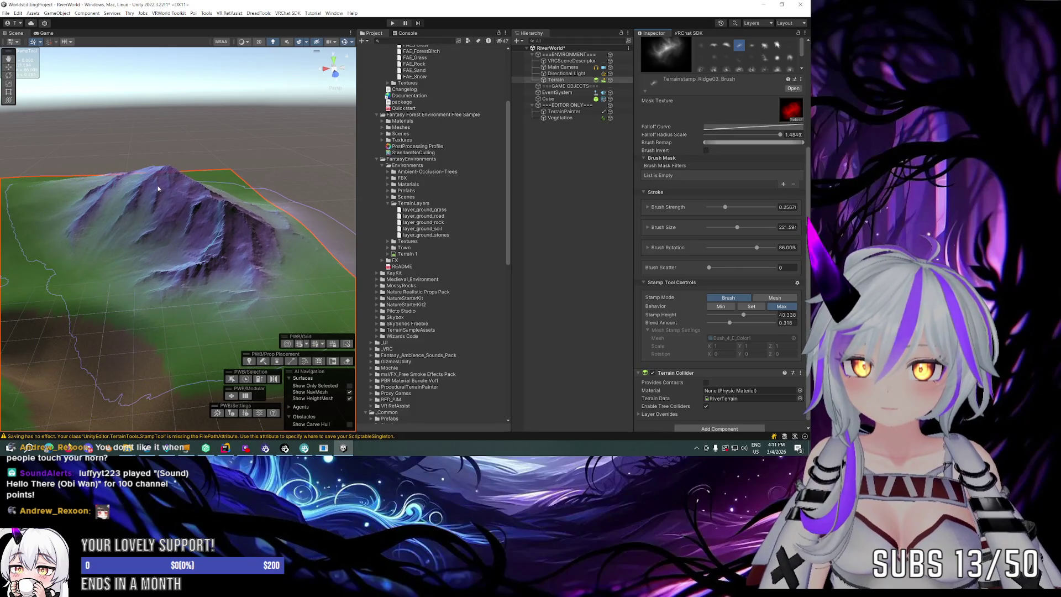
left_click(158, 189)
left_click_drag(273, 137, 210, 168)
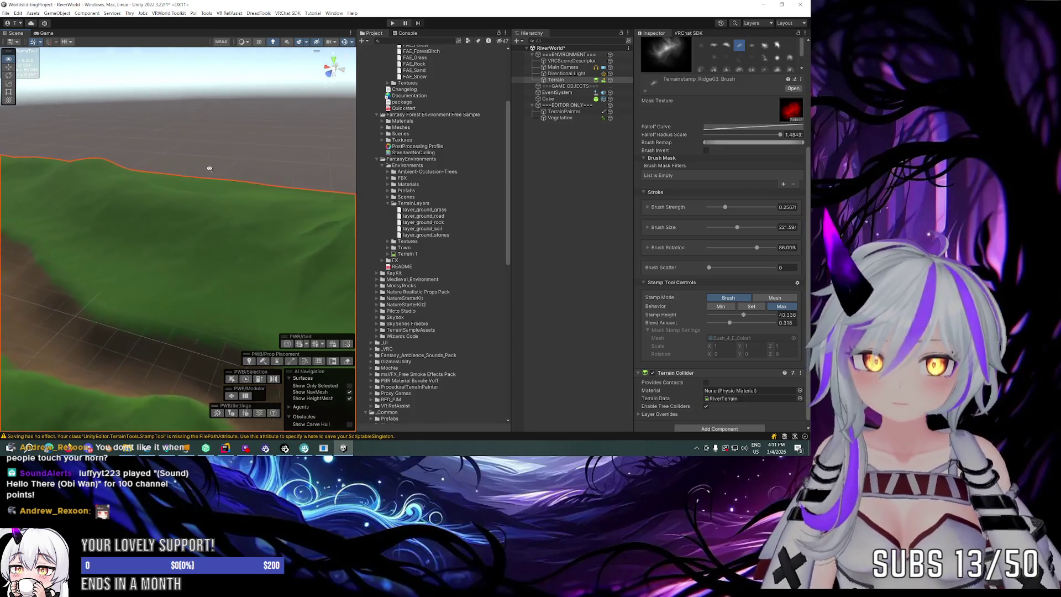
scroll(724, 145, "up", 3)
Stamp two Ridge02 ridges rotated about -17° over the hill.
left_click(726, 132)
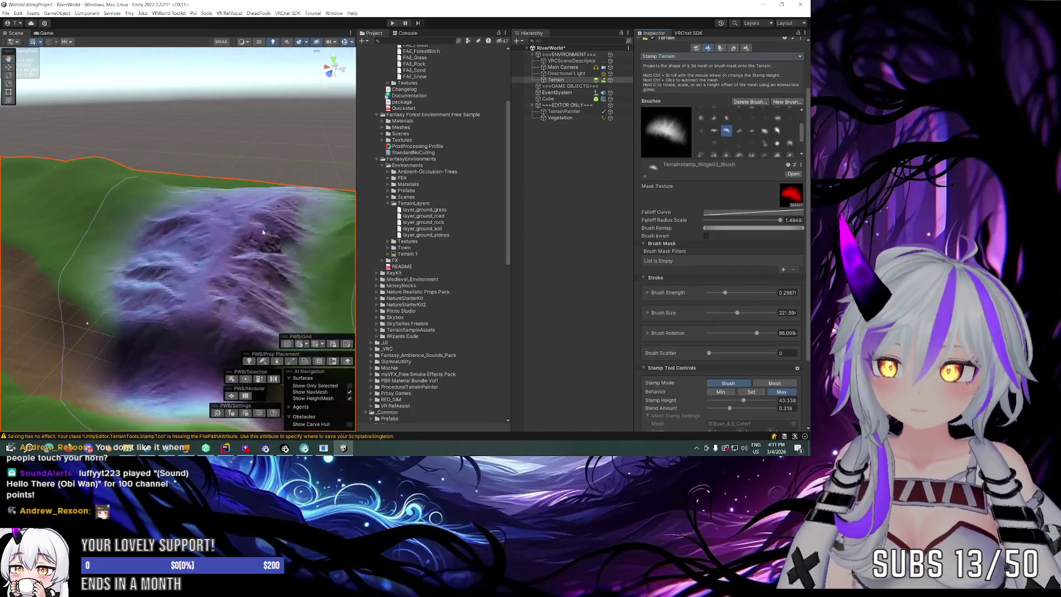
mouse_move(293, 221)
left_mouse_down()
mouse_move(263, 178)
mouse_move(304, 211)
mouse_move(268, 279)
mouse_move(247, 277)
left_mouse_up()
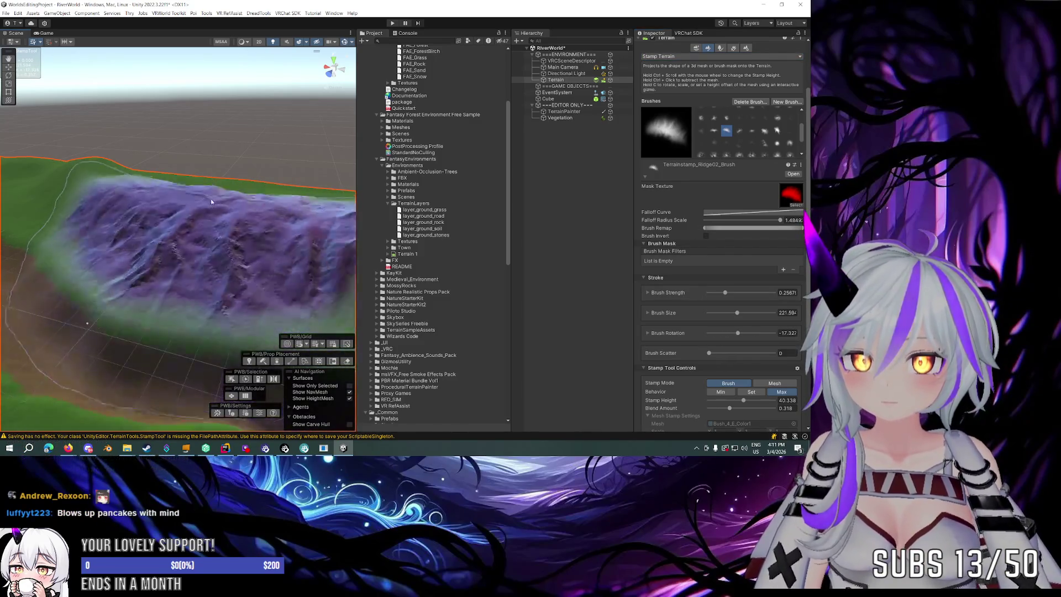
mouse_move(203, 177)
left_mouse_down()
mouse_move(164, 191)
mouse_move(178, 213)
mouse_move(224, 218)
left_mouse_up()
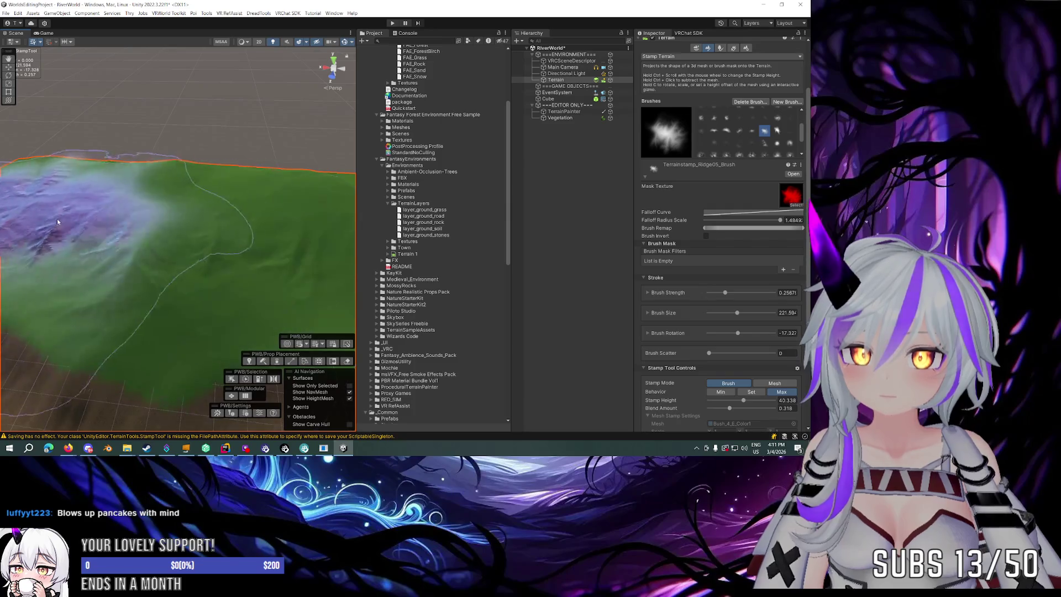
left_click(263, 204)
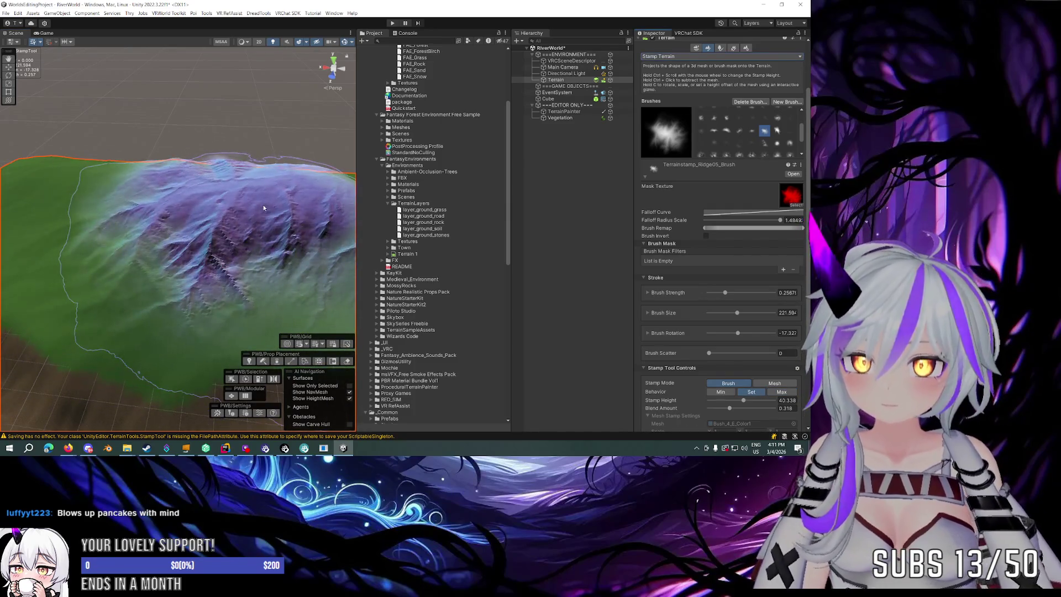
left_click_drag(225, 202, 144, 183)
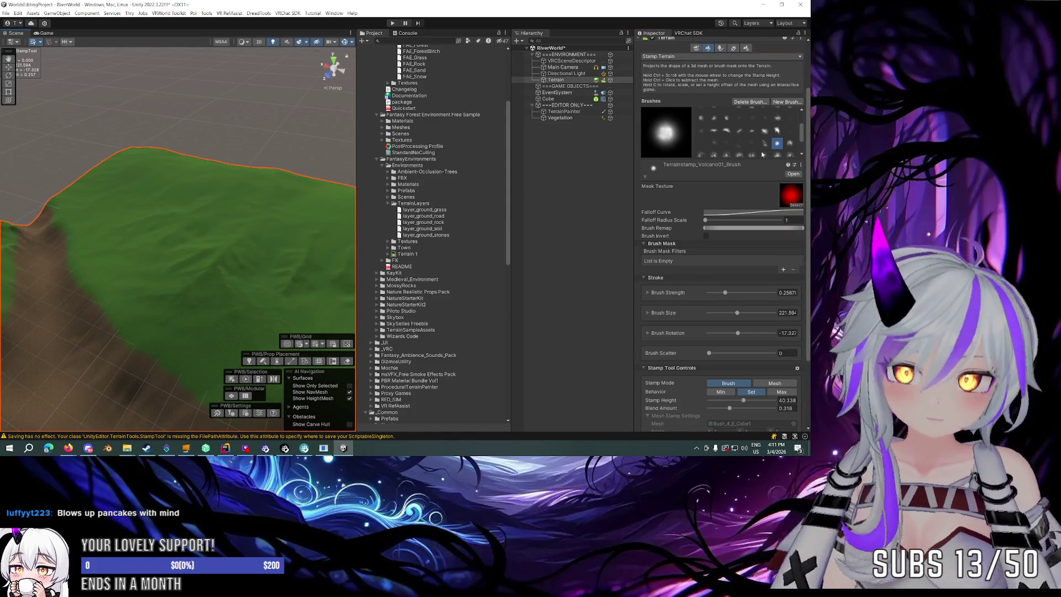
left_click(221, 201)
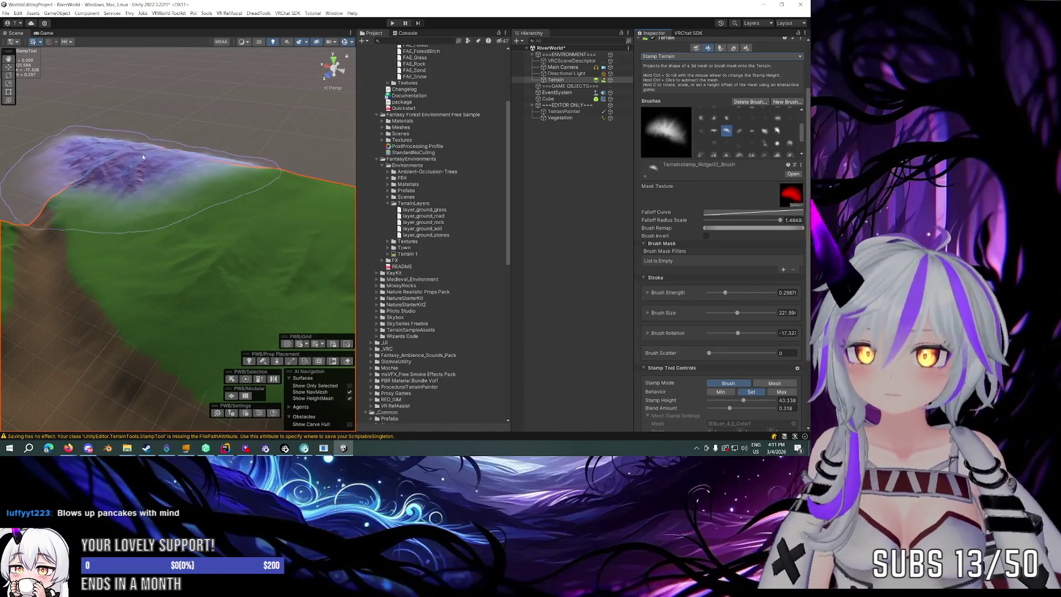
mouse_move(142, 157)
left_mouse_down()
mouse_move(218, 118)
mouse_move(327, 135)
left_mouse_up()
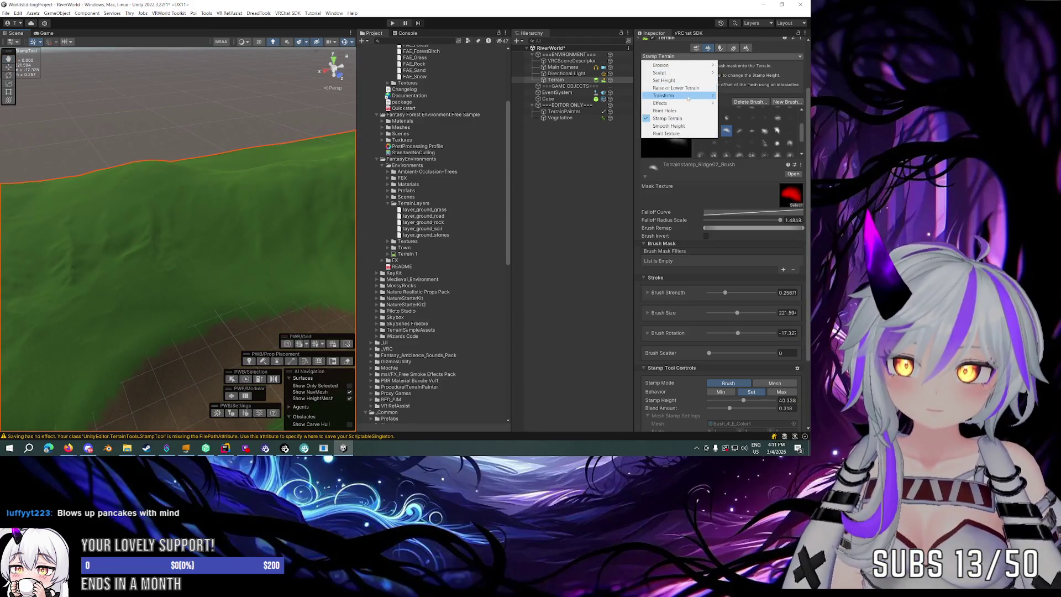
Switch to Smooth Height with an enlarged soft round brush and blur radius 35.
left_click(683, 125)
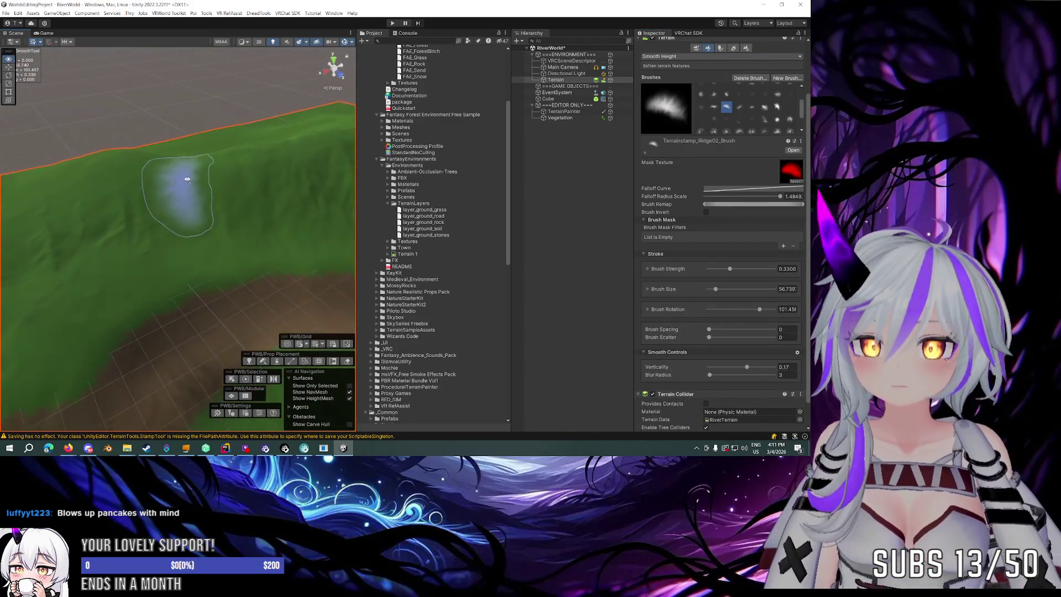
left_click(738, 93)
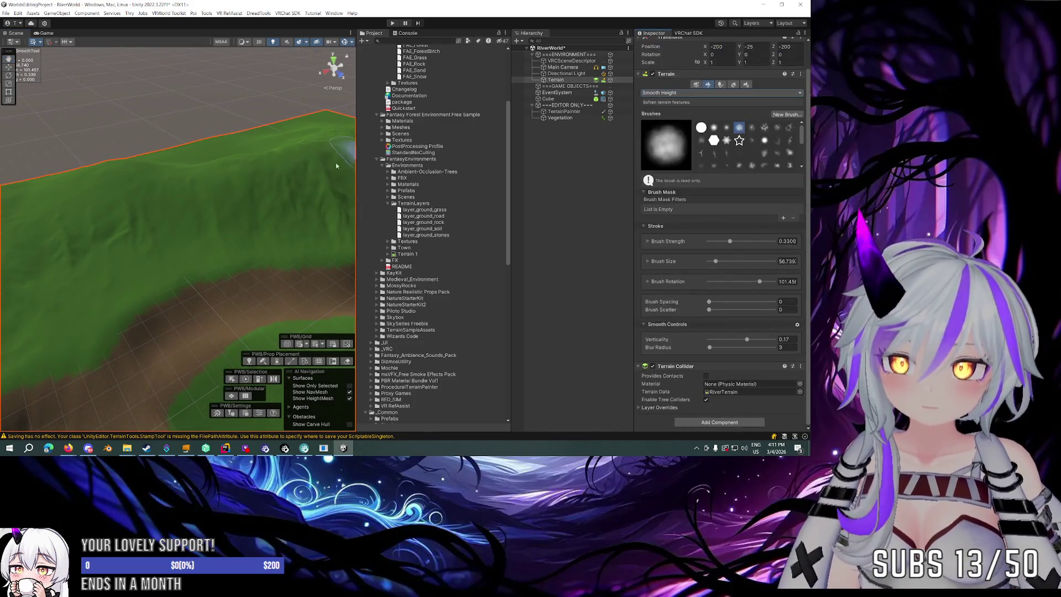
key("a")
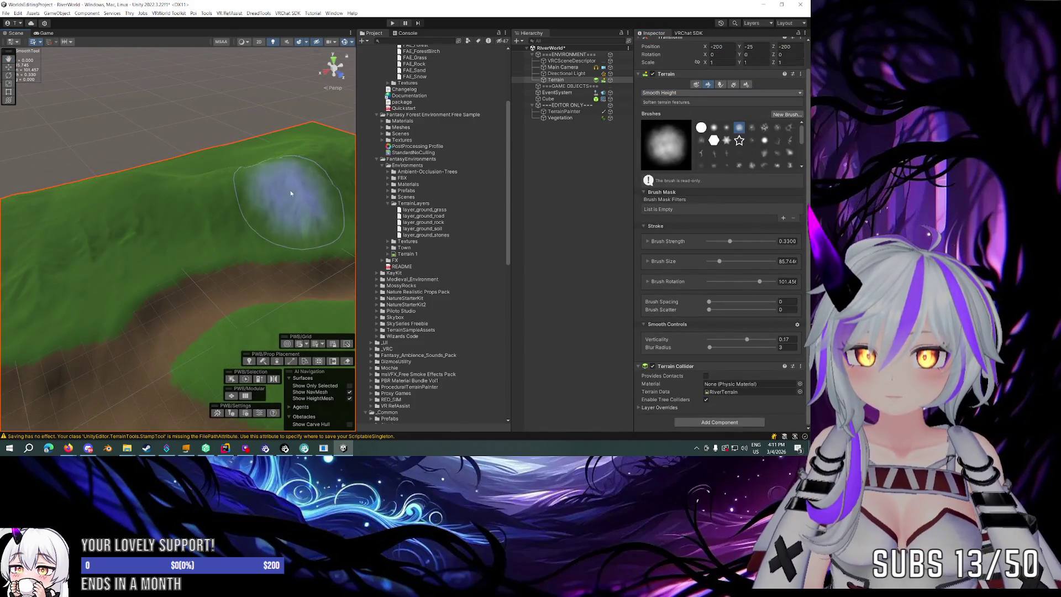
mouse_move(282, 218)
left_mouse_down()
mouse_move(153, 206)
mouse_move(284, 241)
mouse_move(218, 237)
mouse_move(166, 259)
left_mouse_up()
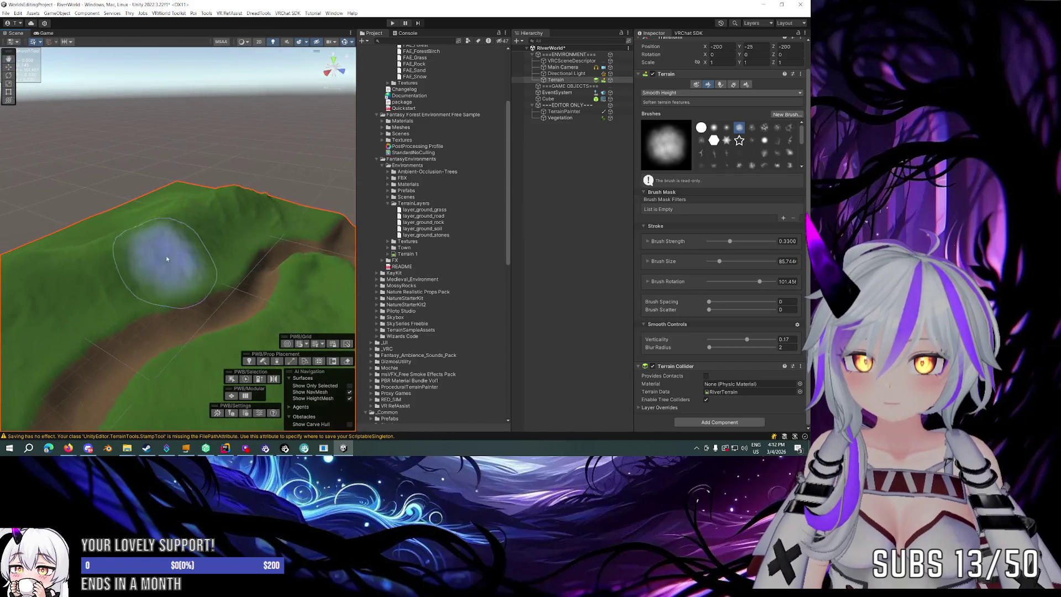
mouse_move(295, 219)
left_mouse_down()
mouse_move(281, 191)
mouse_move(242, 167)
mouse_move(232, 217)
mouse_move(265, 230)
mouse_move(214, 244)
mouse_move(308, 220)
mouse_move(303, 209)
mouse_move(296, 236)
mouse_move(237, 190)
mouse_move(243, 199)
left_mouse_up()
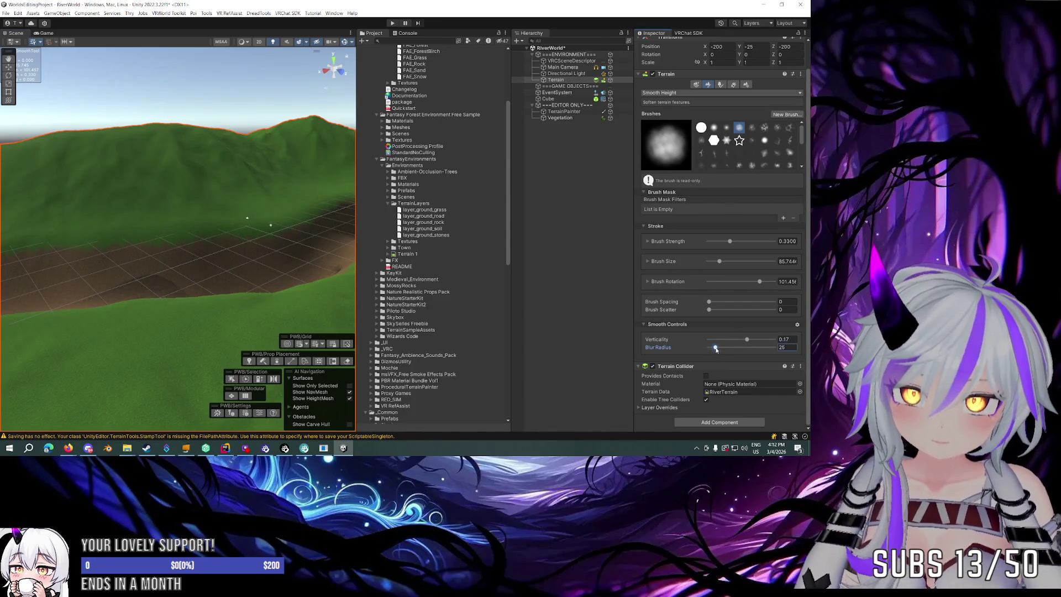
left_click_drag(716, 350, 717, 347)
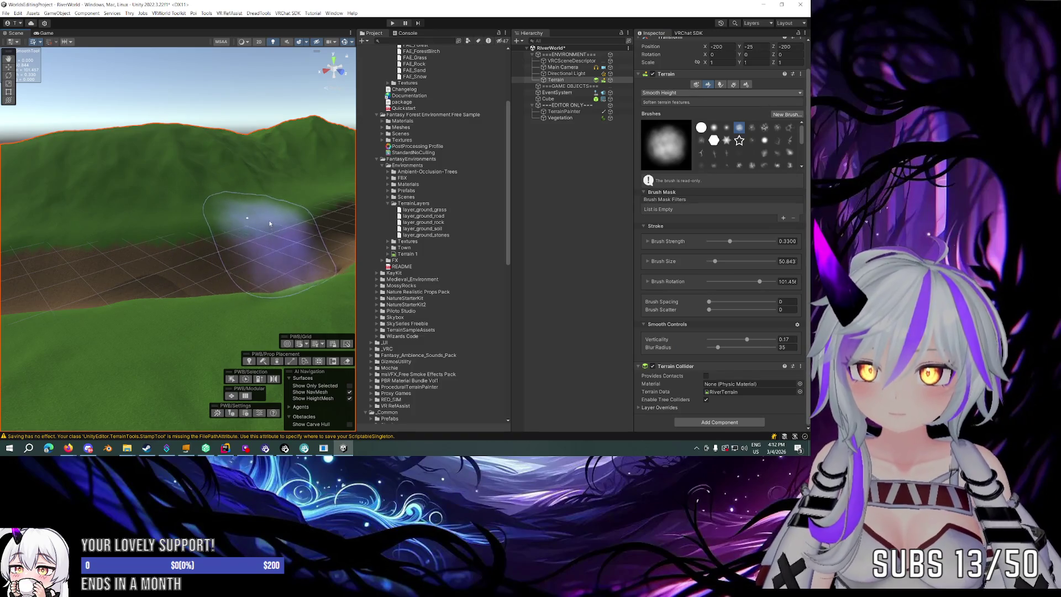
mouse_move(218, 232)
left_mouse_down()
mouse_move(256, 241)
mouse_move(232, 237)
left_mouse_up()
left_click_drag(318, 208, 277, 218)
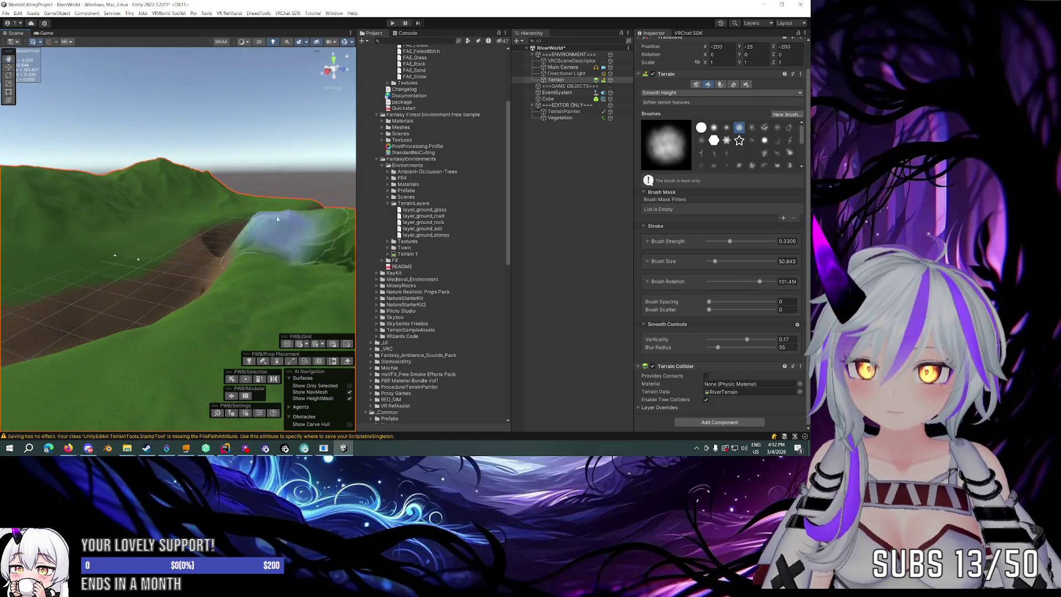
mouse_move(203, 222)
left_mouse_down()
mouse_move(186, 229)
mouse_move(203, 240)
left_mouse_up()
scroll(203, 240, "up", 5)
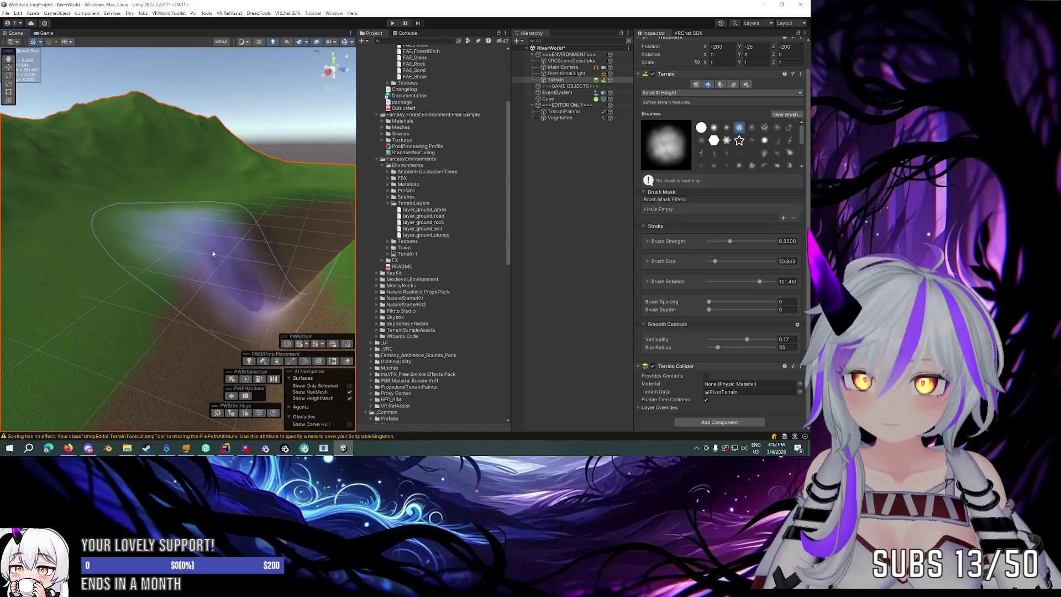
Smooth the valley, then change to the Hills, Mountains and Lakes brush at size about 61.4.
key("s")
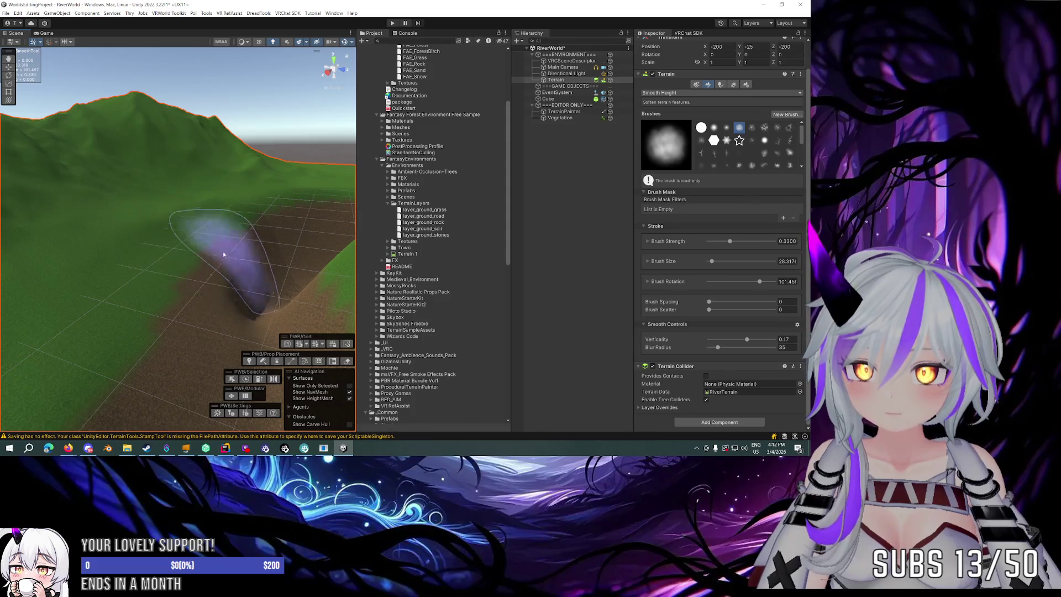
left_click_drag(248, 213, 189, 216)
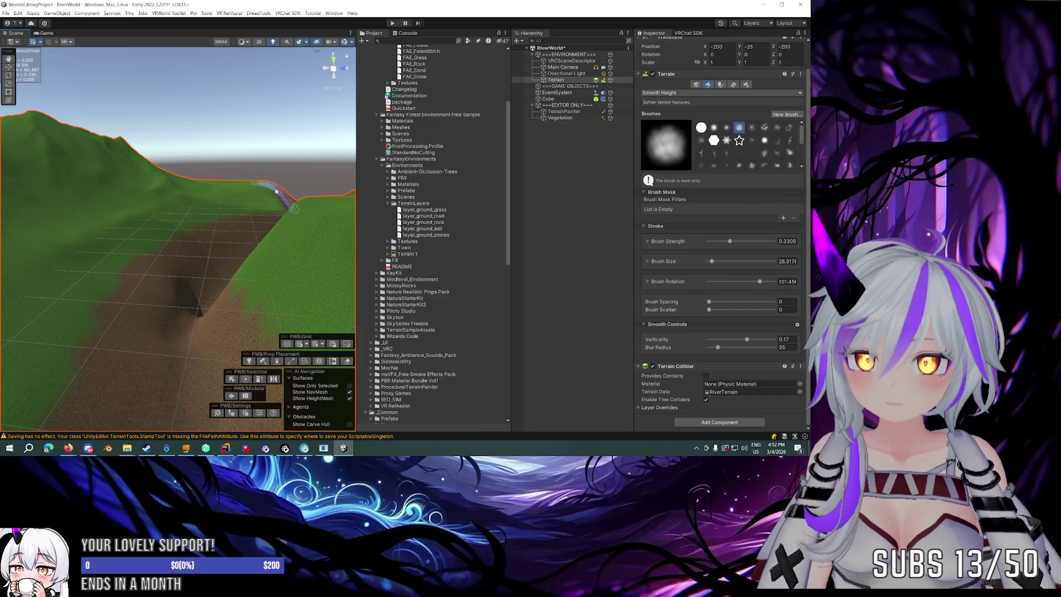
mouse_move(247, 192)
left_mouse_down()
mouse_move(284, 184)
mouse_move(284, 201)
mouse_move(275, 212)
mouse_move(67, 230)
left_mouse_up()
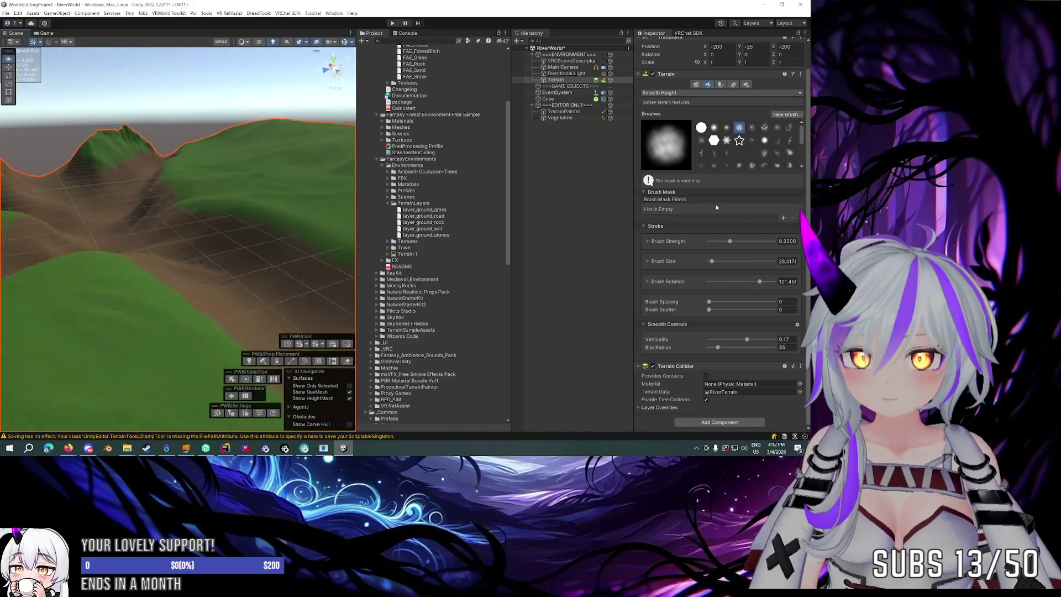
mouse_move(230, 207)
left_mouse_down()
mouse_move(166, 201)
mouse_move(94, 225)
mouse_move(32, 213)
left_mouse_up()
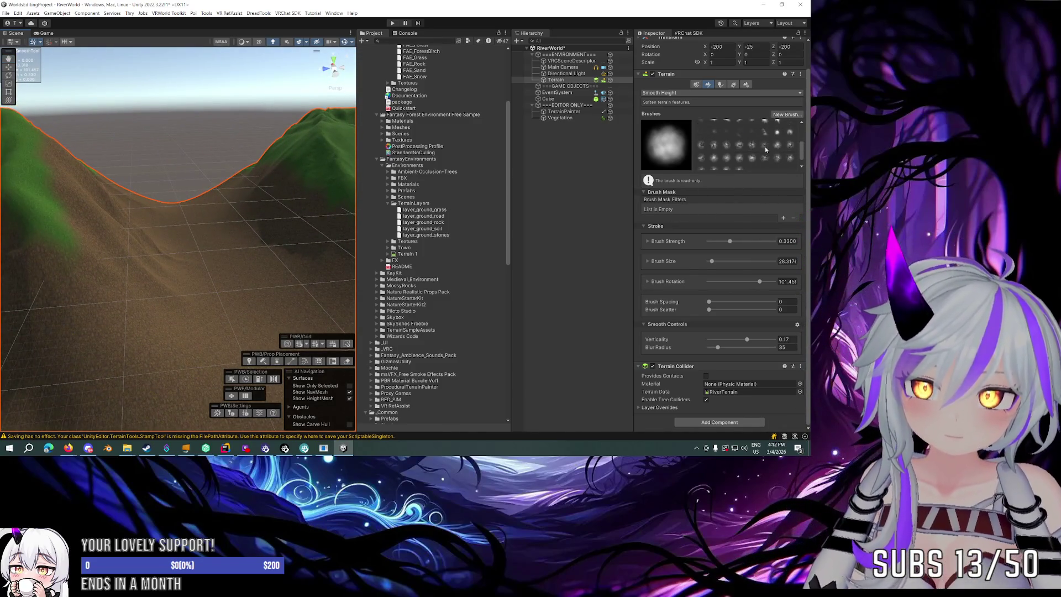
left_click(765, 146)
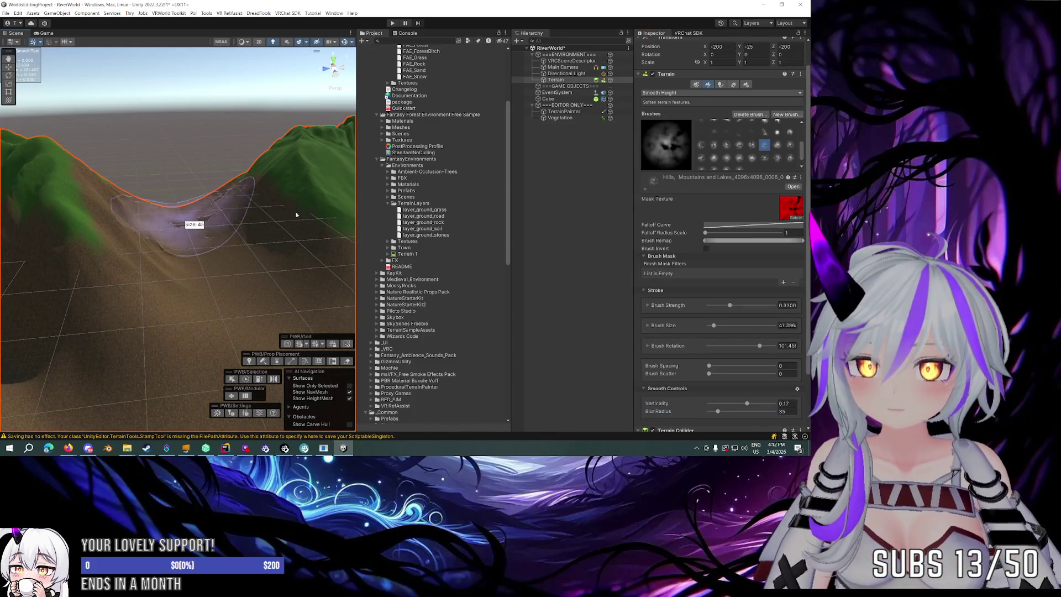
left_click_drag(296, 215, 337, 215)
scroll(684, 293, "down", 3)
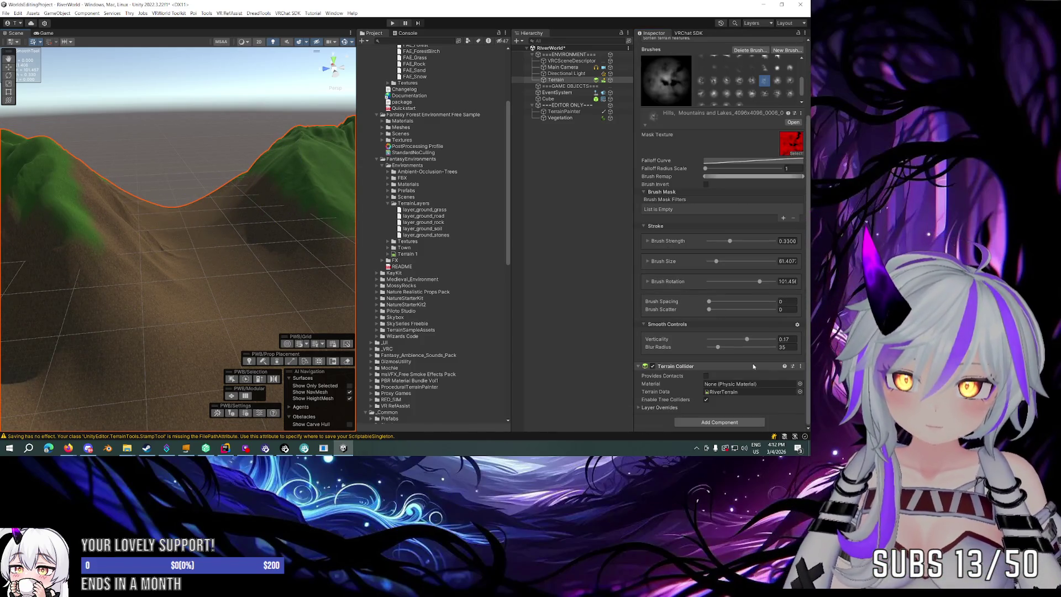
scroll(702, 316, "up", 2)
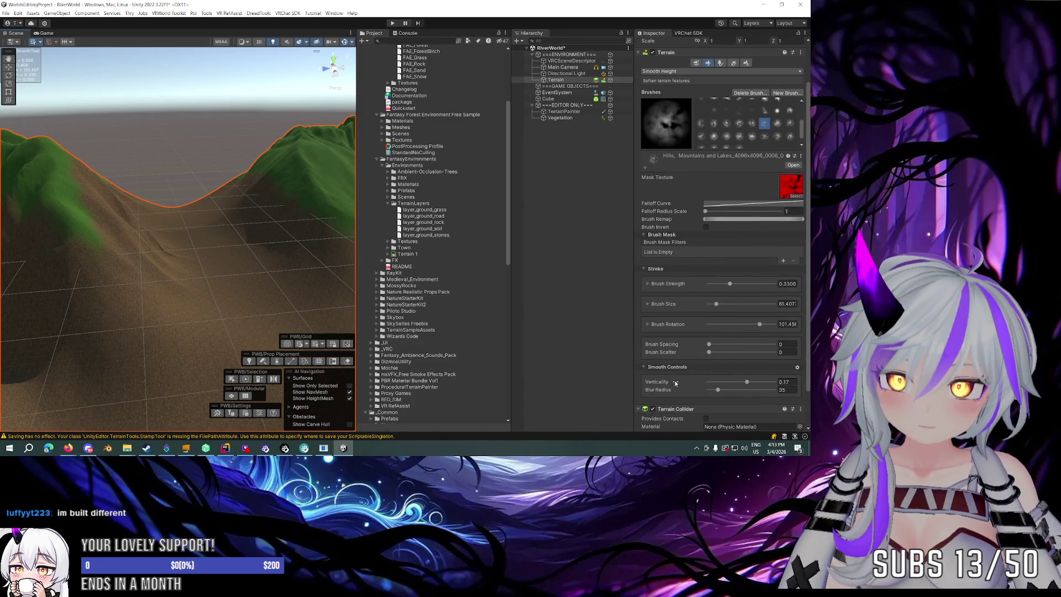
scroll(694, 215, "up", 2)
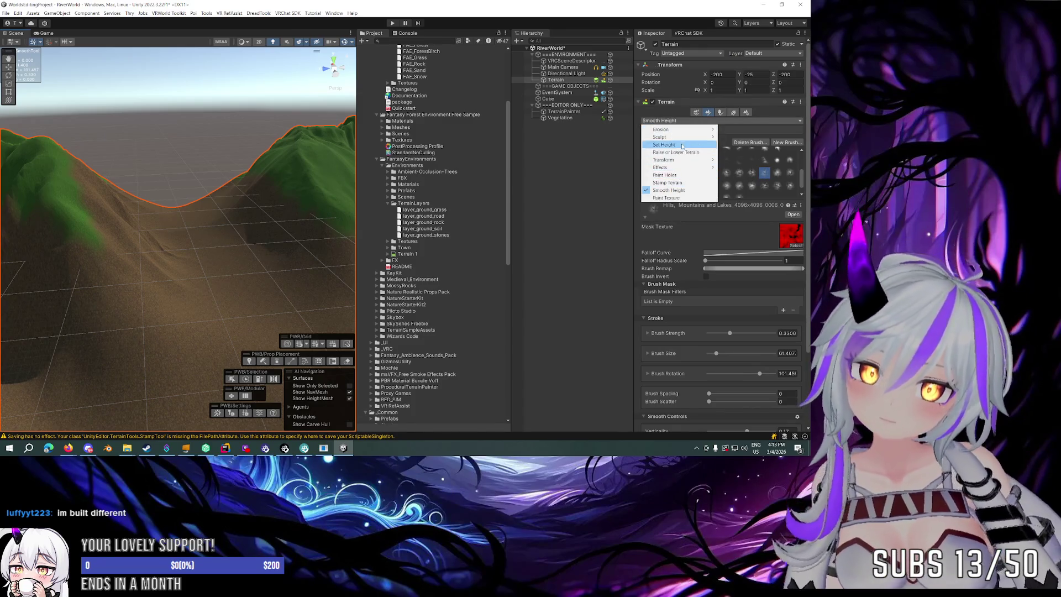
Try Set Height with raised strength, then switch to Stamp Terrain with the Softpeaks01 brush.
left_click(679, 144)
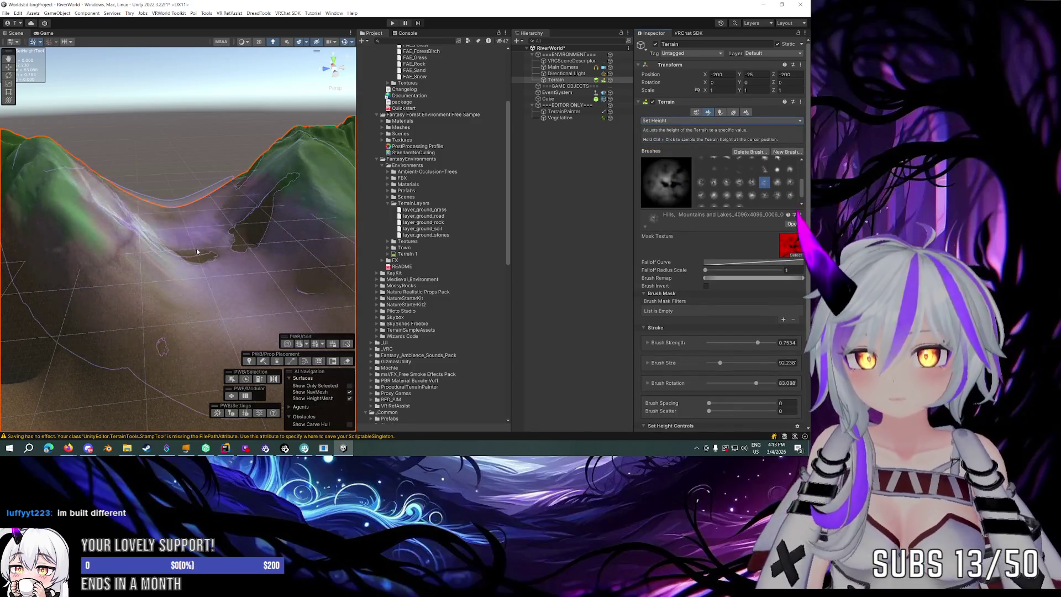
key("a")
key("a")
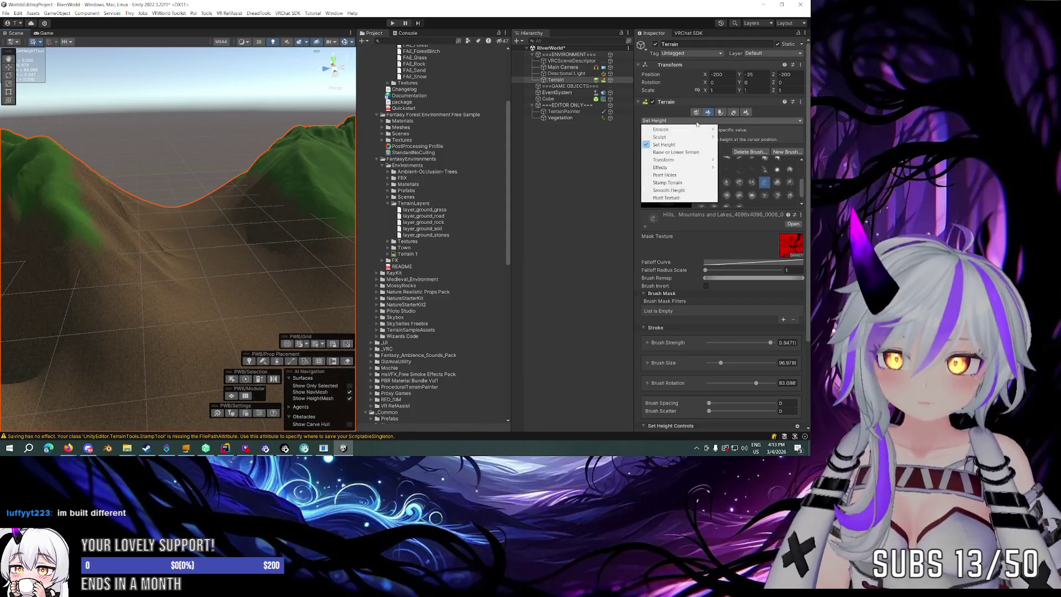
left_click(680, 182)
left_click(211, 239)
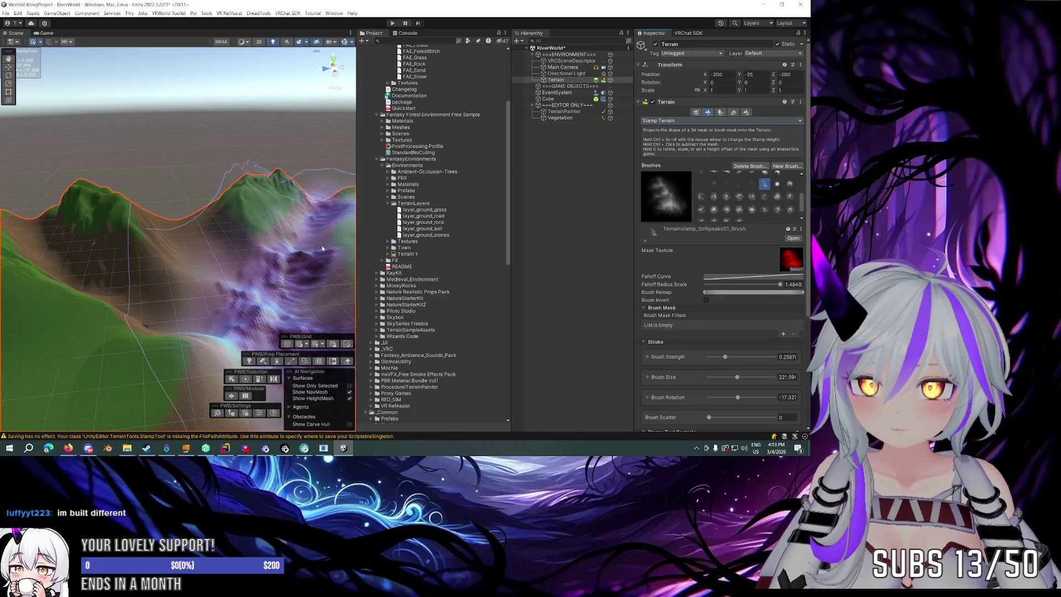
Shrink the stamp brush to about 70.88 and rotate it to -155.14 over the terrain peak.
key("a")
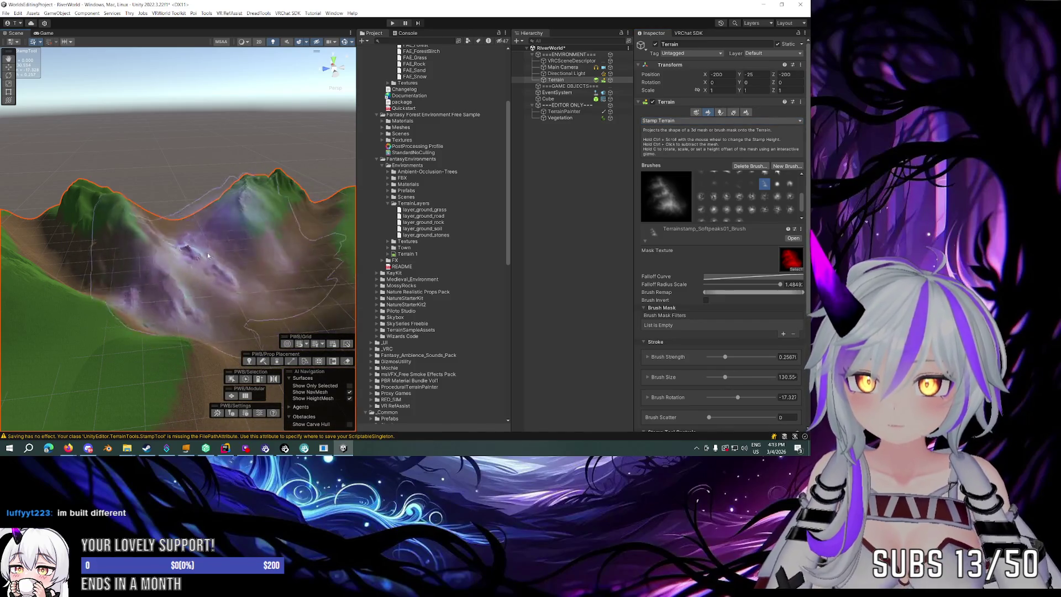
key("d")
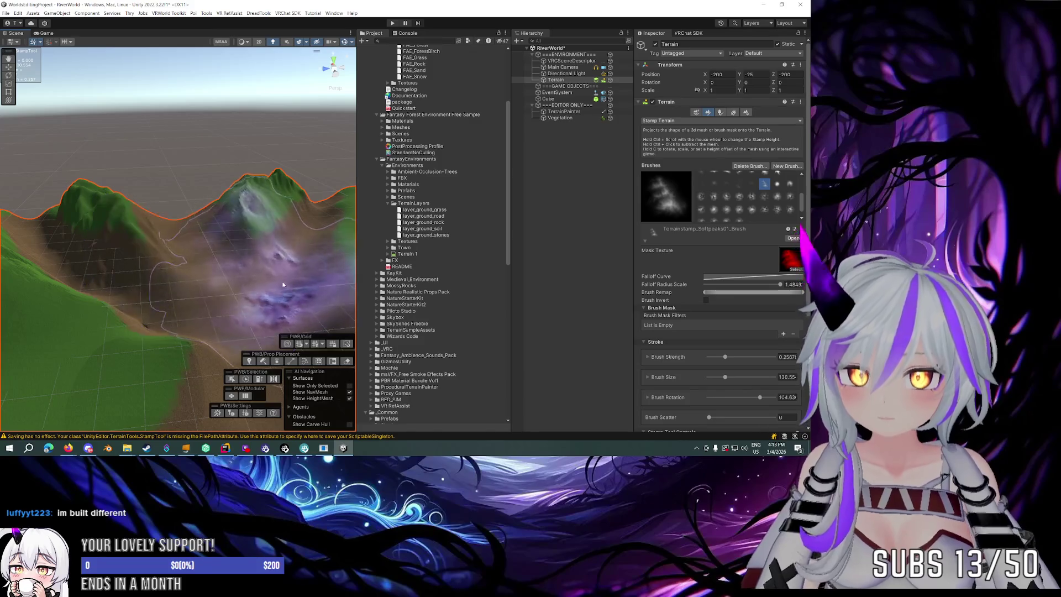
key("d")
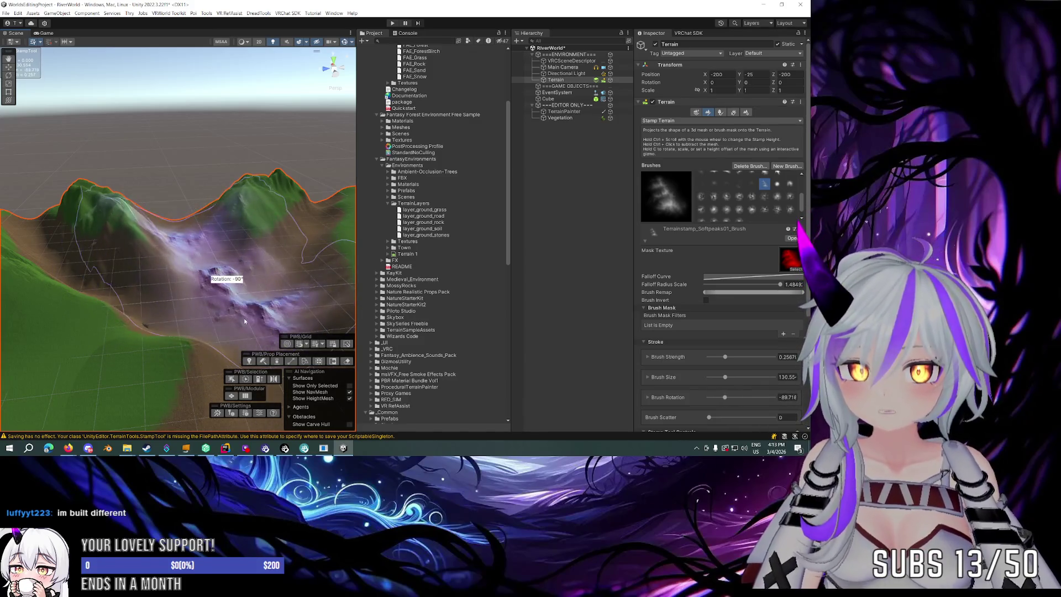
mouse_move(235, 257)
left_mouse_down()
mouse_move(311, 237)
mouse_move(261, 243)
mouse_move(140, 289)
mouse_move(121, 231)
mouse_move(91, 240)
left_mouse_up()
left_click_drag(92, 300, 106, 238)
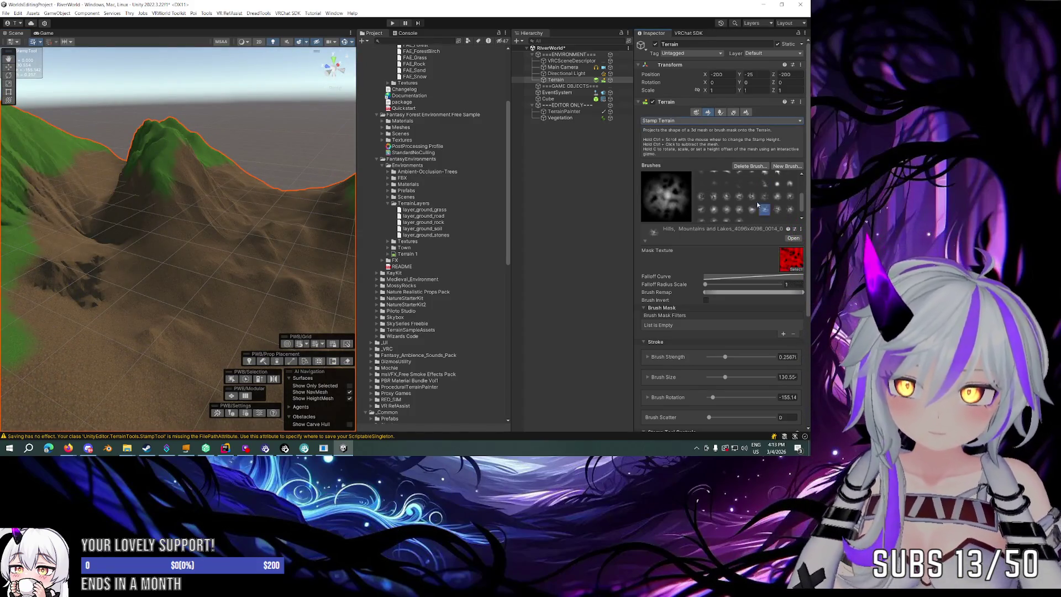
mouse_move(223, 190)
left_mouse_down()
mouse_move(133, 266)
mouse_move(167, 265)
left_mouse_up()
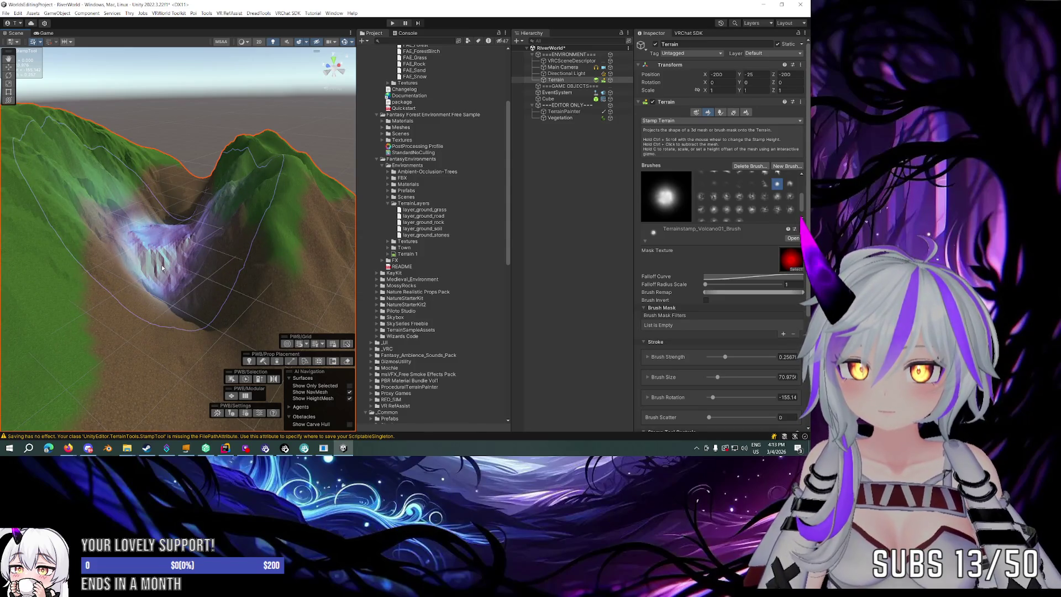
Zoom in on the green hills and switch the stamp brush to Softpeaks01.
scroll(162, 264, "down", 5)
left_click_drag(154, 249, 168, 306)
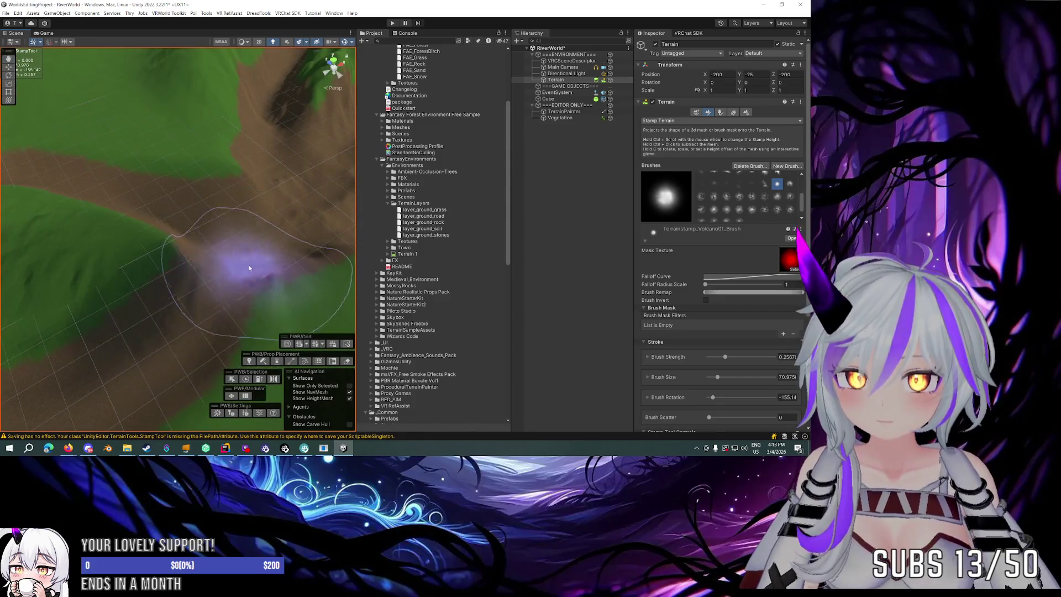
scroll(258, 251, "up", 3)
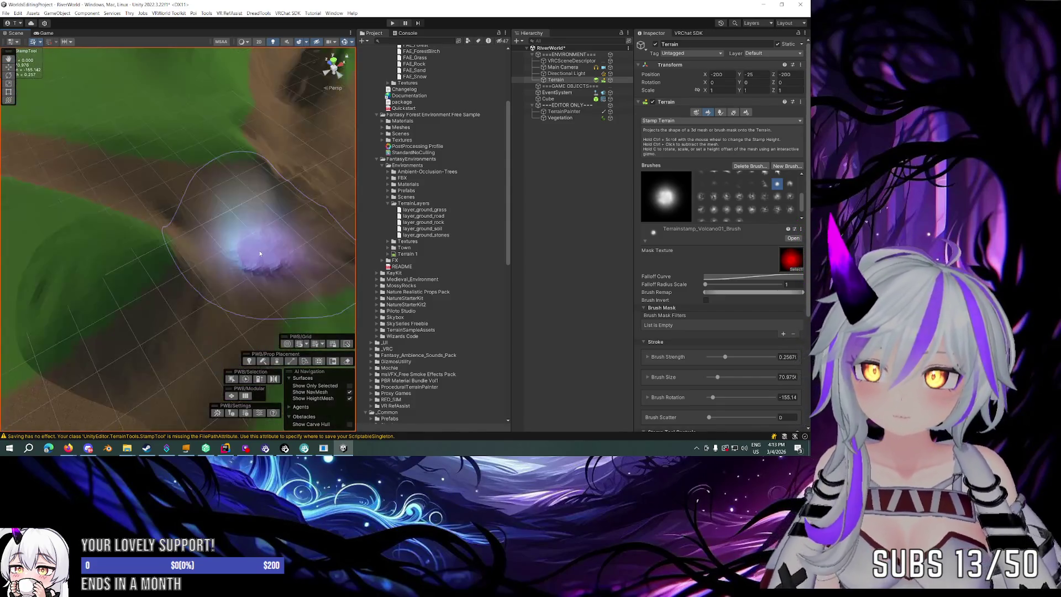
left_click_drag(295, 210, 308, 196)
scroll(298, 193, "up", 5)
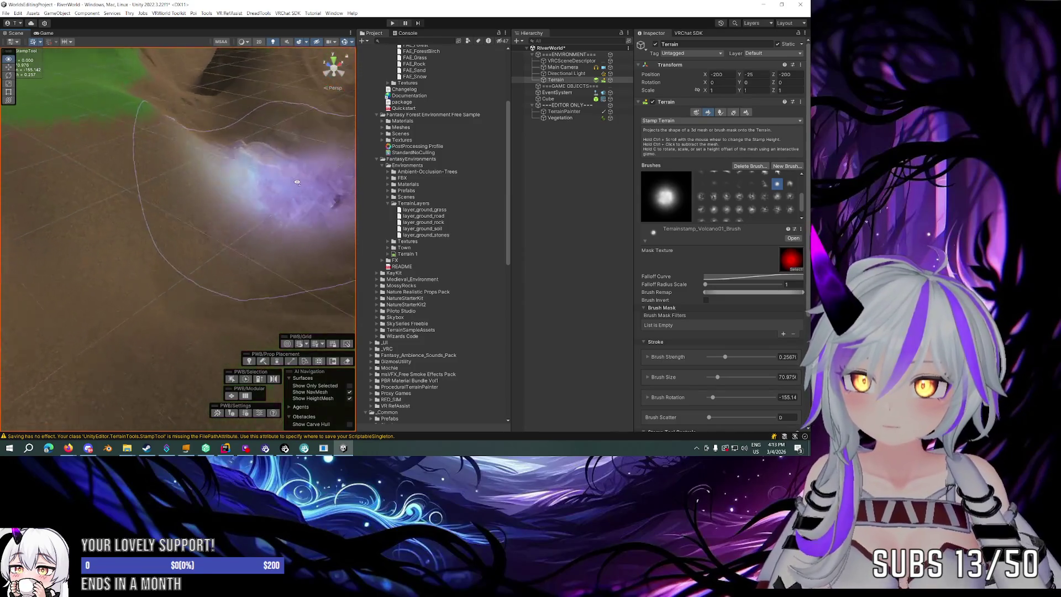
scroll(285, 191, "up", 3)
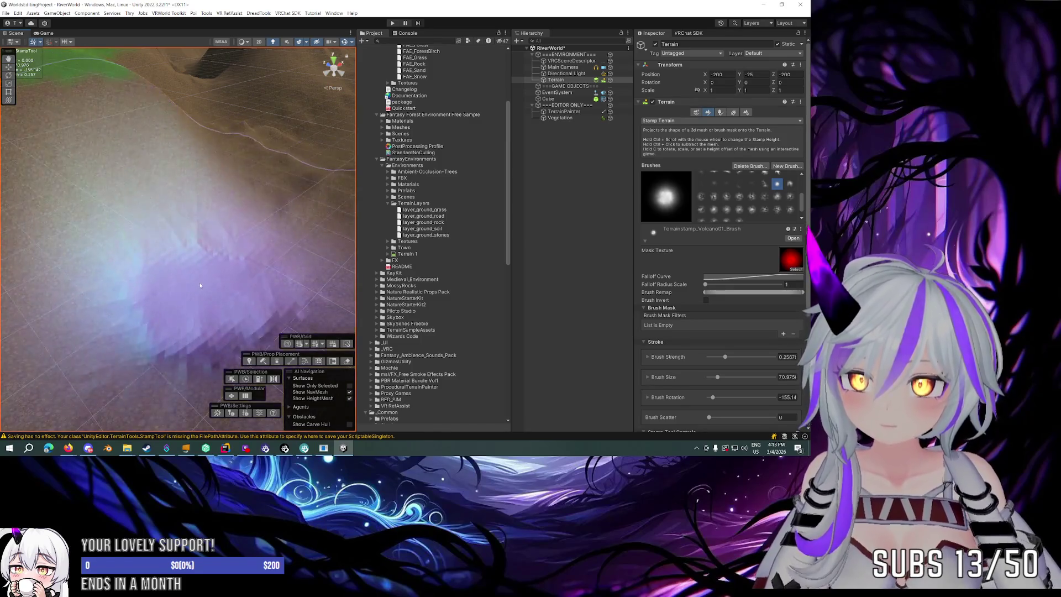
scroll(200, 282, "down", 5)
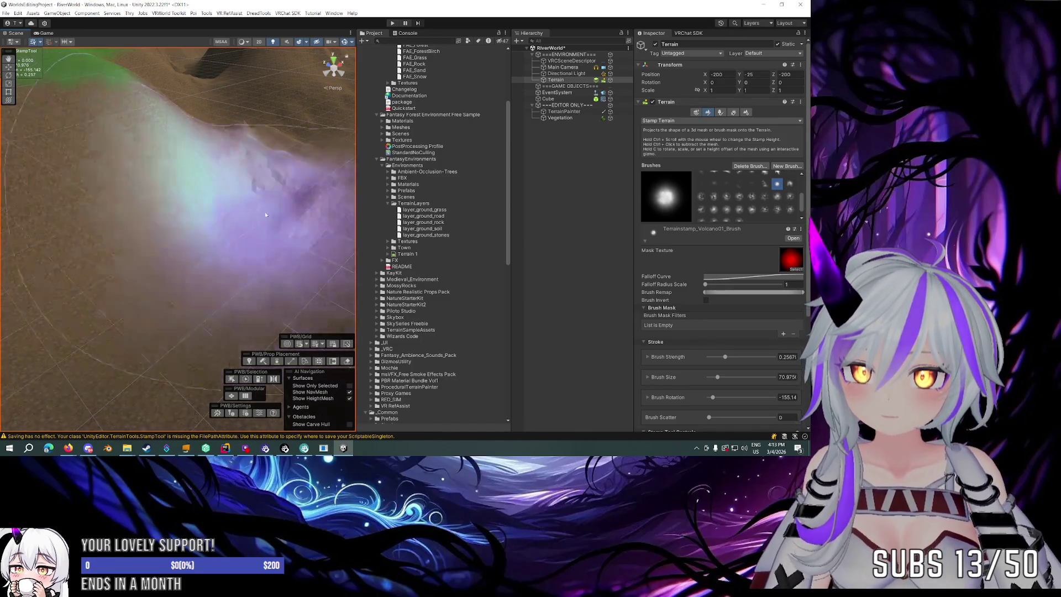
scroll(245, 178, "up", 5)
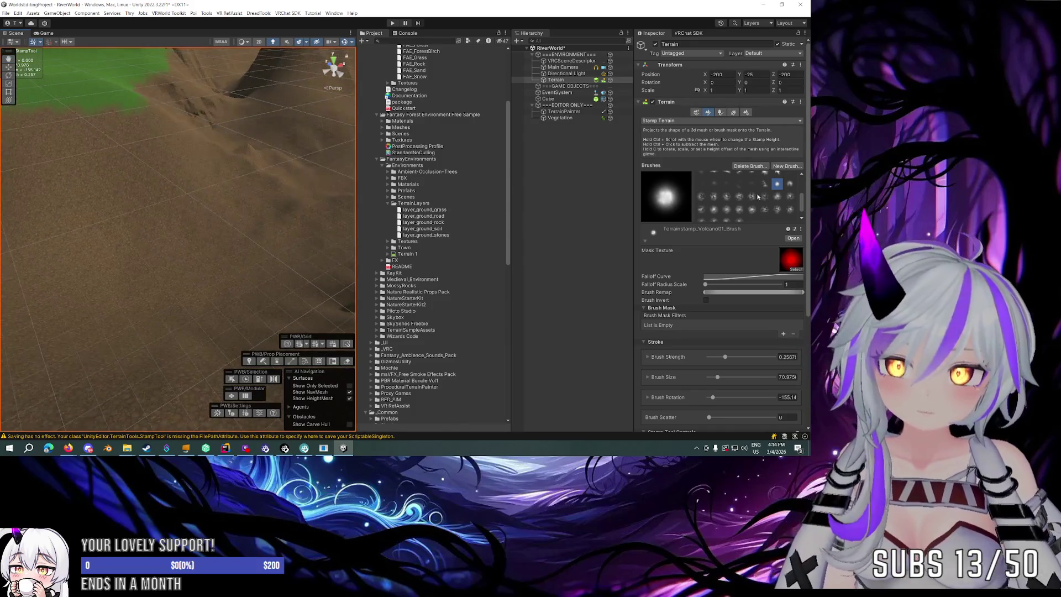
left_click(751, 196)
scroll(165, 249, "up", 2)
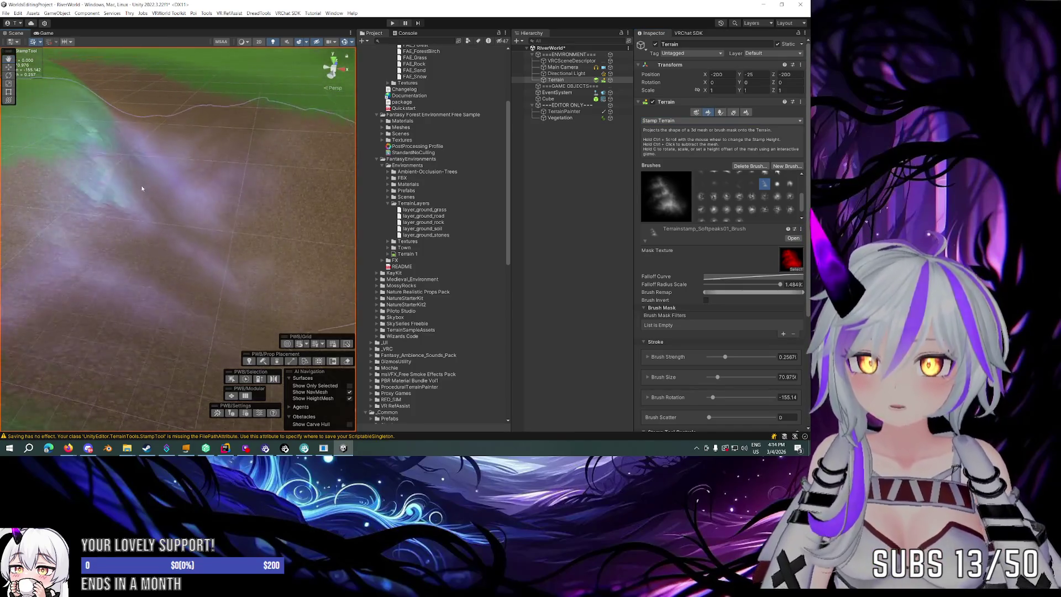
Stamp raised ground twice, rotate the brush to about -101.81, and deactivate the tool.
left_click(172, 172)
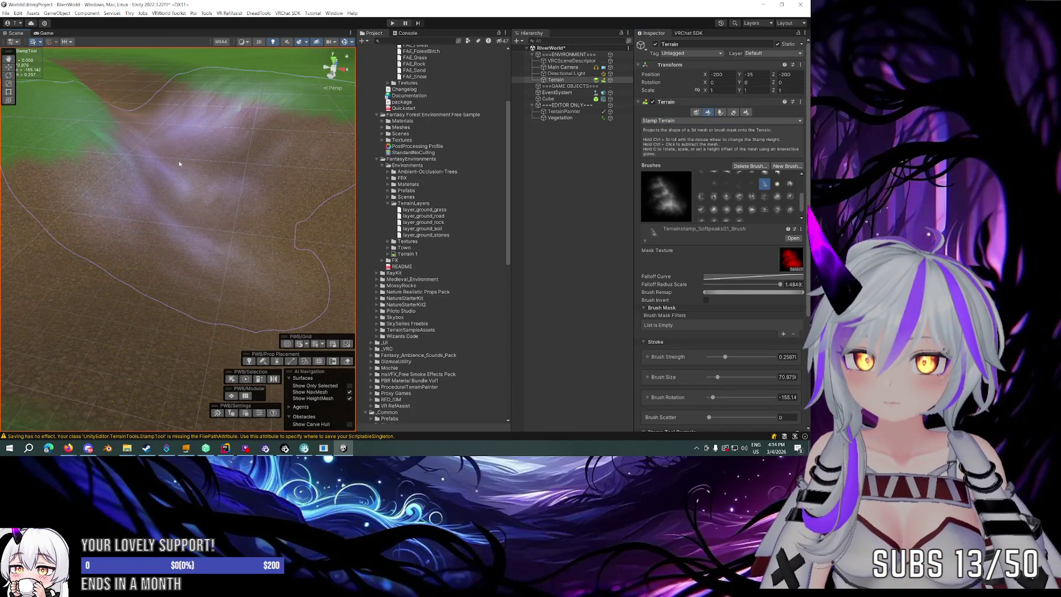
left_click(180, 156)
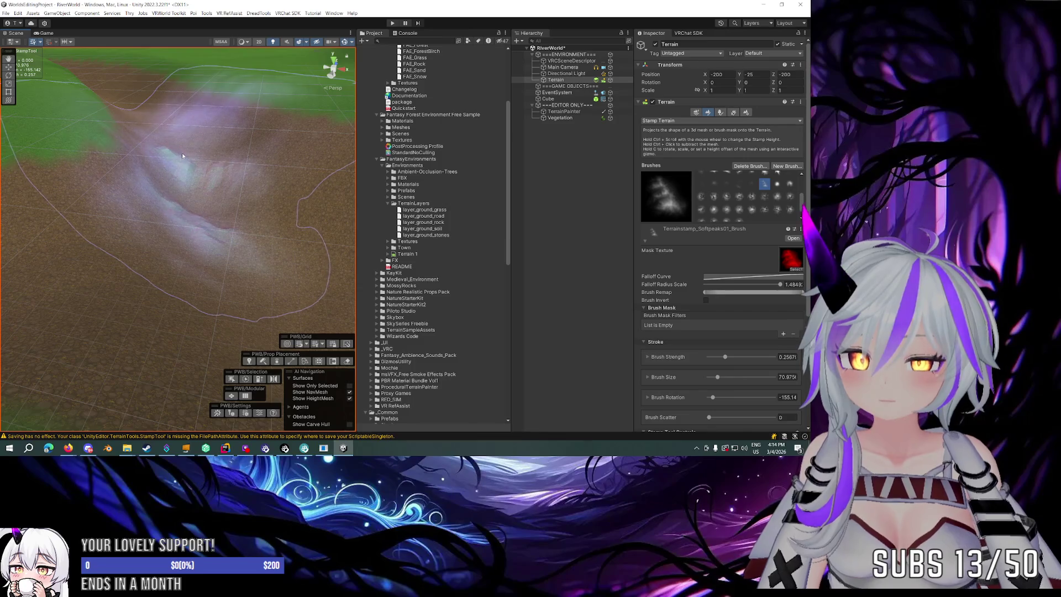
left_click_drag(183, 156, 194, 176)
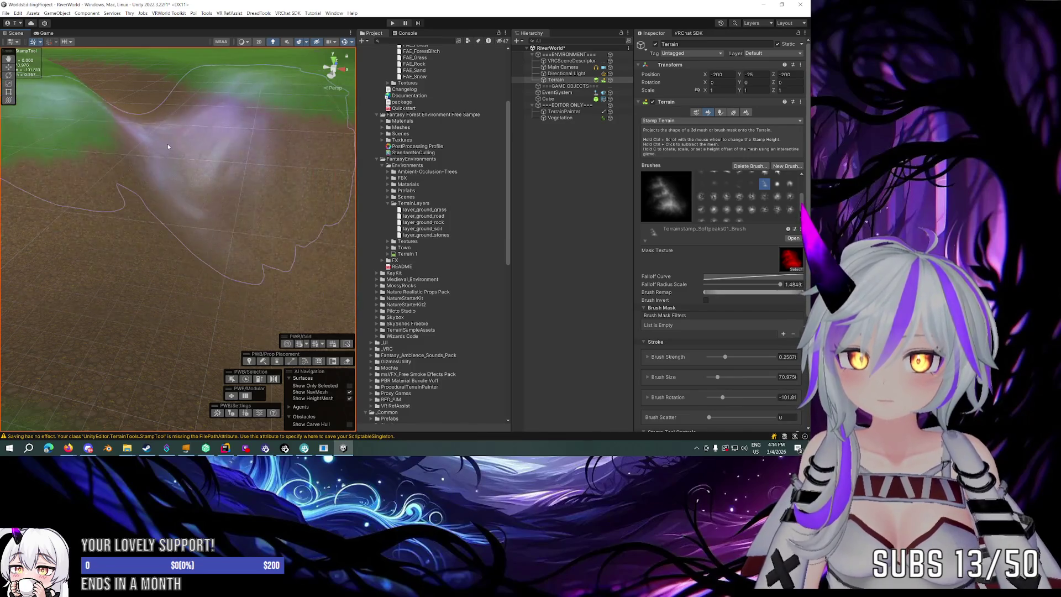
key("Escape")
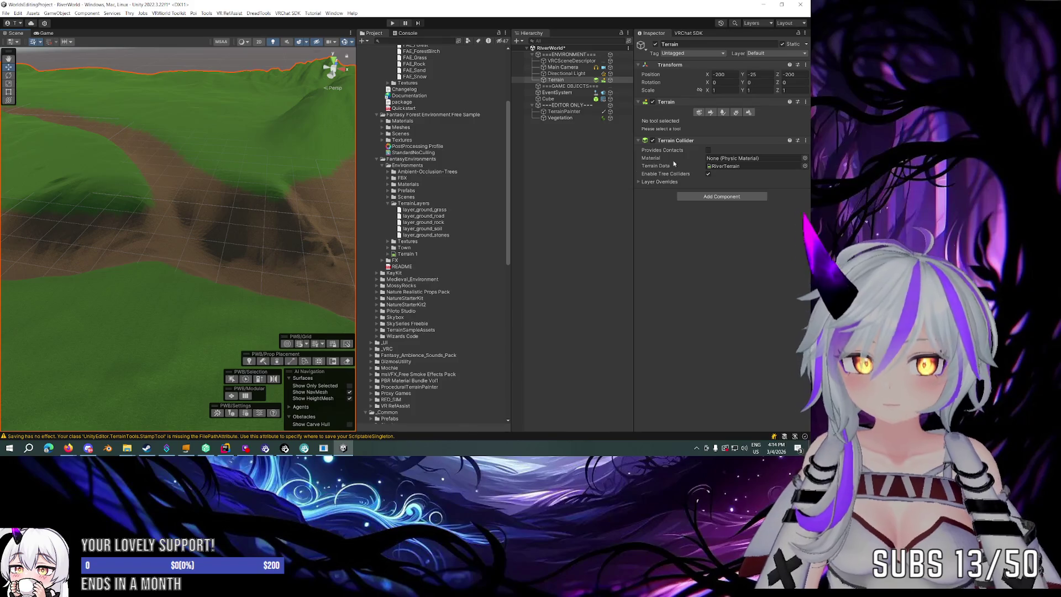
Reselect the terrain and reactivate the Stamp Terrain tool.
left_click(712, 113)
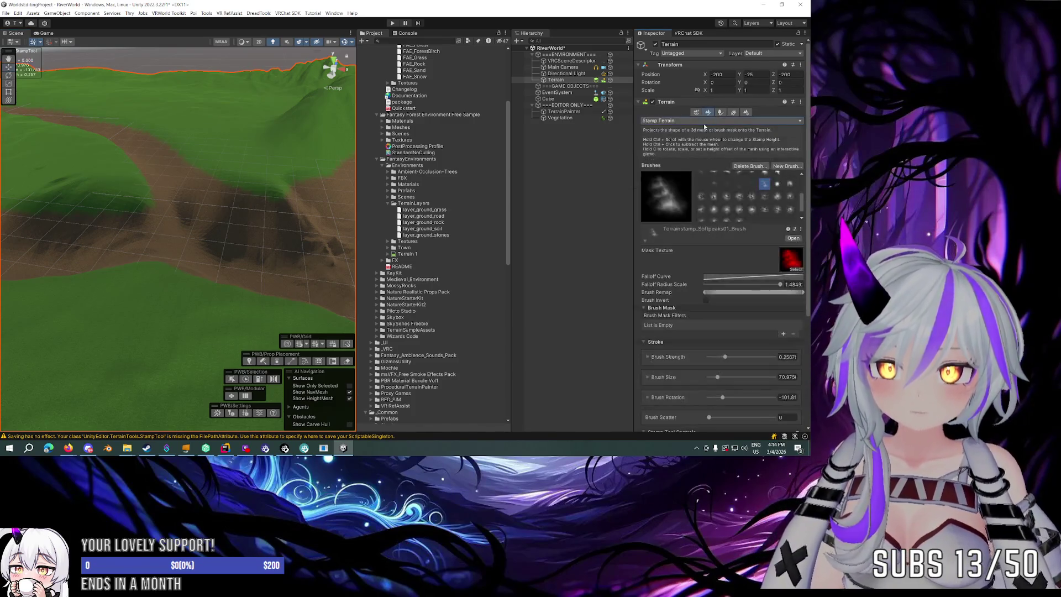
left_click(705, 120)
left_click(537, 161)
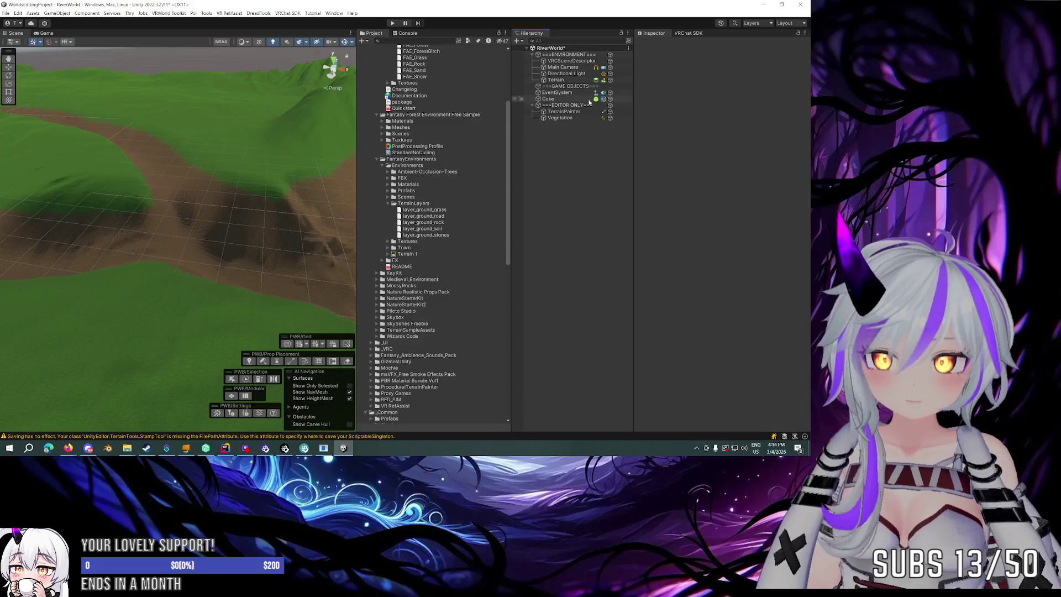
left_click(185, 231)
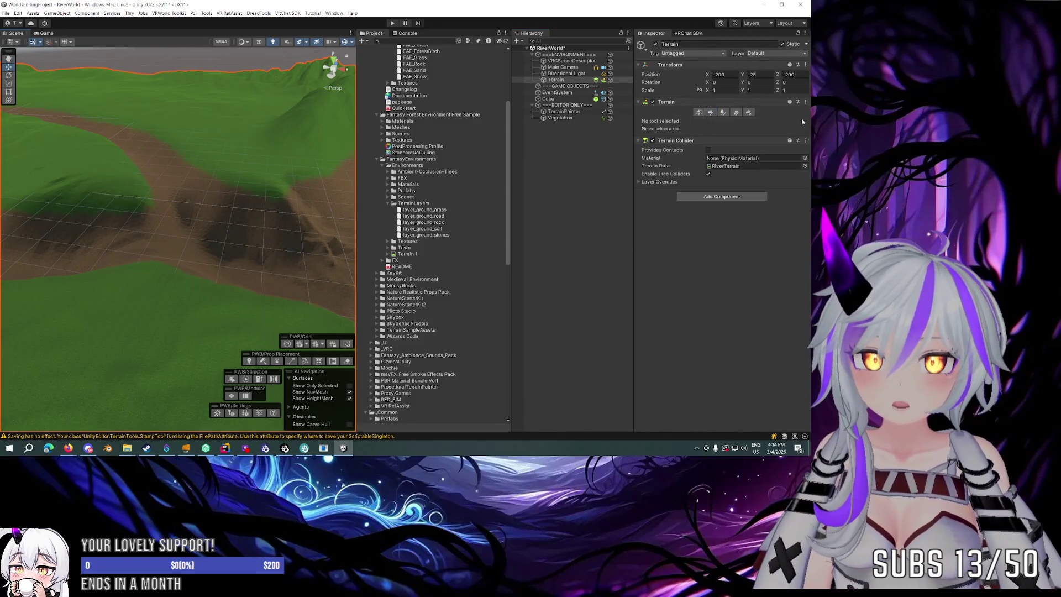
left_click(712, 113)
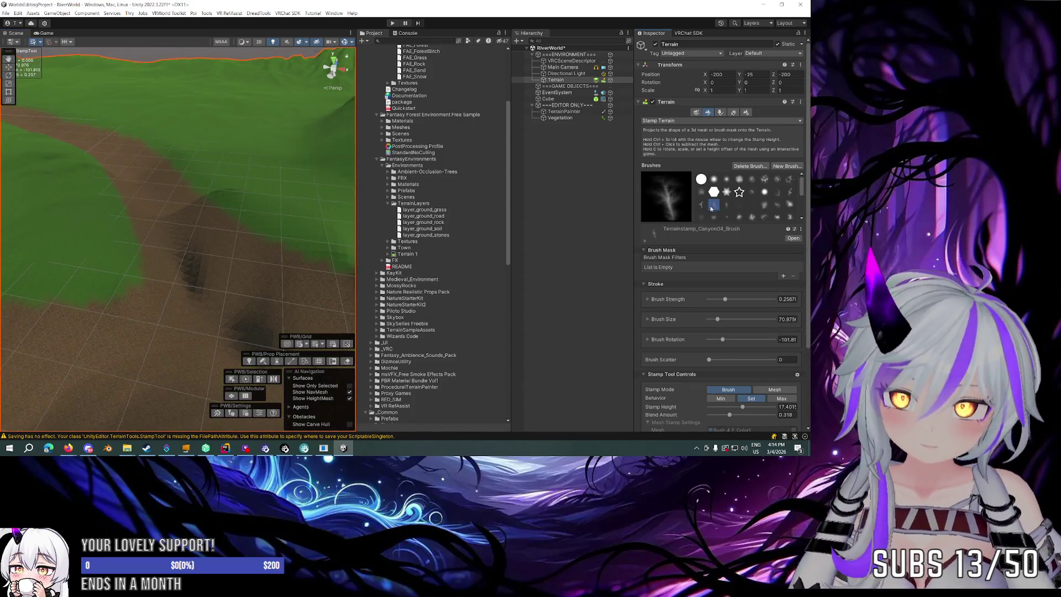
Rotate the canyon stamp to about -38° and carve a canyon along the dirt path.
key("d")
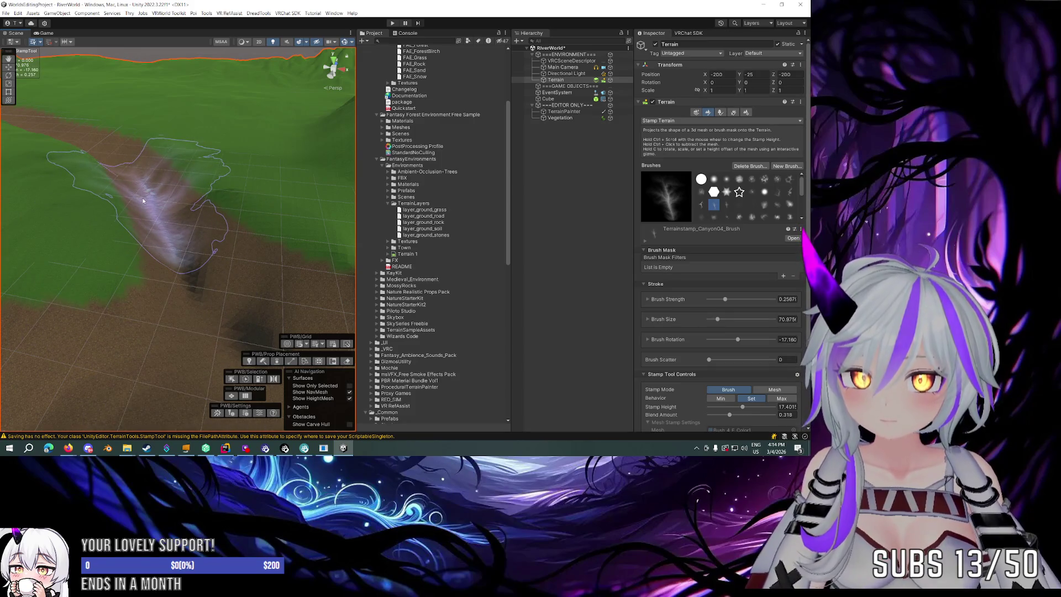
scroll(145, 204, "down", 1, "ctrl")
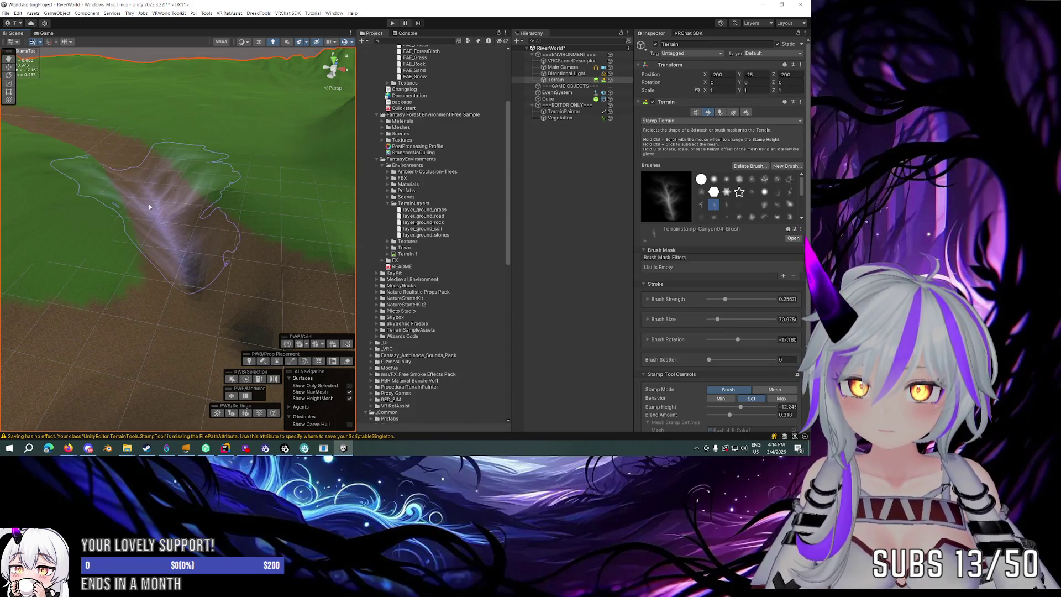
mouse_move(147, 208)
left_mouse_down("alt")
mouse_move(163, 165)
mouse_move(160, 177)
mouse_move(135, 173)
left_mouse_up("alt")
scroll(166, 204, "up", 5)
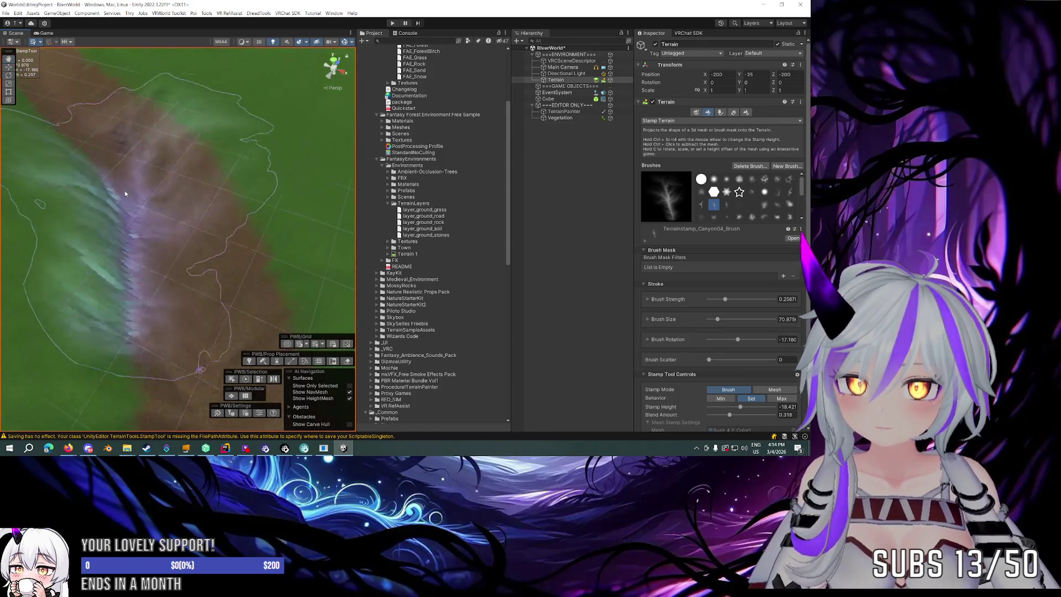
mouse_move(210, 214)
left_mouse_down()
mouse_move(178, 158)
mouse_move(160, 190)
mouse_move(171, 189)
mouse_move(93, 177)
mouse_move(140, 176)
mouse_move(150, 145)
mouse_move(176, 176)
left_mouse_up()
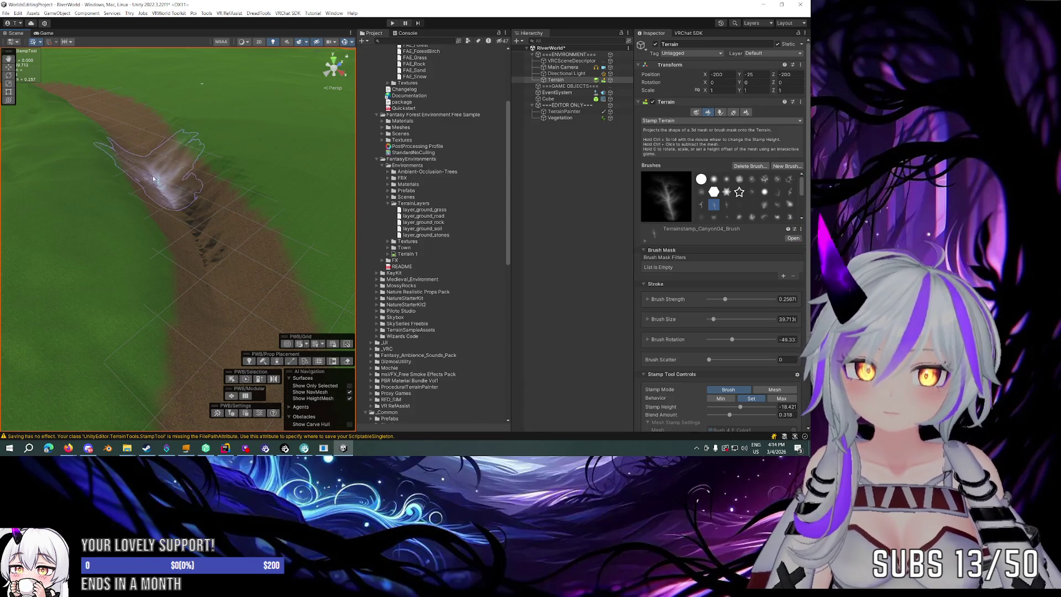
mouse_move(304, 167)
left_mouse_down()
mouse_move(279, 157)
mouse_move(284, 185)
mouse_move(241, 245)
left_mouse_up()
left_click(241, 244)
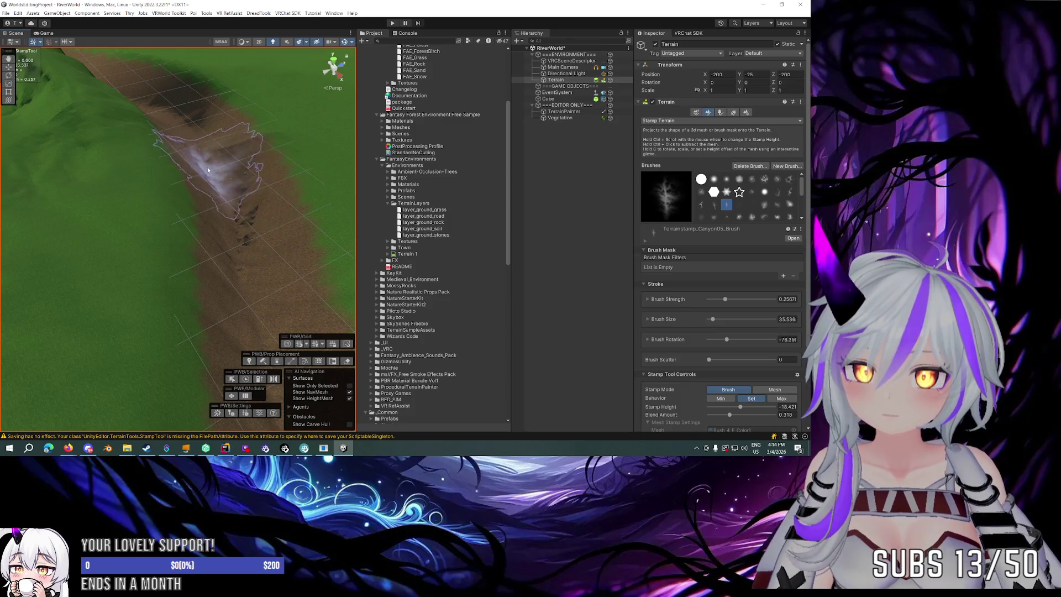
Turn the canyon stamp to about -116° along the valley and set stamp height to 23.48.
mouse_move(170, 127)
left_mouse_down()
mouse_move(237, 107)
mouse_move(236, 118)
mouse_move(225, 107)
mouse_move(211, 117)
mouse_move(199, 176)
left_mouse_up()
key("d")
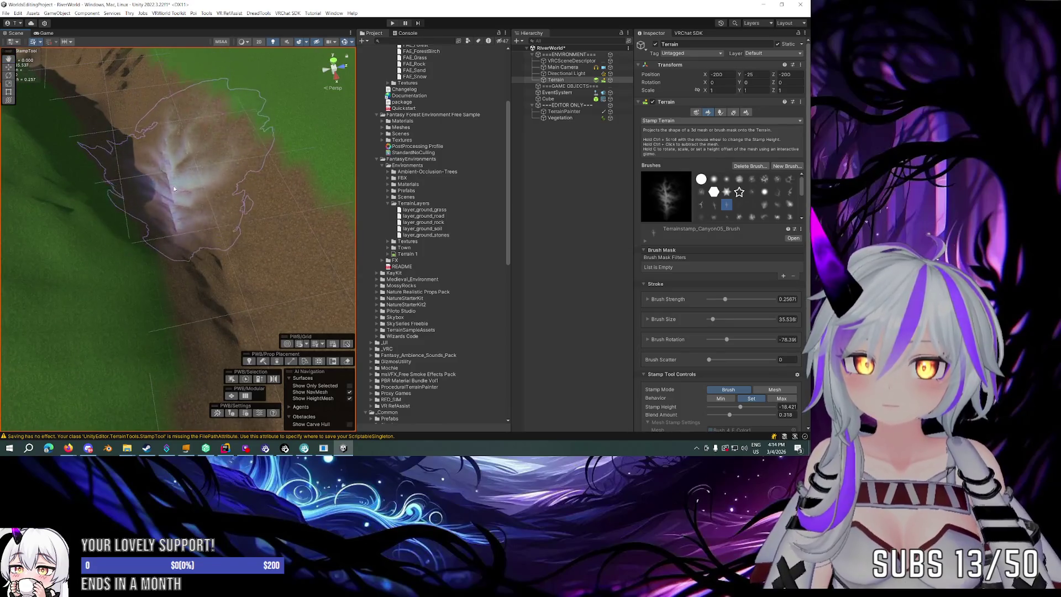
key("c")
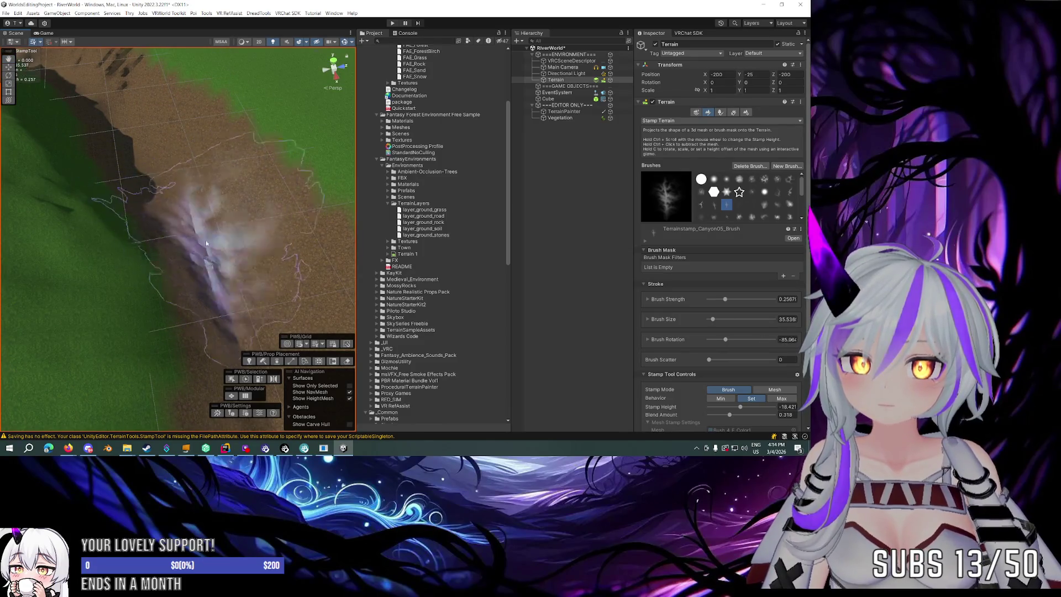
scroll(170, 191, "up", 5)
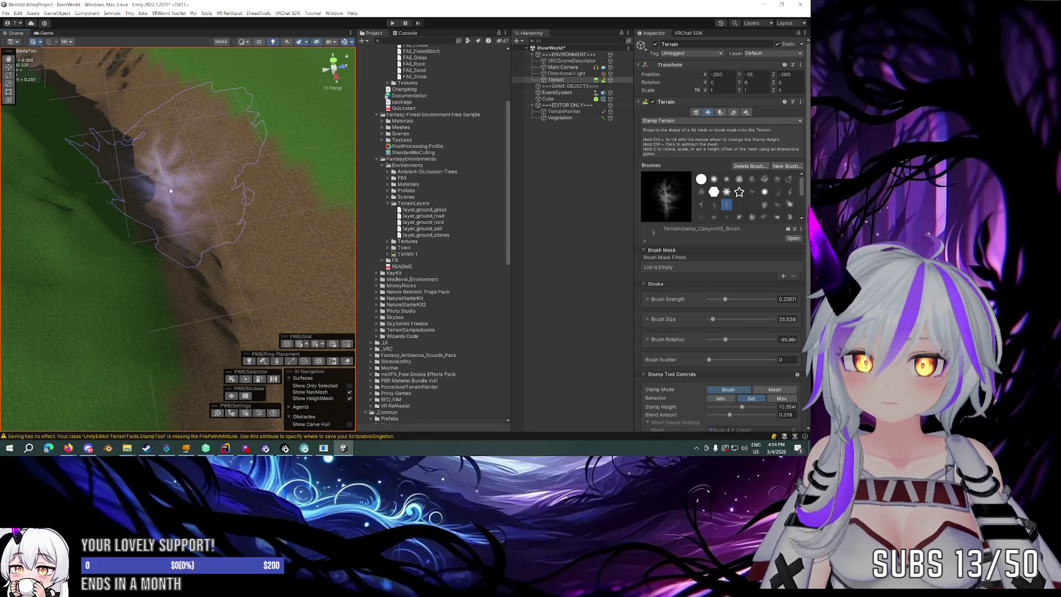
scroll(170, 188, "up", 2)
left_click_drag(170, 188, 138, 181)
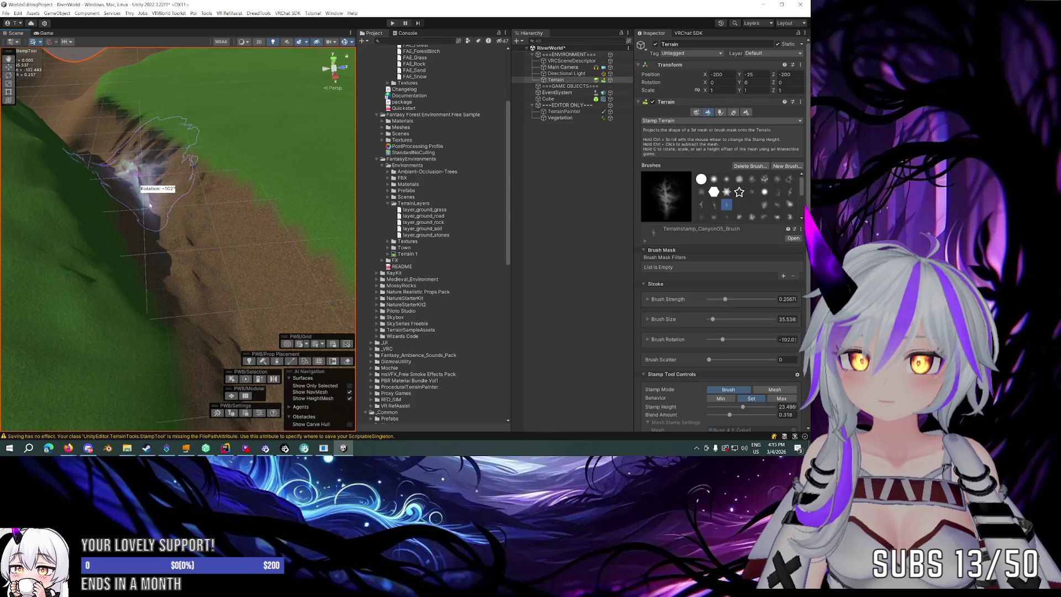
key("c")
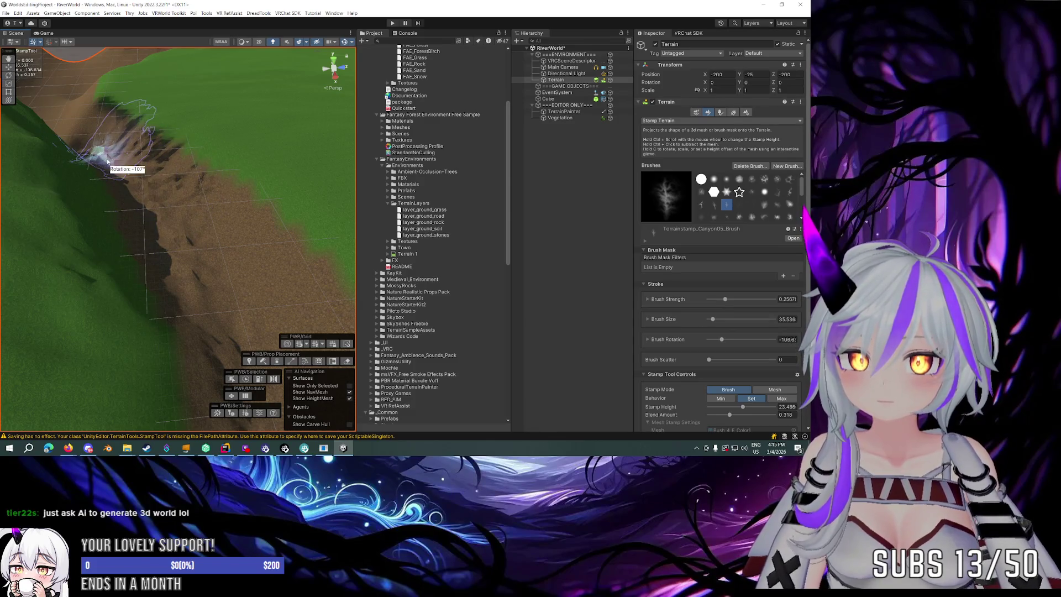
mouse_move(111, 163)
left_mouse_down()
mouse_move(91, 118)
mouse_move(123, 142)
mouse_move(214, 154)
mouse_move(260, 182)
left_mouse_up()
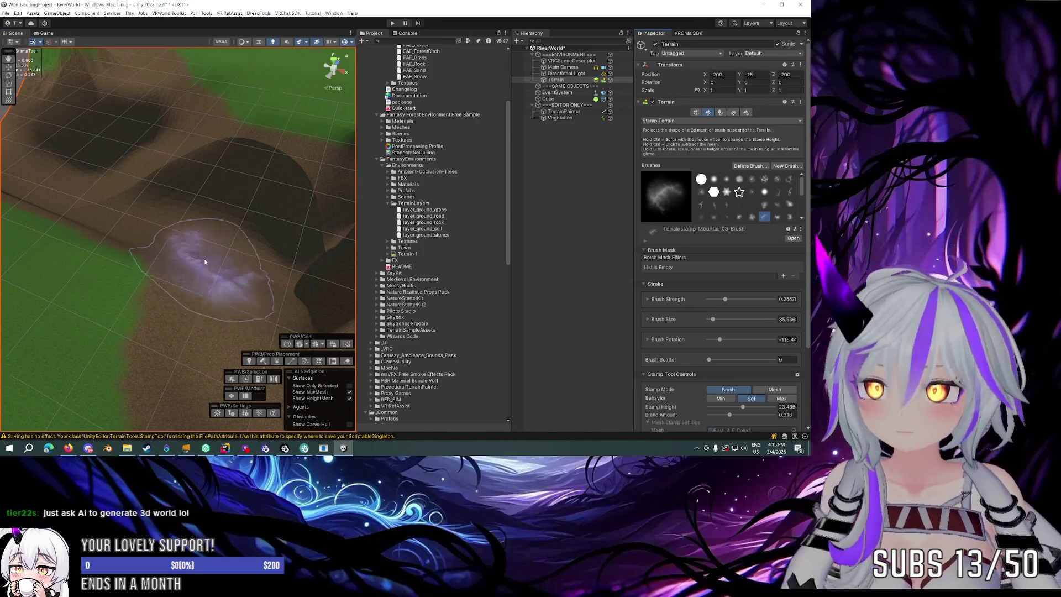
Shrink the Mountain01 stamp to size 37.4 and set its stamp height to -32.83.
key("a")
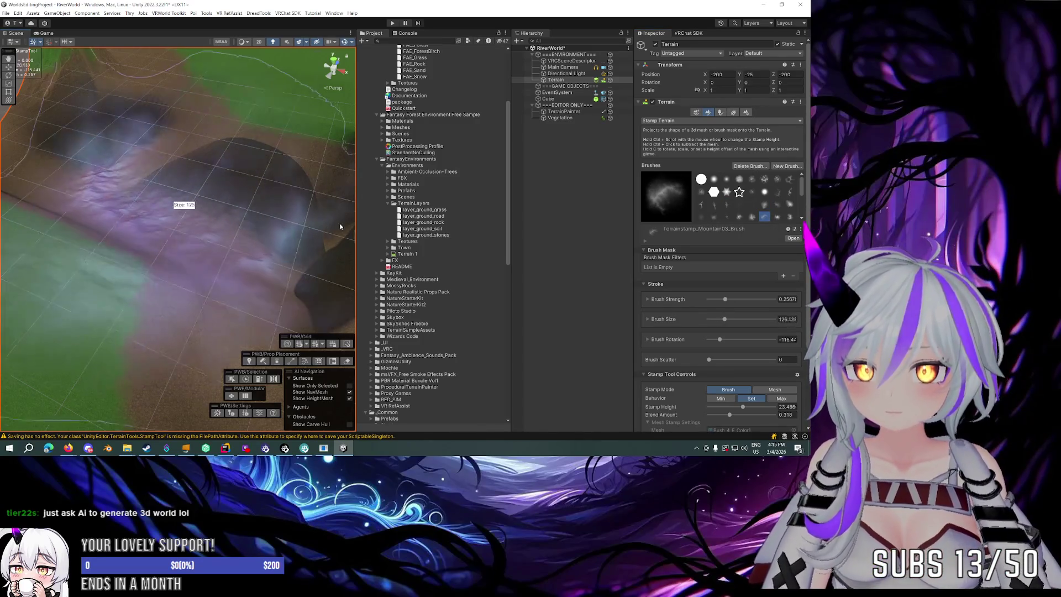
key("a")
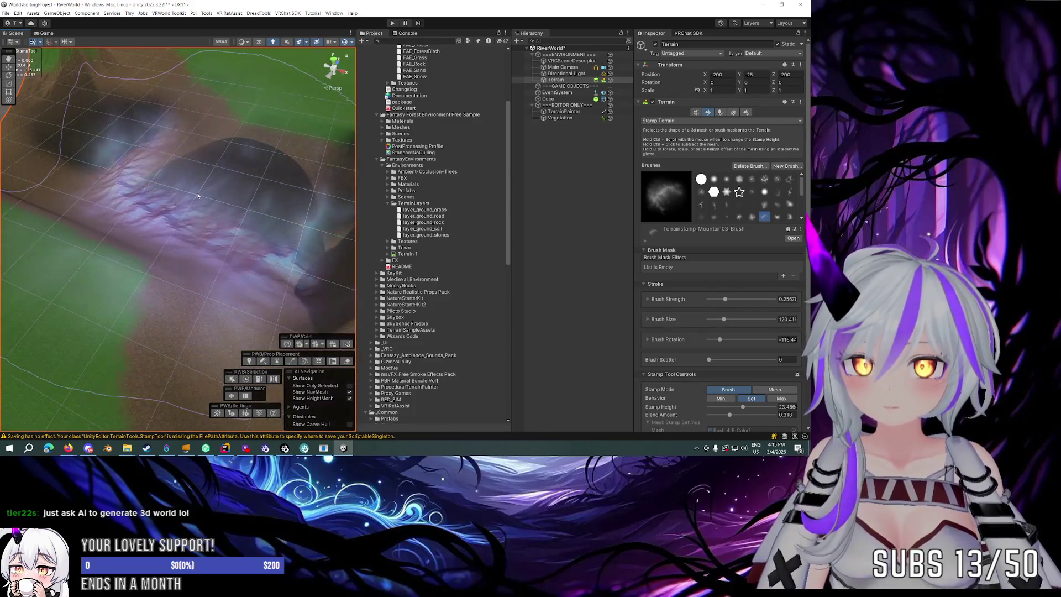
left_click_drag(187, 188, 196, 106)
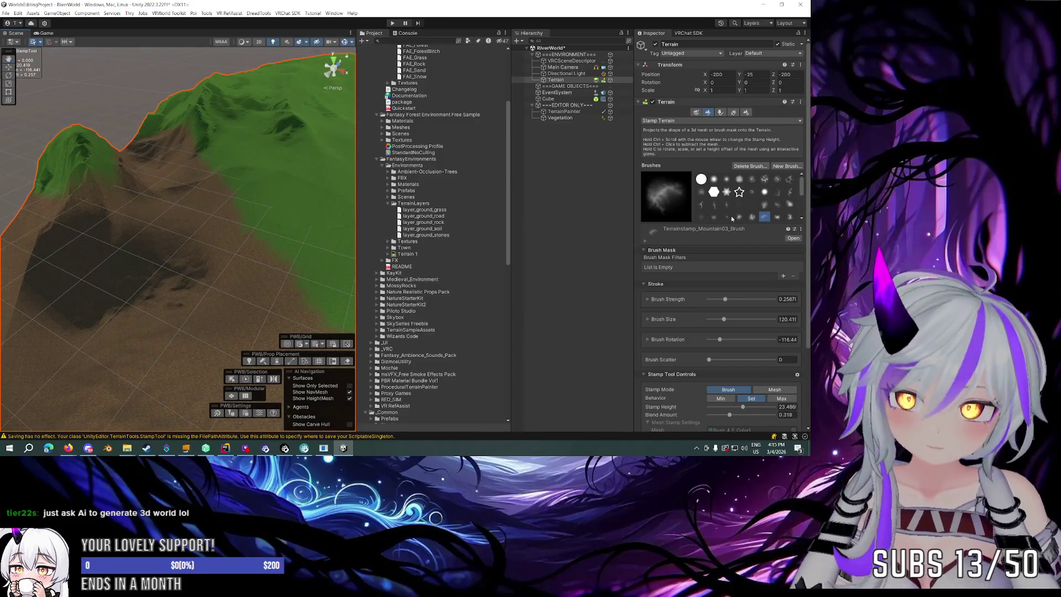
key("a")
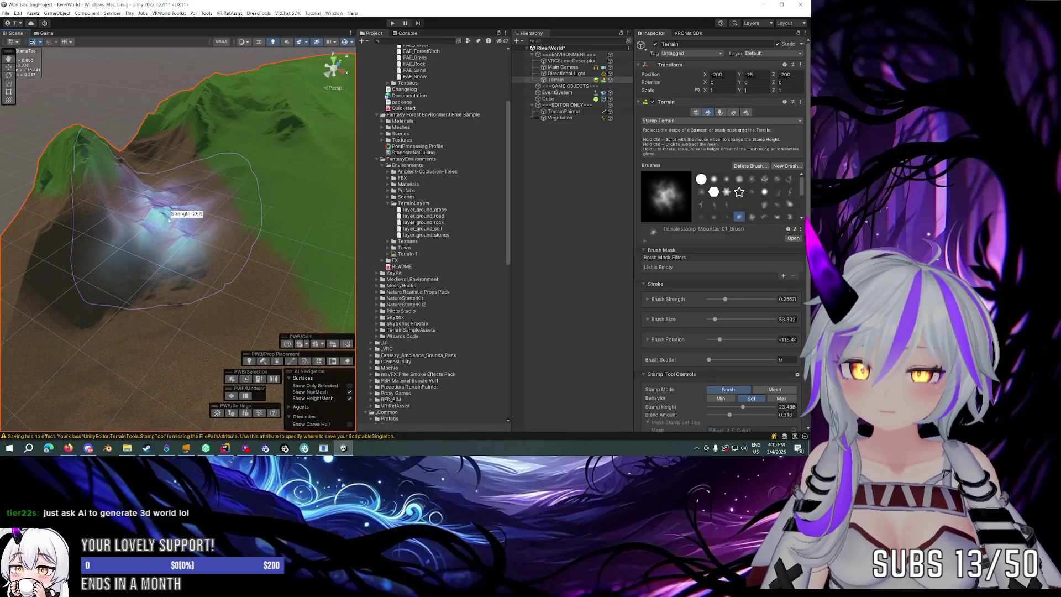
key("a")
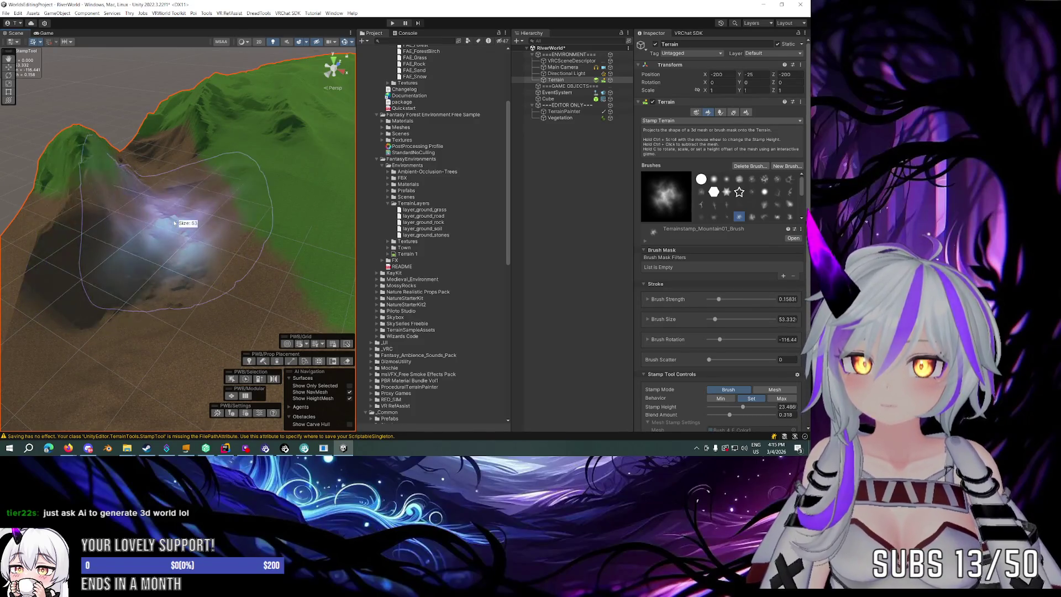
scroll(167, 223, "down", 5, "ctrl")
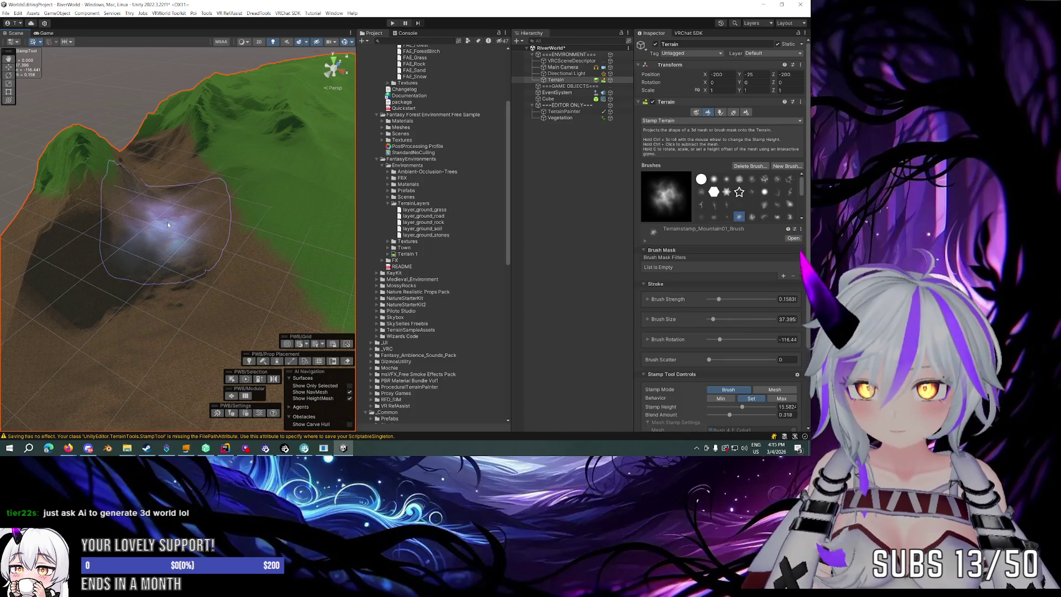
scroll(168, 222, "down", 3, "ctrl")
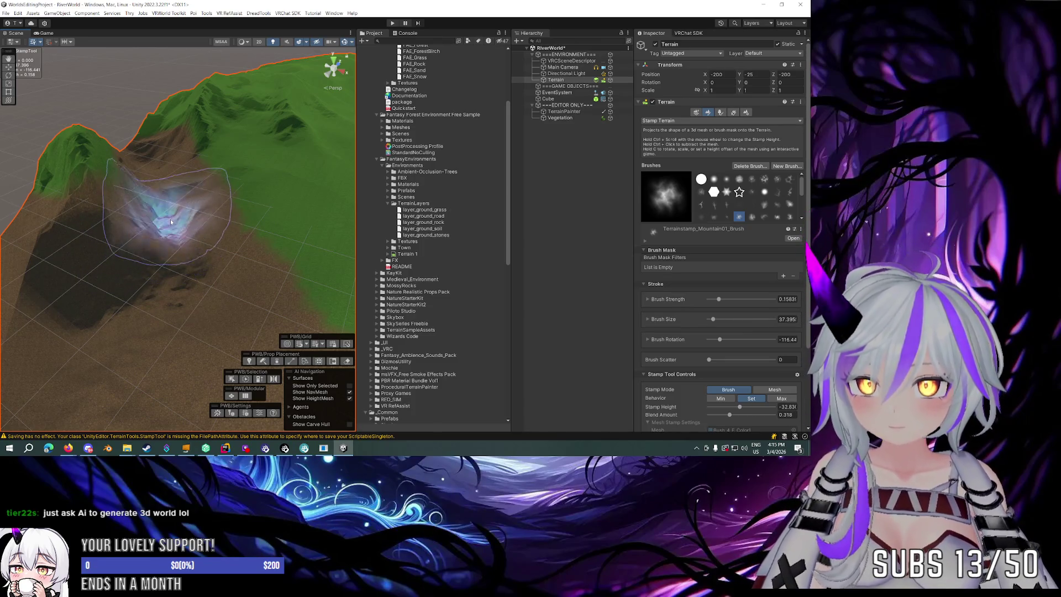
Stamp a pit into the valley floor.
mouse_move(143, 165)
left_mouse_down()
mouse_move(147, 214)
mouse_move(128, 240)
mouse_move(138, 300)
mouse_move(308, 297)
mouse_move(296, 308)
mouse_move(308, 289)
mouse_move(175, 317)
left_mouse_up()
scroll(168, 313, "up", 4)
left_click(185, 308)
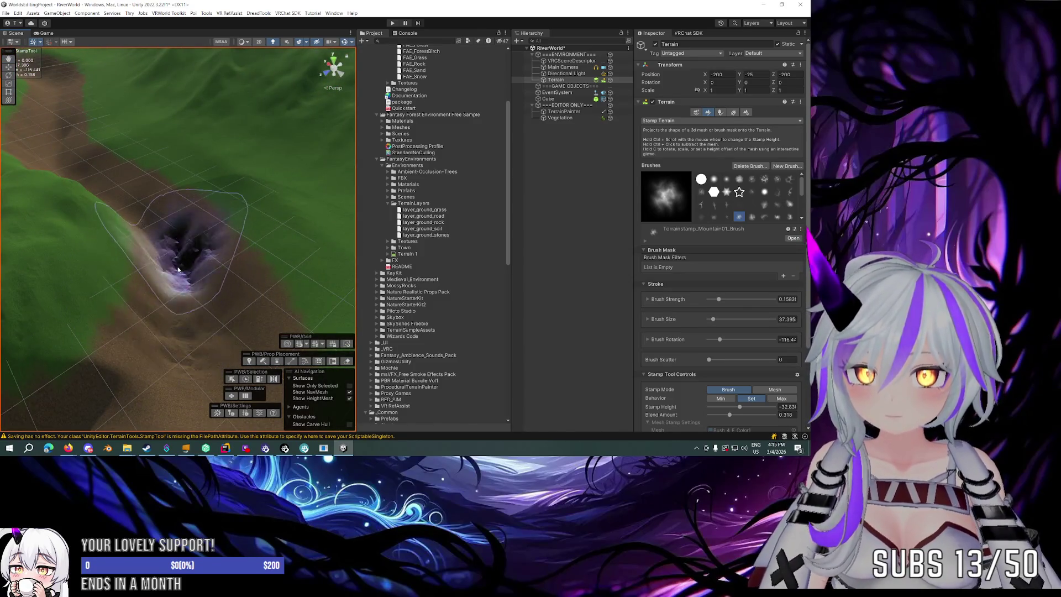
scroll(50, 118, "down", 3)
scroll(50, 117, "up", 3)
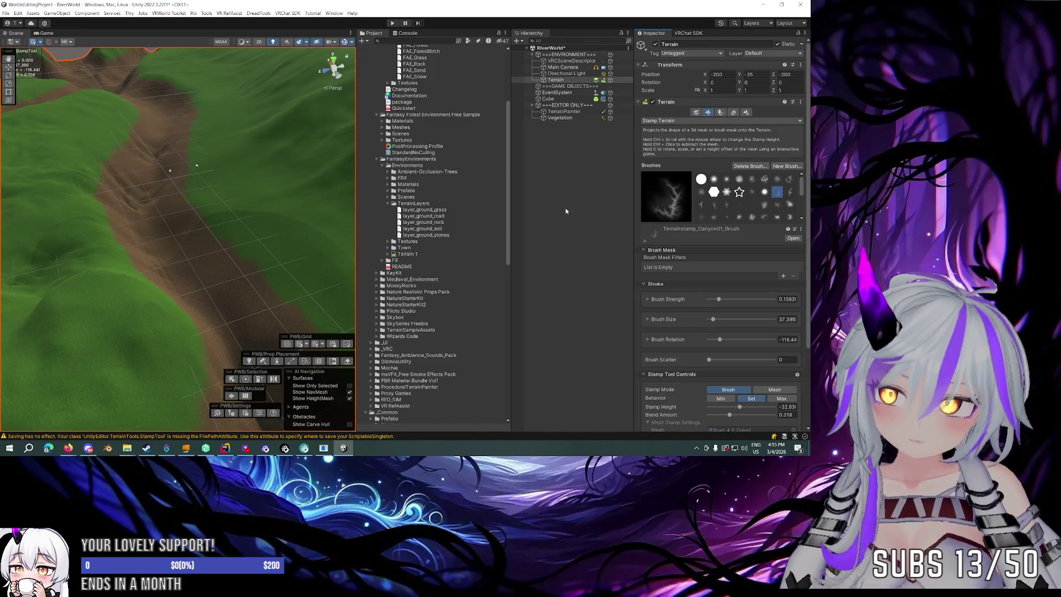
mouse_move(270, 197)
left_mouse_down()
mouse_move(188, 212)
mouse_move(165, 198)
mouse_move(111, 201)
mouse_move(83, 213)
left_mouse_up()
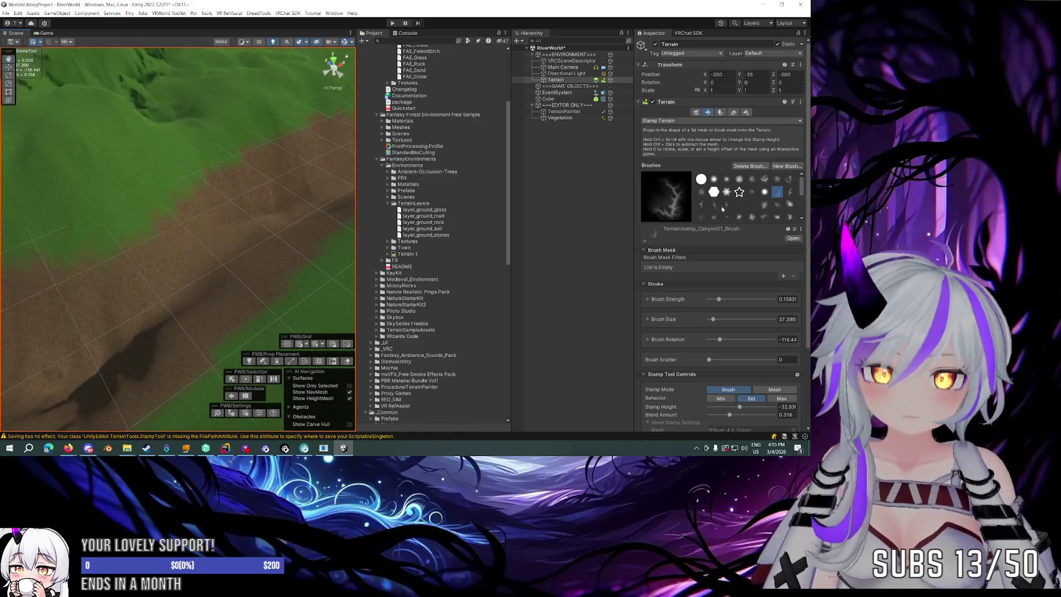
Switch to the Terrainstamp_Canyon05_Brush stamp and enlarge it to about 54.
left_click(778, 191)
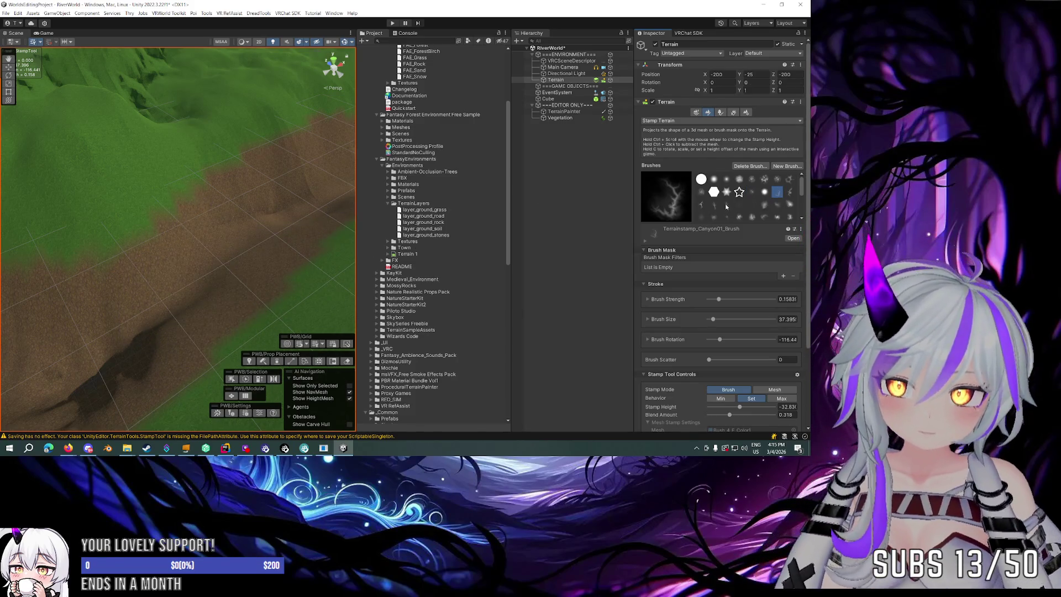
left_click(727, 205)
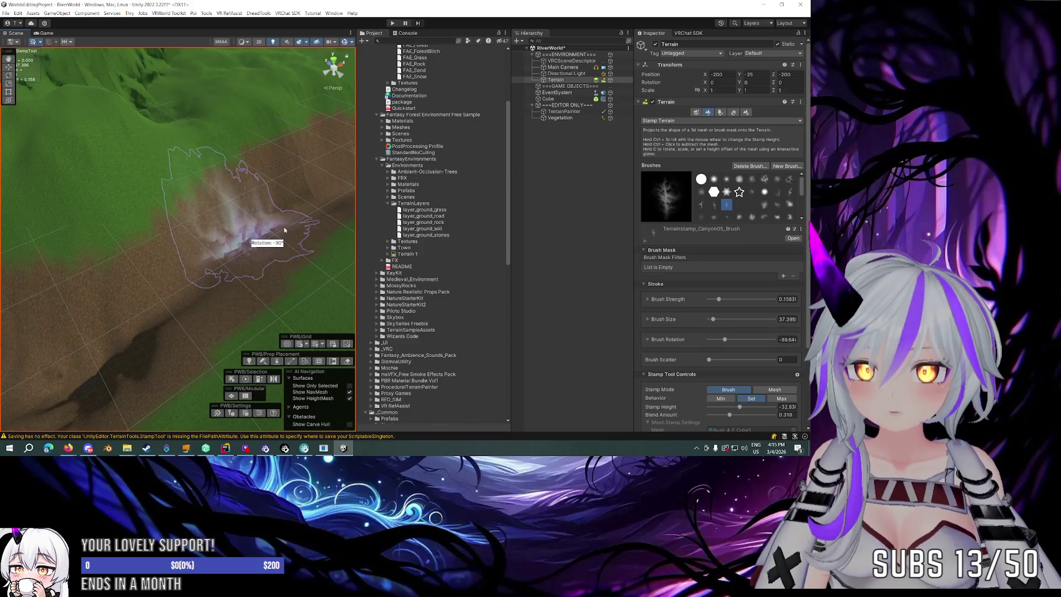
key("a")
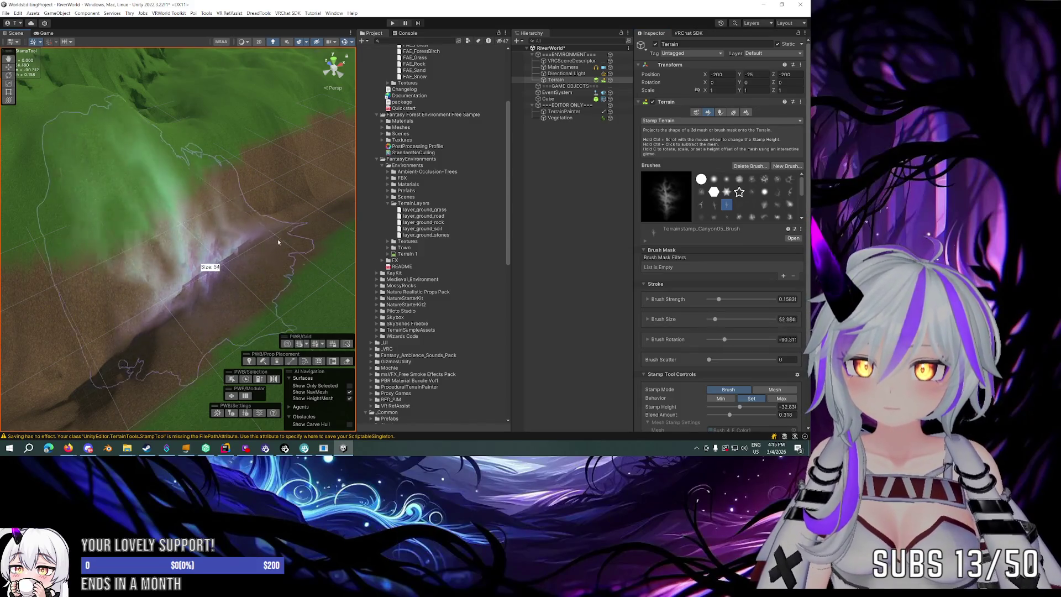
key("a")
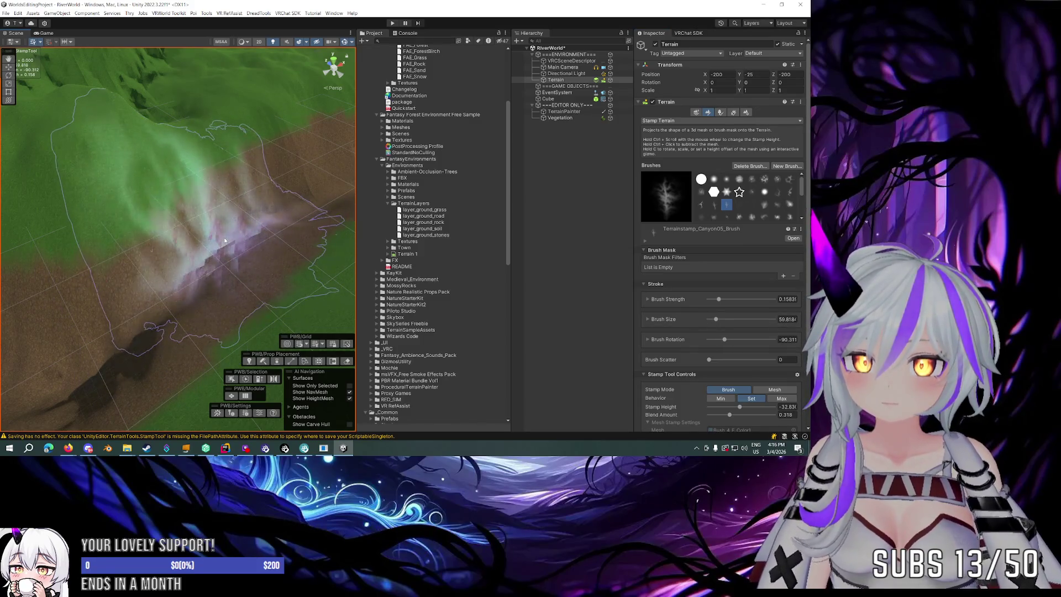
scroll(224, 241, "down", 3)
mouse_move(224, 241)
left_mouse_down()
mouse_move(257, 242)
mouse_move(240, 260)
left_mouse_up()
Rotate the canyon stamp to about 115° and survey the carved ridges.
key("d")
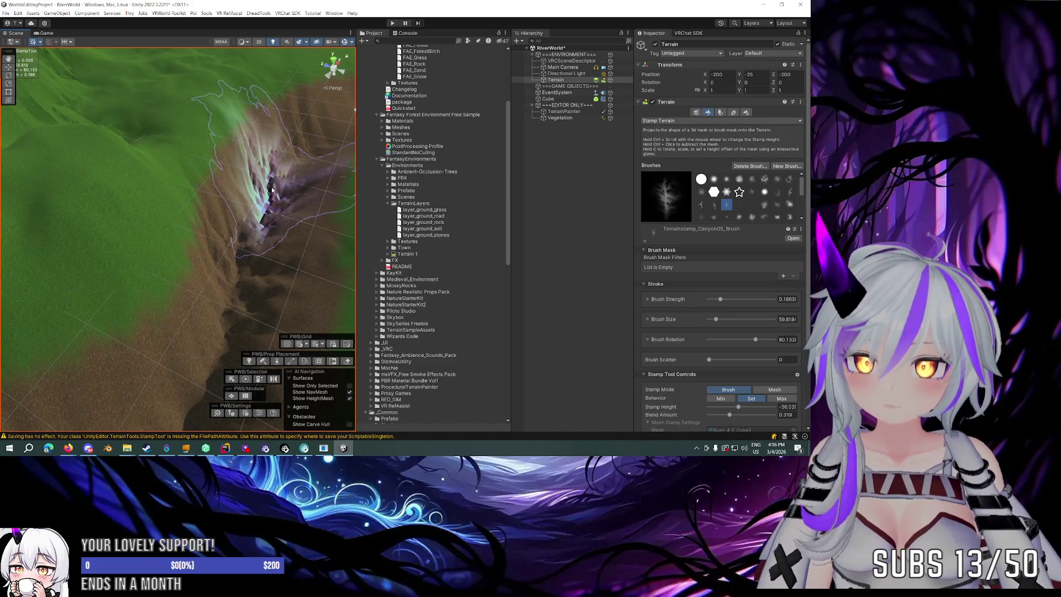
key("d")
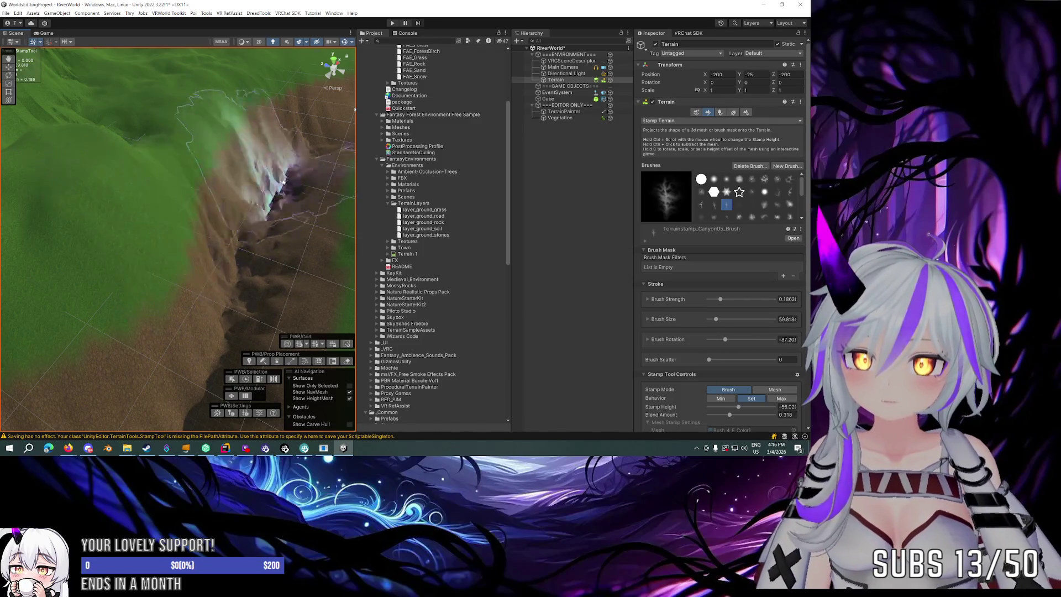
mouse_move(284, 182)
left_mouse_down()
mouse_move(322, 161)
mouse_move(193, 343)
mouse_move(169, 413)
left_mouse_up()
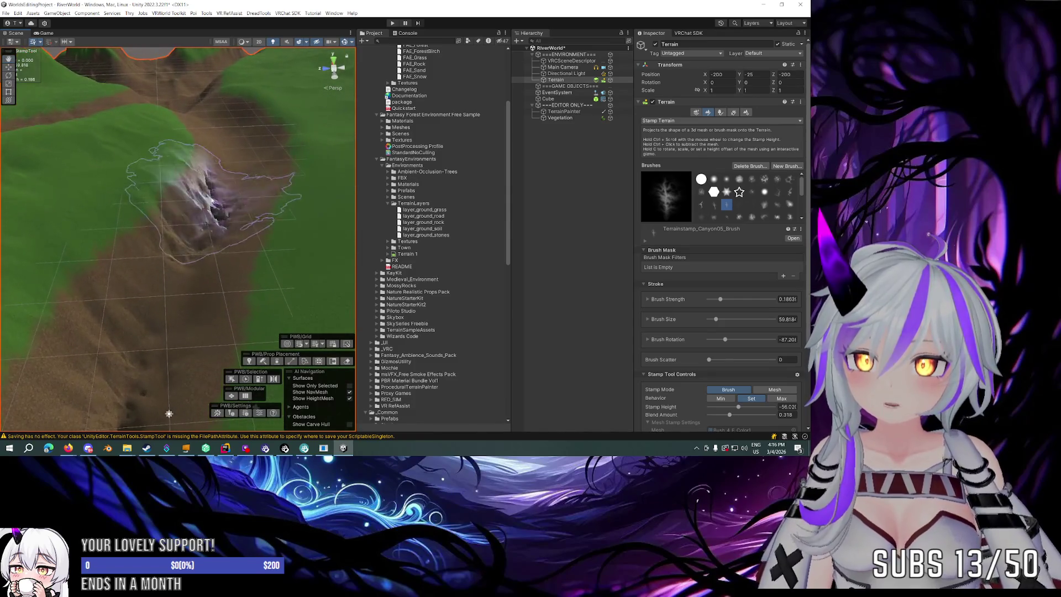
left_click_drag(166, 252, 197, 251)
scroll(191, 260, "up", 3, "ctrl")
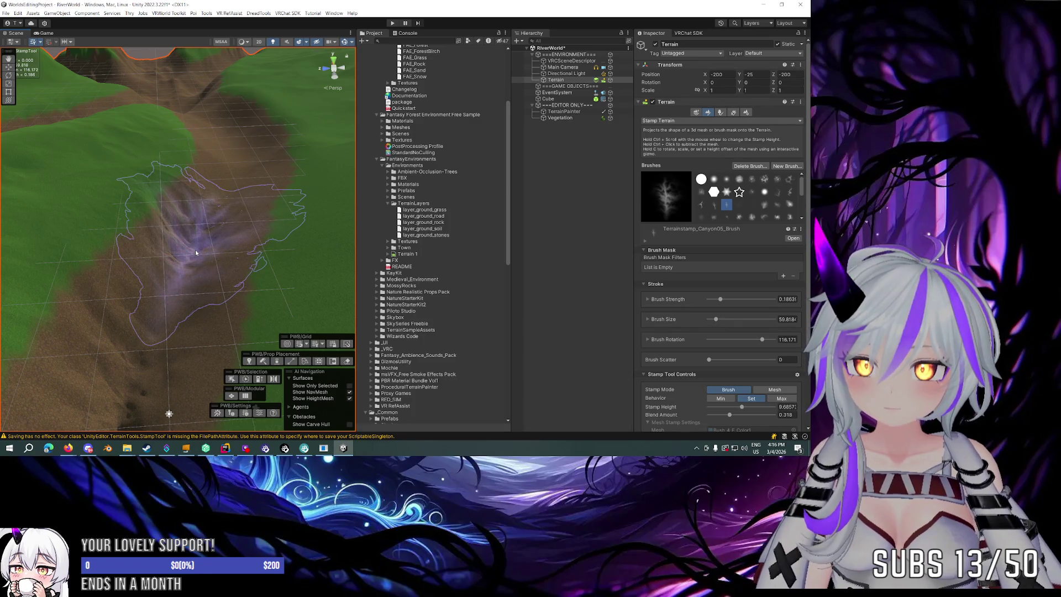
scroll(196, 252, "up", 6, "ctrl")
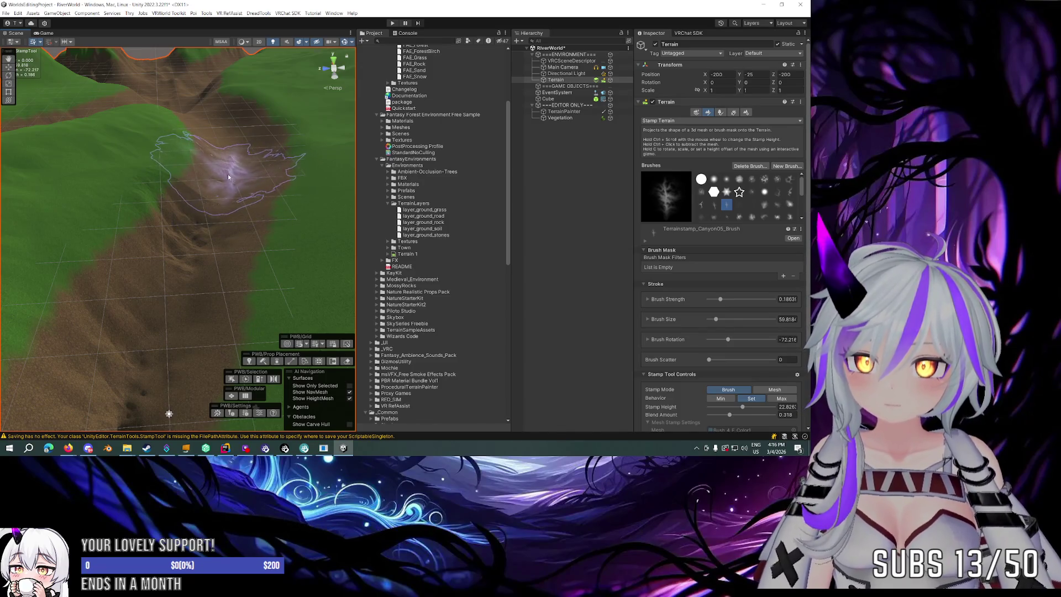
mouse_move(243, 163)
left_mouse_down()
mouse_move(257, 148)
mouse_move(243, 210)
left_mouse_up()
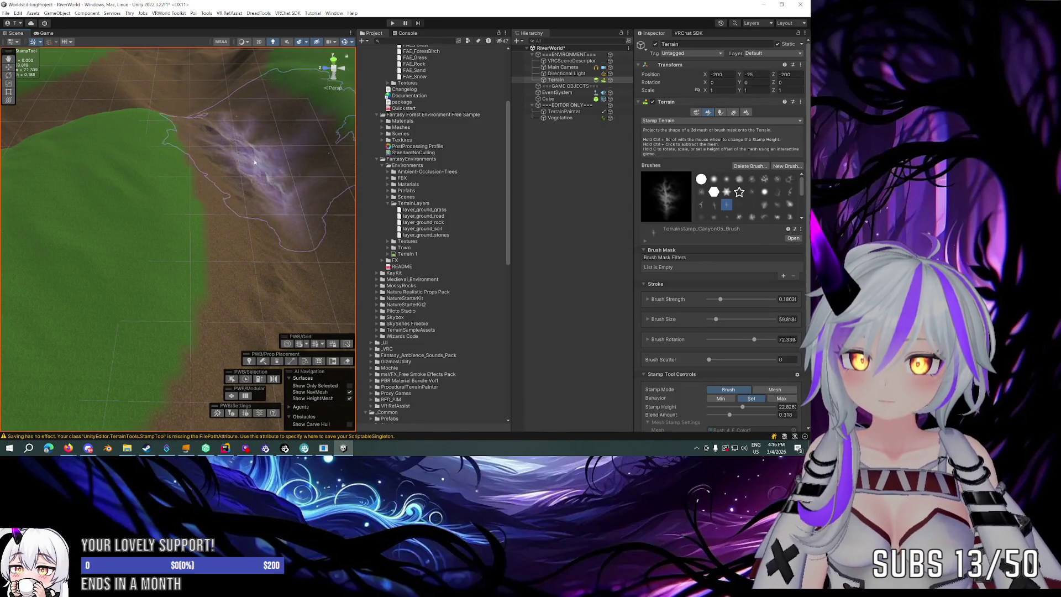
mouse_move(232, 155)
left_mouse_down()
mouse_move(247, 110)
mouse_move(237, 146)
left_mouse_up()
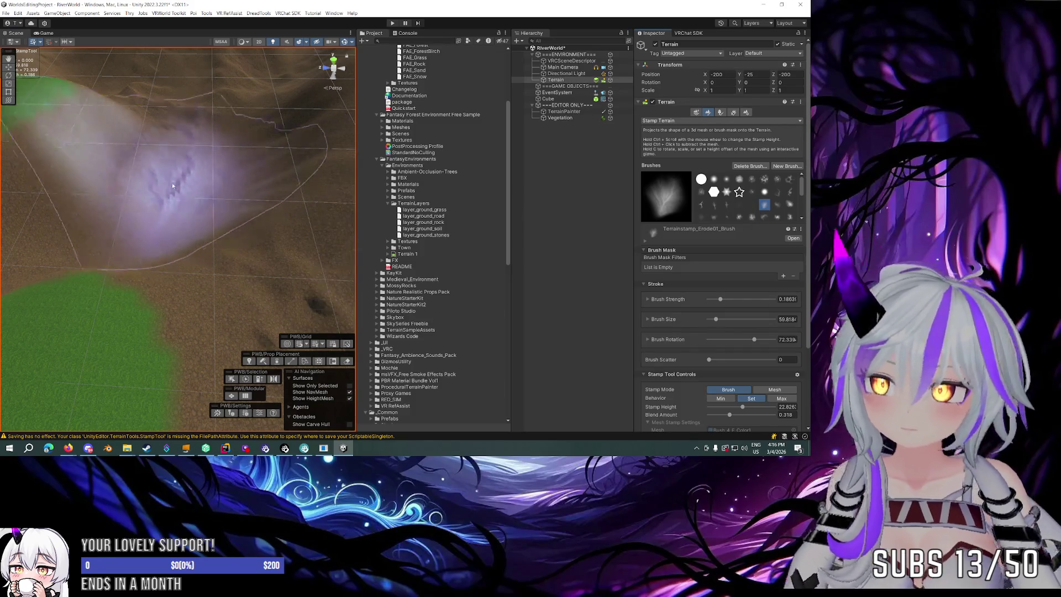
Shrink the brush to about 40 and switch to the Terrainstamp_Flatmountain01_Brush stamp.
key("a")
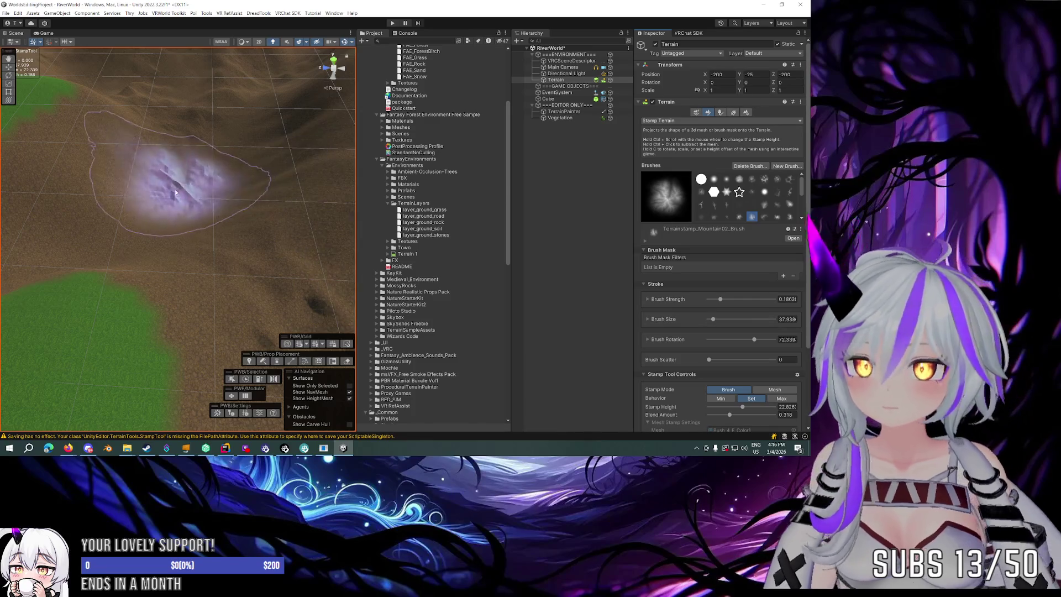
scroll(198, 200, "up", 5, "ctrl")
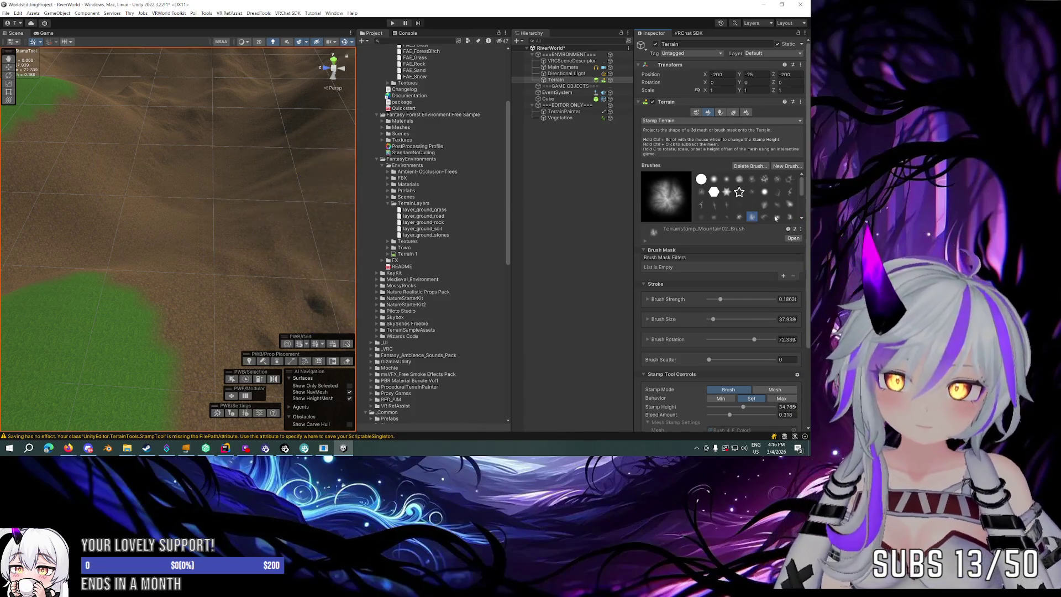
left_click(777, 216)
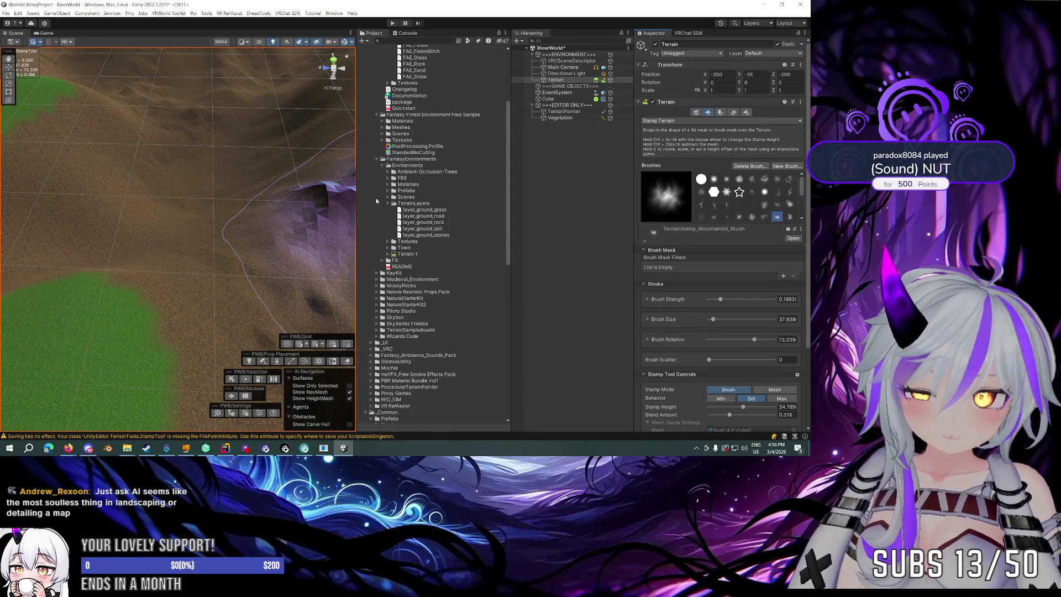
left_click(789, 205)
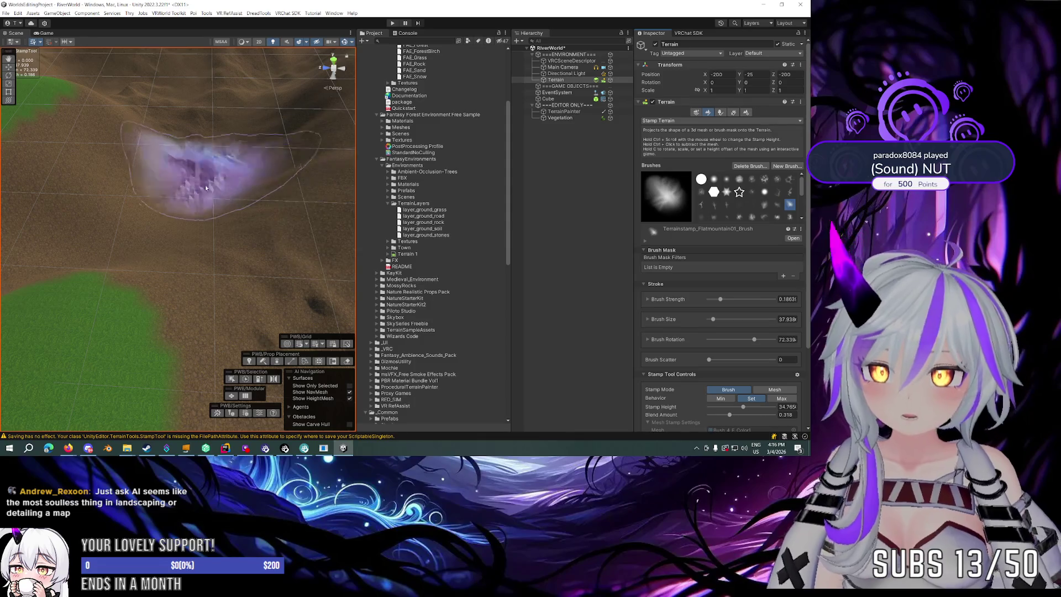
key("a")
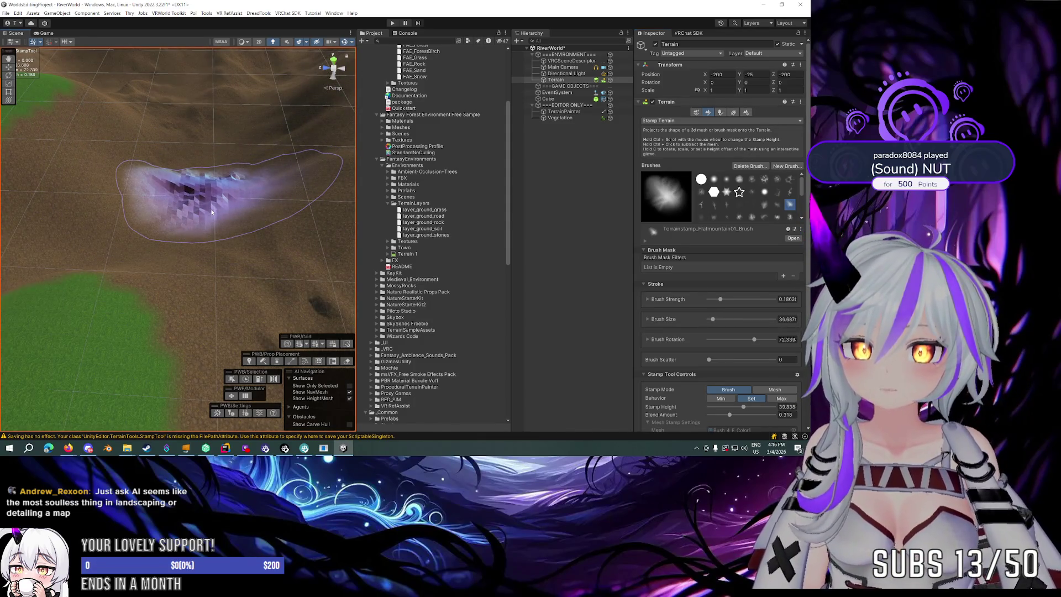
scroll(212, 212, "up", 3, "ctrl")
Switch the terrain tool to Smooth Height.
mouse_move(184, 224)
left_mouse_down()
mouse_move(238, 183)
mouse_move(243, 147)
mouse_move(263, 157)
mouse_move(256, 147)
mouse_move(232, 160)
left_mouse_up()
left_click(672, 122)
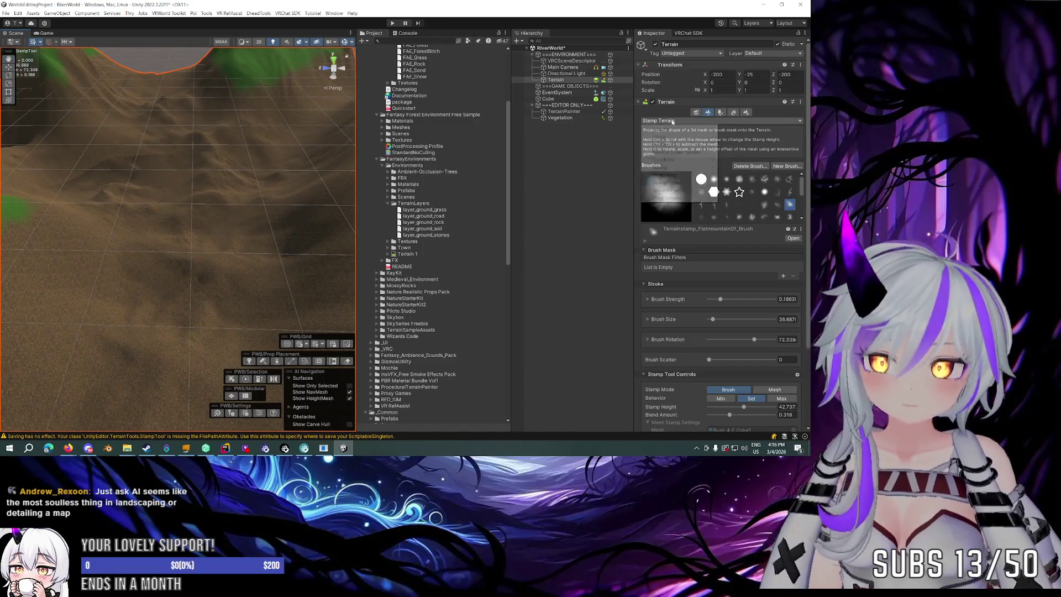
left_click(663, 157)
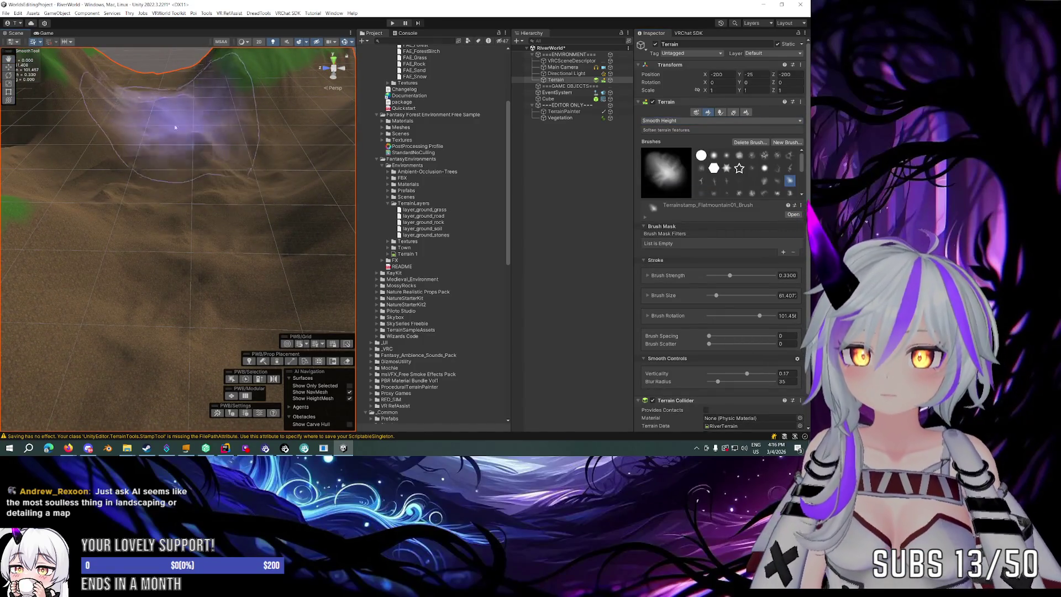
Smooth the rocky ravine, then set the Smooth Height blur radius to 6.
mouse_move(142, 201)
left_mouse_down()
mouse_move(93, 183)
mouse_move(188, 166)
left_mouse_up()
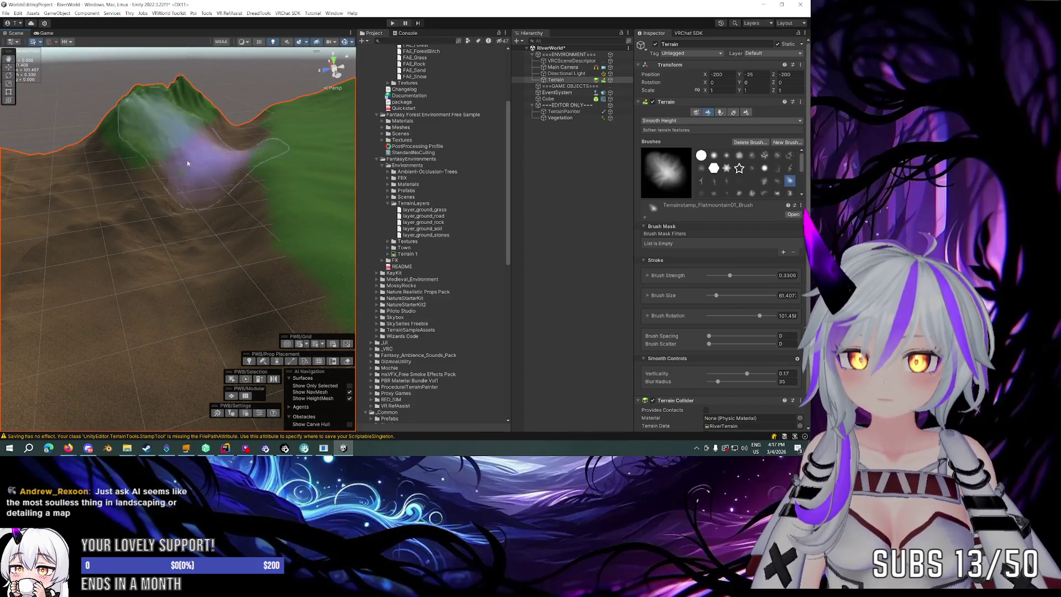
scroll(188, 163, "up", 5)
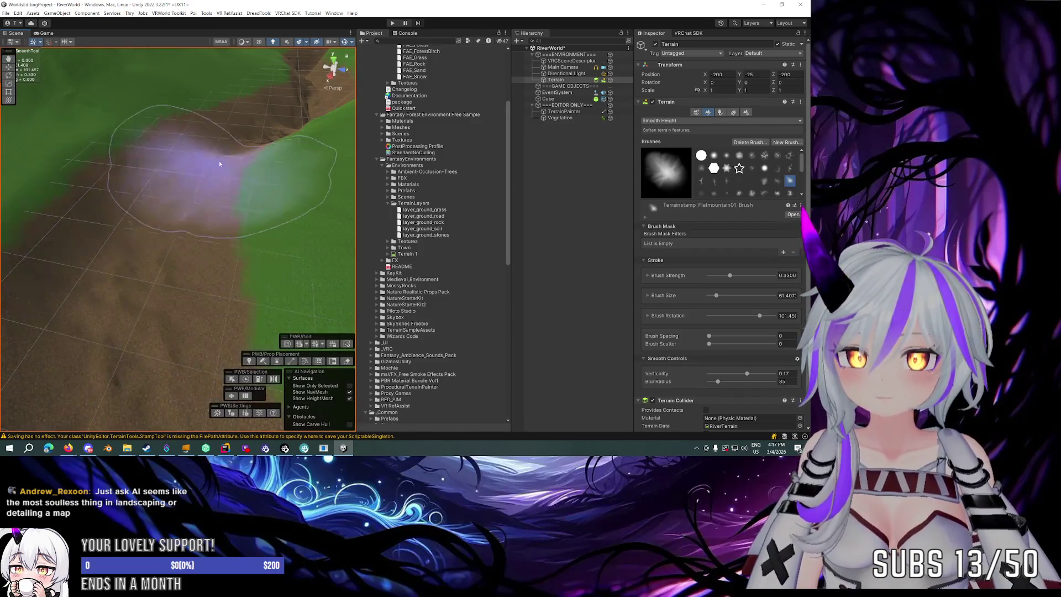
scroll(219, 164, "down", 3)
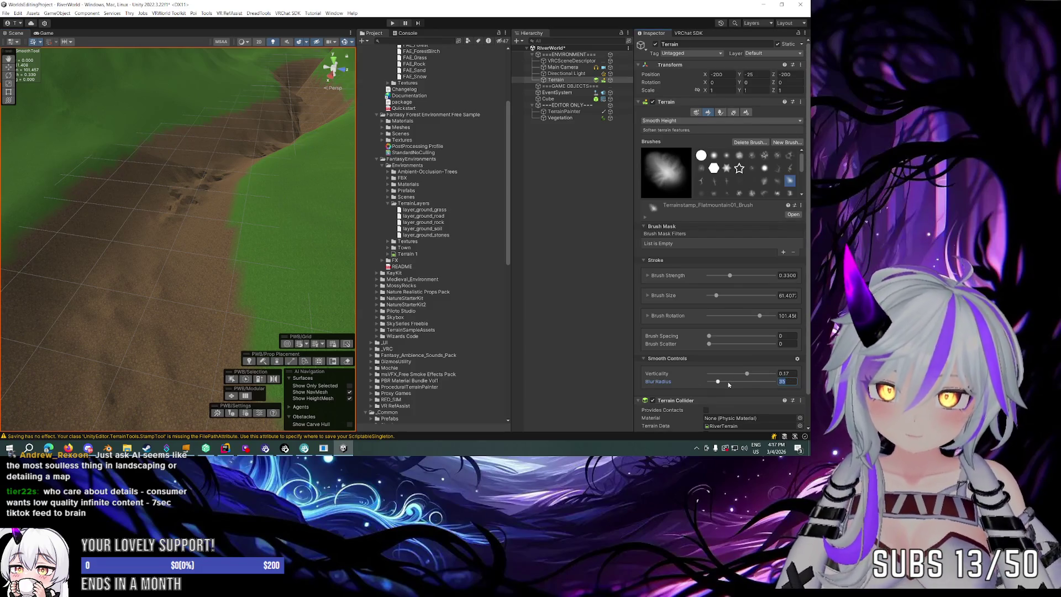
mouse_move(260, 287)
left_mouse_down()
mouse_move(284, 260)
mouse_move(166, 237)
mouse_move(213, 225)
mouse_move(286, 144)
left_mouse_up()
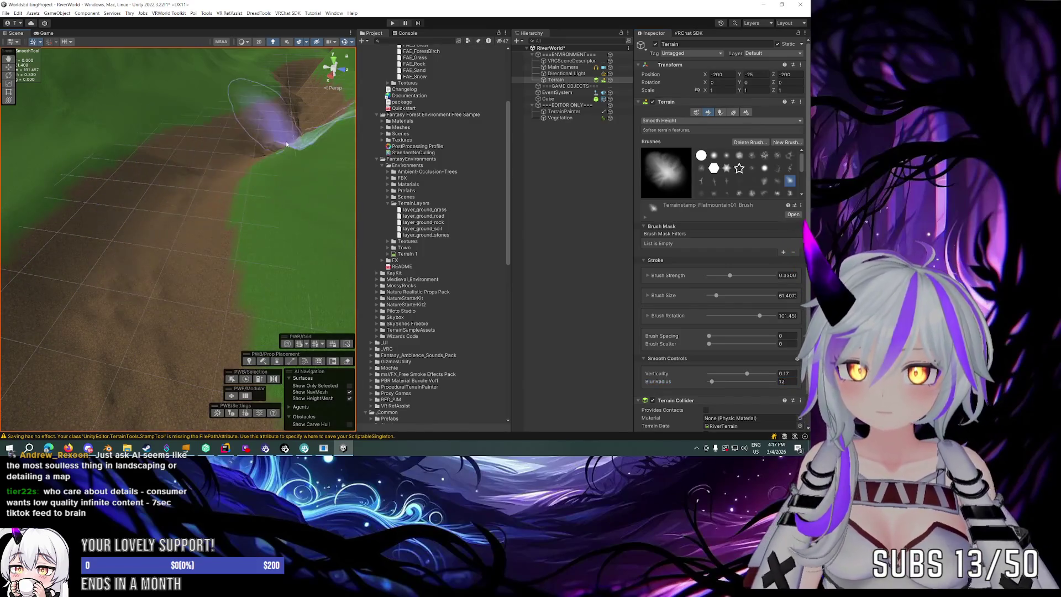
scroll(286, 145, "down", 3)
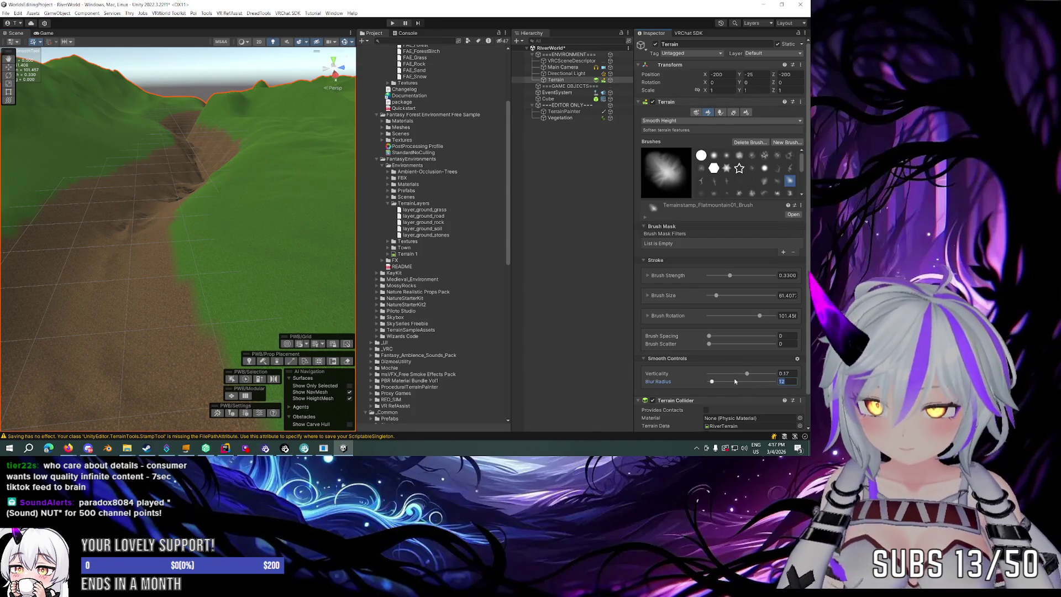
type("65")
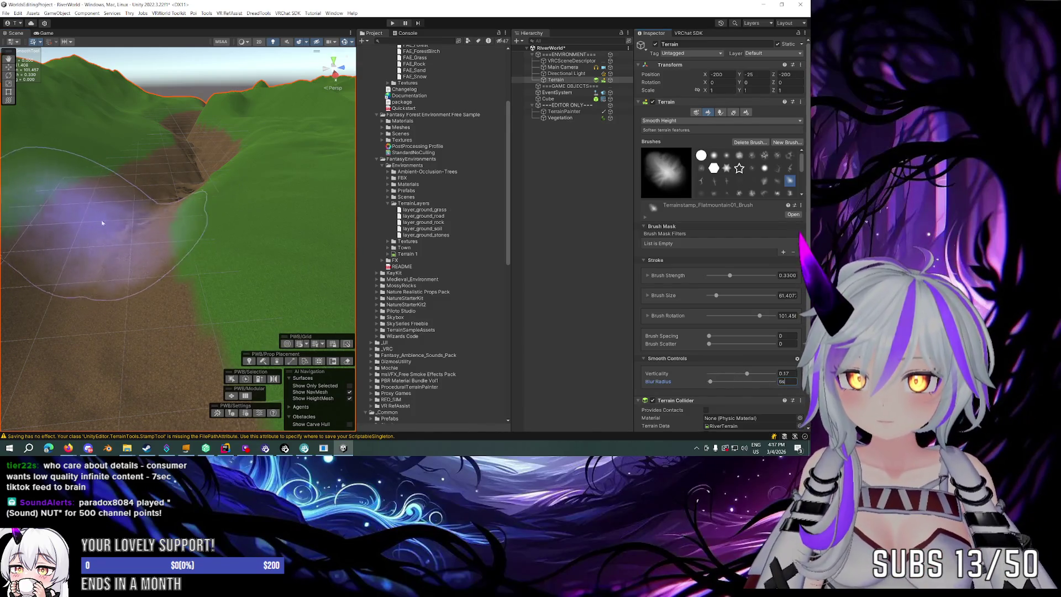
scroll(154, 226, "up", 2)
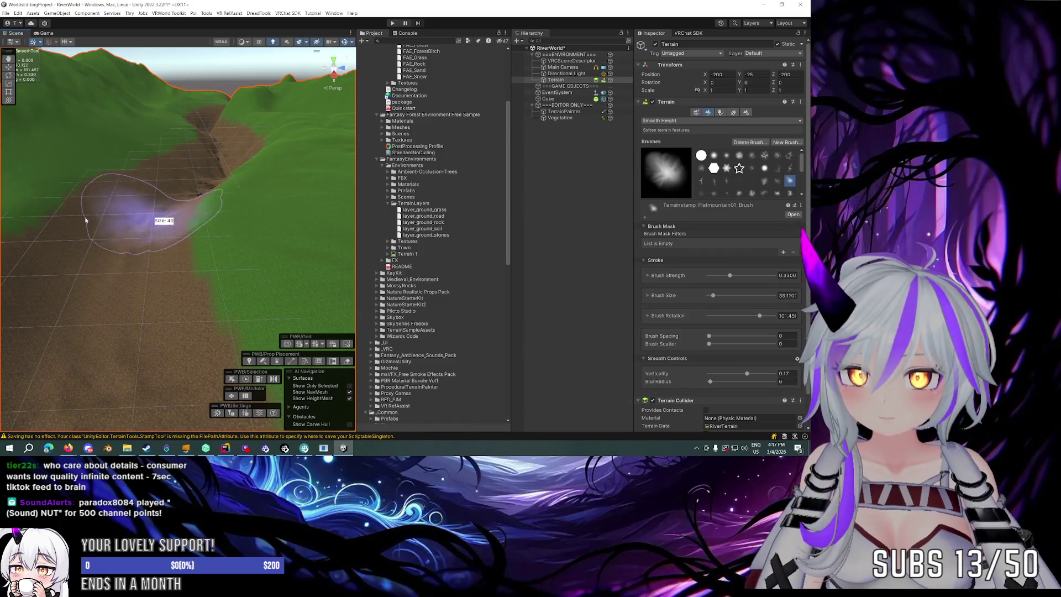
mouse_move(185, 205)
left_mouse_down()
mouse_move(208, 237)
mouse_move(231, 197)
mouse_move(240, 110)
left_mouse_up()
mouse_move(237, 116)
left_mouse_down()
mouse_move(232, 189)
mouse_move(178, 142)
mouse_move(202, 100)
mouse_move(217, 190)
mouse_move(213, 149)
mouse_move(230, 195)
mouse_move(266, 166)
mouse_move(225, 227)
mouse_move(285, 168)
mouse_move(217, 227)
mouse_move(218, 251)
mouse_move(212, 212)
mouse_move(178, 217)
mouse_move(237, 183)
left_mouse_up()
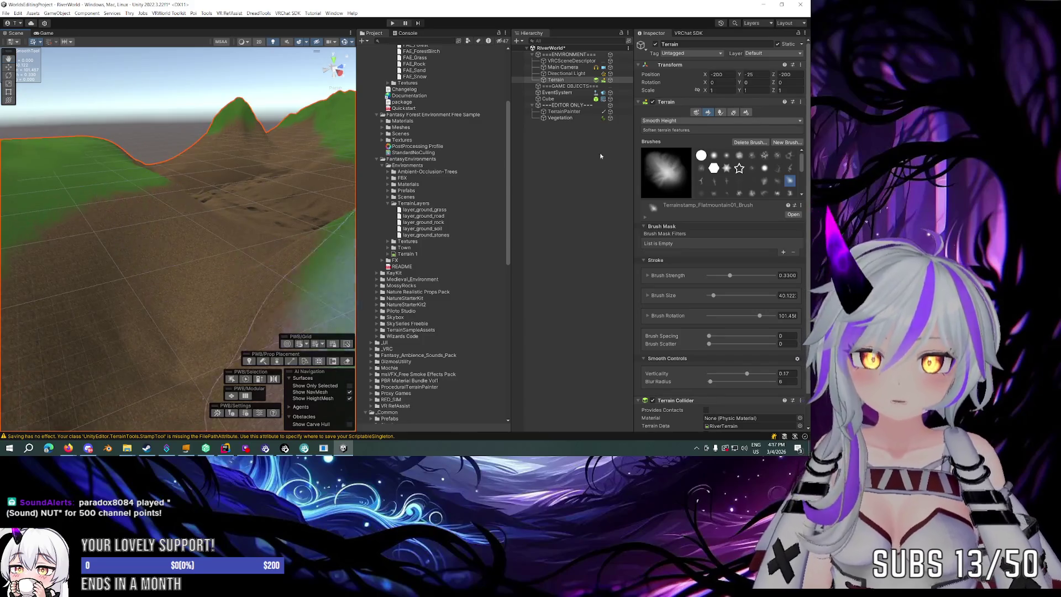
Try the Erode01 brush shape, then switch the terrain tool to Stamp Terrain.
left_click(765, 184)
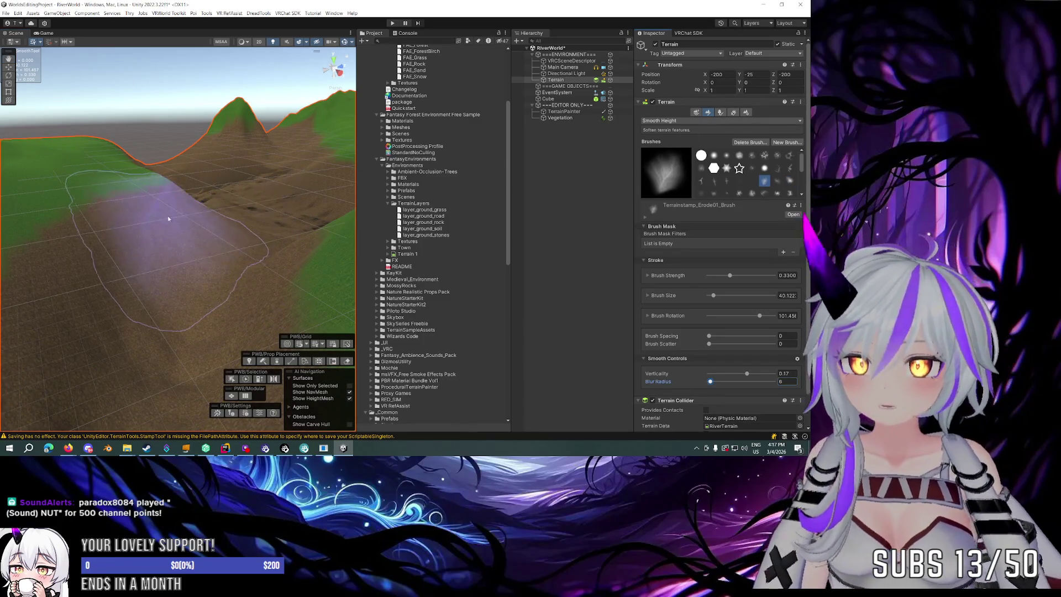
left_click(671, 121)
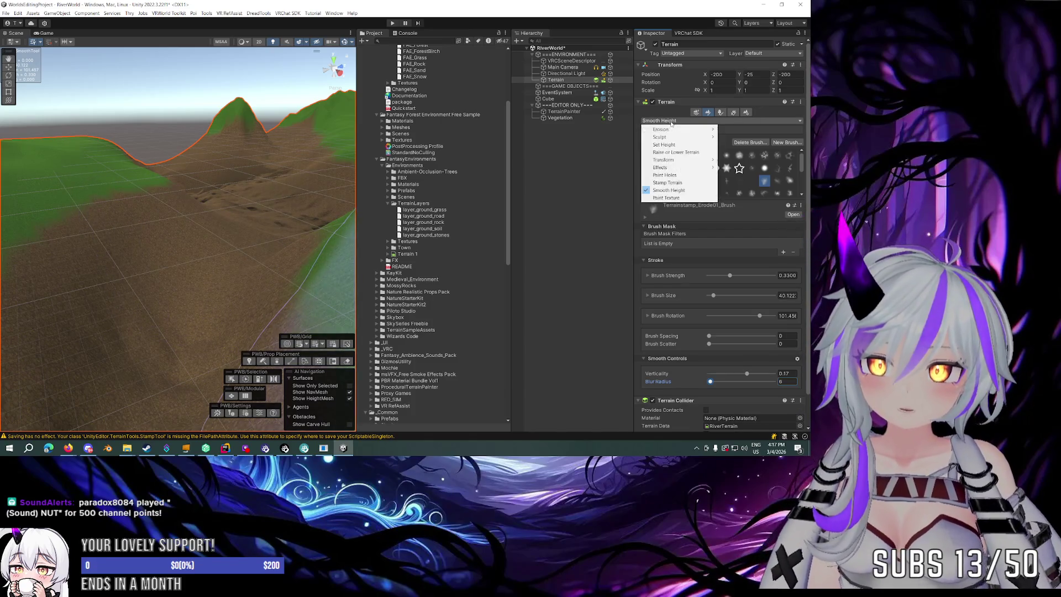
mouse_move(687, 159)
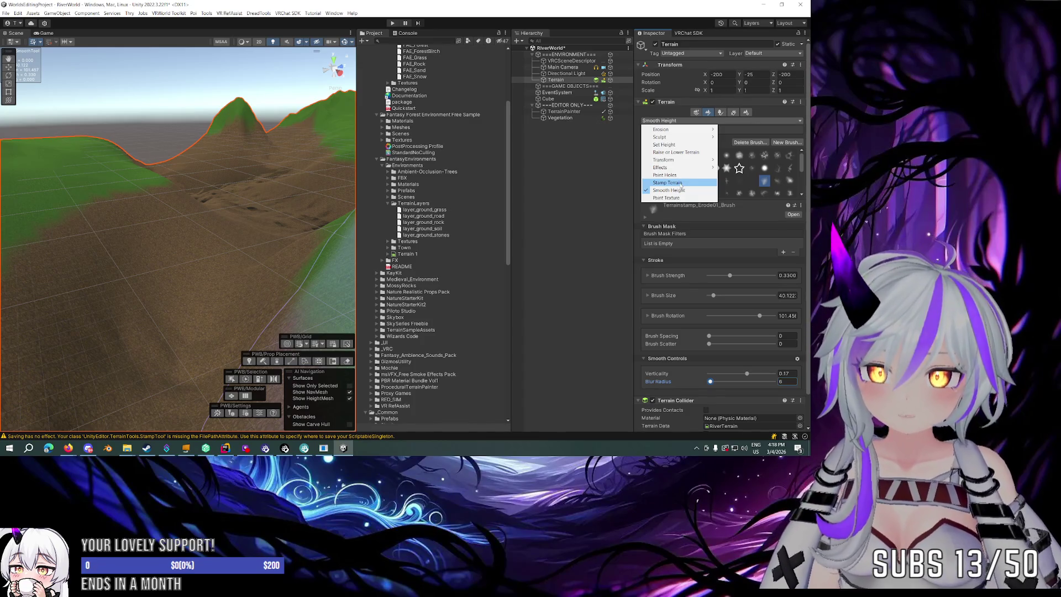
left_click(682, 184)
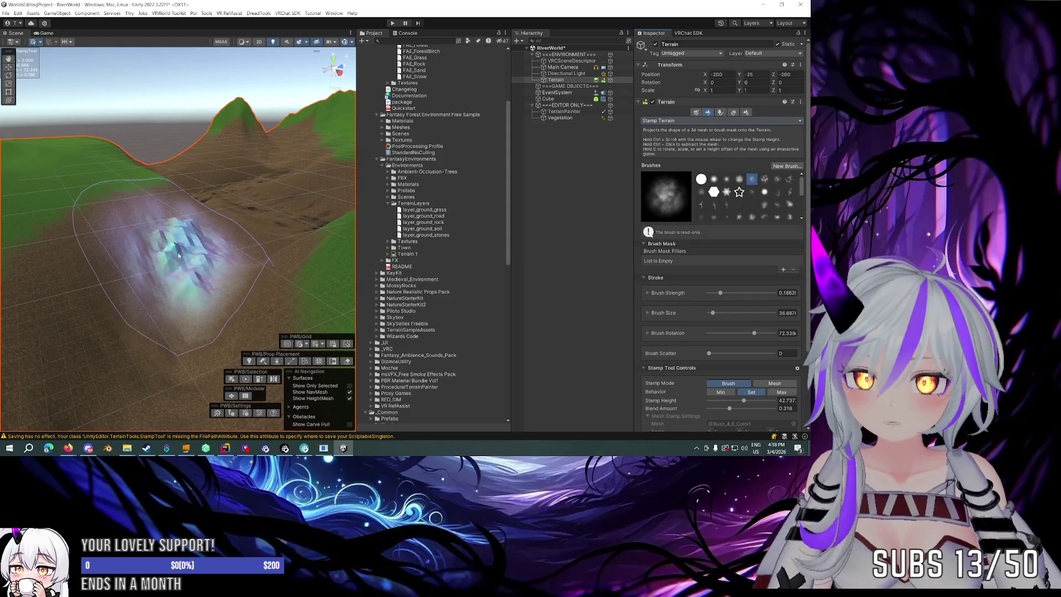
Lower the Stamp Terrain height to 19.964 while orbiting around the mountains and green terrain.
mouse_move(258, 245)
left_mouse_down()
mouse_move(240, 212)
mouse_move(223, 252)
left_mouse_up()
scroll(218, 259, "down", 5, "ctrl")
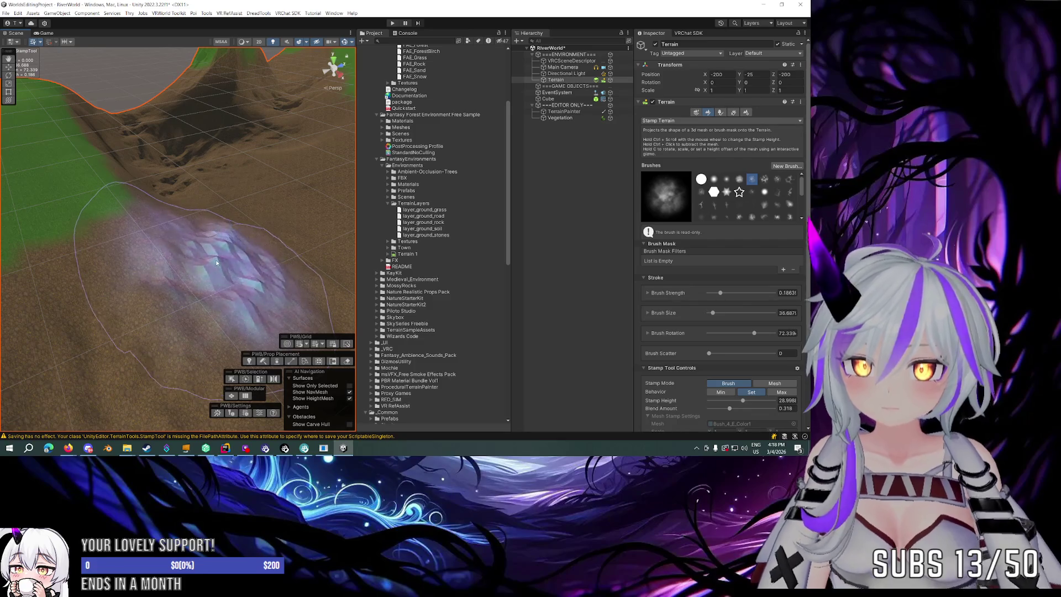
scroll(213, 265, "down", 5, "ctrl")
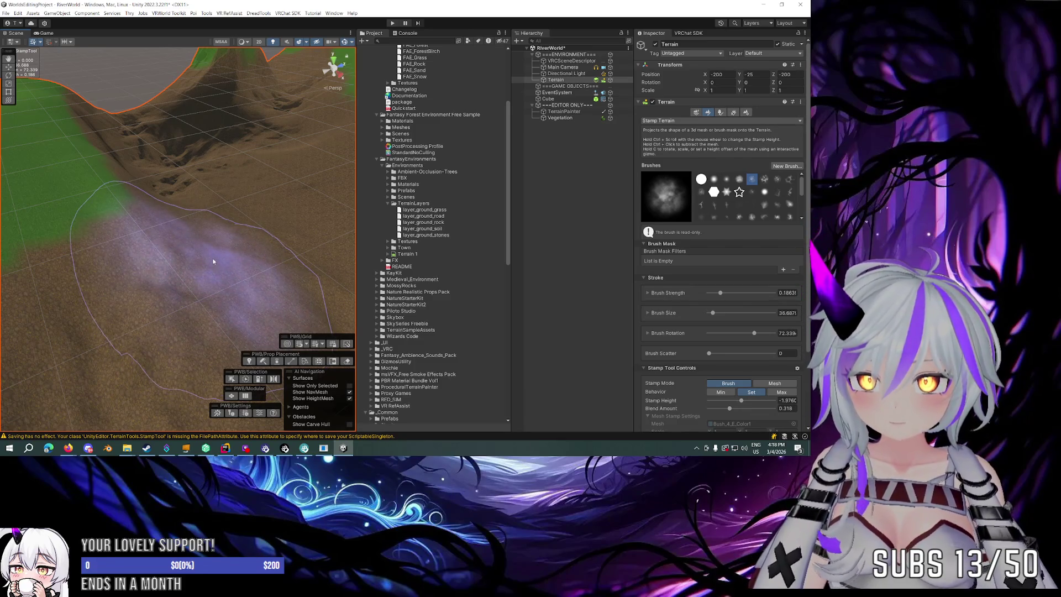
scroll(220, 256, "down", 2, "ctrl")
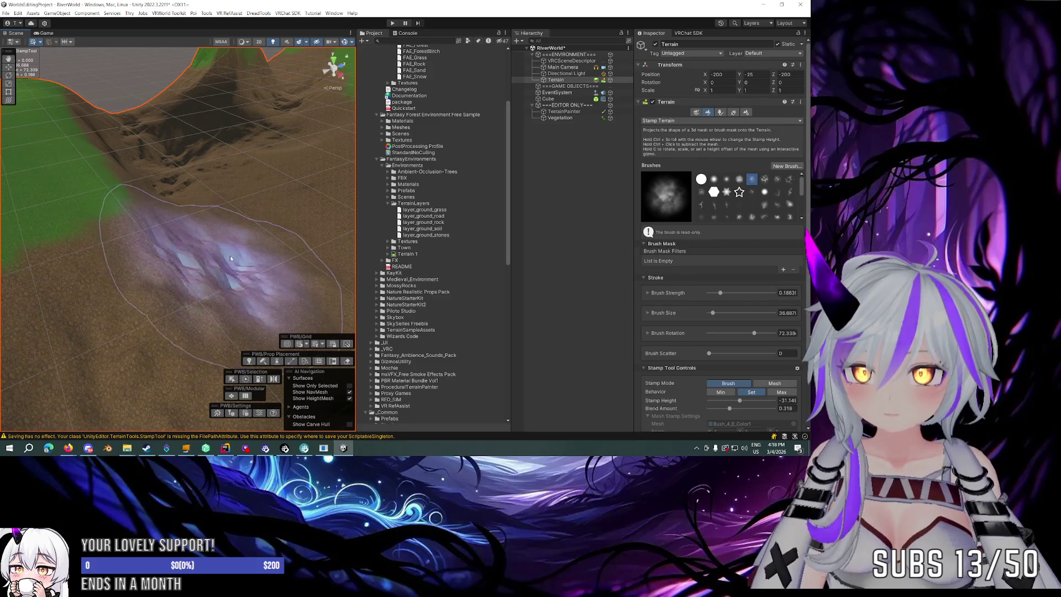
left_click_drag(232, 210, 224, 239)
scroll(224, 240, "up", 3, "ctrl")
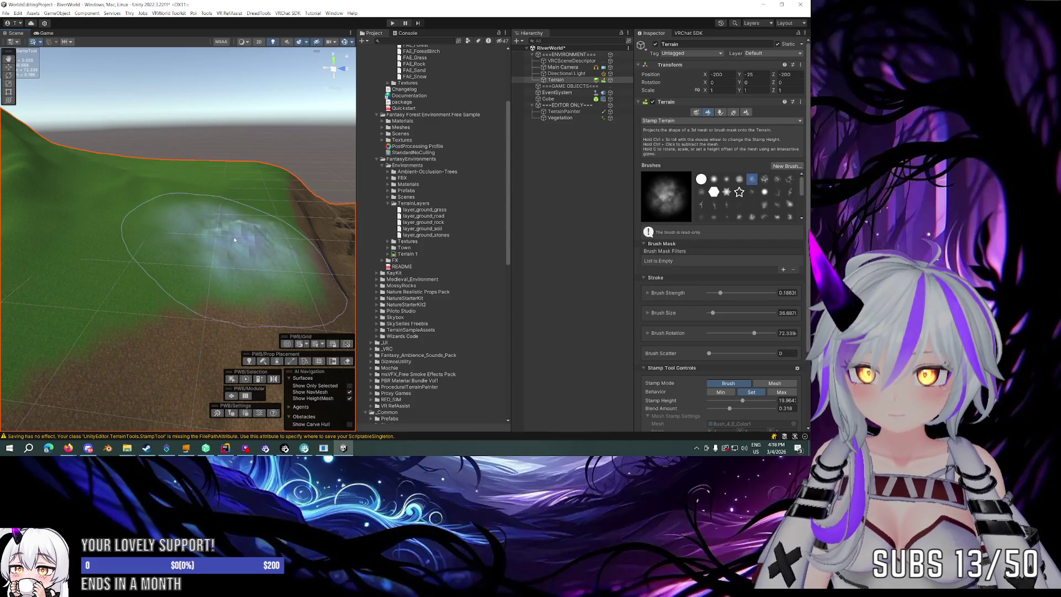
scroll(178, 170, "up", 1, "ctrl")
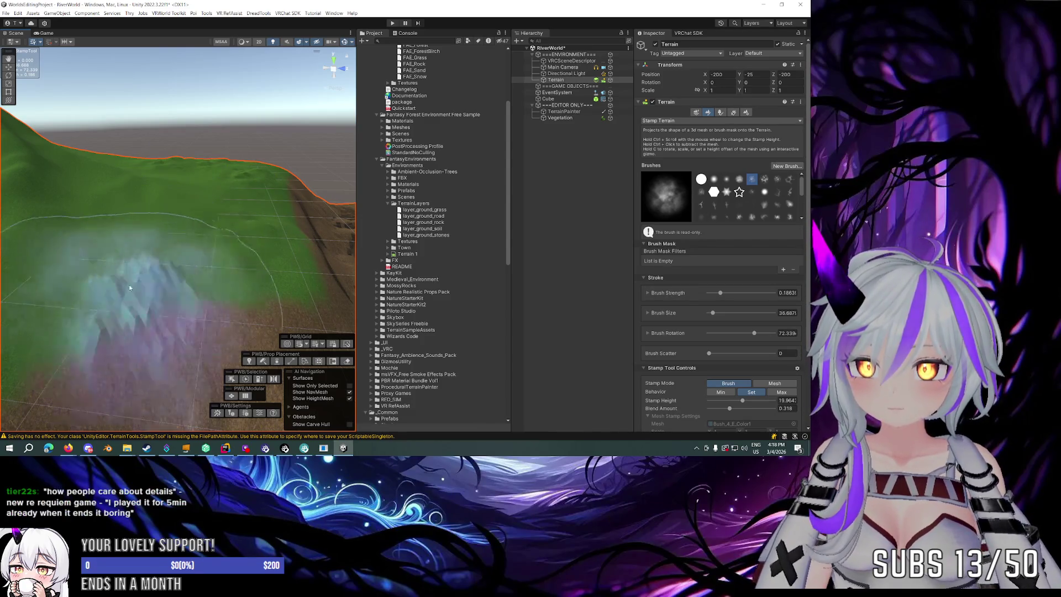
scroll(271, 214, "down", 1)
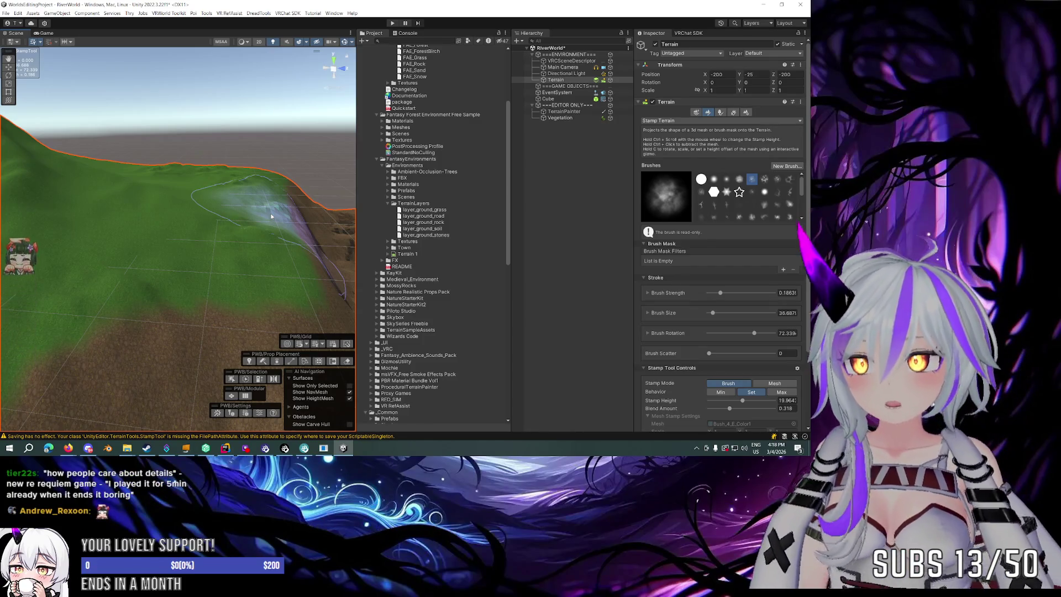
left_click_drag(271, 216, 162, 232)
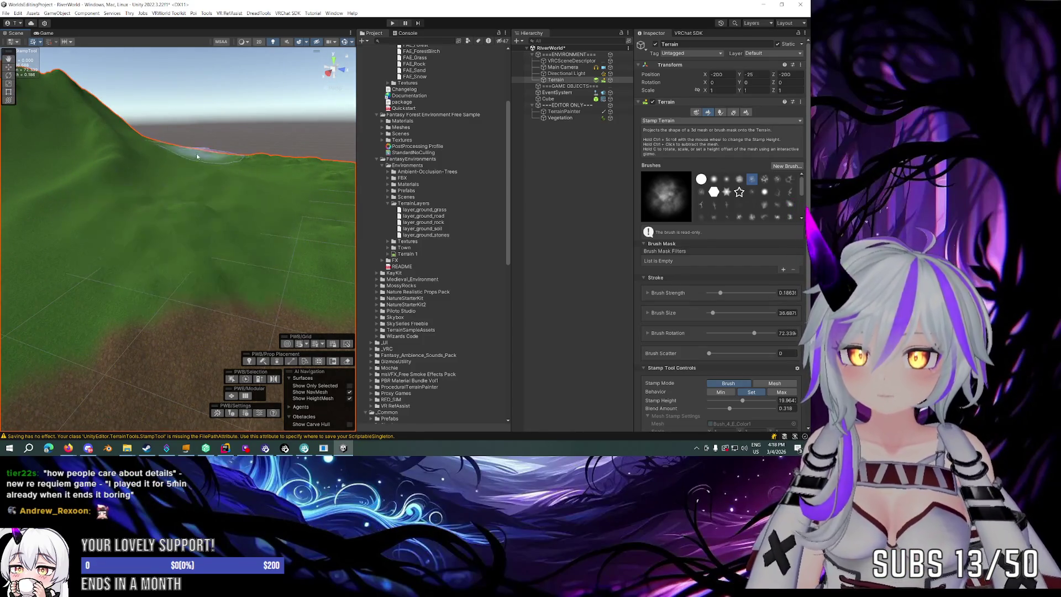
mouse_move(236, 195)
left_mouse_down()
mouse_move(160, 243)
mouse_move(107, 213)
mouse_move(90, 218)
left_mouse_up()
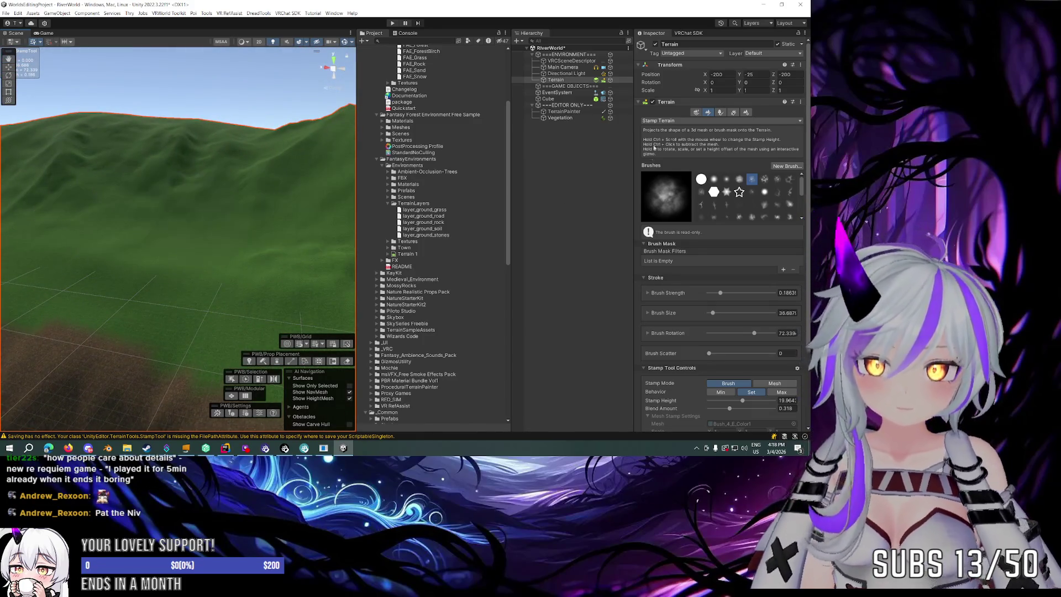
left_click(665, 120)
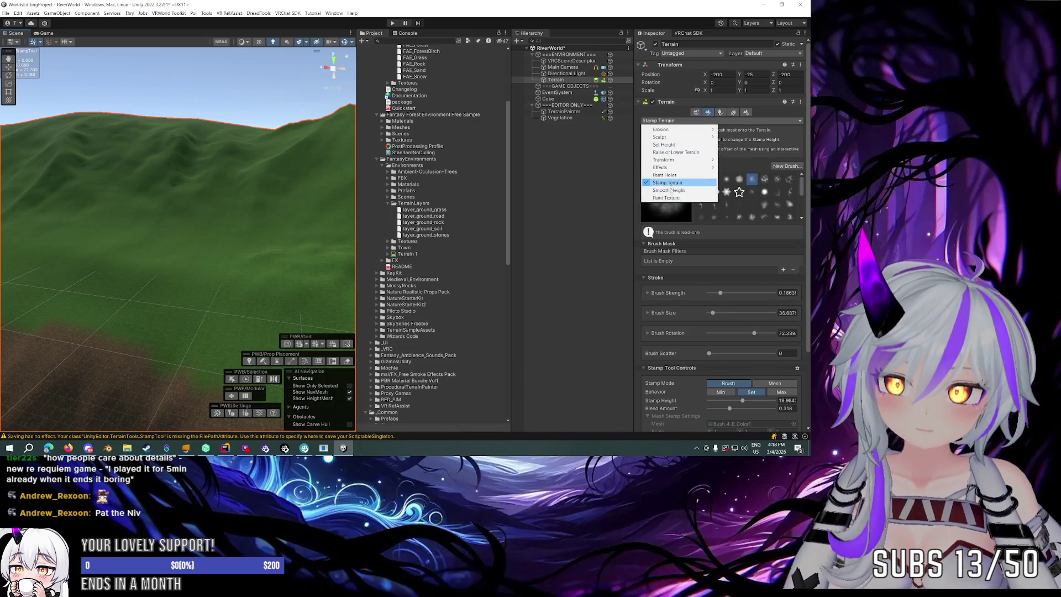
Switch to Smooth Height and orbit the view toward the brown canyon.
left_click(670, 191)
mouse_move(174, 224)
left_mouse_down()
mouse_move(328, 202)
mouse_move(282, 212)
left_mouse_up()
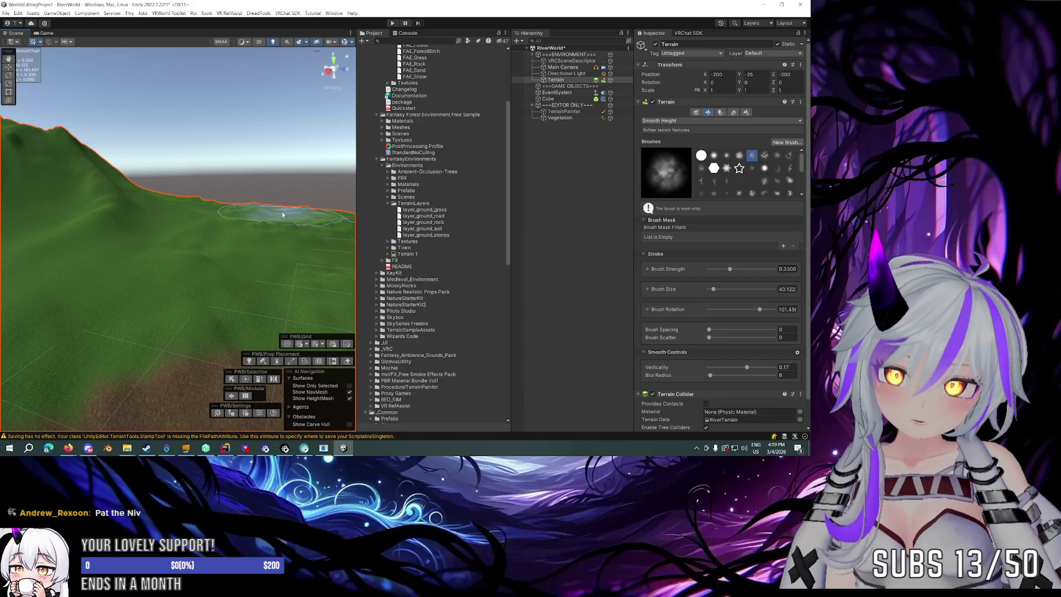
mouse_move(282, 211)
left_mouse_down()
mouse_move(298, 216)
mouse_move(273, 224)
left_mouse_up()
mouse_move(100, 184)
left_mouse_down()
mouse_move(284, 190)
mouse_move(261, 213)
mouse_move(225, 190)
mouse_move(169, 319)
mouse_move(201, 320)
mouse_move(142, 332)
mouse_move(237, 237)
mouse_move(224, 203)
mouse_move(284, 177)
mouse_move(374, 207)
mouse_move(174, 199)
mouse_move(309, 196)
mouse_move(518, 217)
mouse_move(398, 227)
mouse_move(276, 265)
left_mouse_up()
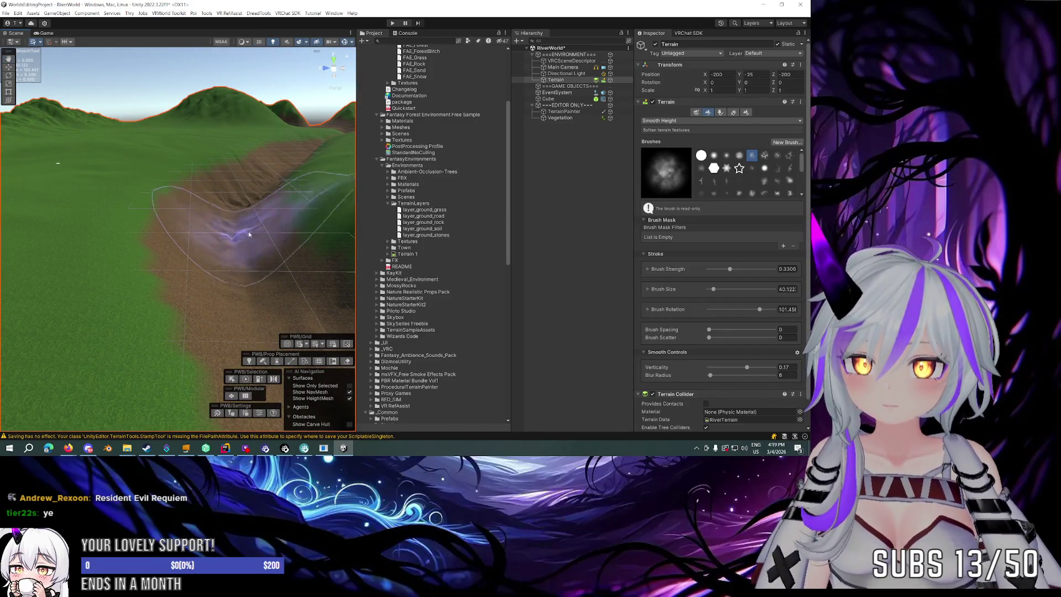
Set blur radius to 3 and smooth the brown channel slopes and surrounding green hills.
left_click(786, 375)
type("3")
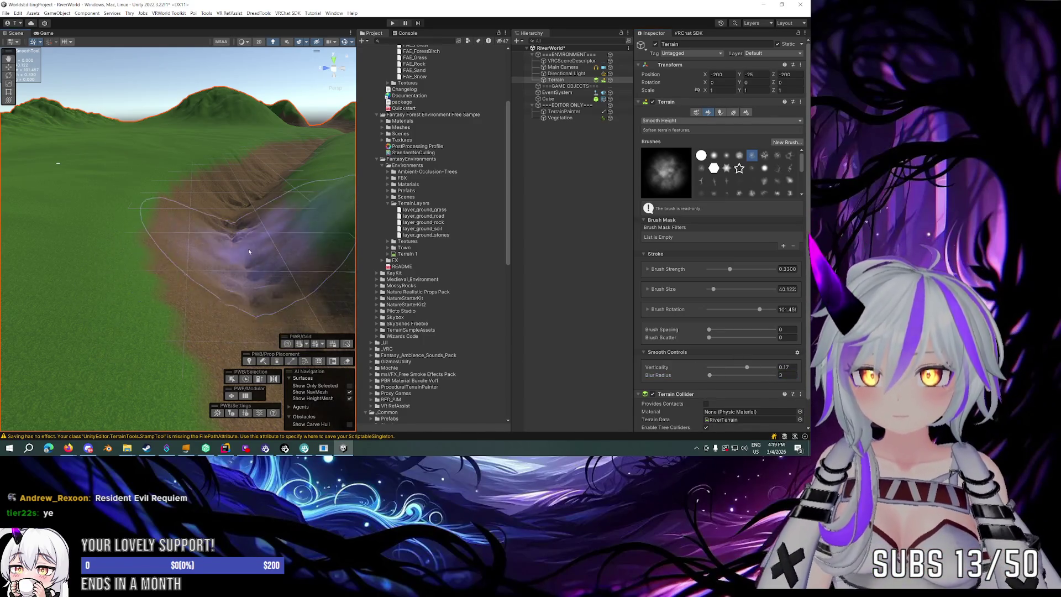
left_click_drag(245, 224, 306, 222)
mouse_move(210, 209)
left_mouse_down()
mouse_move(231, 183)
mouse_move(243, 208)
mouse_move(255, 187)
mouse_move(249, 166)
mouse_move(285, 193)
mouse_move(310, 195)
left_mouse_up()
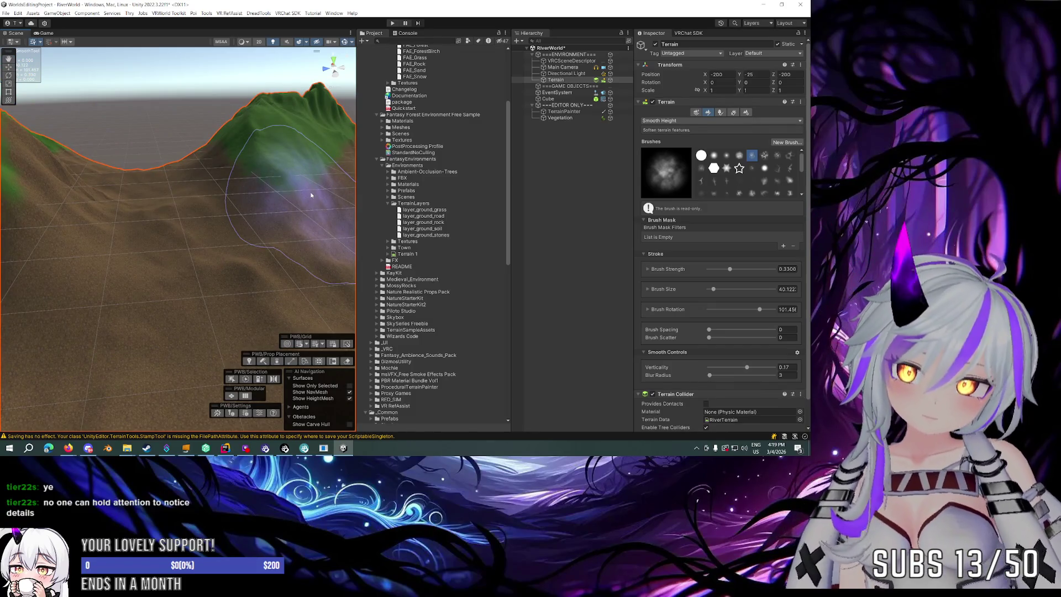
mouse_move(311, 195)
left_mouse_down()
mouse_move(303, 180)
mouse_move(296, 227)
mouse_move(353, 213)
mouse_move(334, 194)
mouse_move(355, 205)
mouse_move(164, 211)
mouse_move(315, 220)
mouse_move(181, 216)
left_mouse_up()
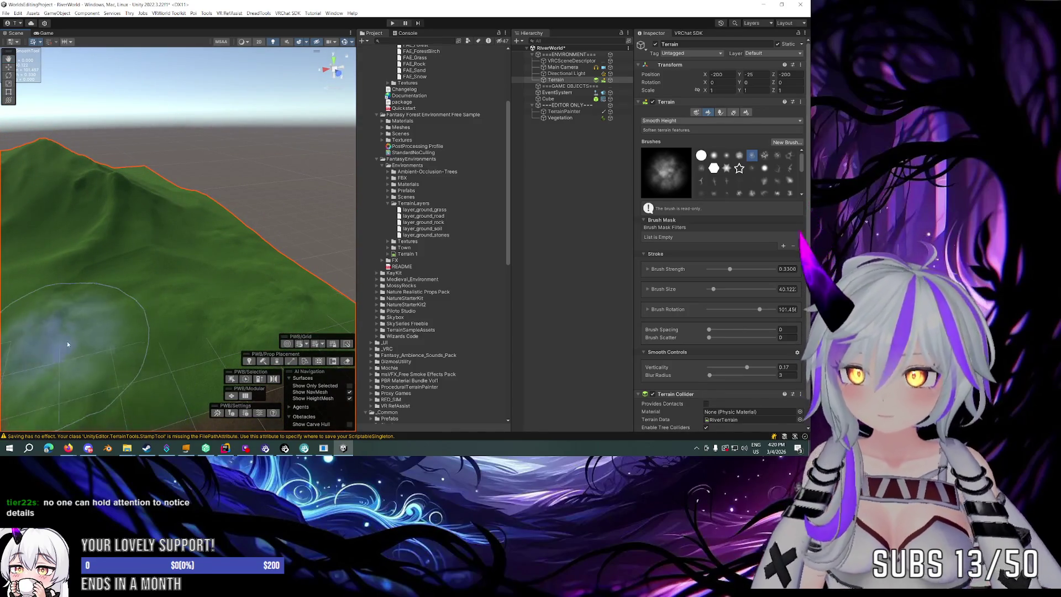
mouse_move(243, 309)
left_mouse_down()
mouse_move(205, 276)
mouse_move(125, 265)
mouse_move(143, 265)
left_mouse_up()
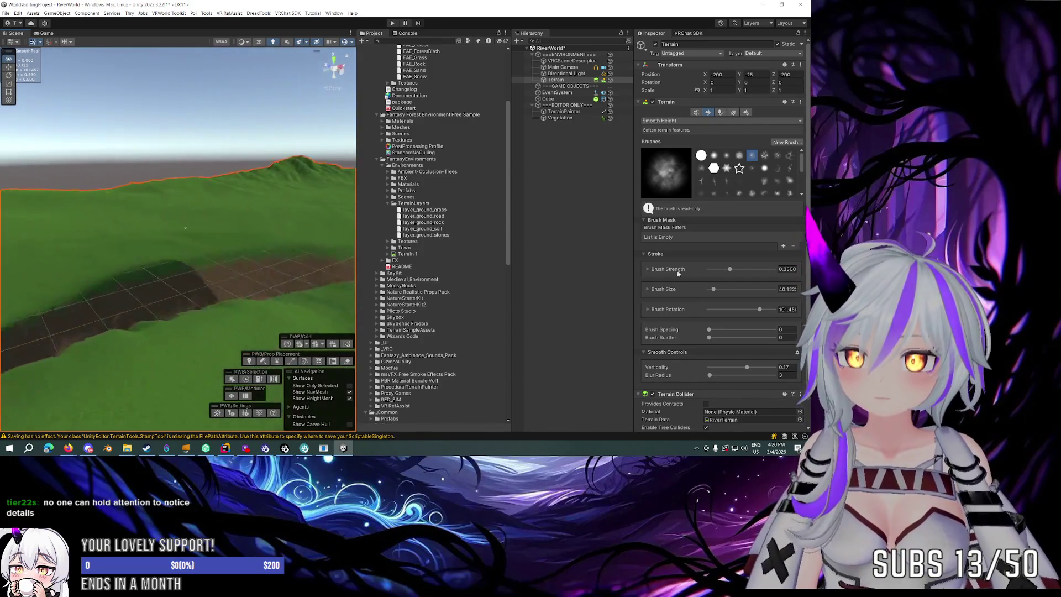
mouse_move(319, 298)
left_mouse_down()
mouse_move(222, 298)
mouse_move(50, 271)
mouse_move(357, 272)
left_mouse_up()
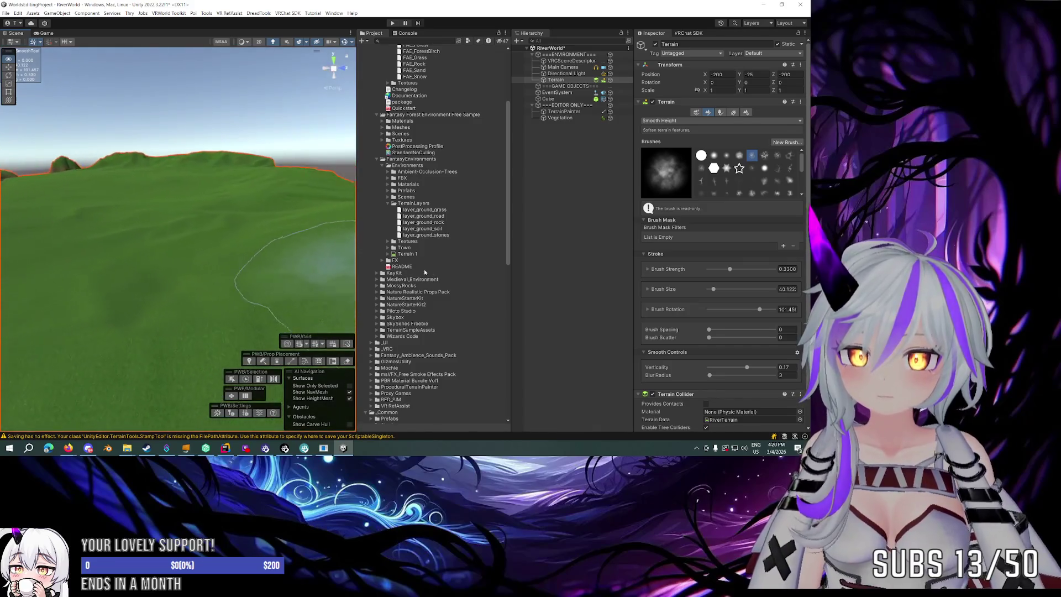
mouse_move(349, 271)
left_mouse_down()
mouse_move(288, 279)
mouse_move(418, 305)
mouse_move(497, 300)
mouse_move(564, 339)
mouse_move(432, 284)
mouse_move(308, 260)
mouse_move(271, 275)
left_mouse_up()
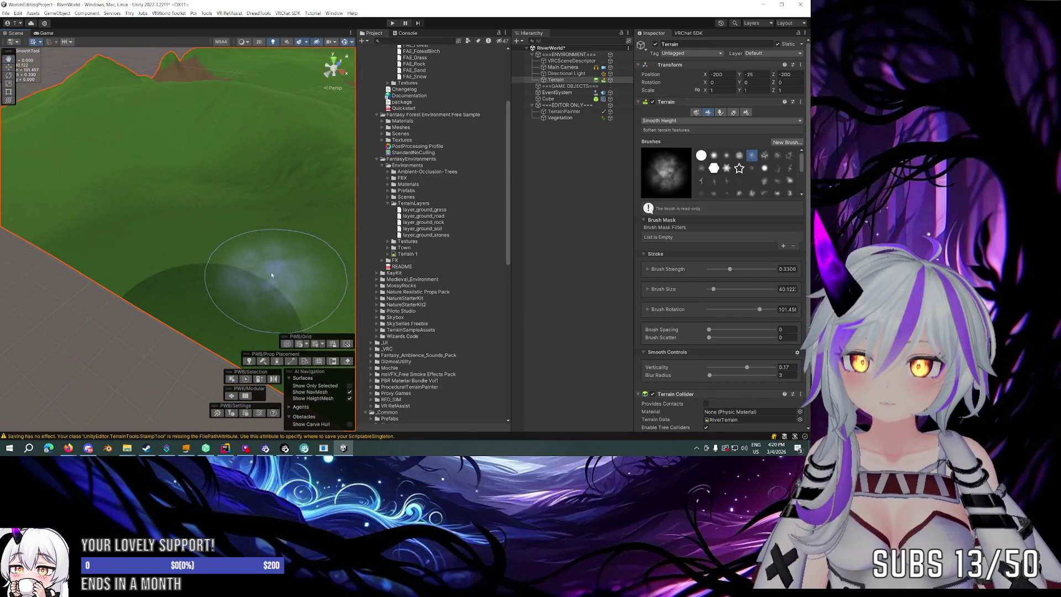
scroll(745, 160, "down", 3)
Pick a different brush shape and bring the view close over the terrain.
left_click(740, 169)
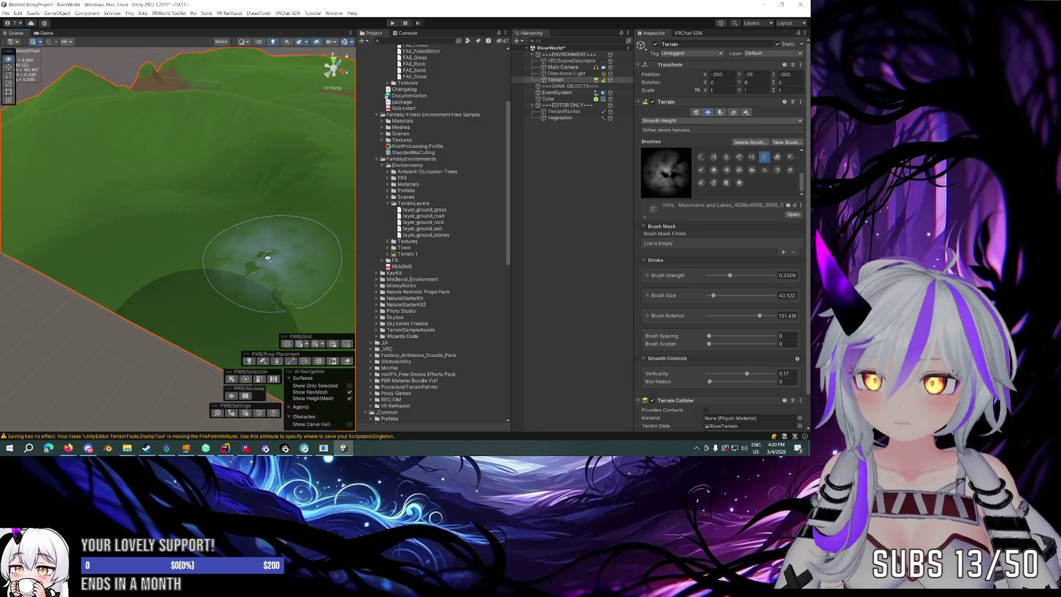
mouse_move(272, 248)
left_mouse_down()
mouse_move(284, 265)
mouse_move(354, 260)
left_mouse_up()
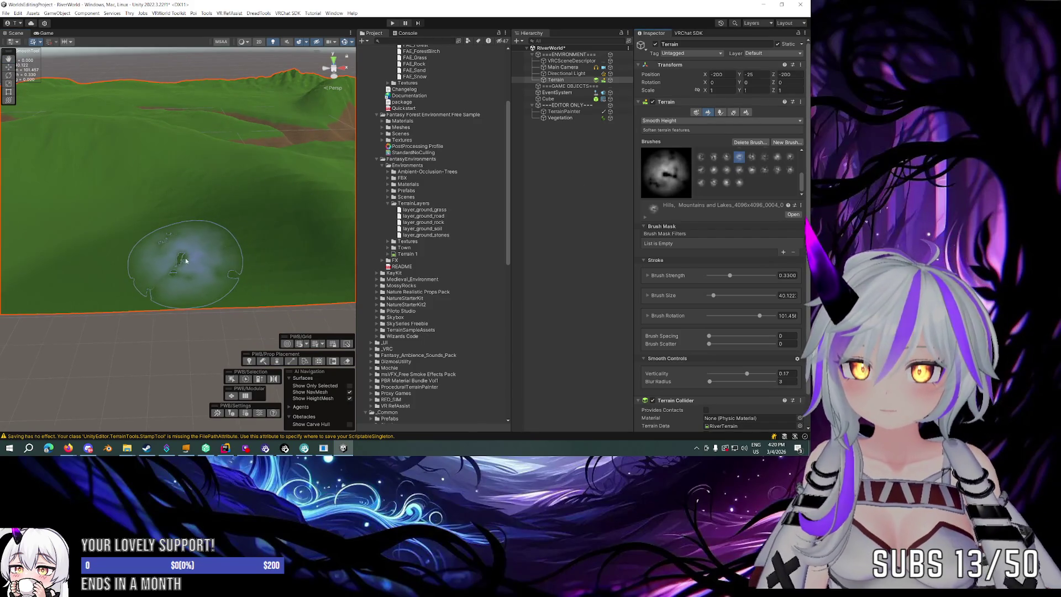
left_click_drag(183, 254, 188, 256)
scroll(718, 399, "down", 2)
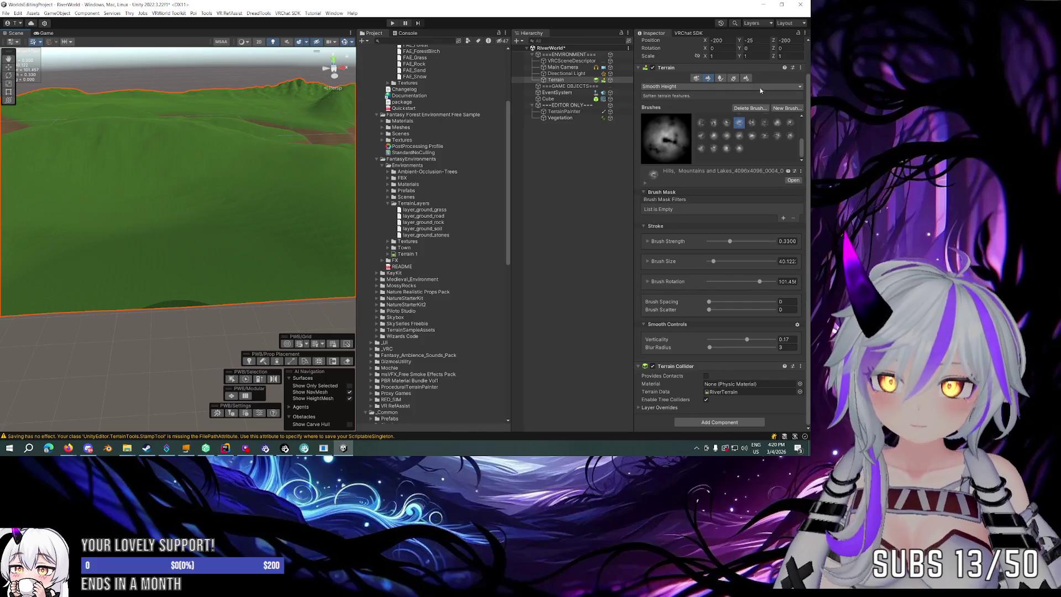
Switch to Stamp Terrain and raise the brush strength to about 0.48.
left_click(761, 87)
left_click(691, 148)
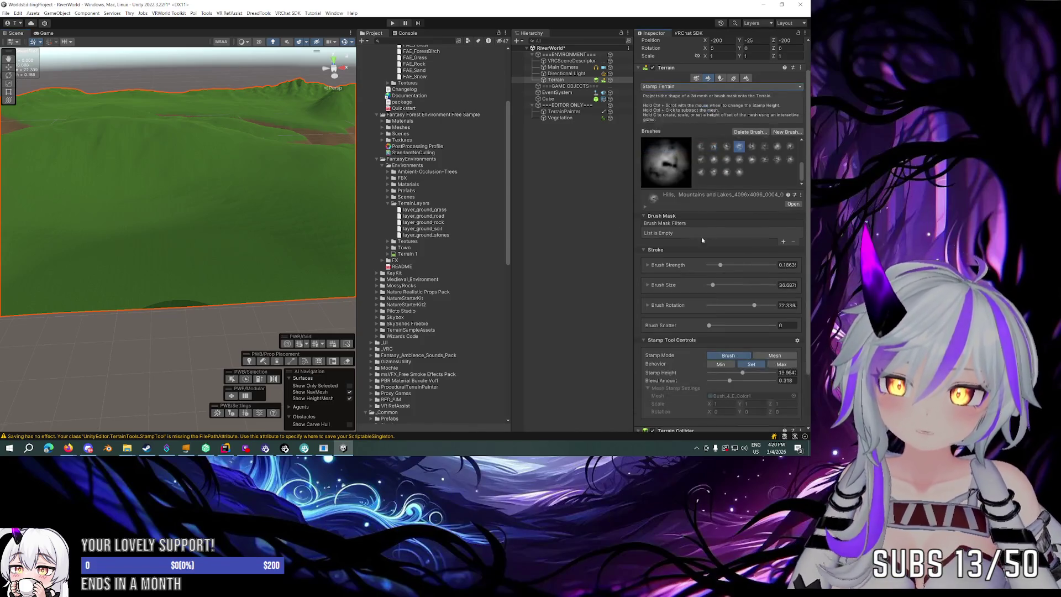
scroll(713, 265, "down", 4)
key("a")
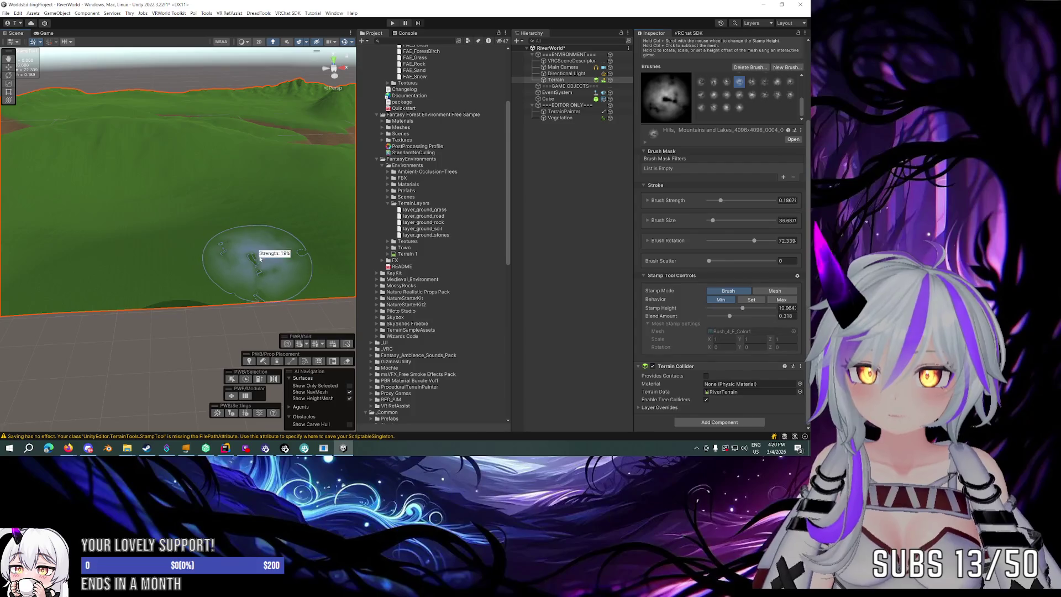
key("a")
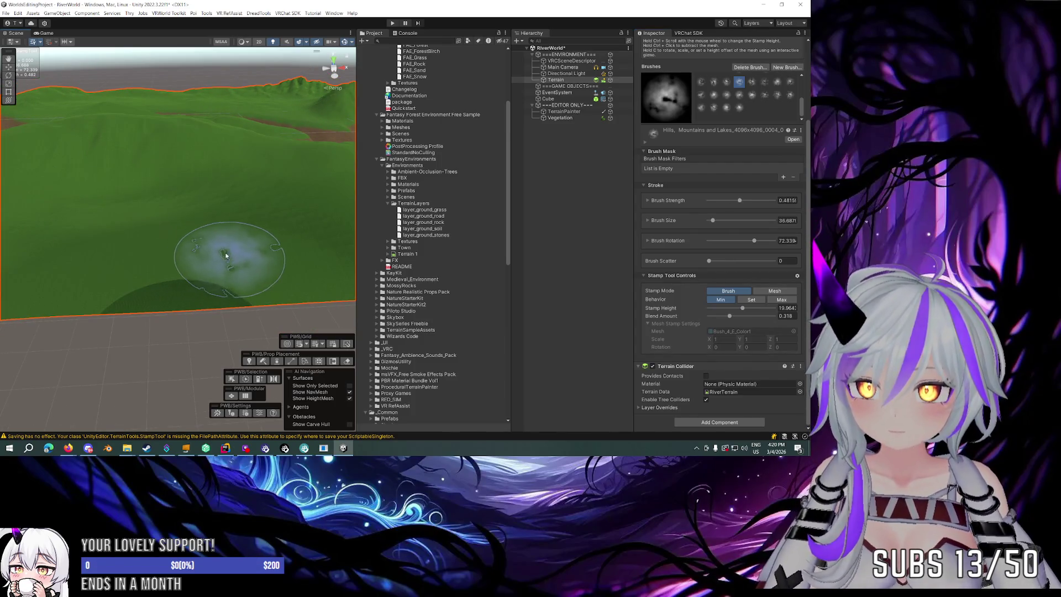
left_click_drag(142, 248, 197, 252)
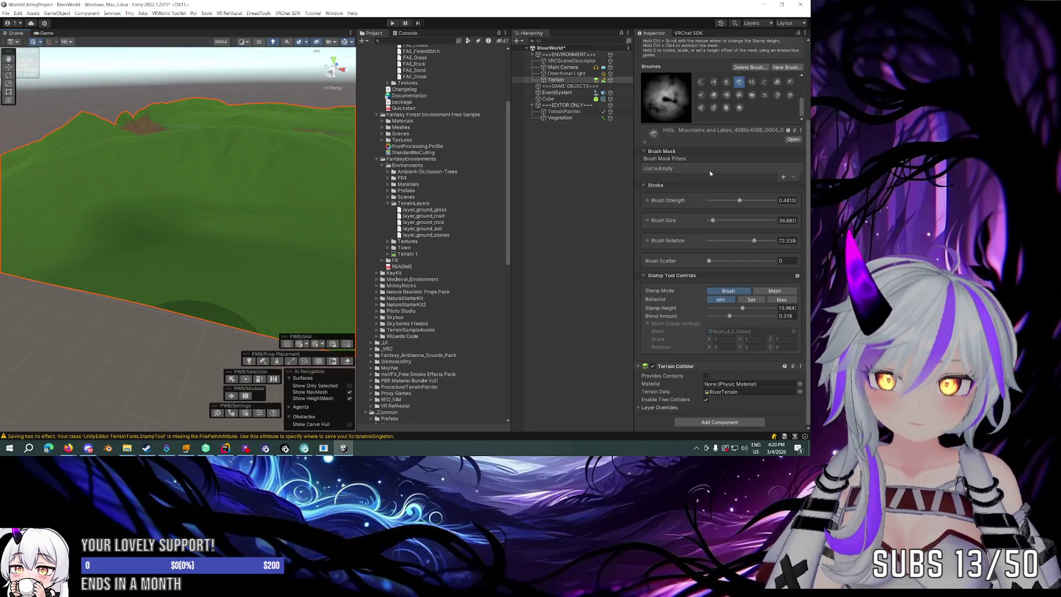
scroll(243, 254, "down", 5)
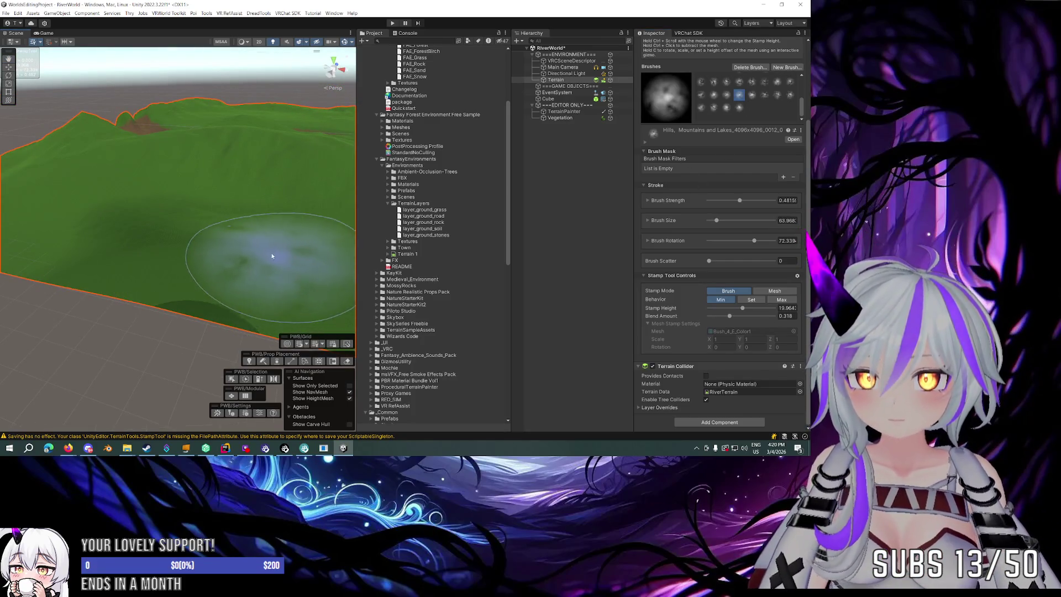
scroll(244, 254, "down", 5)
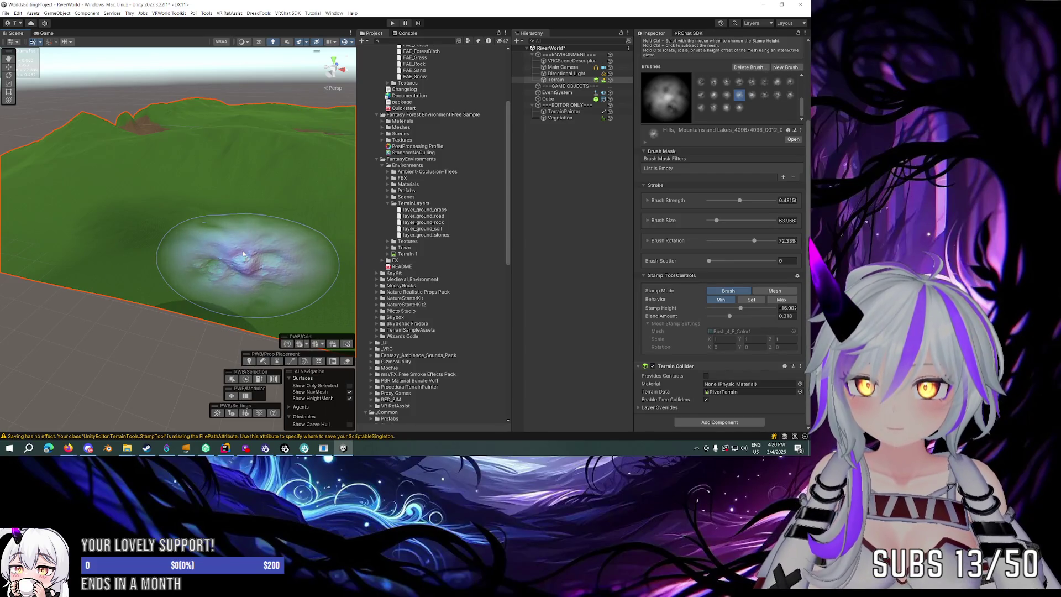
scroll(110, 231, "down", 2)
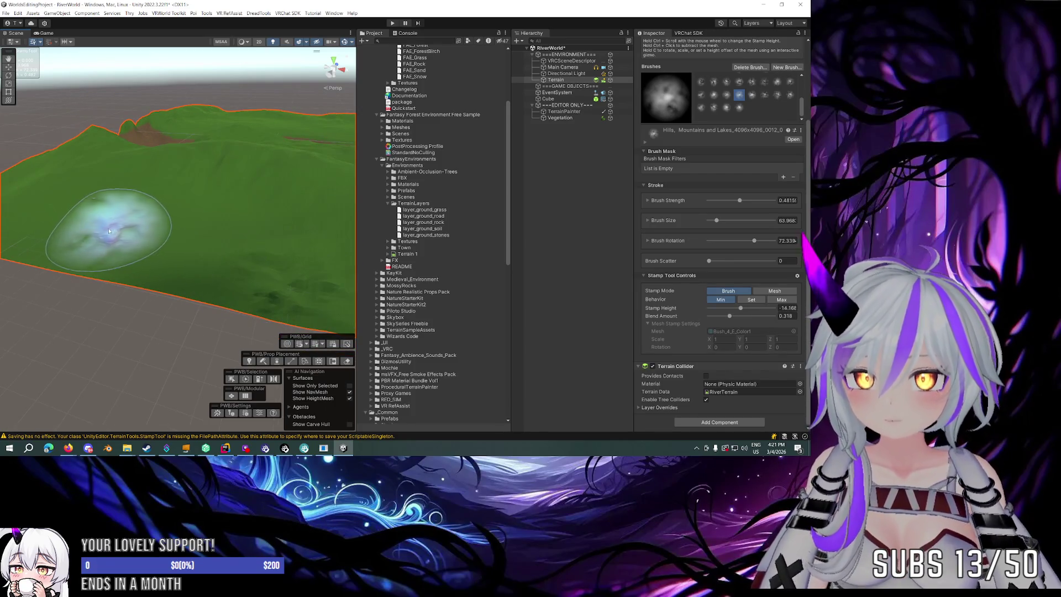
Try a larger mountains-and-lakes stamp with negative height, then return to Smooth Height.
left_click(727, 108)
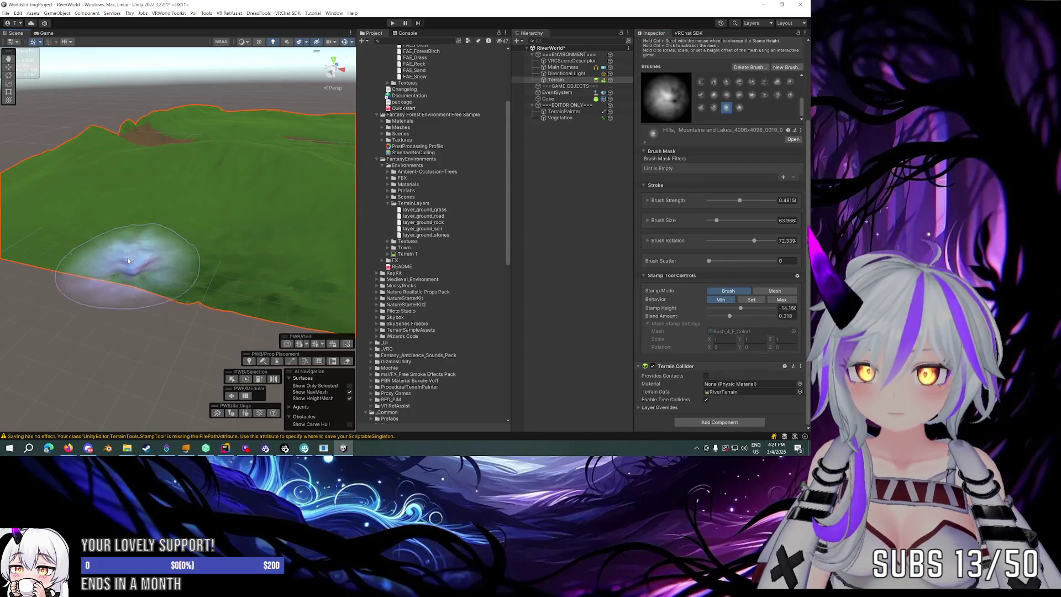
scroll(149, 249, "down", 5)
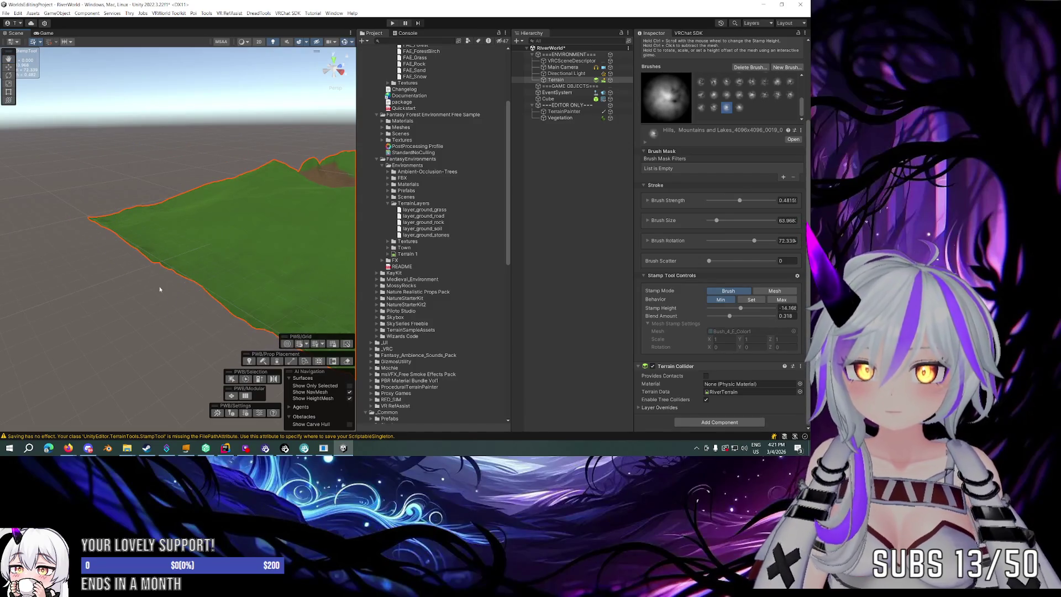
scroll(165, 276, "up", 3)
scroll(152, 254, "up", 1)
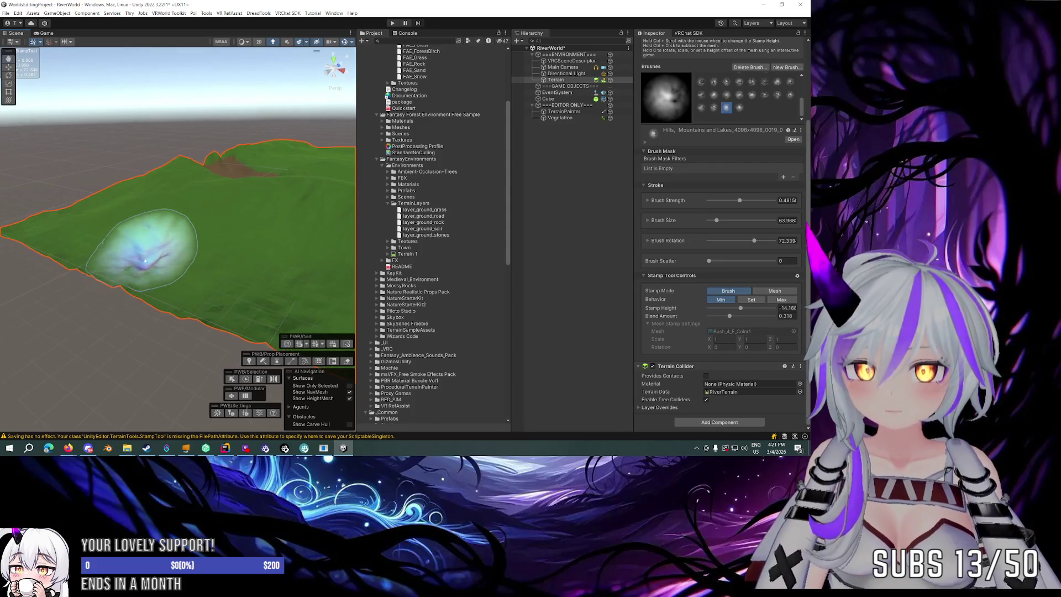
scroll(145, 260, "up", 3)
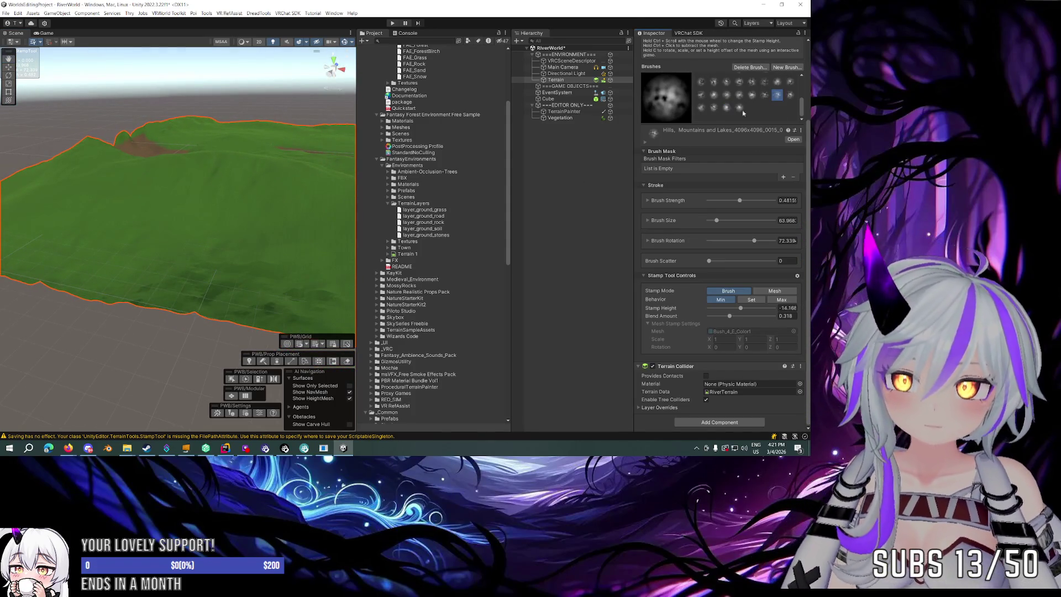
scroll(82, 298, "down", 1)
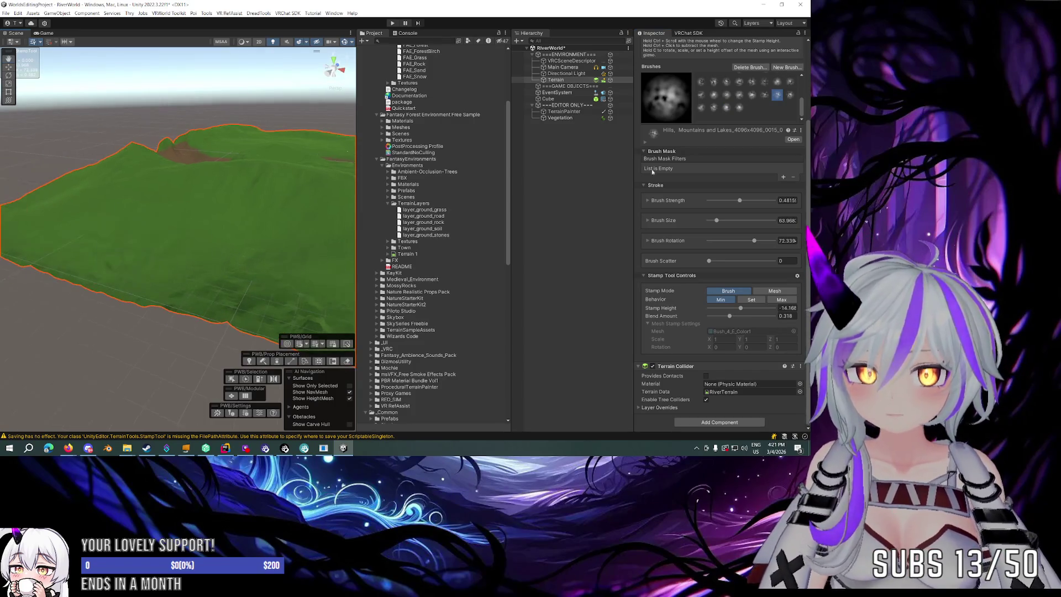
scroll(711, 119, "up", 2)
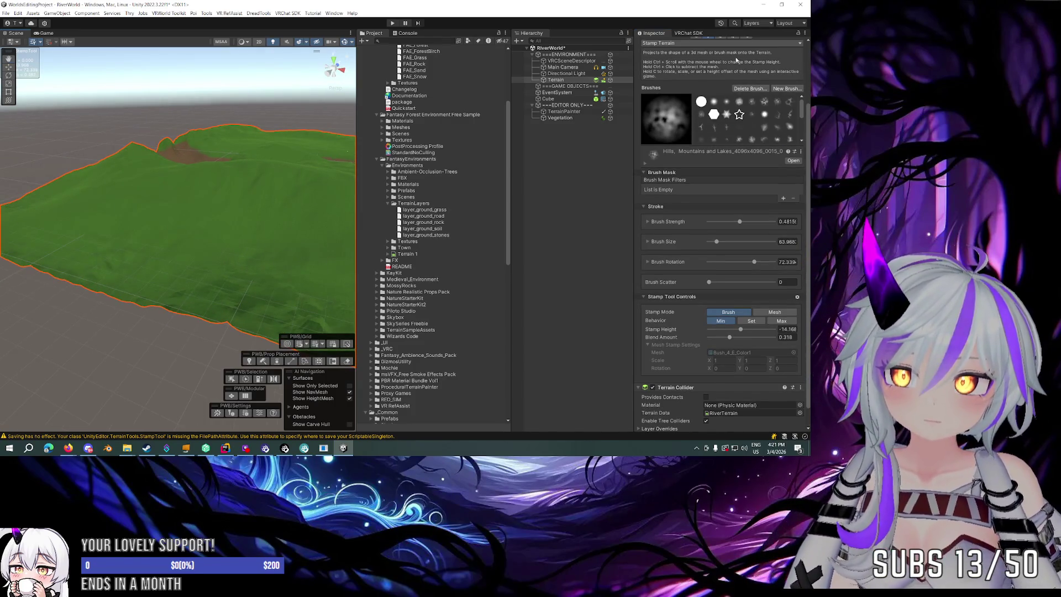
scroll(736, 59, "up", 3)
left_click(679, 106)
left_click(668, 176)
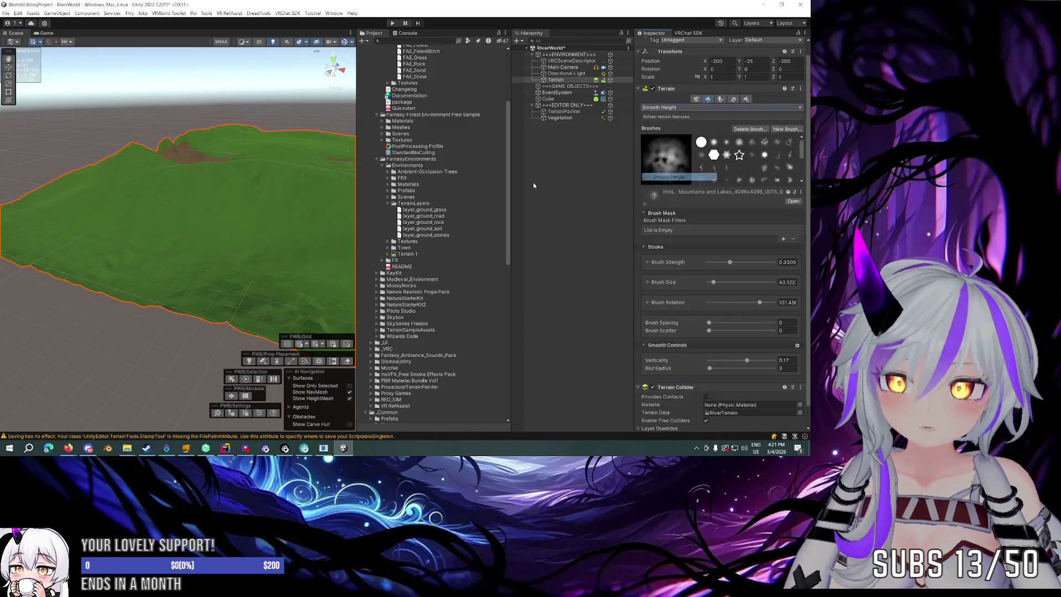
Switch to the soft round brush and smooth the hills while flying over the terrain.
scroll(237, 244, "up", 2)
left_click(739, 142)
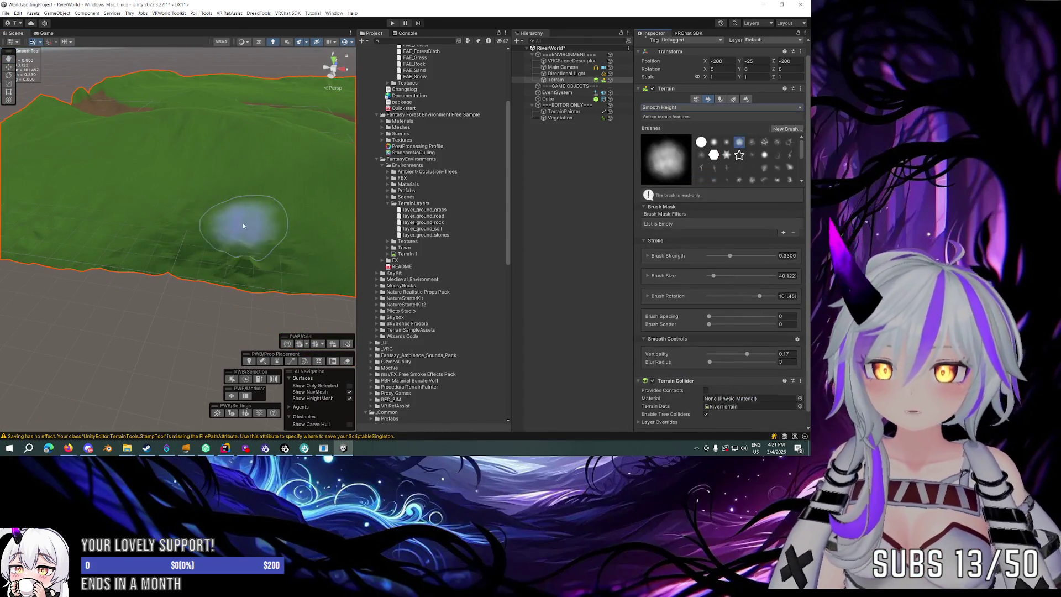
left_click_drag(172, 237, 160, 213)
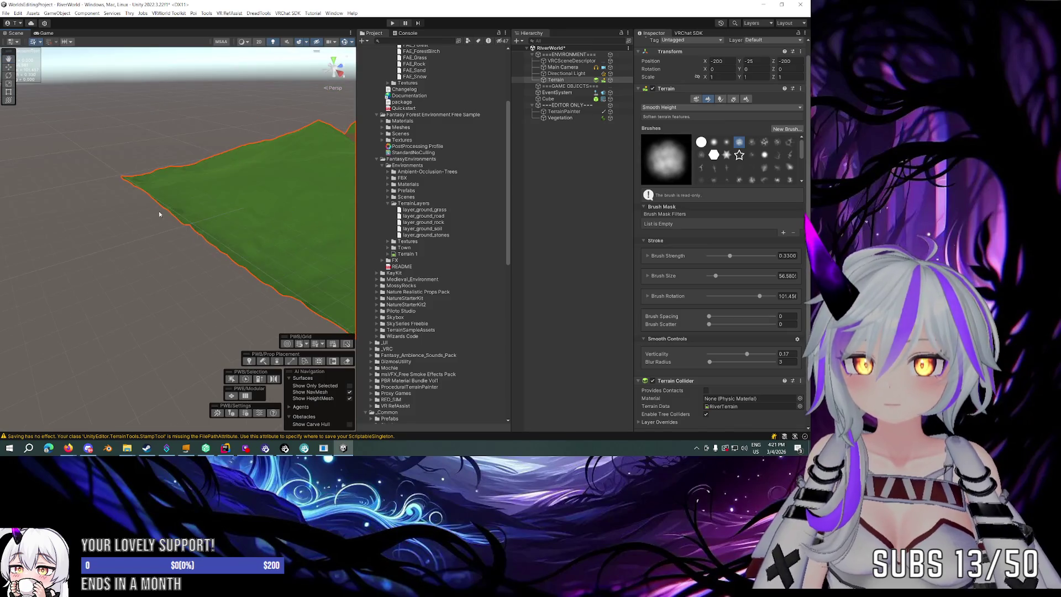
scroll(202, 178, "up", 10)
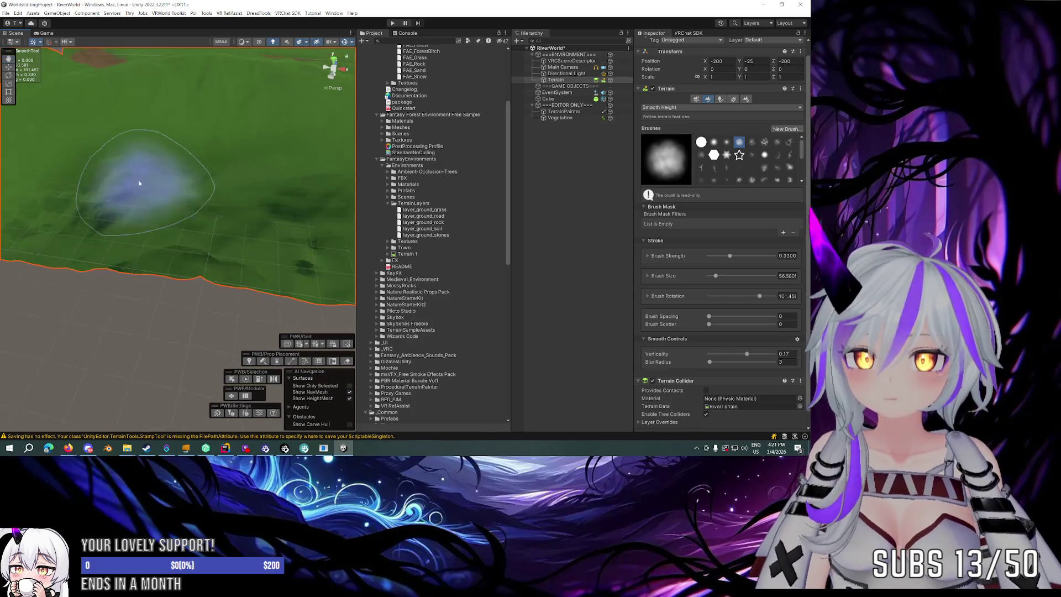
left_click_drag(142, 170, 229, 138)
key("w")
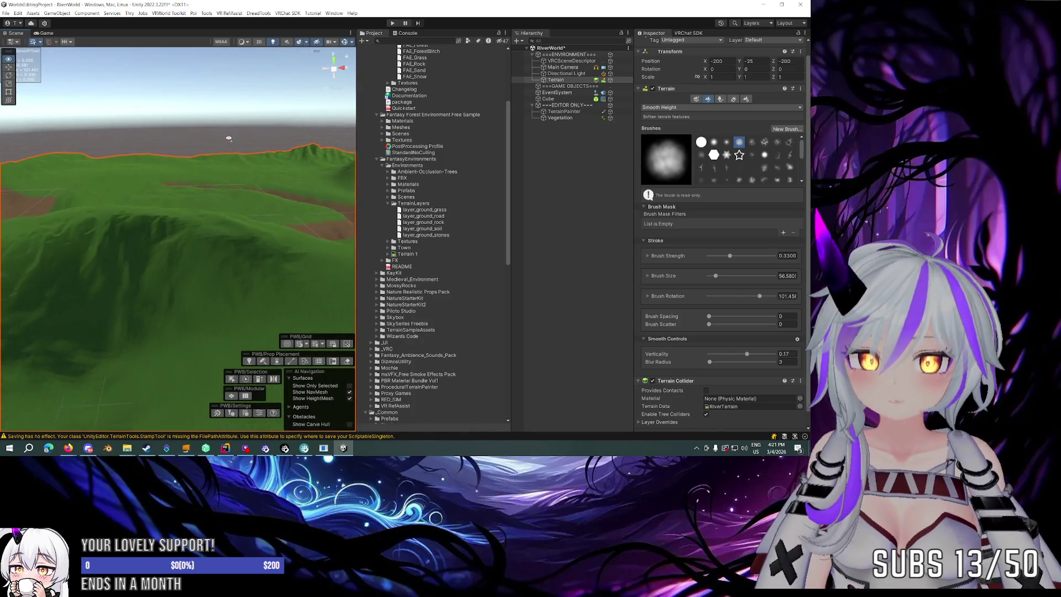
key("s")
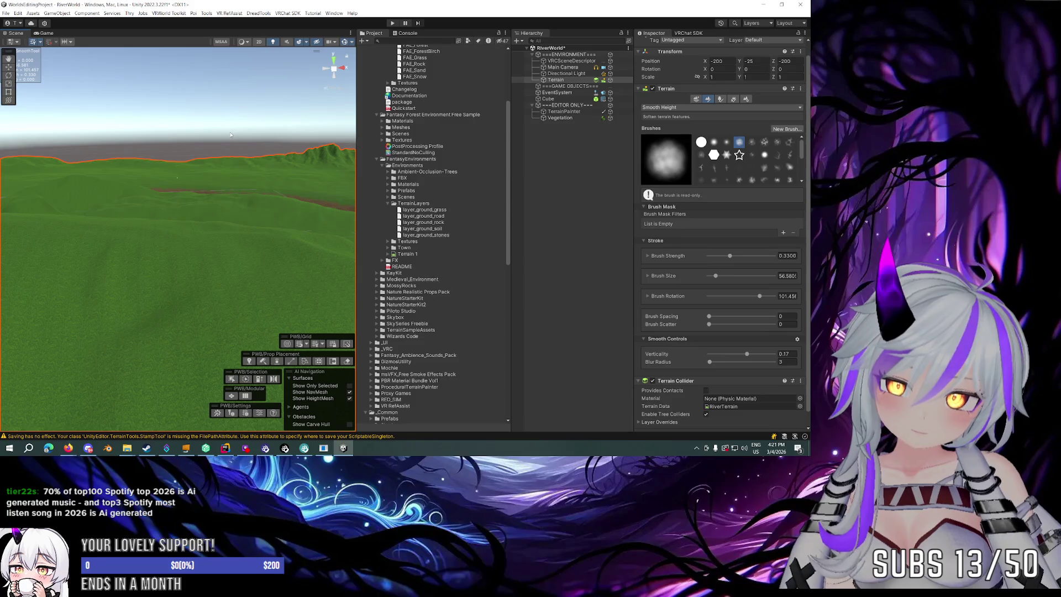
mouse_move(208, 181)
left_mouse_down()
mouse_move(192, 168)
mouse_move(136, 189)
mouse_move(70, 182)
mouse_move(146, 213)
mouse_move(160, 235)
left_mouse_up()
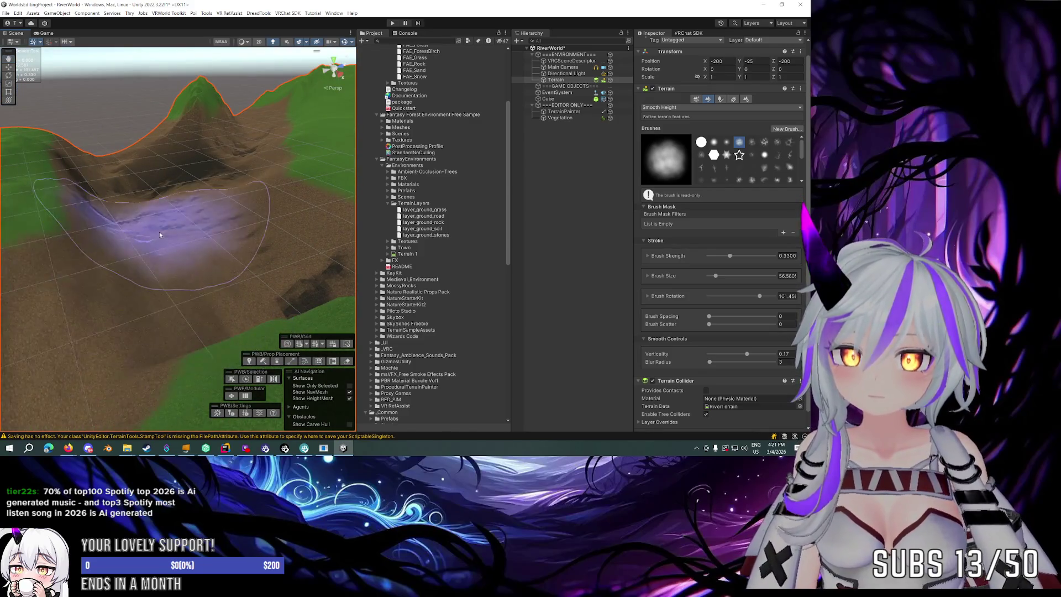
mouse_move(204, 181)
left_mouse_down()
mouse_move(249, 210)
mouse_move(258, 262)
left_mouse_up()
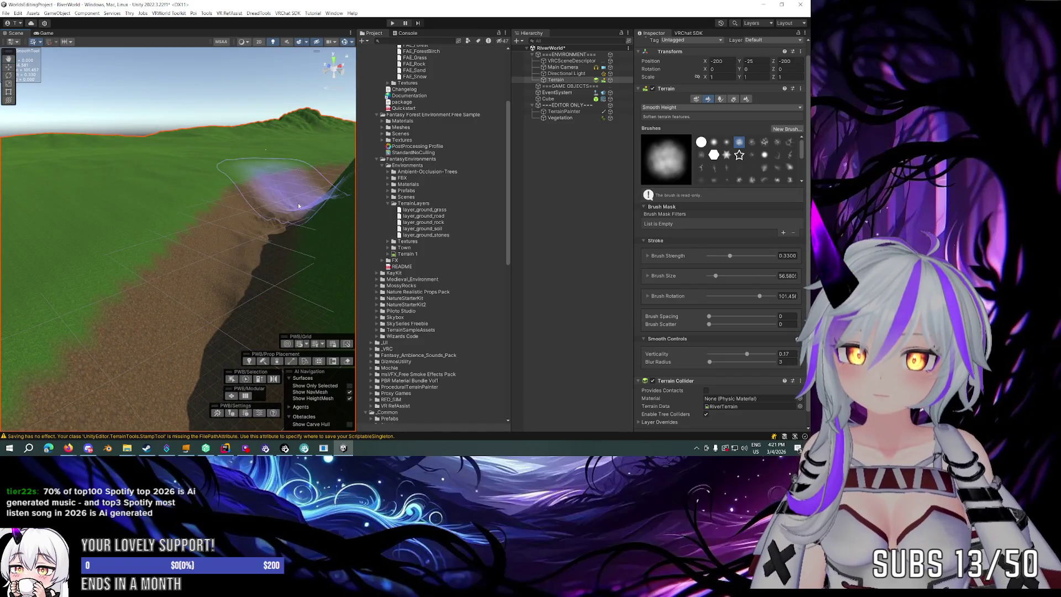
Smooth the river valley and brushed hillside, then maximize the Scene view.
left_click_drag(252, 224, 533, 241)
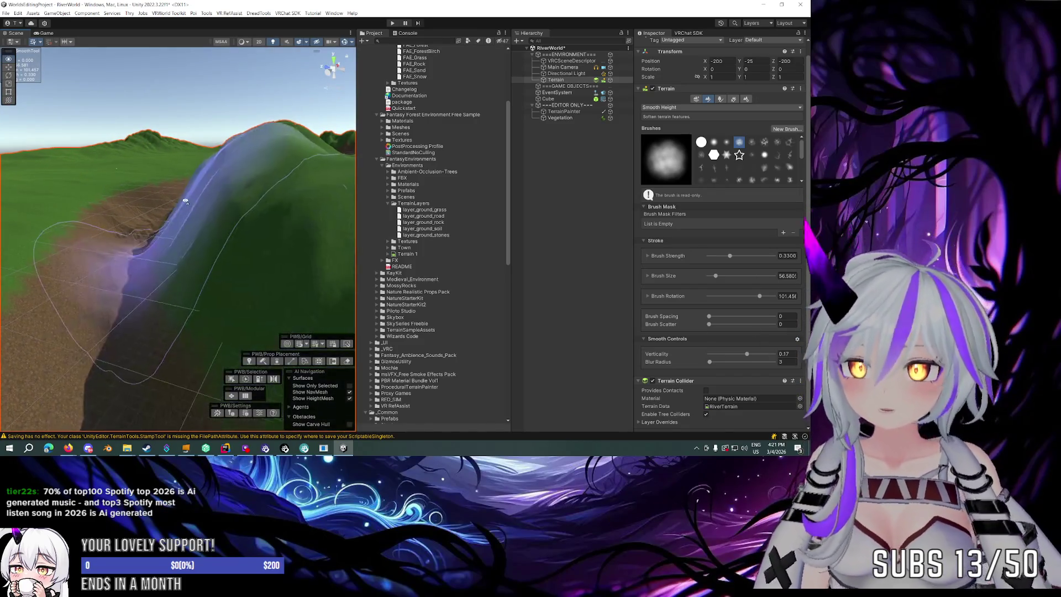
mouse_move(186, 199)
left_mouse_down()
mouse_move(333, 230)
mouse_move(331, 199)
mouse_move(93, 207)
left_mouse_up()
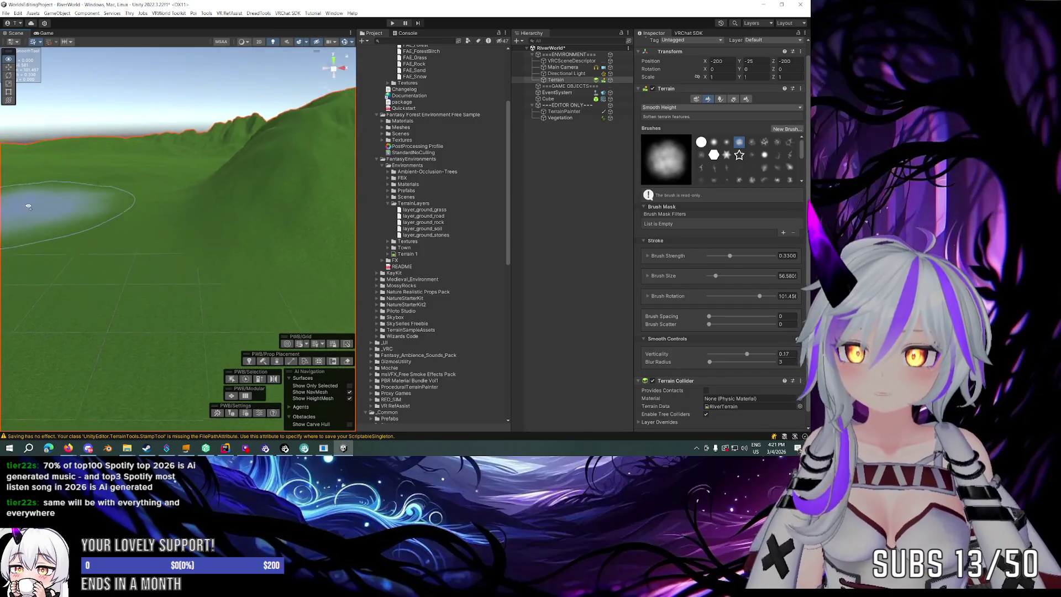
left_click_drag(29, 207, 795, 201)
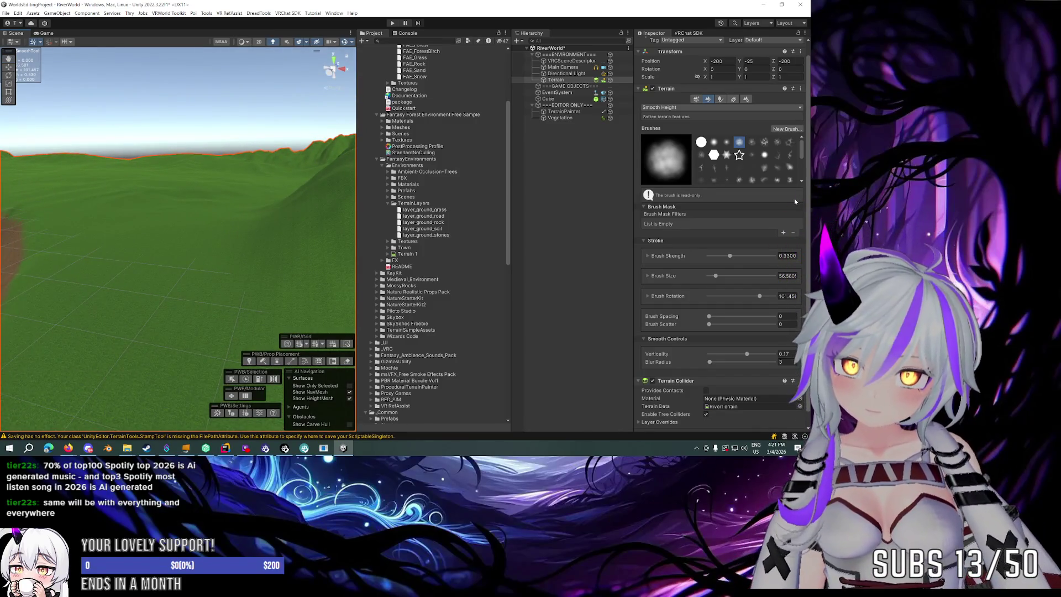
mouse_move(310, 210)
left_mouse_down()
mouse_move(110, 209)
mouse_move(48, 220)
mouse_move(127, 227)
mouse_move(80, 202)
left_mouse_up()
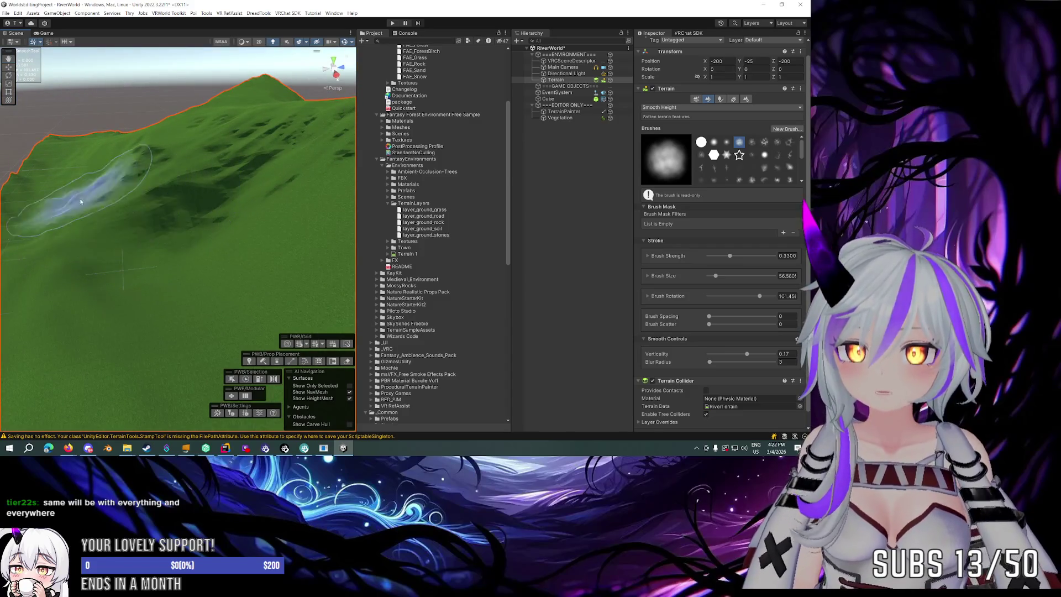
mouse_move(89, 150)
left_mouse_down()
mouse_move(254, 158)
mouse_move(125, 171)
mouse_move(259, 207)
mouse_move(224, 193)
left_mouse_up()
key("shift+space")
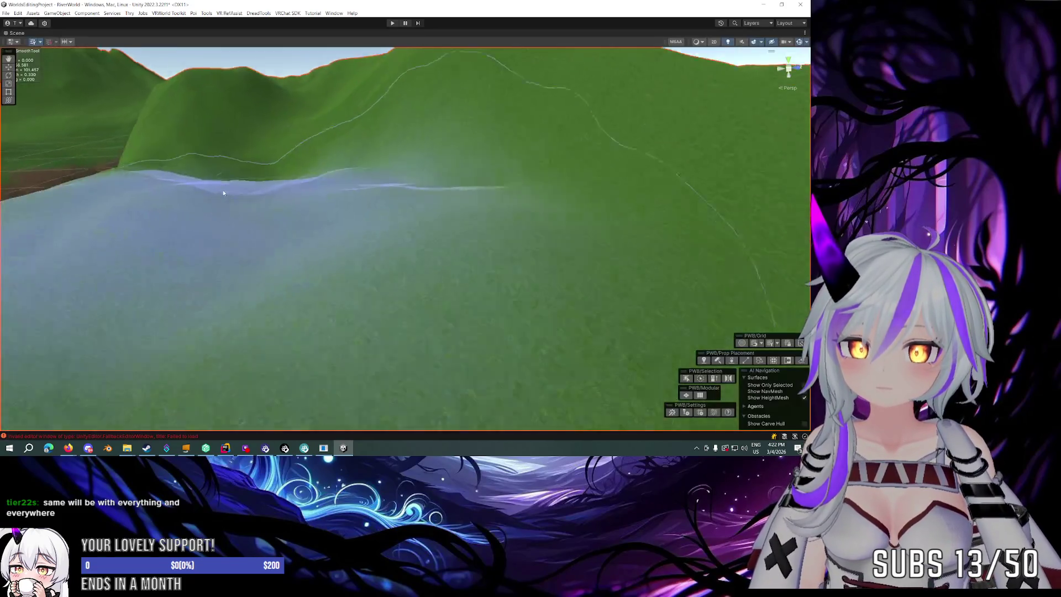
Restore the layout, widen the Project panel, and smooth with a soft round brush at about 19.97.
key("shift+space")
left_click_drag(248, 186, 521, 170)
mouse_move(210, 177)
left_mouse_down()
mouse_move(294, 180)
mouse_move(218, 184)
mouse_move(113, 220)
mouse_move(153, 227)
mouse_move(90, 205)
mouse_move(142, 213)
mouse_move(221, 289)
mouse_move(220, 335)
left_mouse_up()
left_click(713, 155)
mouse_move(233, 228)
left_mouse_down()
mouse_move(174, 227)
mouse_move(238, 232)
mouse_move(310, 206)
mouse_move(88, 204)
mouse_move(237, 229)
mouse_move(171, 214)
mouse_move(202, 149)
mouse_move(239, 167)
left_mouse_up()
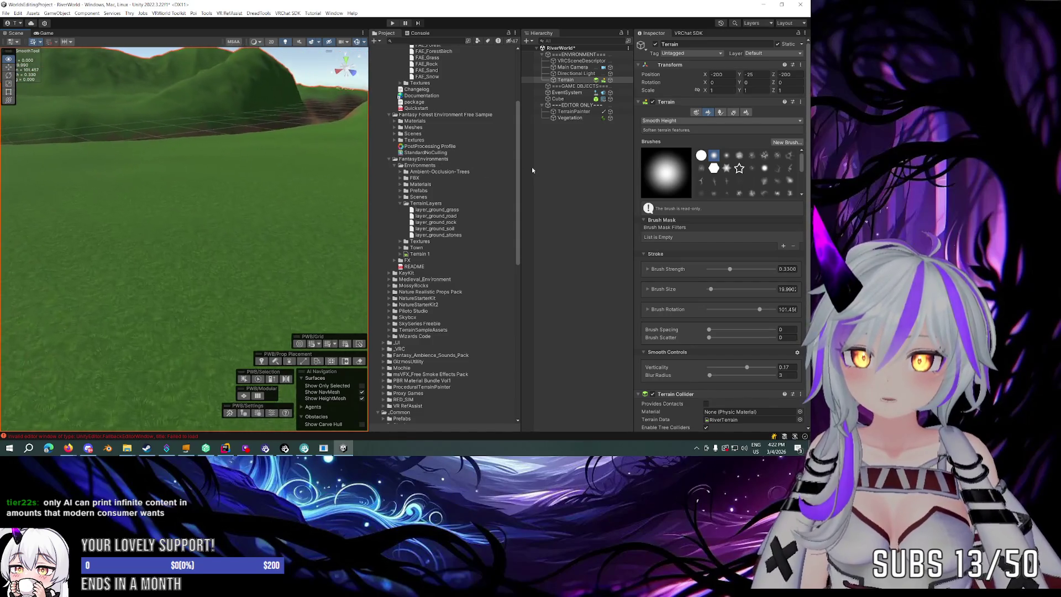
Widen the Hierarchy panel, browse the Tools menu, and keep smoothing the flat green ground.
mouse_move(360, 150)
left_mouse_down()
mouse_move(359, 134)
mouse_move(272, 178)
mouse_move(308, 183)
mouse_move(239, 178)
mouse_move(423, 174)
mouse_move(379, 183)
mouse_move(530, 163)
left_mouse_up()
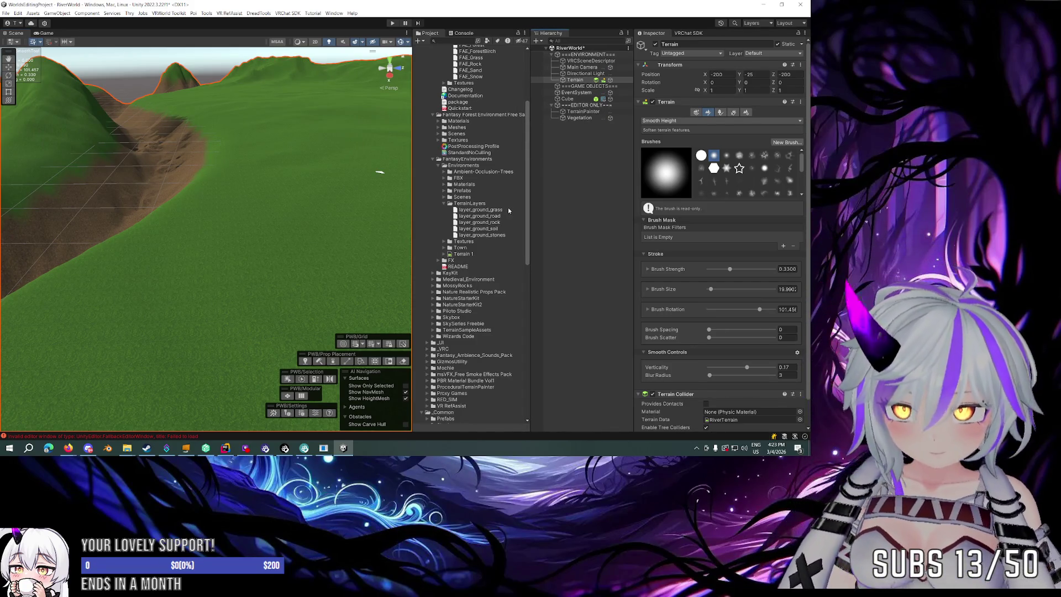
left_click_drag(631, 191, 643, 191)
left_click(207, 14)
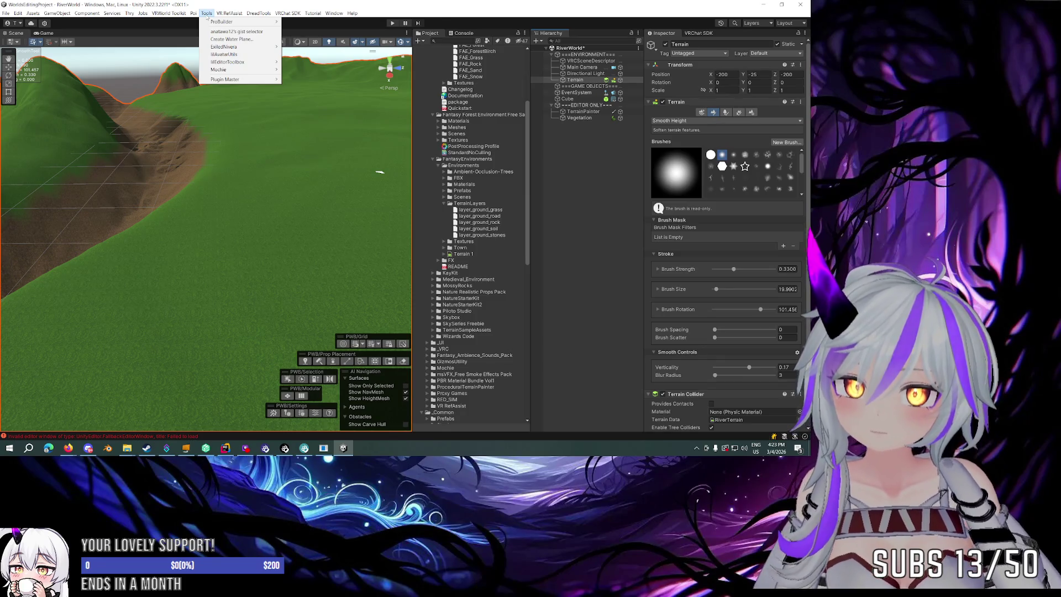
left_click(207, 14)
mouse_move(249, 213)
left_mouse_down()
mouse_move(230, 199)
mouse_move(142, 197)
mouse_move(230, 239)
mouse_move(343, 236)
mouse_move(177, 201)
mouse_move(280, 217)
left_mouse_up()
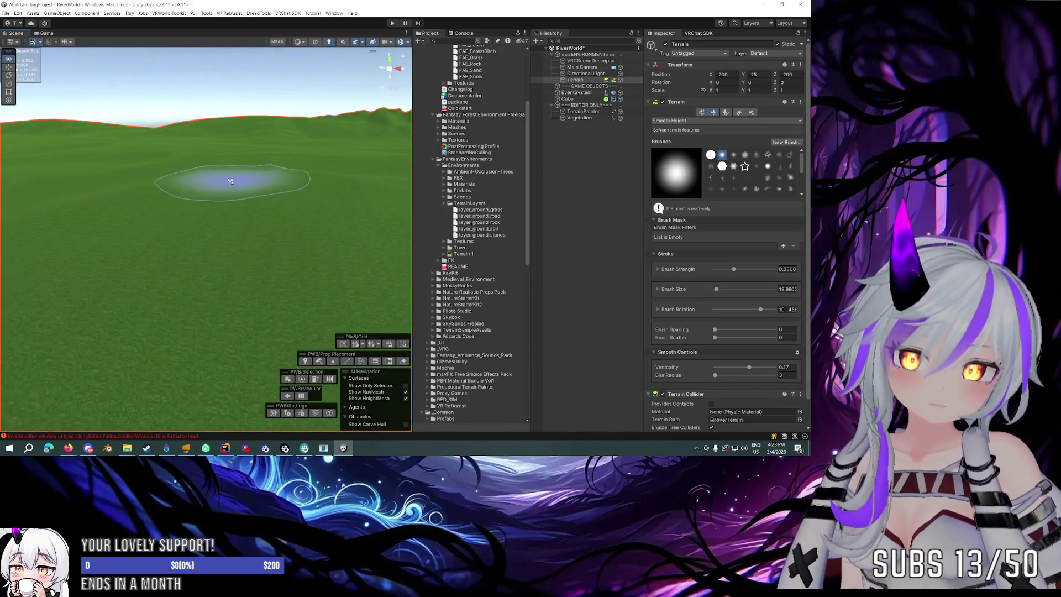
mouse_move(118, 184)
left_mouse_down()
mouse_move(145, 174)
mouse_move(289, 195)
mouse_move(272, 208)
mouse_move(94, 177)
mouse_move(248, 188)
mouse_move(241, 176)
mouse_move(514, 128)
left_mouse_up()
left_click(568, 99)
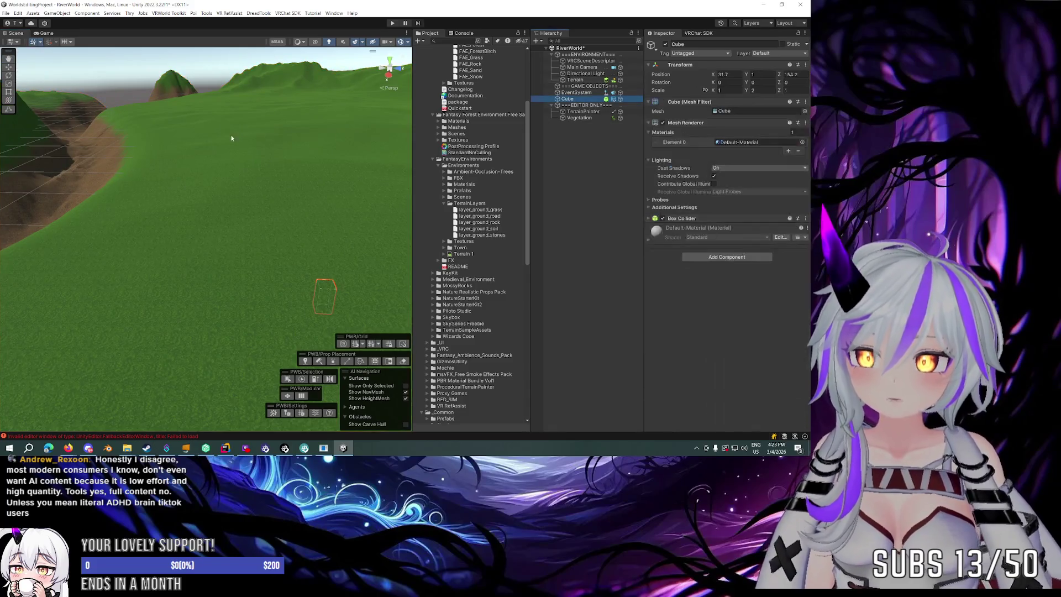
key("t")
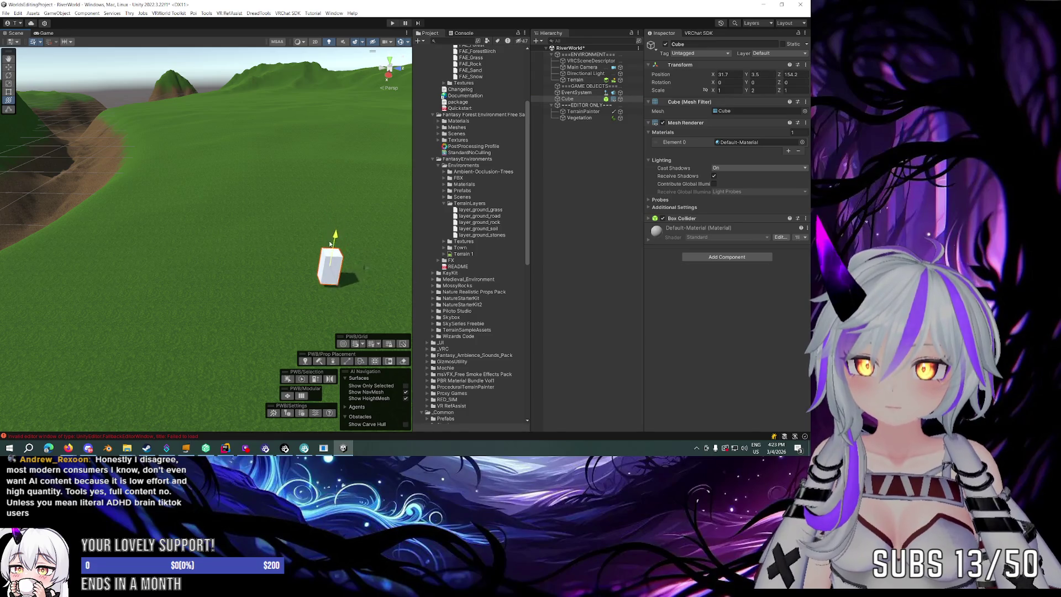
mouse_move(329, 245)
left_mouse_down()
mouse_move(210, 213)
mouse_move(357, 210)
mouse_move(267, 208)
left_mouse_up()
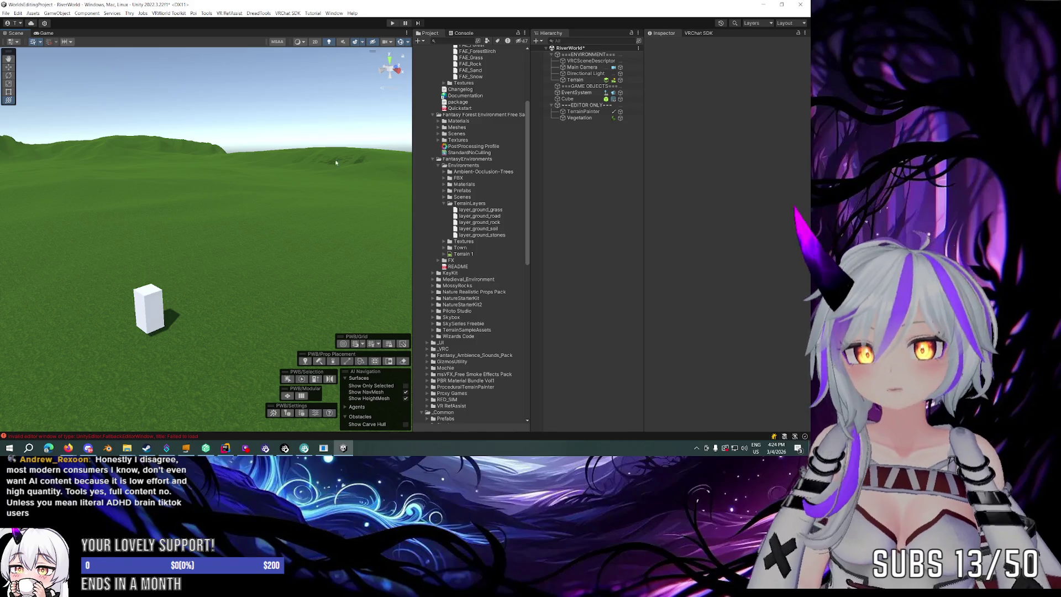
Try a Fantasy Forest sky material on the scene and look up at the sky.
scroll(457, 186, "up", 5)
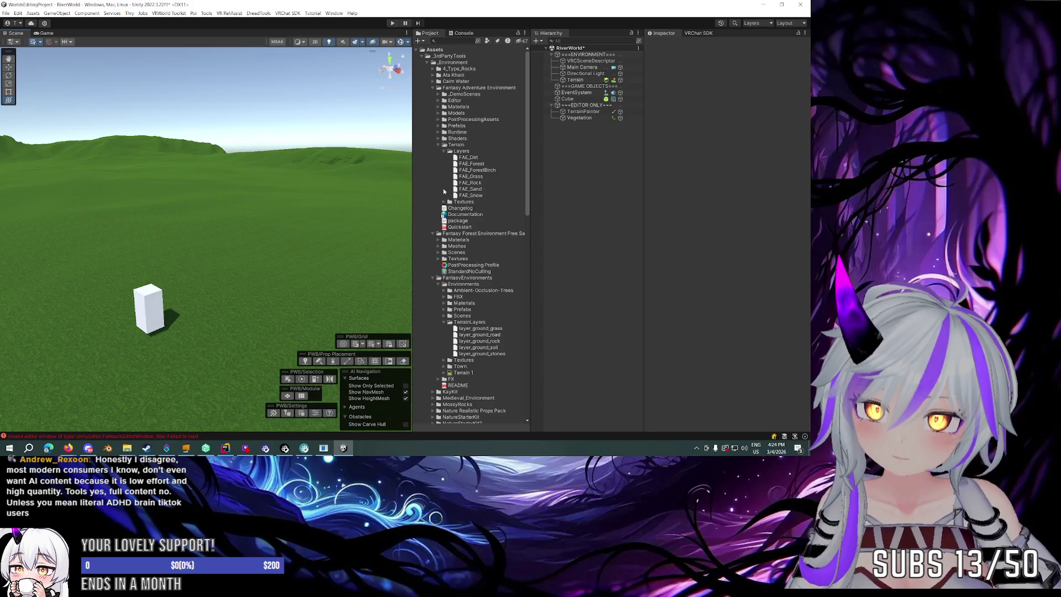
scroll(437, 120, "down", 5)
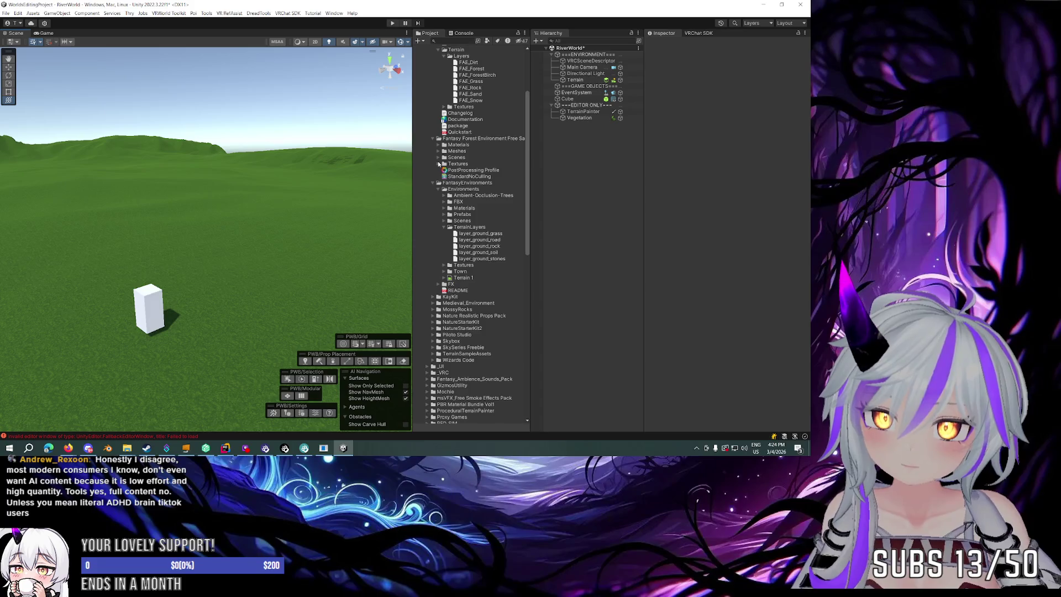
left_click(438, 145)
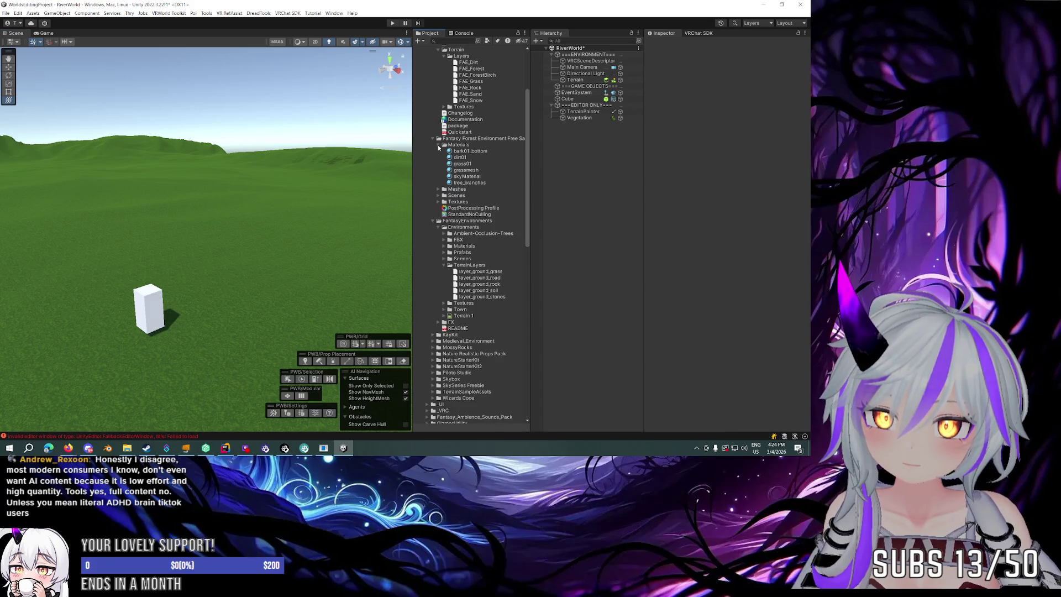
mouse_move(458, 180)
left_mouse_down()
mouse_move(313, 56)
mouse_move(375, 202)
left_mouse_up()
mouse_move(309, 232)
left_mouse_down()
mouse_move(293, 210)
mouse_move(313, 101)
mouse_move(318, 190)
left_mouse_up()
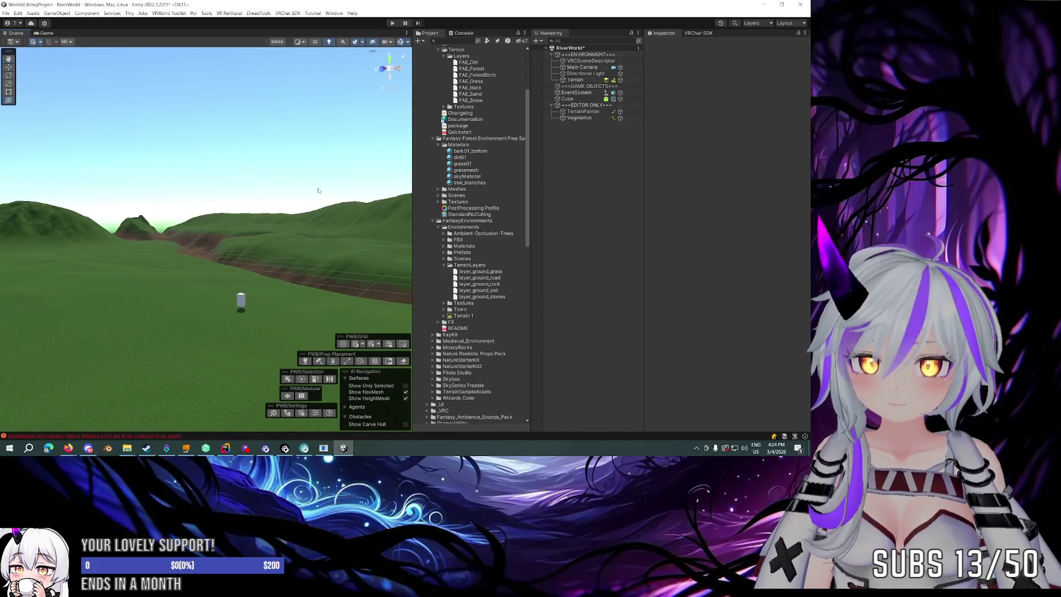
Drag the PPE-Customization-USharp prefab from _VRC > PPE_Menu into the Hierarchy.
scroll(486, 137, "up", 3)
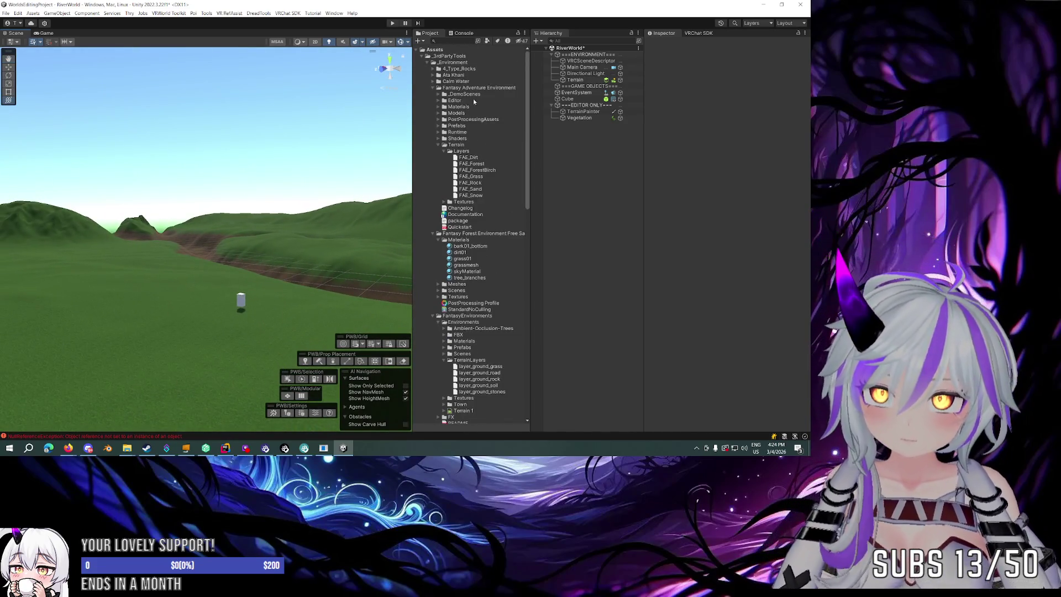
left_click(433, 62)
left_click(427, 75)
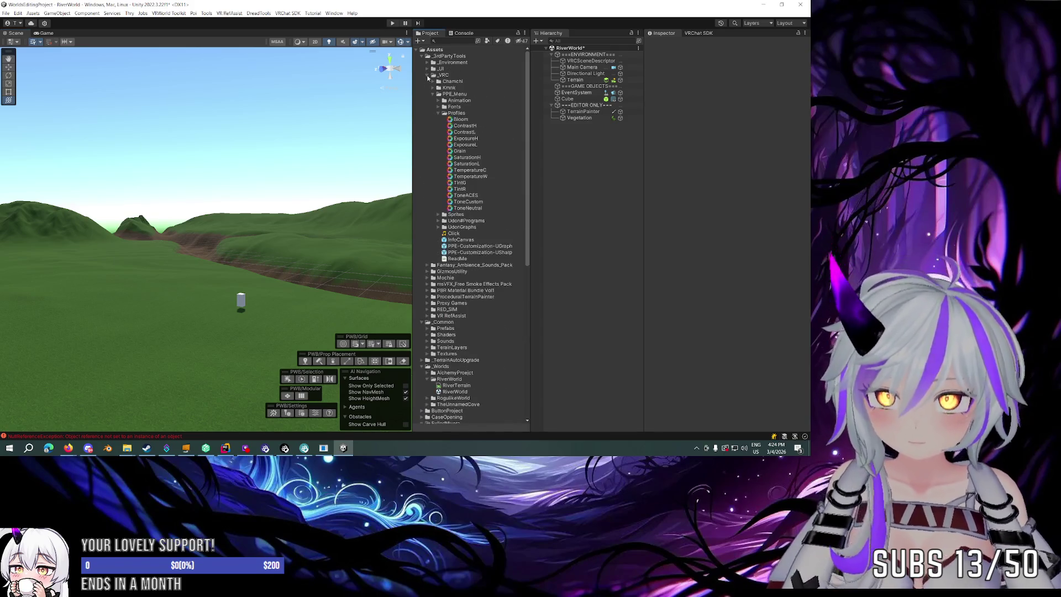
left_click(433, 94)
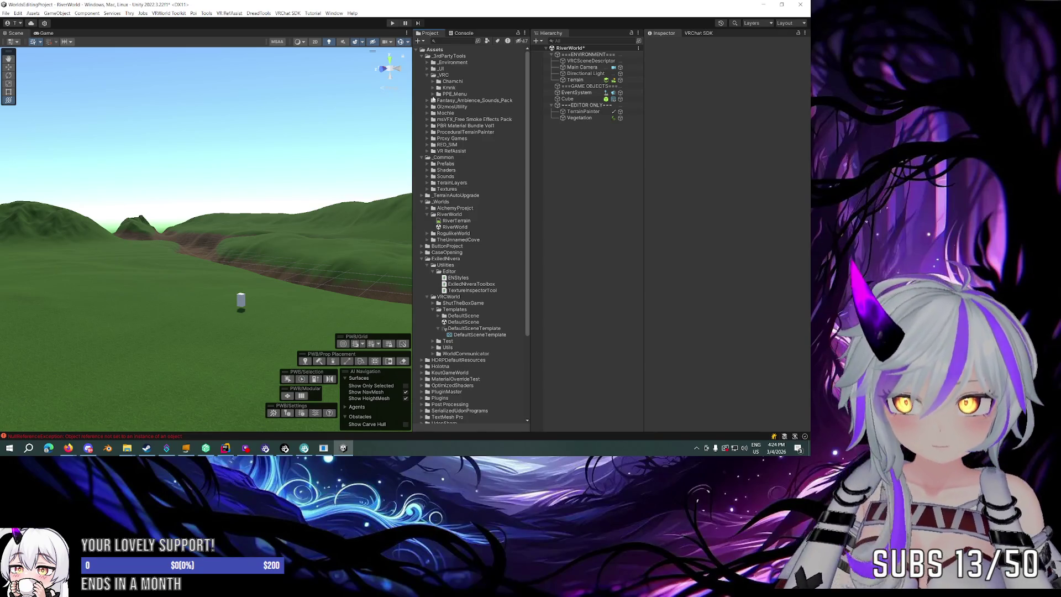
left_click(433, 94)
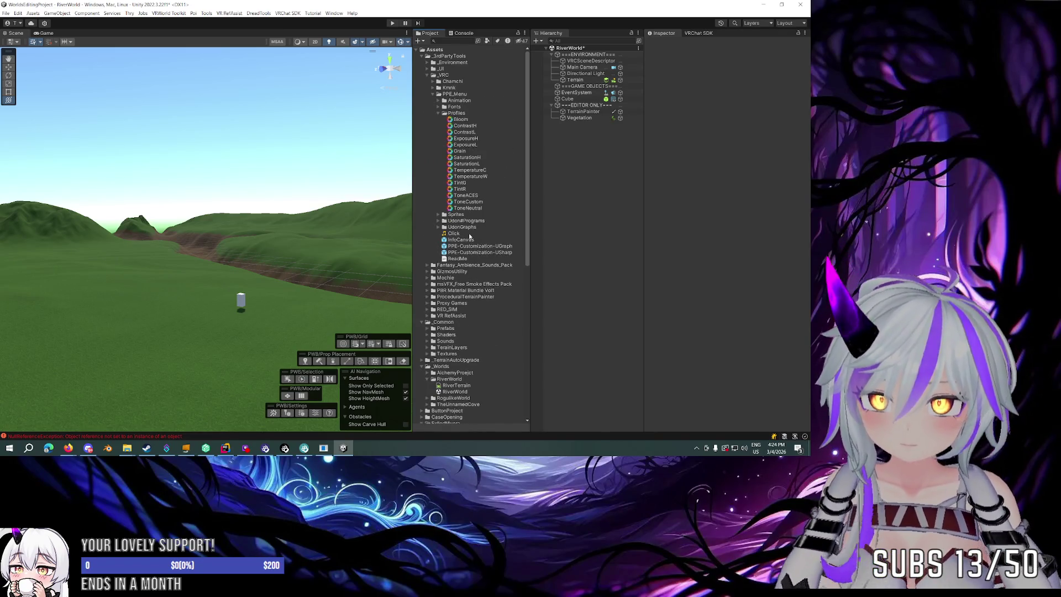
mouse_move(473, 254)
left_mouse_down()
mouse_move(611, 208)
mouse_move(586, 113)
mouse_move(553, 98)
left_mouse_up()
left_click_drag(313, 213, 337, 210)
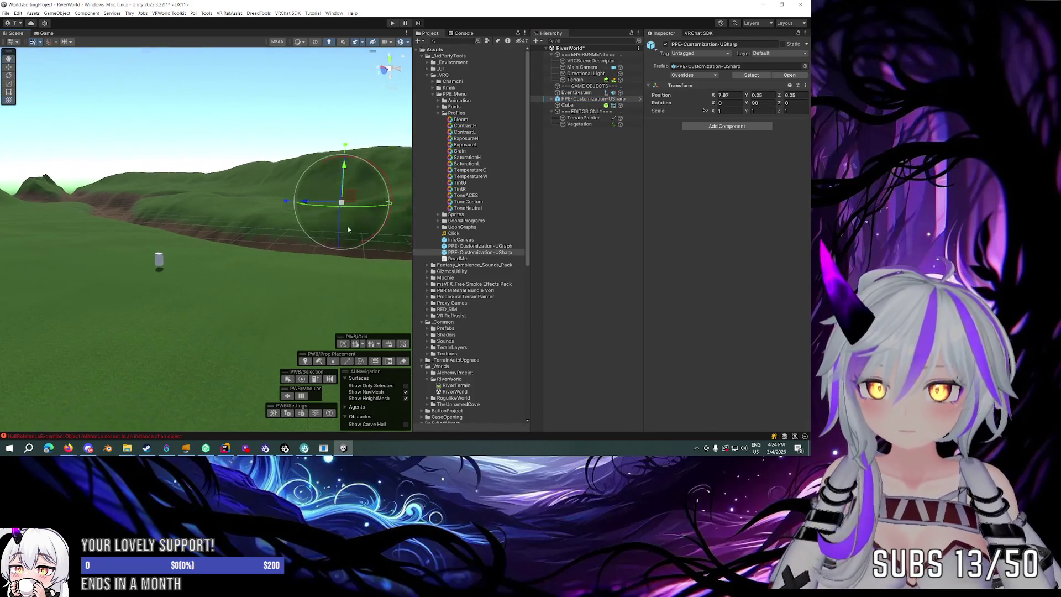
Select the Main Camera and search Add Component for 'terra'.
left_click(582, 67)
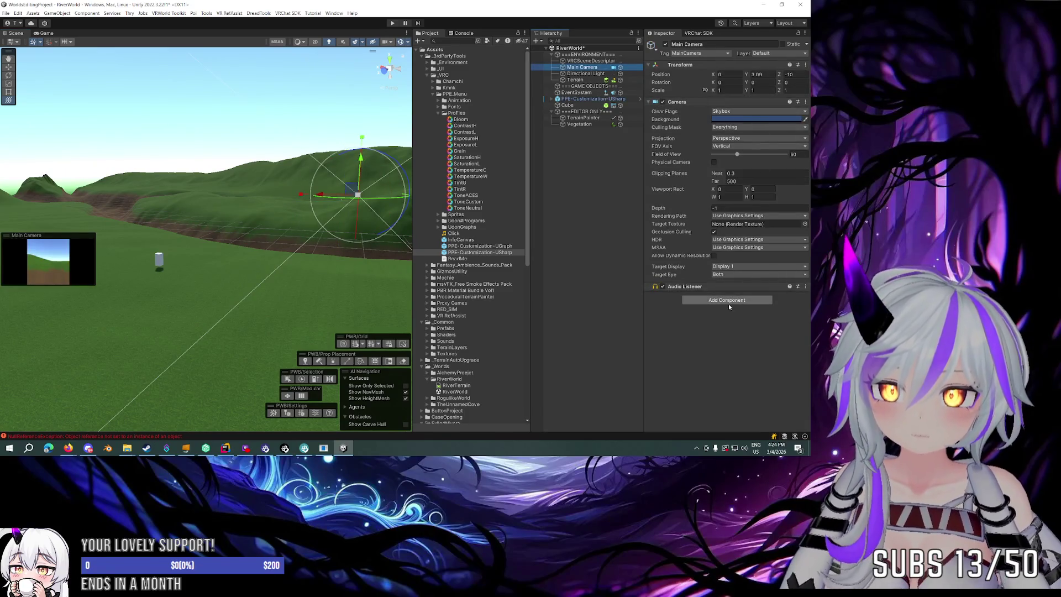
left_click(725, 300)
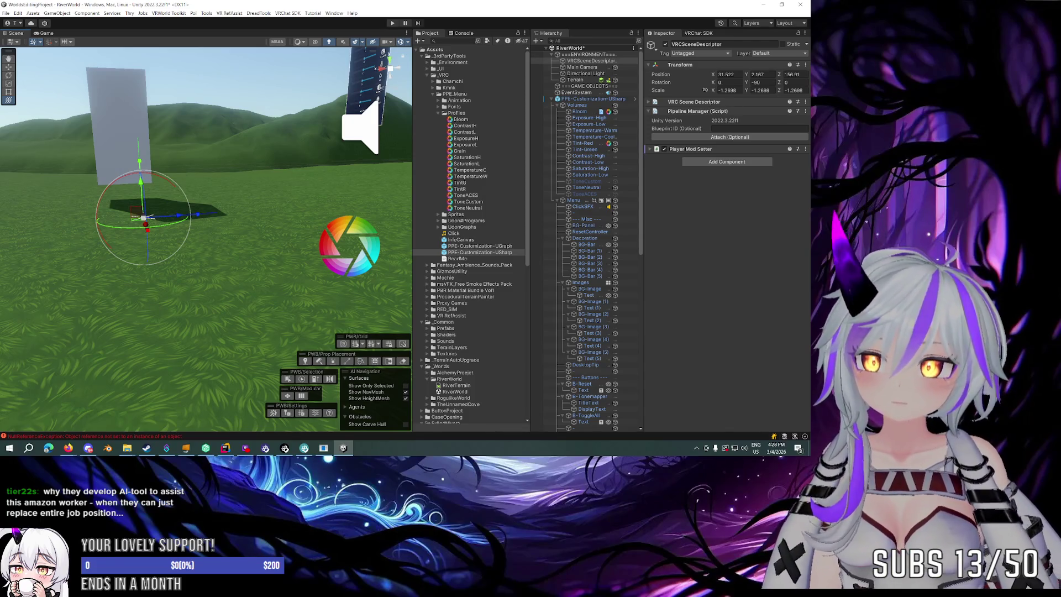
Orbit the Scene view around the spawn area toward the cube and PPE menu.
mouse_move(376, 213)
left_mouse_down()
mouse_move(320, 185)
mouse_move(413, 192)
mouse_move(280, 171)
mouse_move(394, 178)
mouse_move(332, 193)
left_mouse_up()
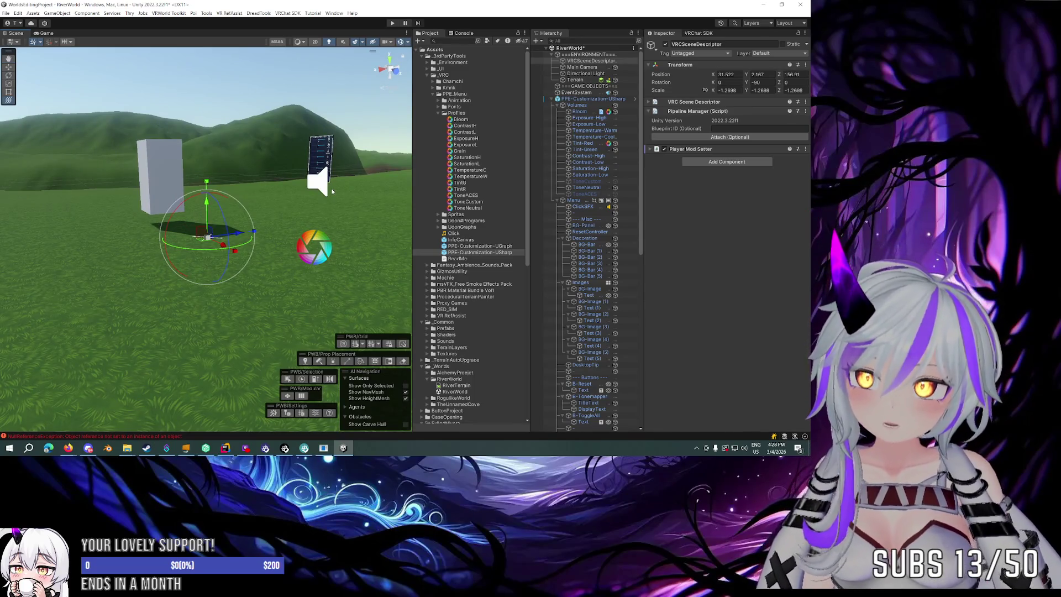
mouse_move(332, 192)
left_mouse_down()
mouse_move(245, 208)
mouse_move(219, 246)
mouse_move(178, 255)
mouse_move(201, 229)
mouse_move(321, 247)
left_mouse_up()
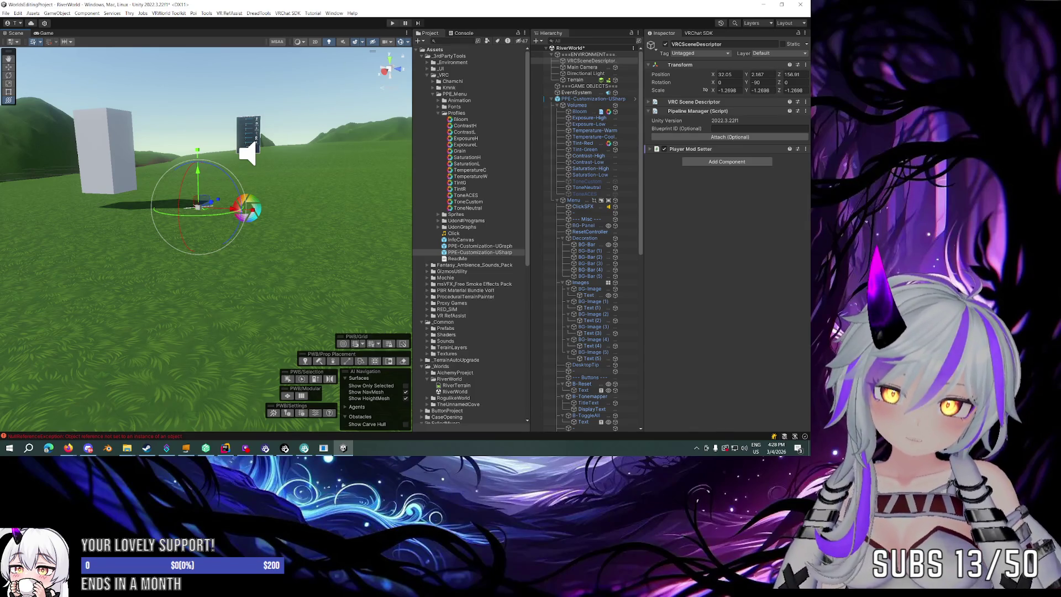
mouse_move(327, 136)
left_mouse_down()
mouse_move(195, 141)
mouse_move(144, 162)
mouse_move(314, 242)
mouse_move(341, 241)
mouse_move(277, 237)
mouse_move(379, 250)
mouse_move(237, 223)
mouse_move(244, 212)
mouse_move(355, 237)
mouse_move(288, 216)
mouse_move(301, 201)
mouse_move(332, 219)
left_mouse_up()
Select Main Camera and Directional Light together, set the handle to Center, and move them to the spawn.
left_click(220, 222)
left_click(580, 73, "ctrl")
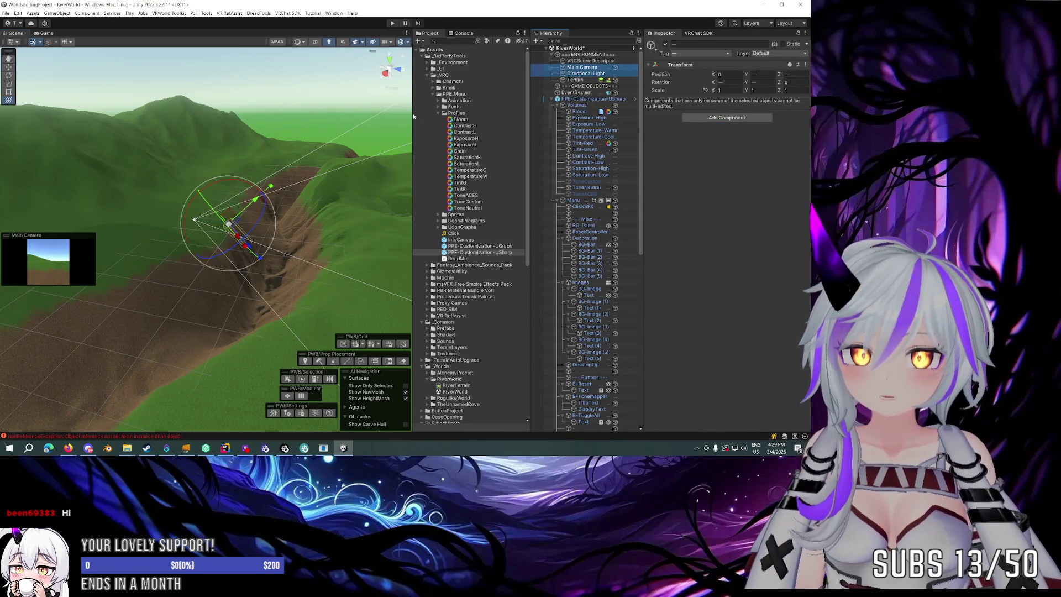
key("w")
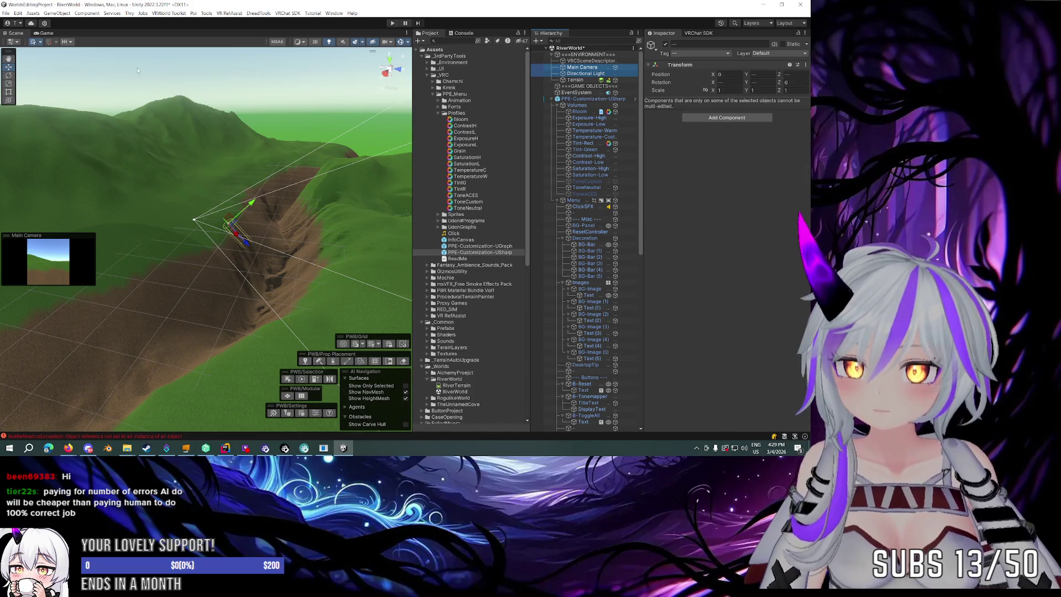
key("z")
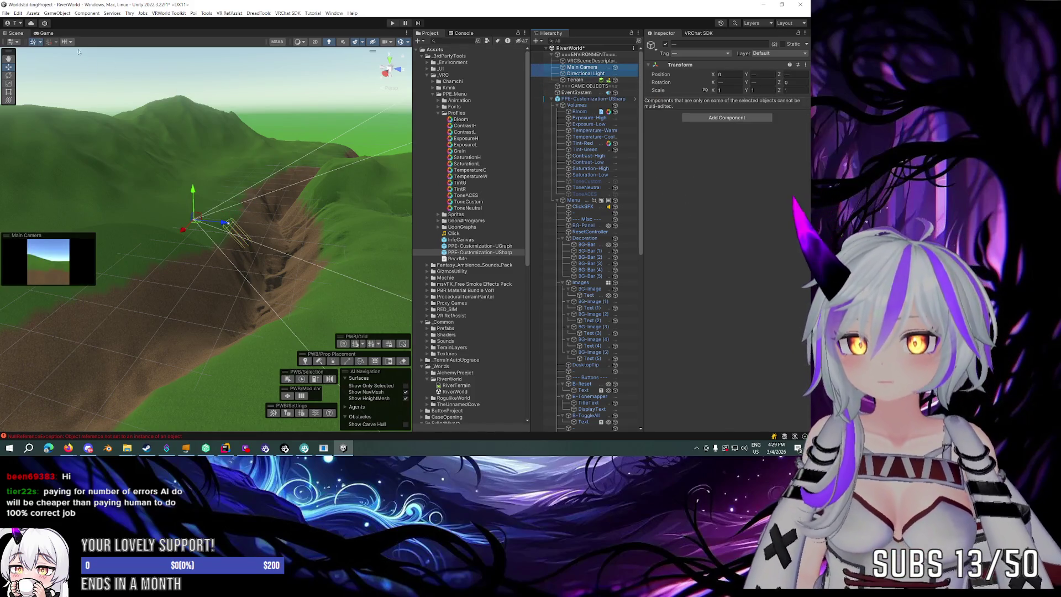
left_click(23, 43)
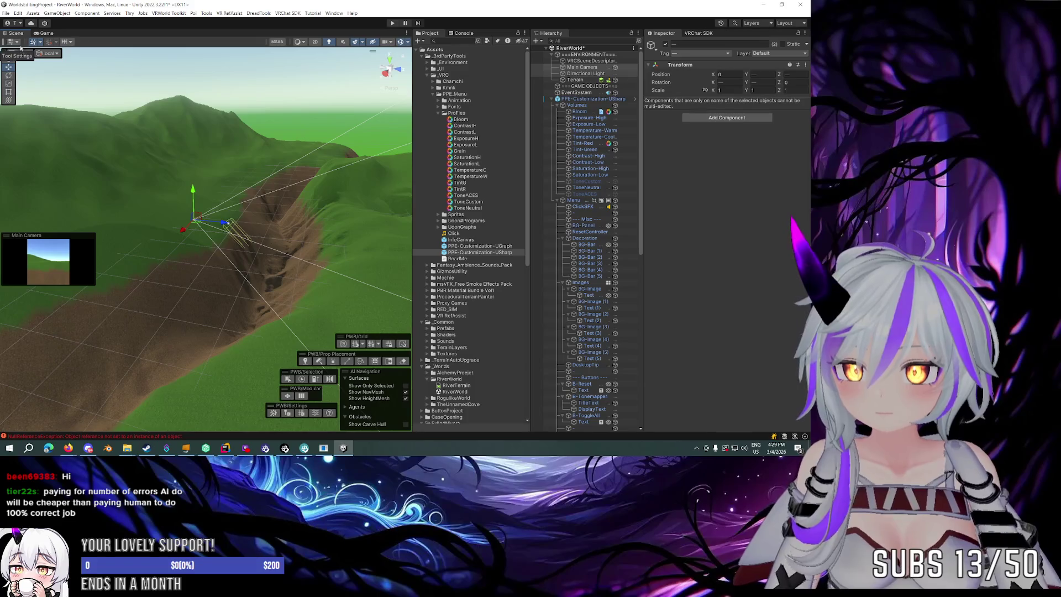
left_click(19, 53)
left_click(26, 62)
mouse_move(238, 229)
left_mouse_down()
mouse_move(224, 213)
mouse_move(279, 224)
mouse_move(294, 211)
mouse_move(217, 210)
mouse_move(336, 215)
mouse_move(266, 211)
mouse_move(270, 283)
mouse_move(330, 242)
mouse_move(185, 213)
mouse_move(168, 218)
mouse_move(176, 229)
left_mouse_up()
key("w")
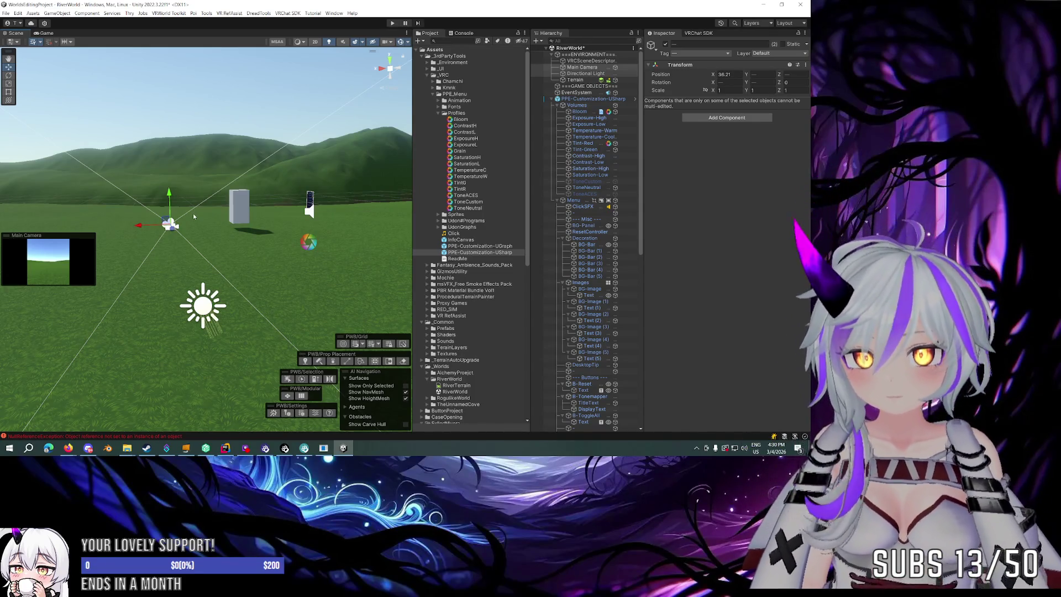
Drag the Main Camera over next to the Directional Light.
mouse_move(193, 213)
left_mouse_down()
mouse_move(309, 229)
mouse_move(343, 246)
left_mouse_up()
left_click(349, 243)
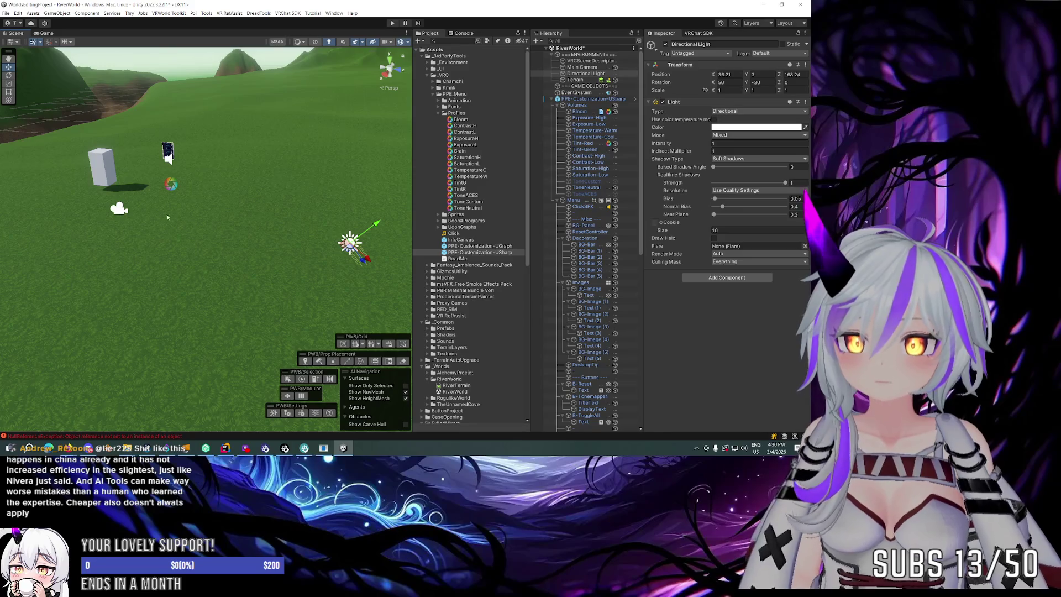
left_click(119, 208)
mouse_move(143, 216)
left_mouse_down()
mouse_move(326, 236)
mouse_move(253, 206)
mouse_move(155, 193)
mouse_move(194, 189)
mouse_move(194, 199)
left_mouse_up()
Shift the cube to Z 156.965 beside the PPE menu and collapse PPE-Customization-USharp.
scroll(171, 194, "up", 5)
left_click(188, 193)
mouse_move(319, 177)
left_mouse_down()
mouse_move(386, 165)
mouse_move(359, 177)
left_mouse_up()
scroll(585, 177, "up", 2)
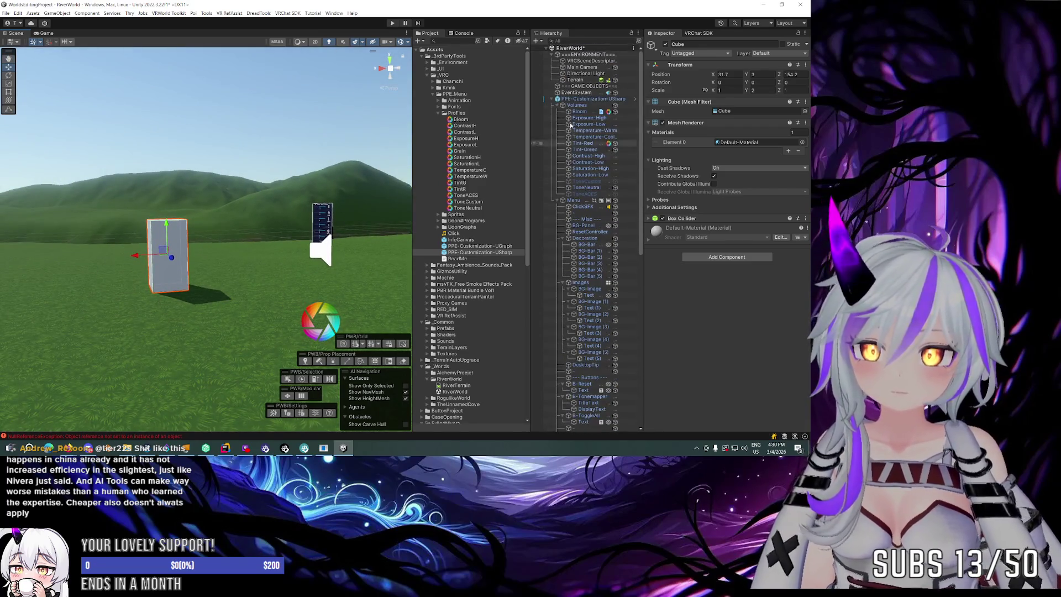
left_click(552, 99)
left_click_drag(228, 171, 292, 175)
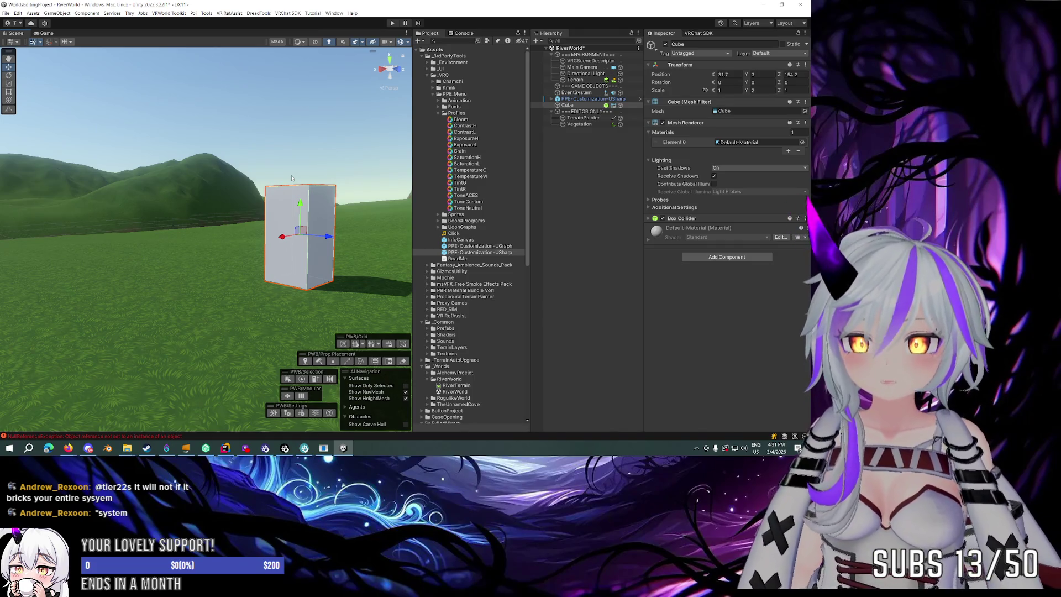
mouse_move(217, 111)
left_mouse_down()
mouse_move(258, 190)
mouse_move(378, 198)
mouse_move(243, 189)
mouse_move(329, 201)
mouse_move(352, 191)
mouse_move(321, 176)
mouse_move(382, 172)
mouse_move(404, 192)
mouse_move(381, 187)
mouse_move(409, 188)
left_mouse_up()
left_click_drag(494, 188, 176, 199)
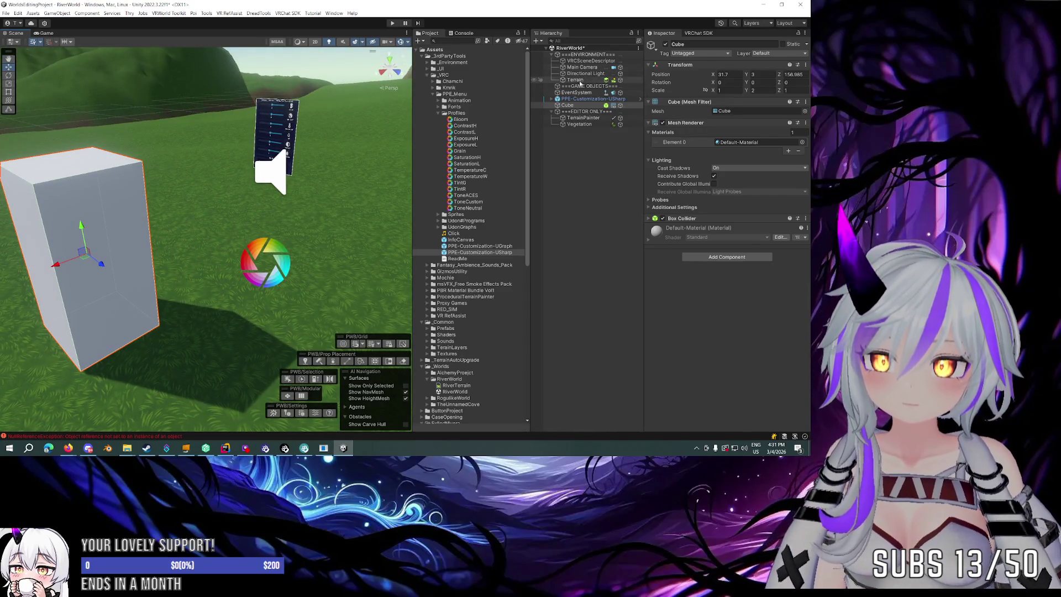
left_click(582, 61)
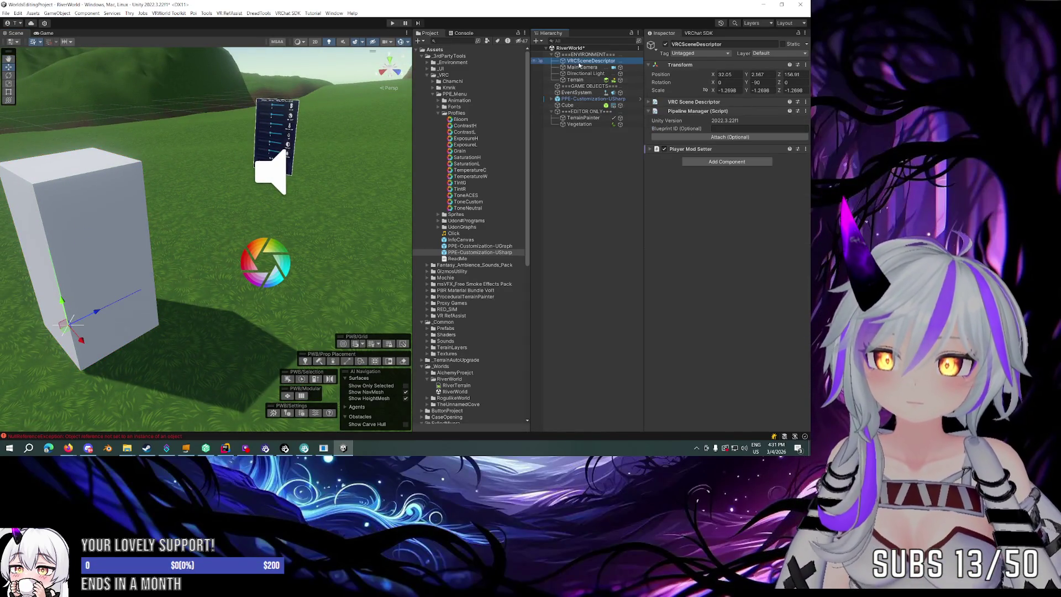
Create an empty child named Spawn under VRCSceneDescriptor and put the Cube inside it.
right_click(577, 64)
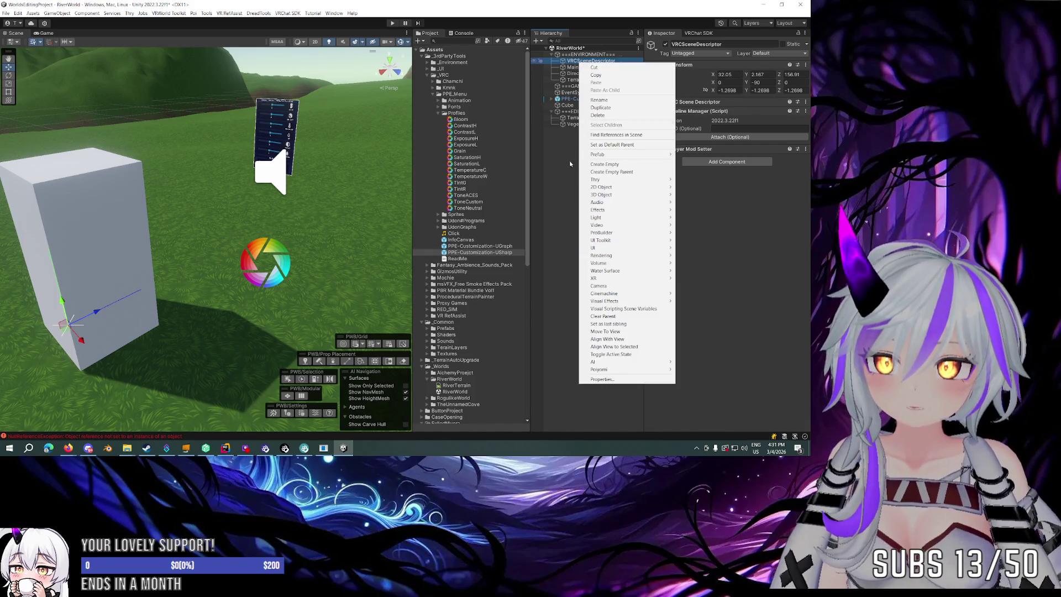
left_click(576, 62)
right_click(575, 62)
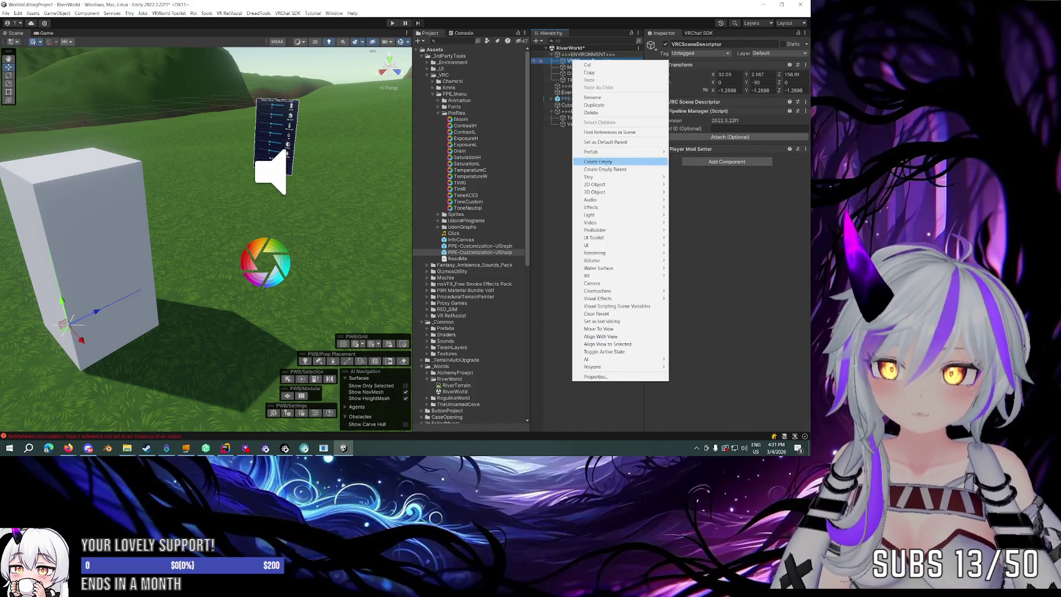
left_click(598, 161)
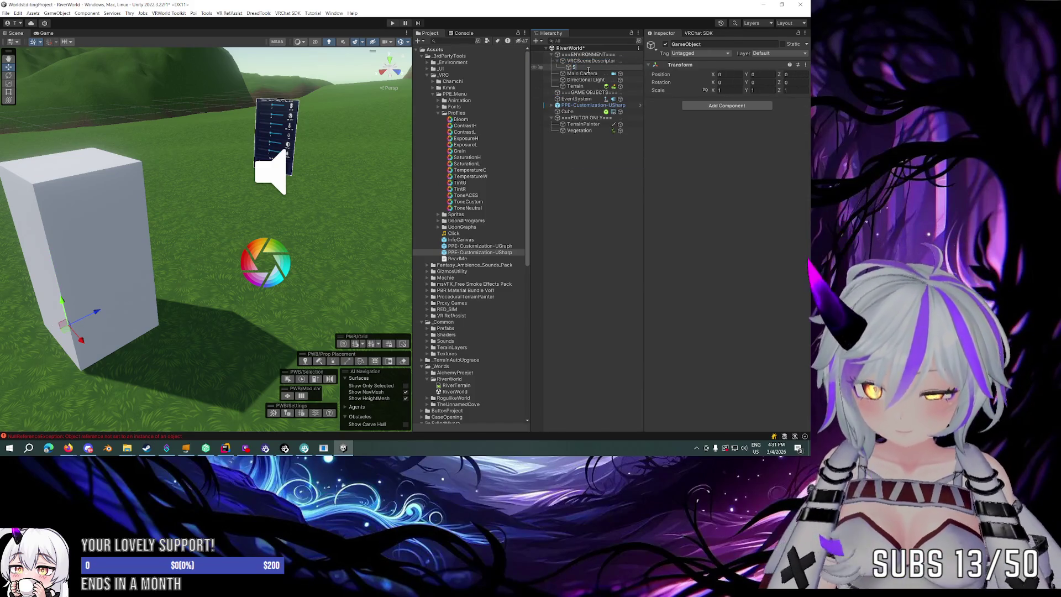
key("Return")
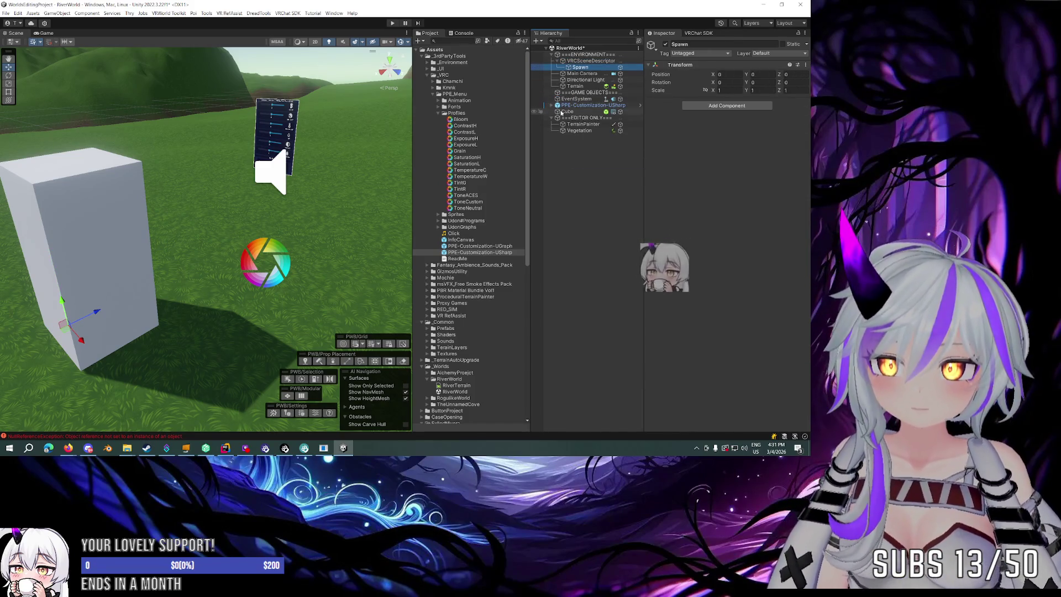
left_click_drag(566, 112, 580, 67)
Set the cube's Y position to -1 under Spawn.
left_click(763, 74)
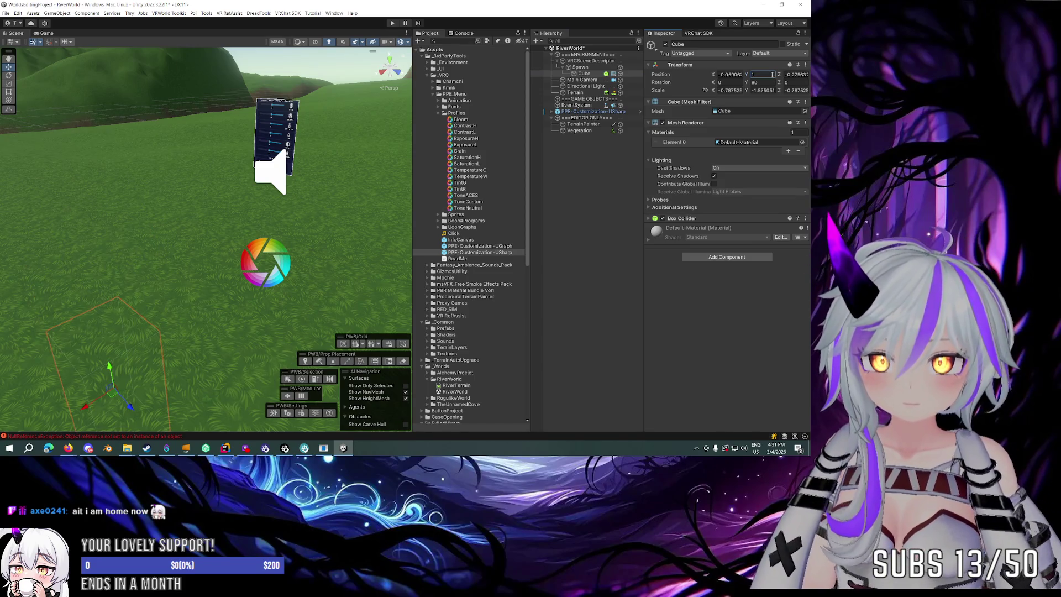
left_click(602, 67)
key("f")
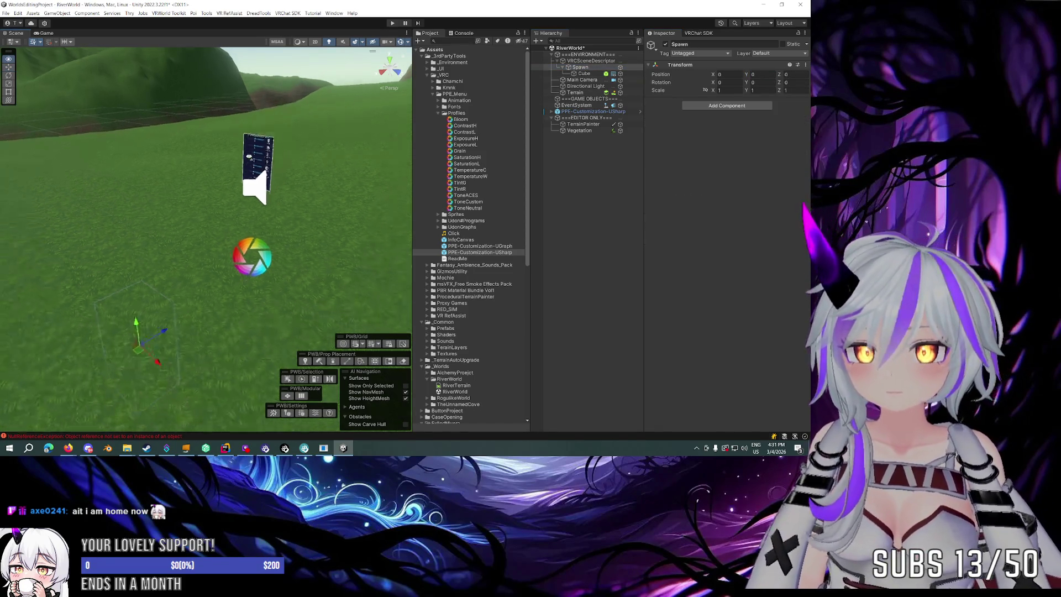
left_click_drag(185, 253, 183, 211)
left_click(588, 74)
left_click(763, 76)
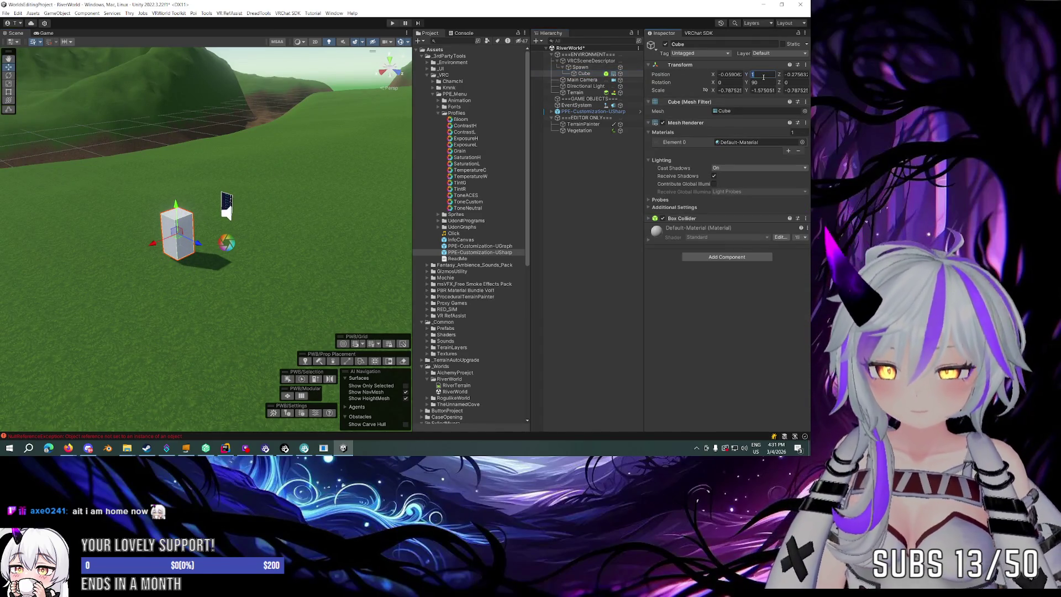
type("2")
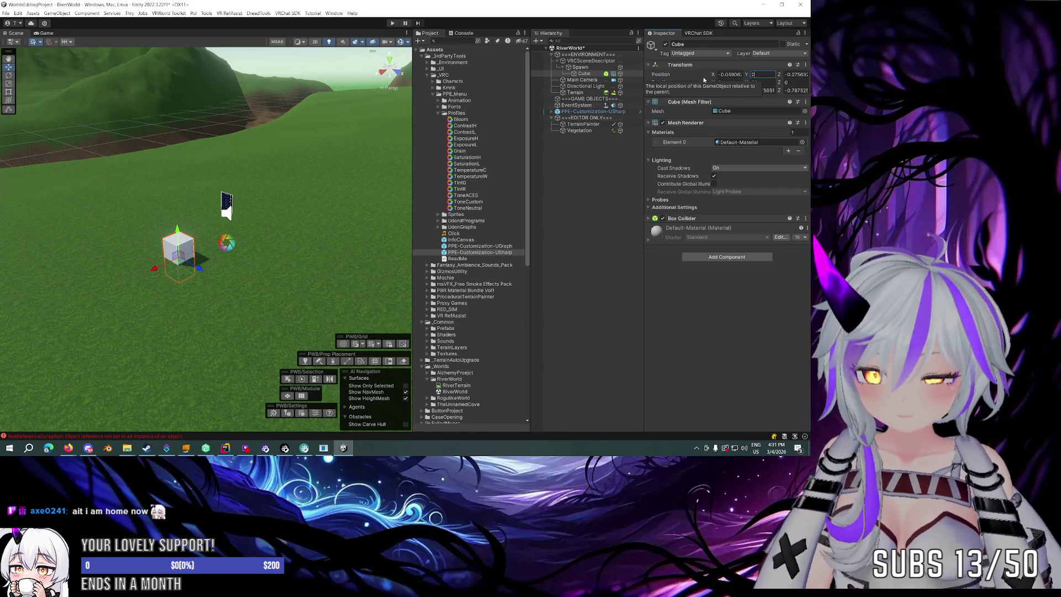
key("BackSpace")
type("1")
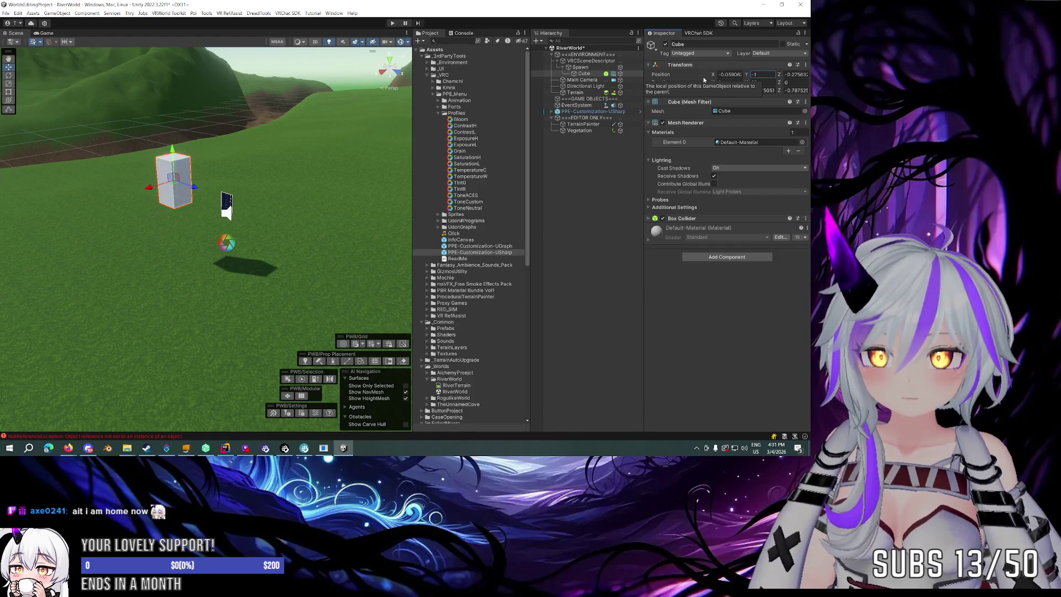
Set the Spawn object's Y position to 0.
left_click(580, 67)
left_click(758, 74)
type("0w")
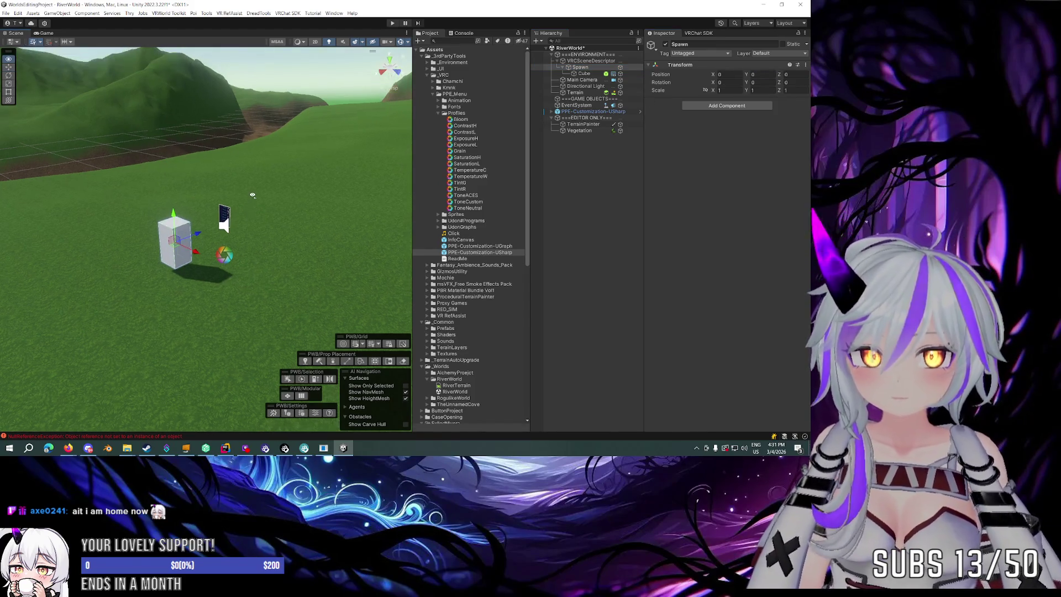
type("w")
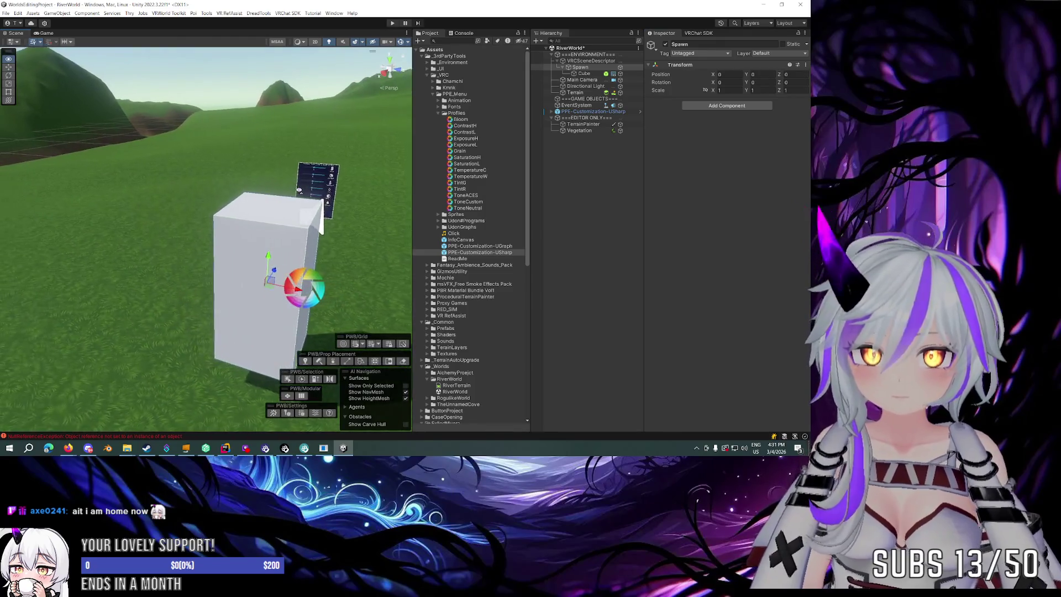
left_click(594, 61)
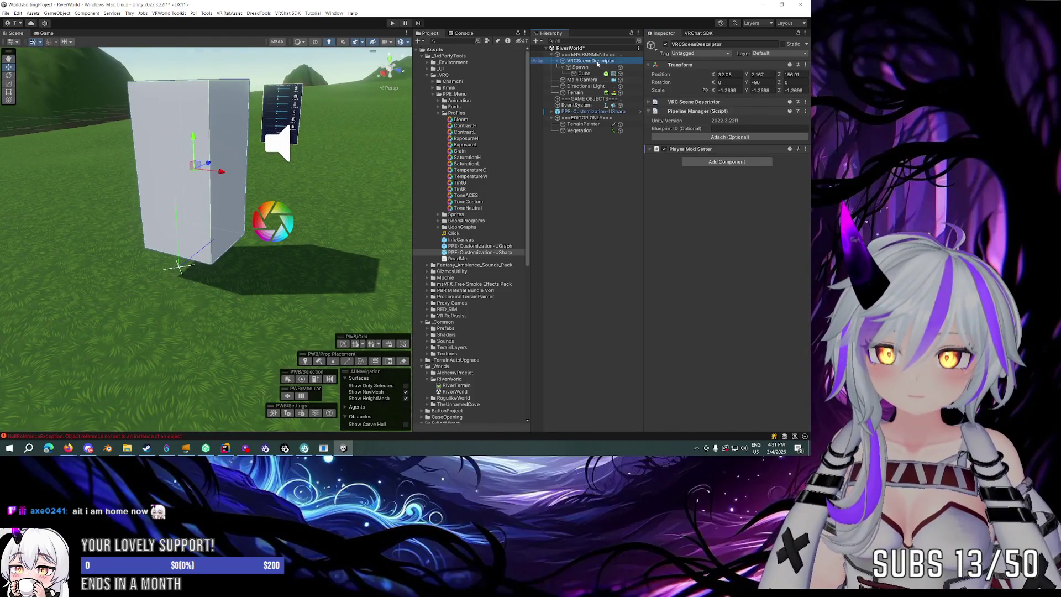
Make Spawn a top-level object and paste the descriptor's position onto it.
left_click_drag(577, 67, 575, 58)
left_click(734, 74)
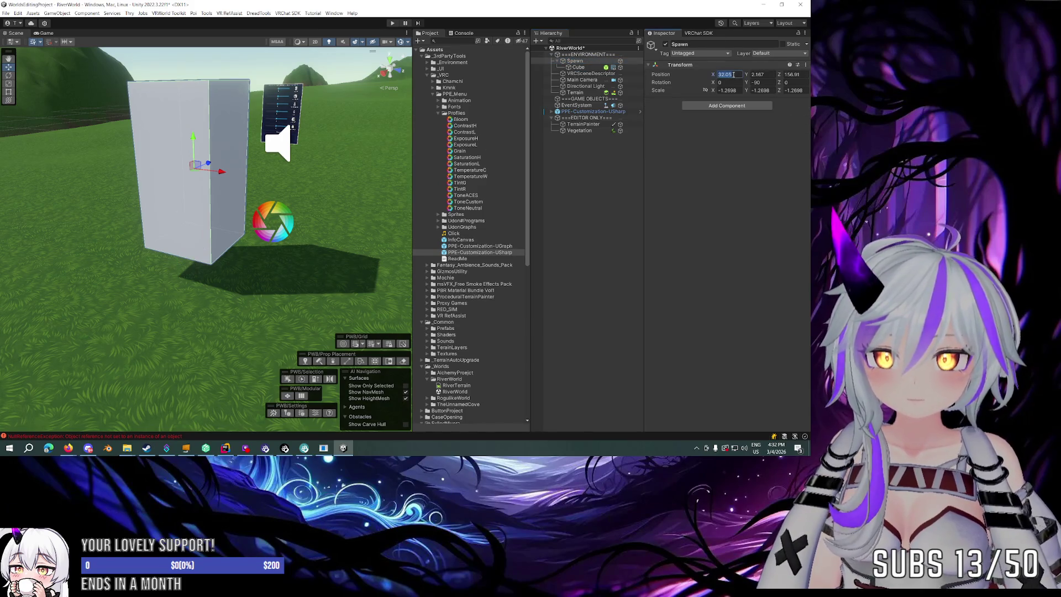
type("0")
key("Tab")
type("0")
key("Tab")
type("0")
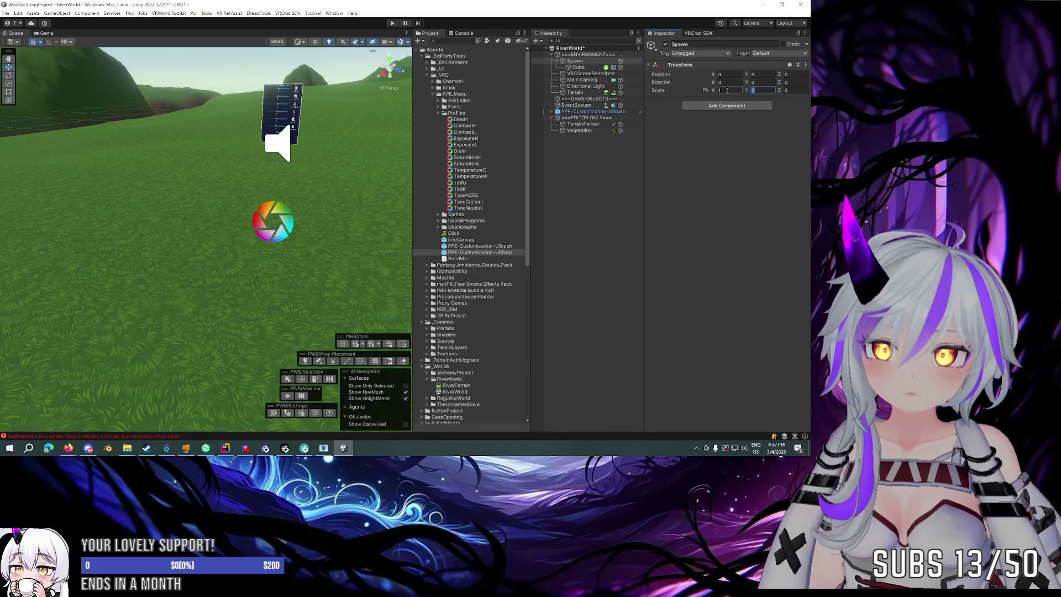
left_click(578, 67)
left_click(575, 61)
left_click(578, 66)
left_click(577, 61)
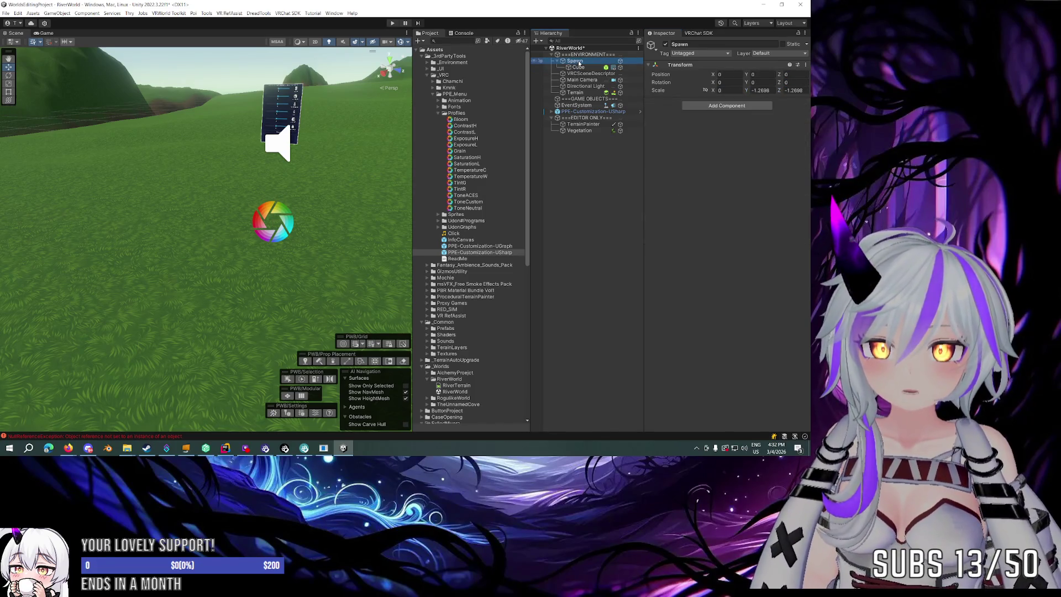
key("ctrl+alt+f")
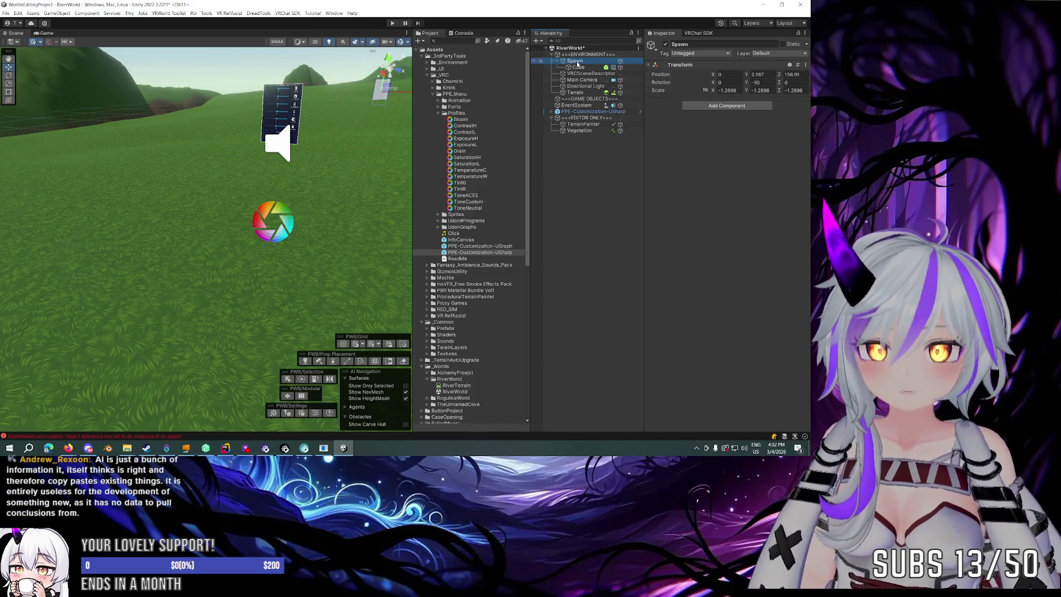
Reset the VRCSceneDescriptor's Transform.
left_click(590, 73)
left_click(805, 65)
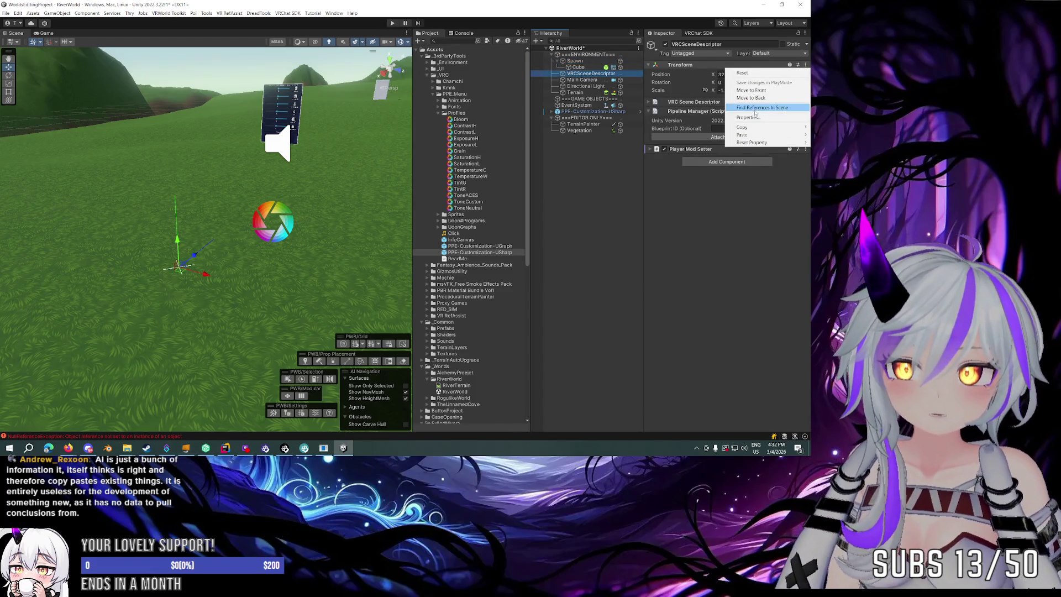
left_click(754, 74)
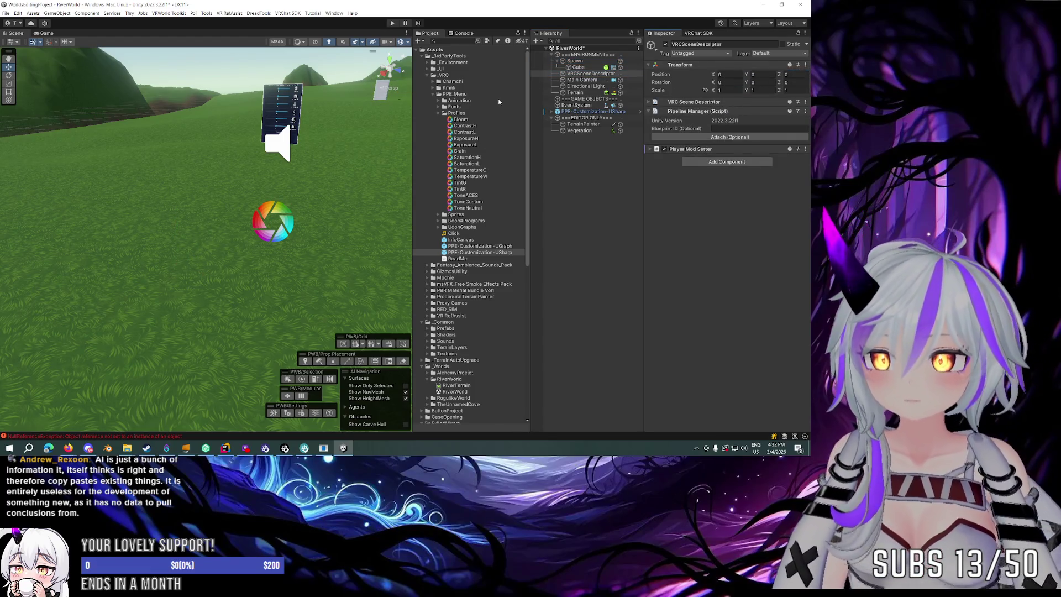
Set Spawn's Y rotation to 0 and X scale to 1.
left_click(575, 61)
key("f")
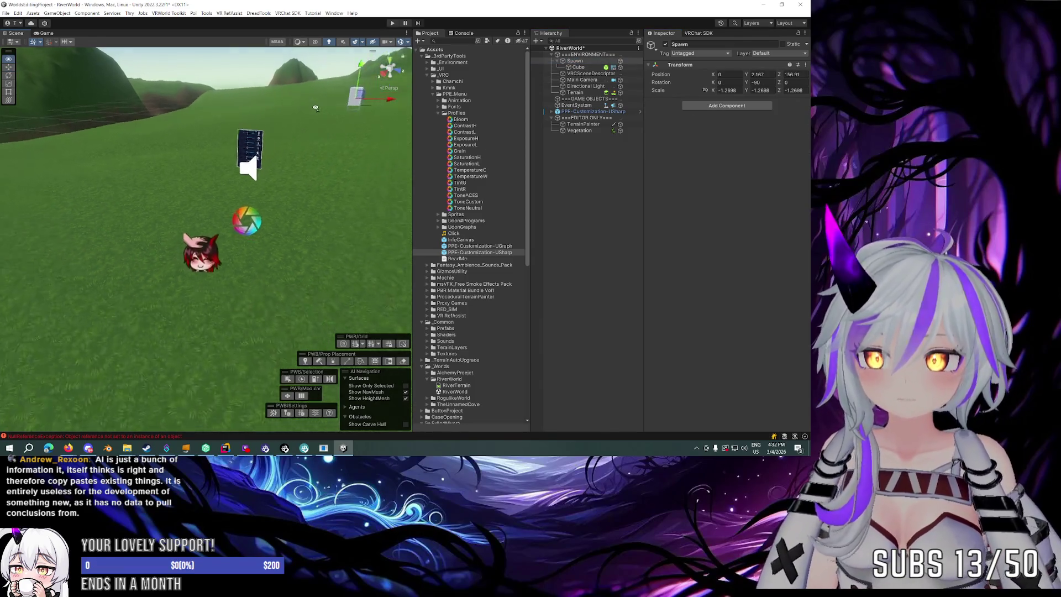
left_click(760, 82)
type("0")
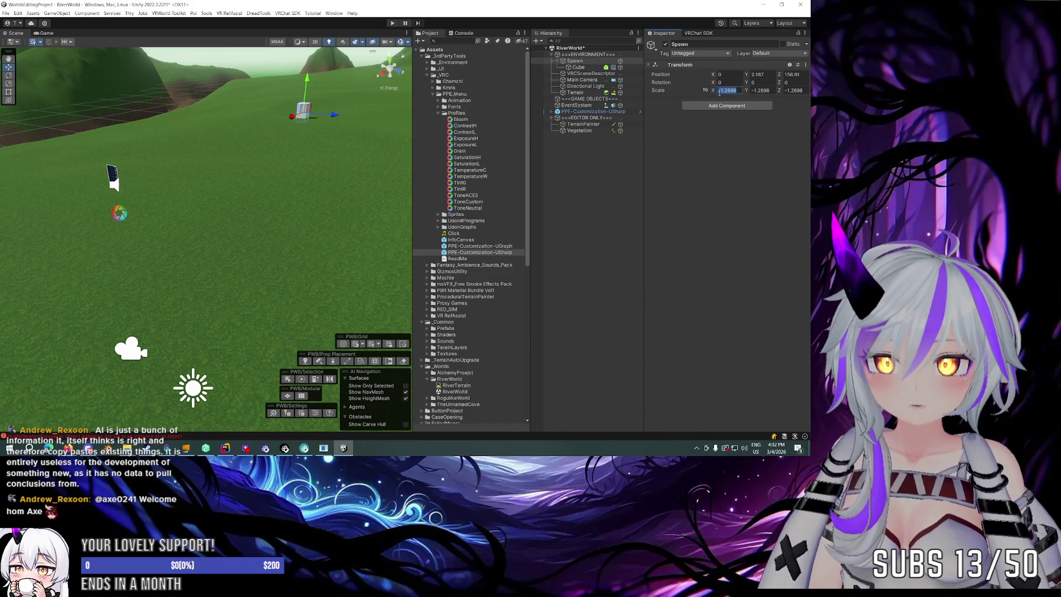
left_click(727, 136)
type("1")
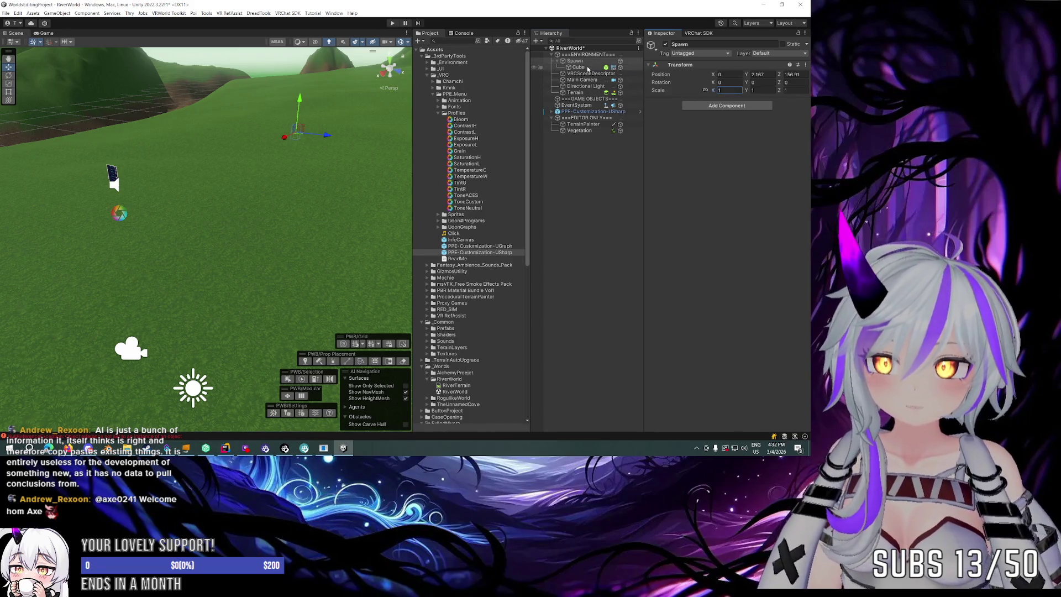
Scale the child Cube to 1, 2, 1 and drag Spawn left across the terrain.
left_click(588, 68)
left_click(727, 90)
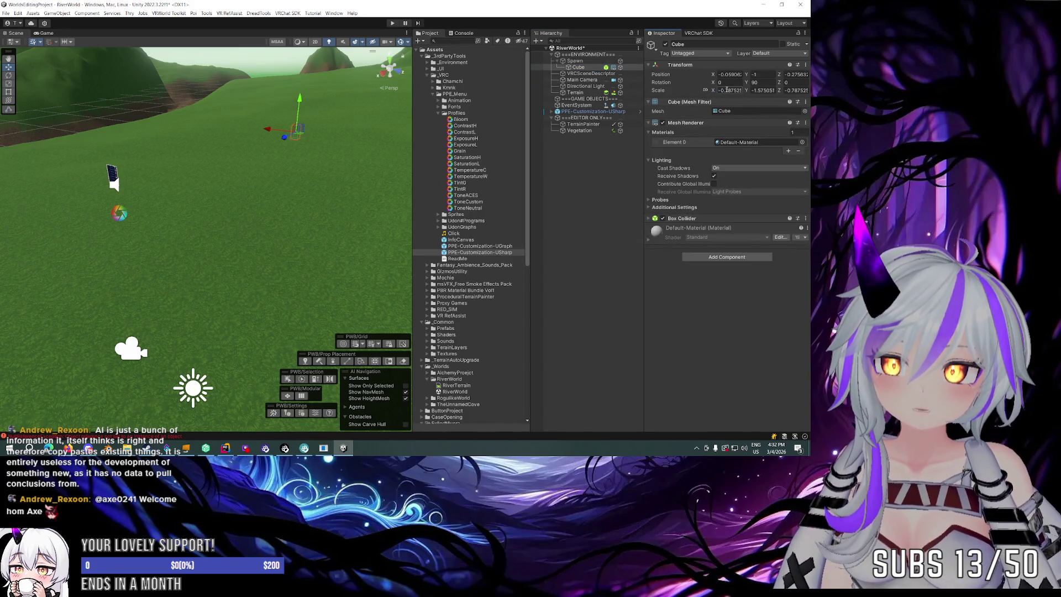
type("1")
left_click(759, 90)
type("2")
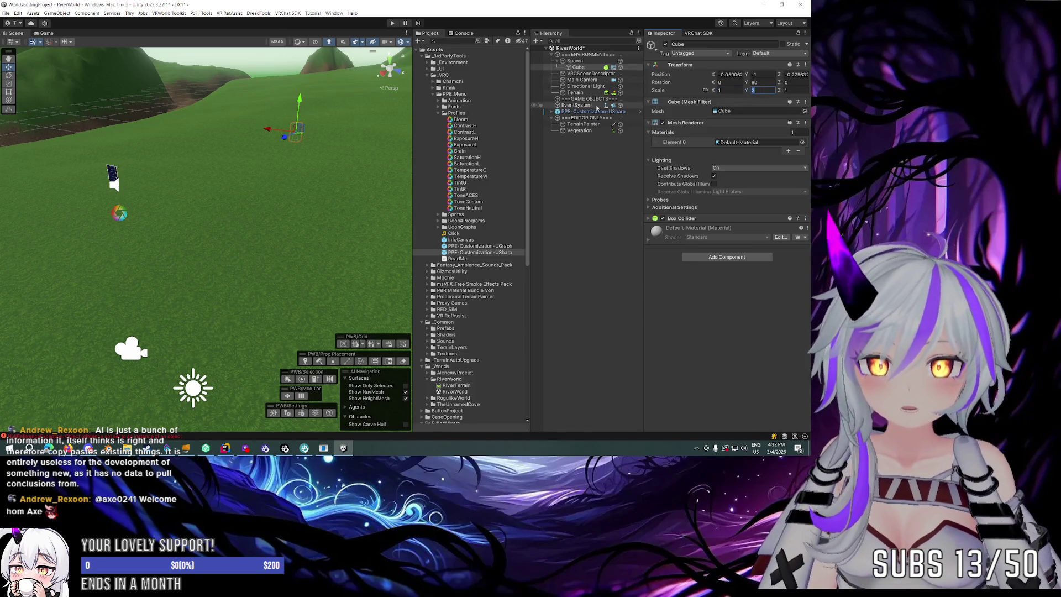
left_click(570, 62)
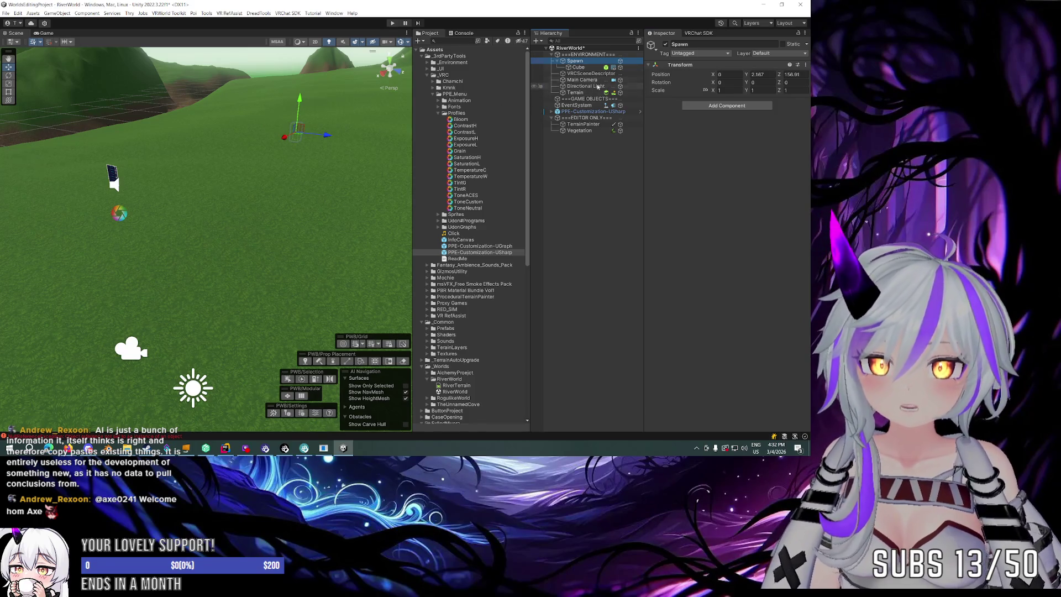
left_click(578, 67)
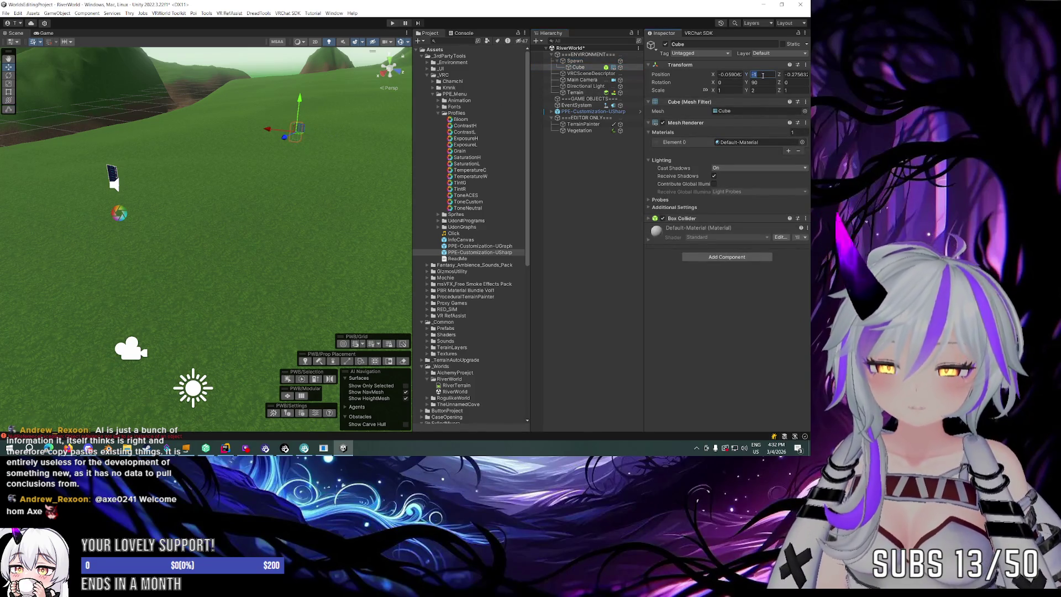
key("Return")
left_click(577, 61)
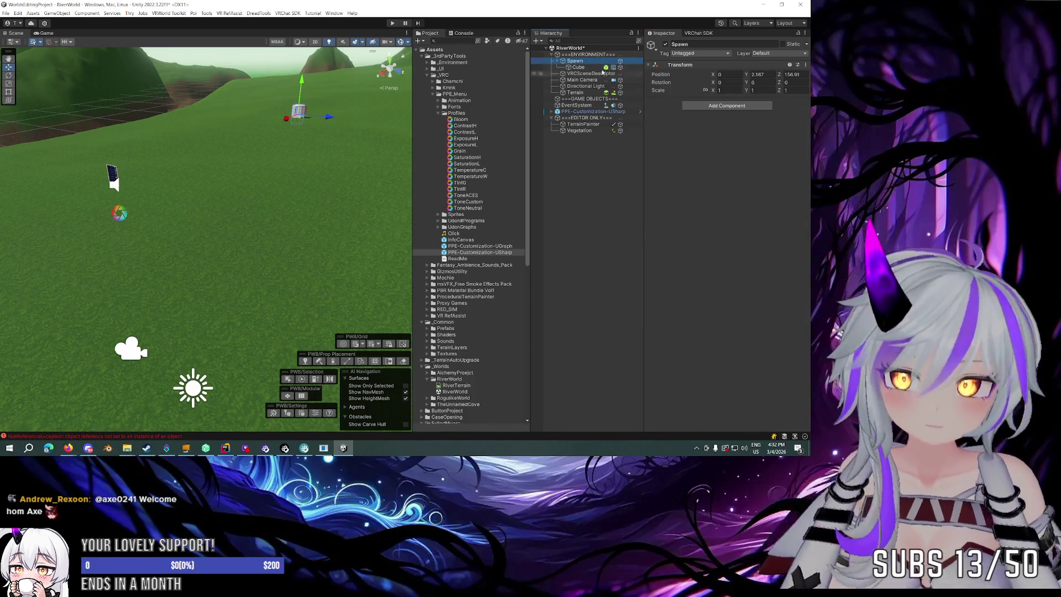
left_click(578, 67)
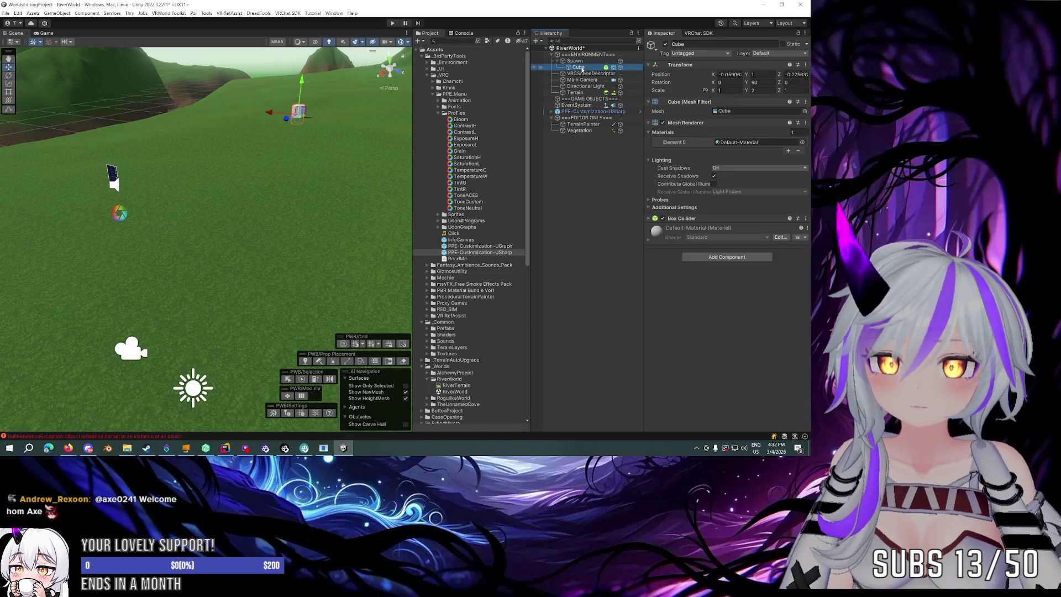
left_click(575, 61)
left_click_drag(283, 125, 61, 218)
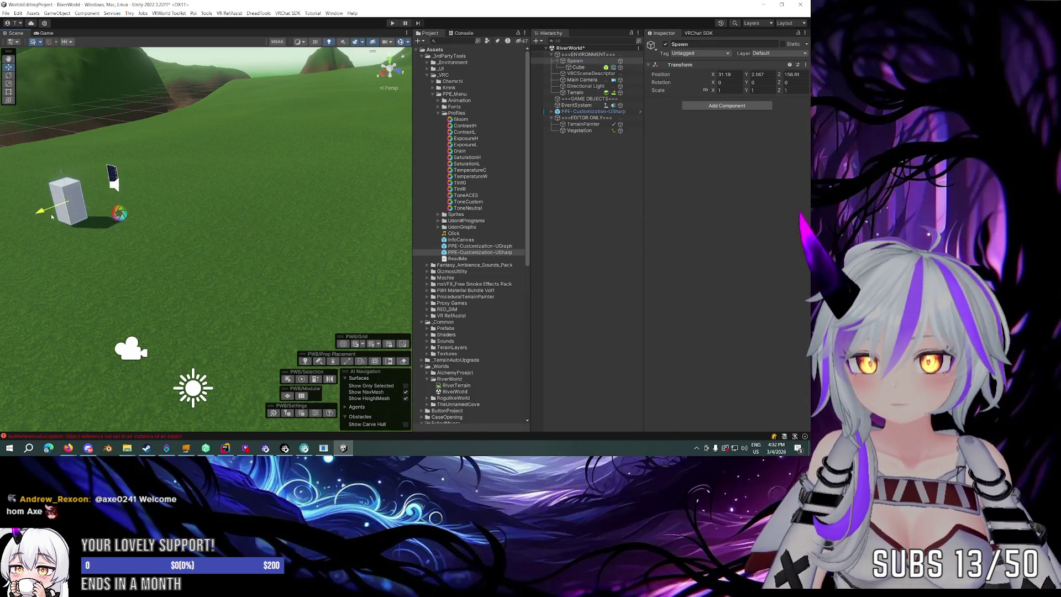
Switch the handle to Pivot and move Spawn to about X 33.2, Z 157.337 on the grass.
key("f")
left_click(12, 48)
left_click(19, 54)
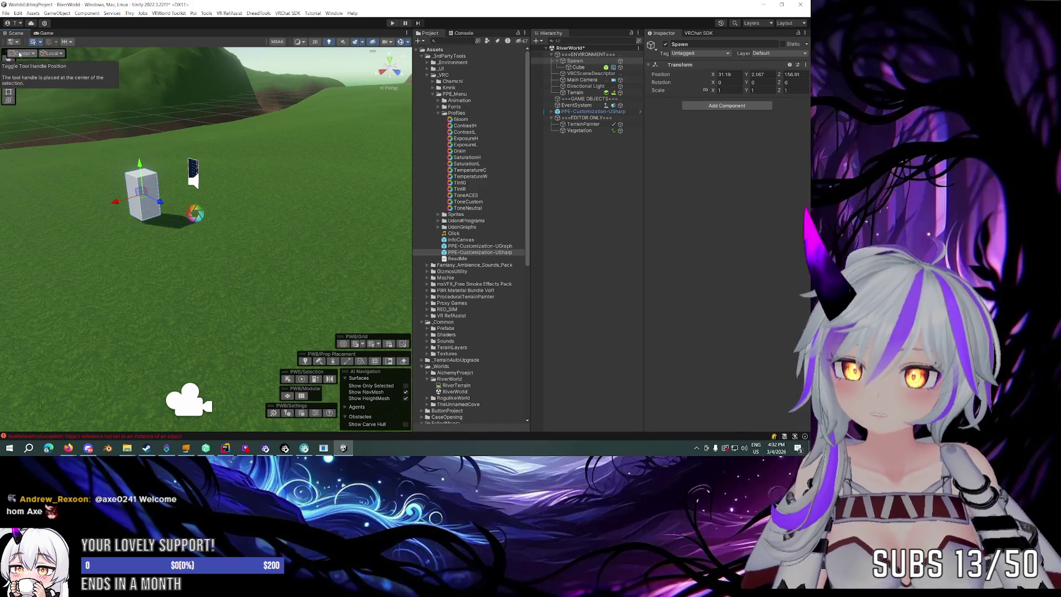
left_click(24, 70)
scroll(209, 194, "up", 5)
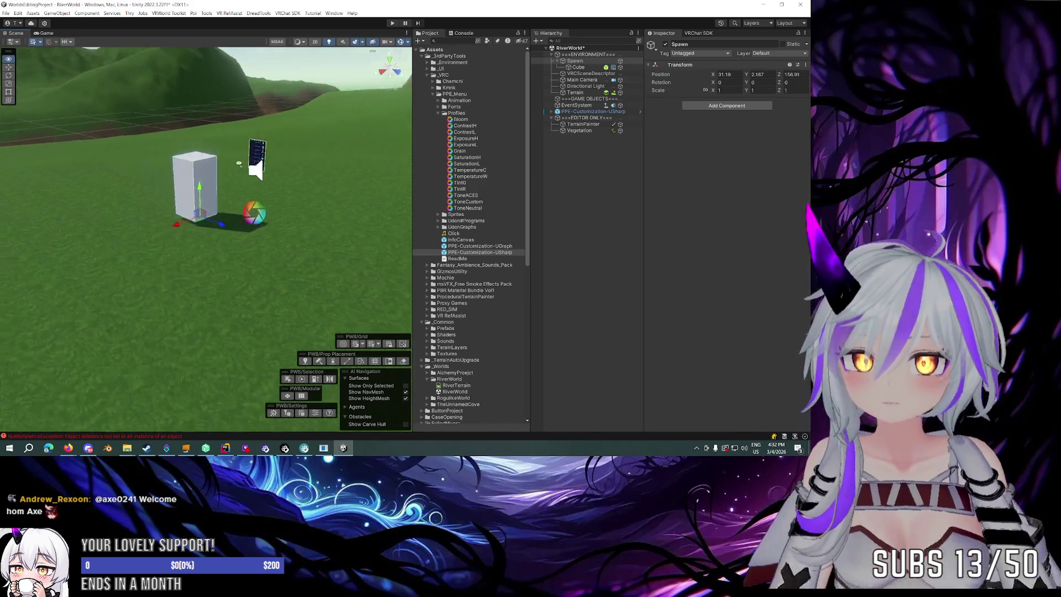
mouse_move(209, 195)
left_mouse_down()
mouse_move(206, 210)
mouse_move(403, 172)
left_mouse_up()
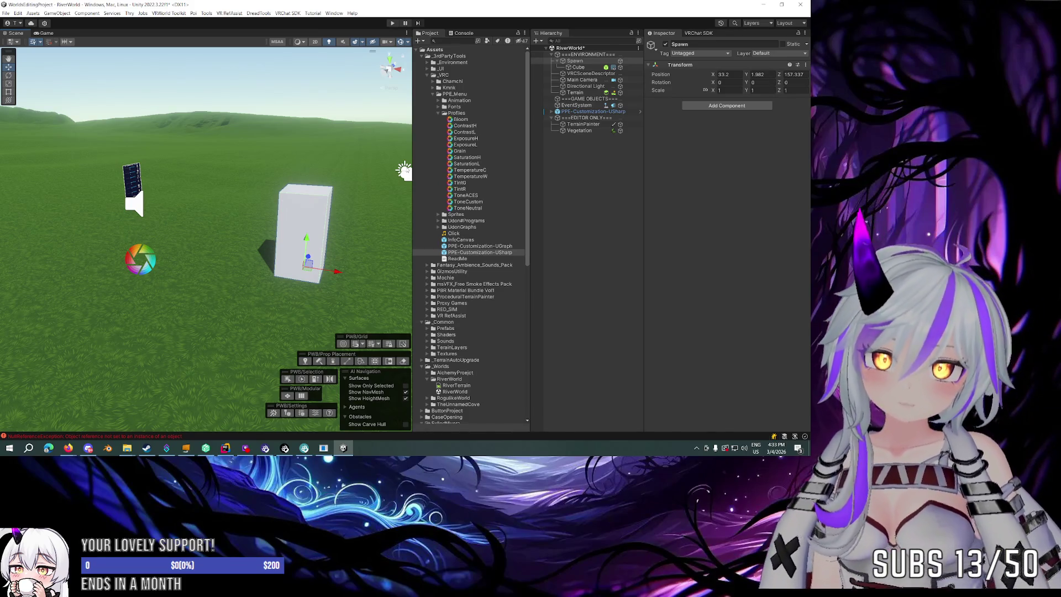
left_click_drag(337, 138, 215, 149)
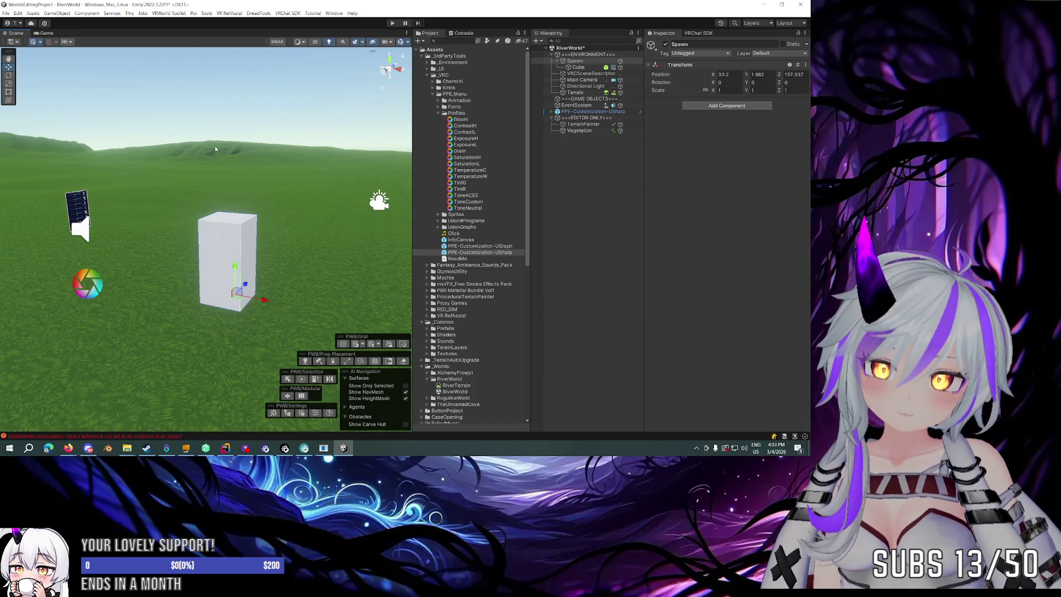
mouse_move(199, 141)
left_mouse_down()
mouse_move(267, 180)
mouse_move(54, 184)
mouse_move(467, 198)
mouse_move(330, 199)
mouse_move(503, 206)
mouse_move(505, 238)
left_mouse_up()
left_click_drag(335, 247, 353, 246)
mouse_move(488, 241)
left_mouse_down()
mouse_move(475, 243)
mouse_move(612, 248)
mouse_move(453, 233)
mouse_move(707, 251)
mouse_move(280, 230)
mouse_move(335, 218)
left_mouse_up()
mouse_move(334, 229)
left_mouse_down()
mouse_move(344, 238)
mouse_move(186, 238)
left_mouse_up()
scroll(185, 237, "down", 2)
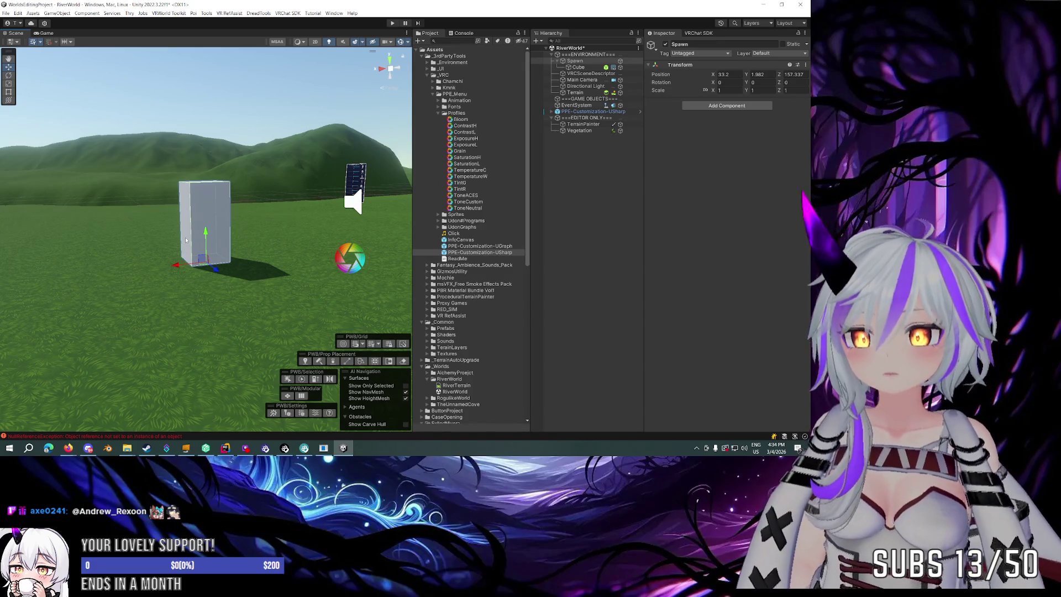
mouse_move(269, 173)
left_mouse_down()
mouse_move(215, 179)
mouse_move(254, 202)
mouse_move(273, 187)
mouse_move(343, 237)
mouse_move(555, 189)
mouse_move(668, 194)
mouse_move(254, 184)
mouse_move(226, 174)
left_mouse_up()
key("s")
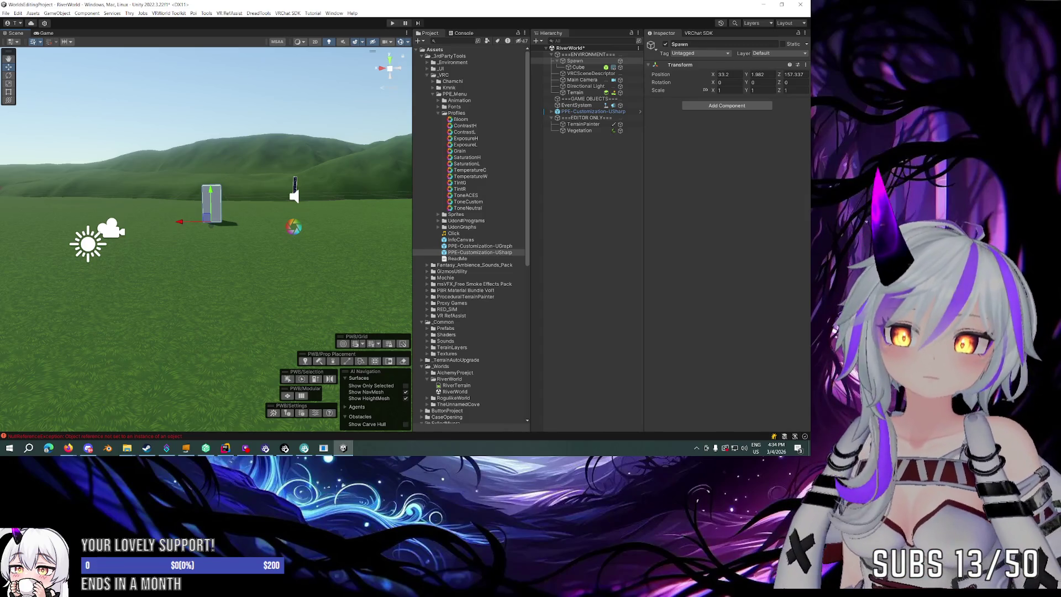
key("alt+Tab")
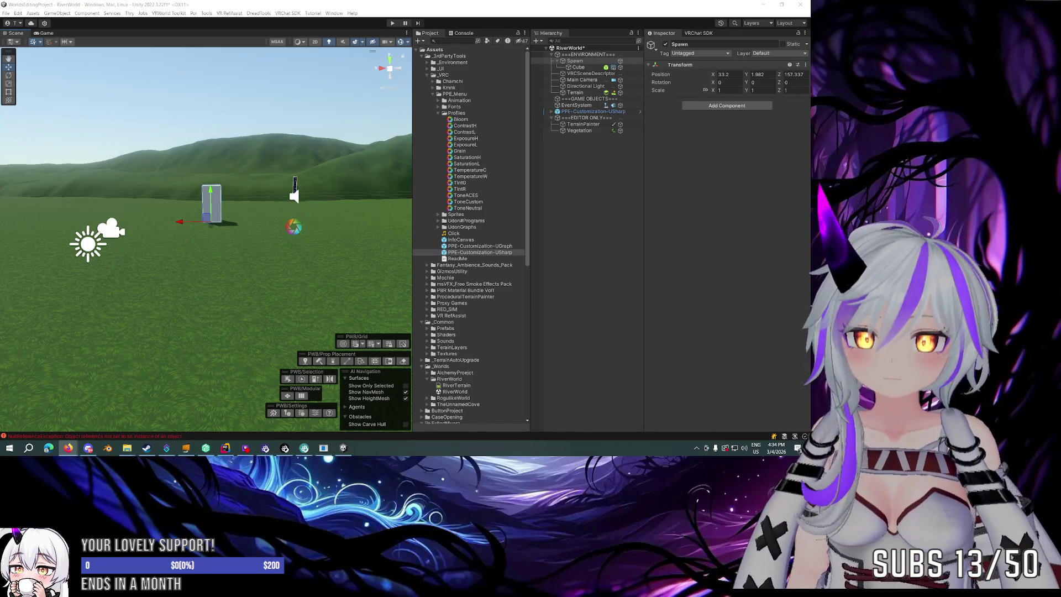
left_click(572, 143)
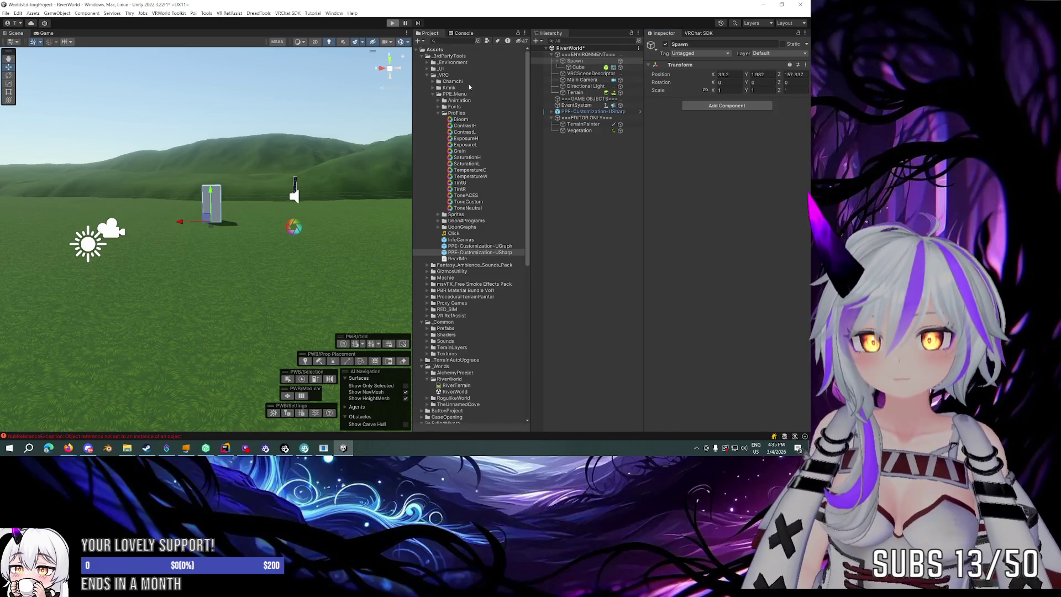
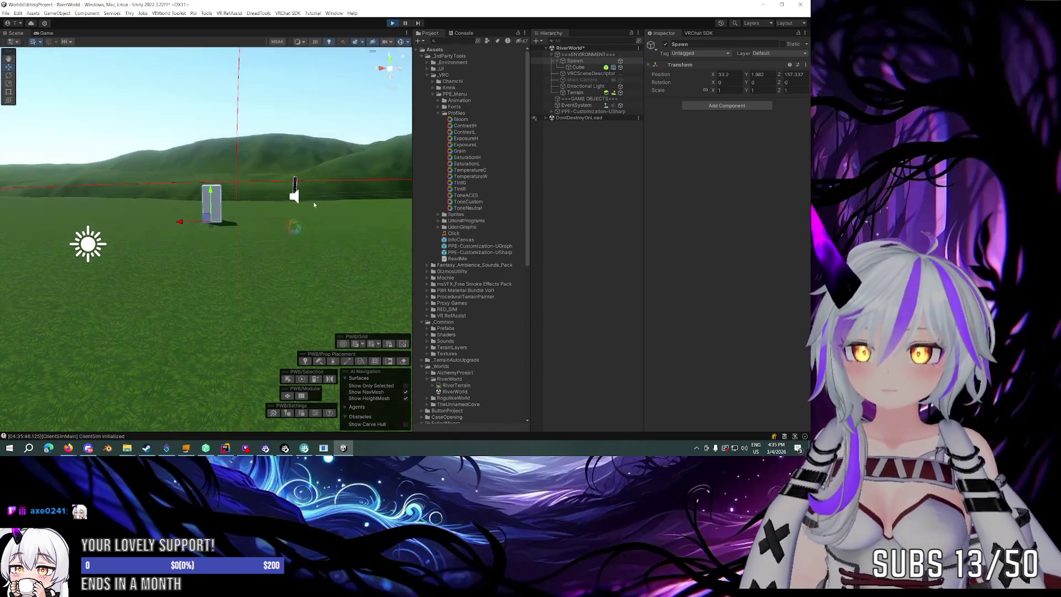
Stop the running play-mode test and return to editing.
left_click(50, 33)
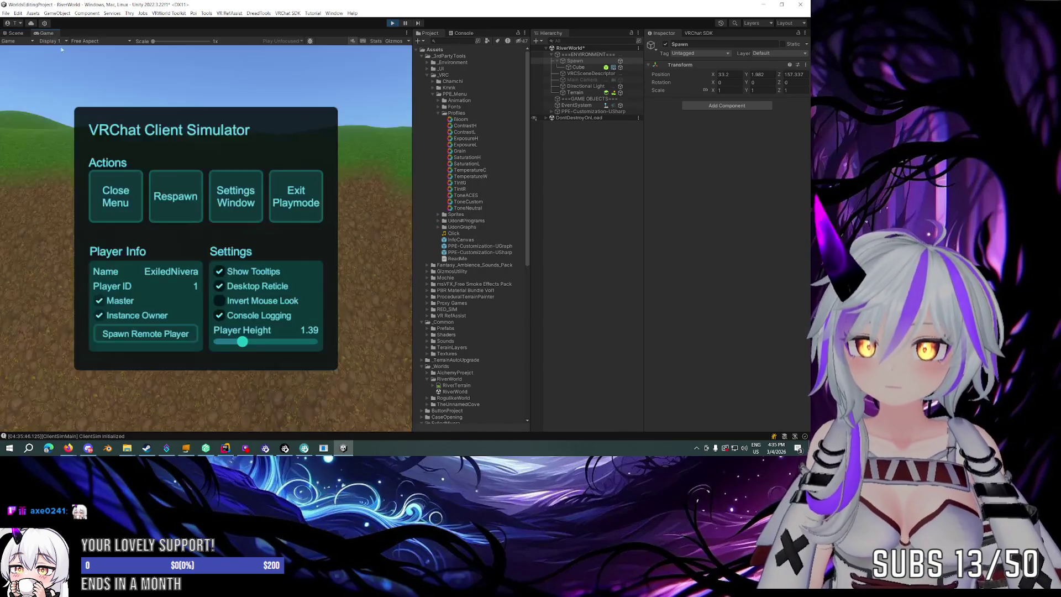
left_click(116, 196)
key("ctrl+p")
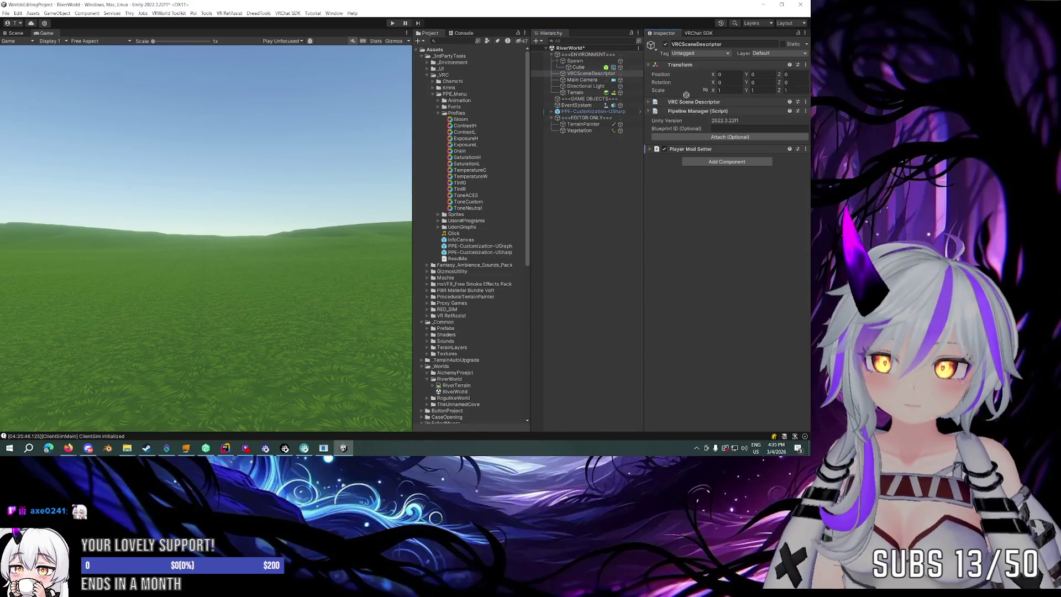
Assign Spawn to the VRC Scene Descriptor's Spawns Element 0 and start Play mode.
left_click(689, 101)
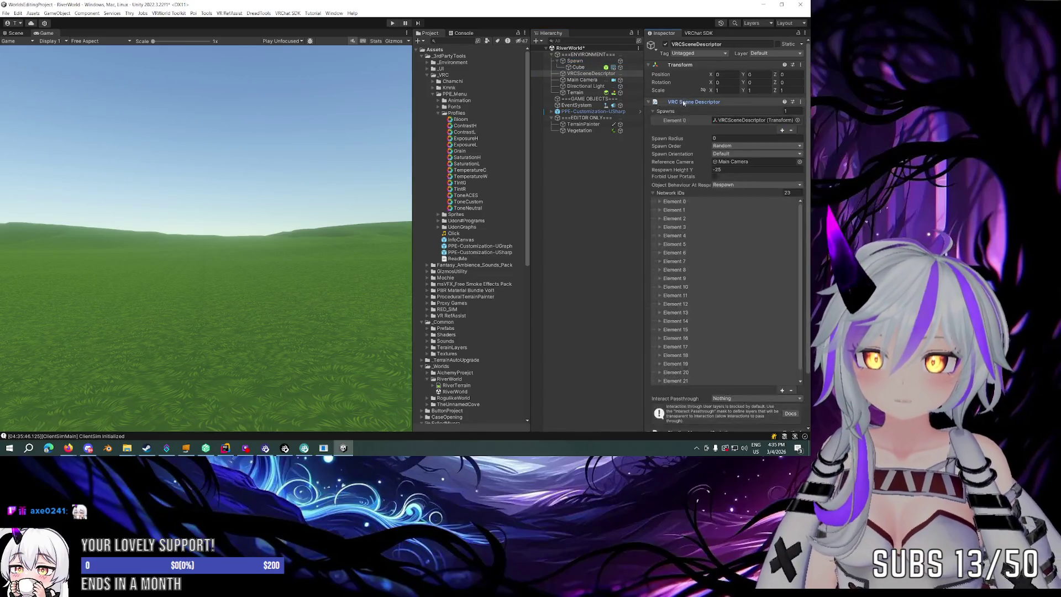
left_click_drag(576, 61, 749, 120)
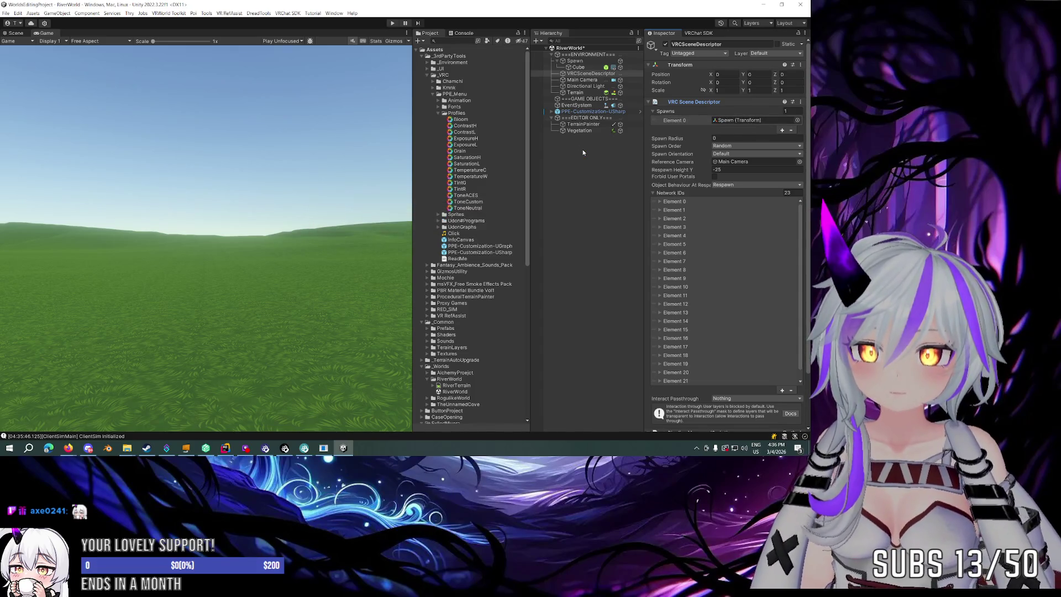
left_click(391, 24)
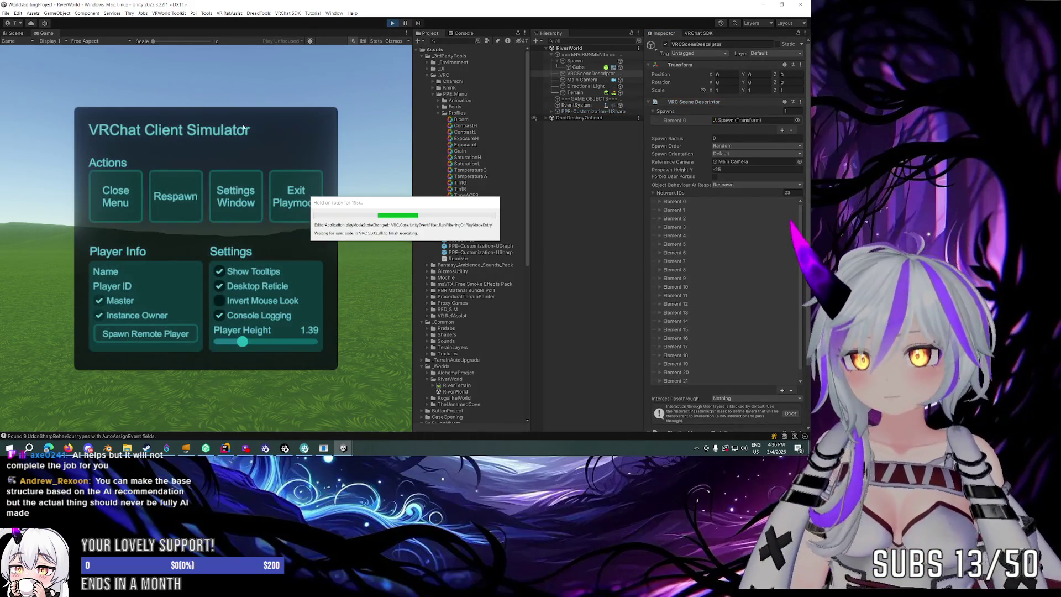
Walk the player forward in the Client Simulator, then stop Play mode and select the Cube.
left_click(139, 195)
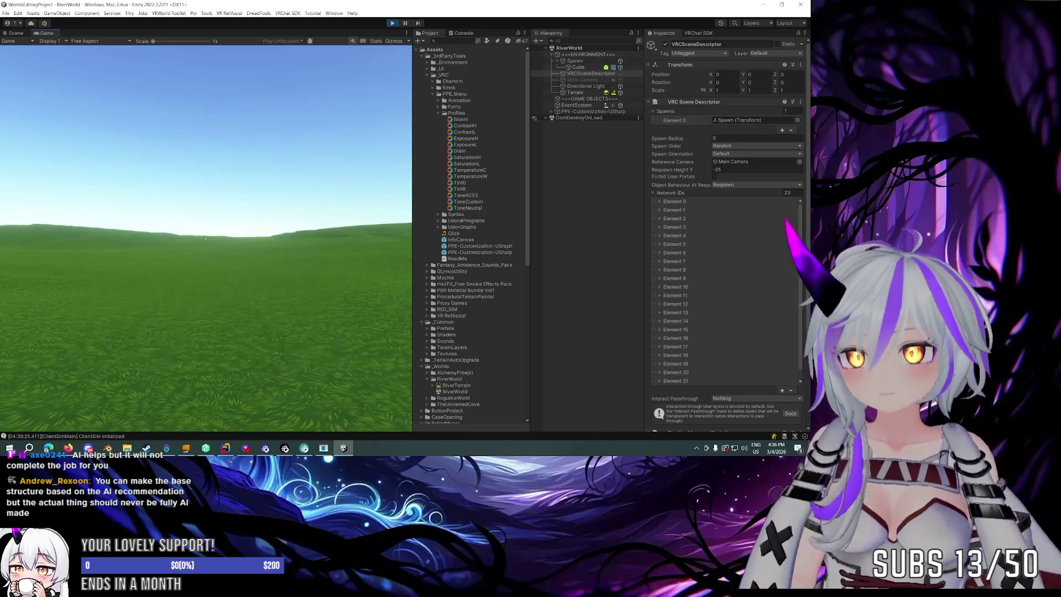
key("w")
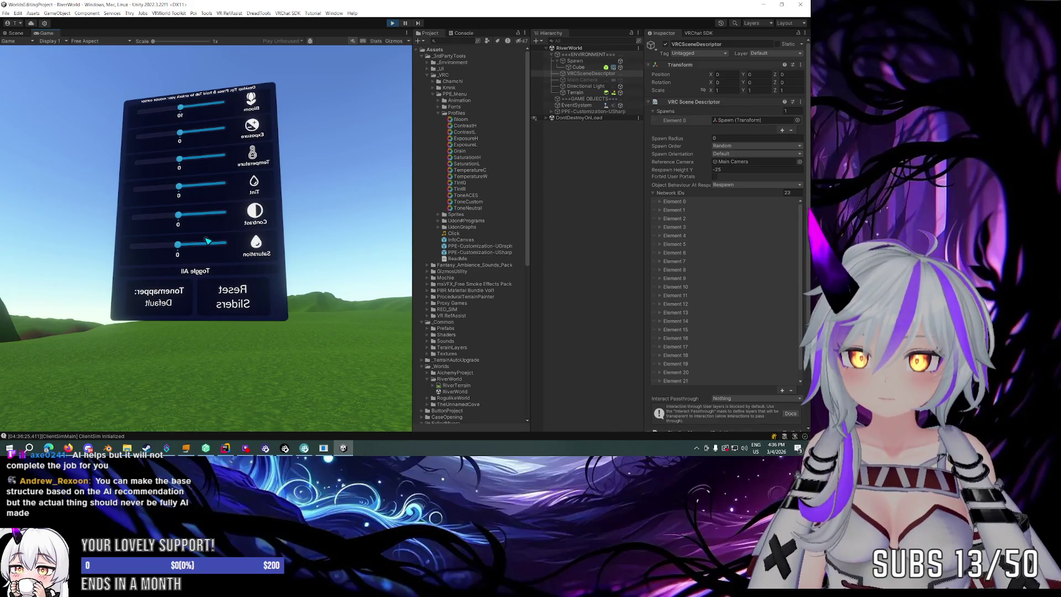
key("Escape")
left_click(390, 24)
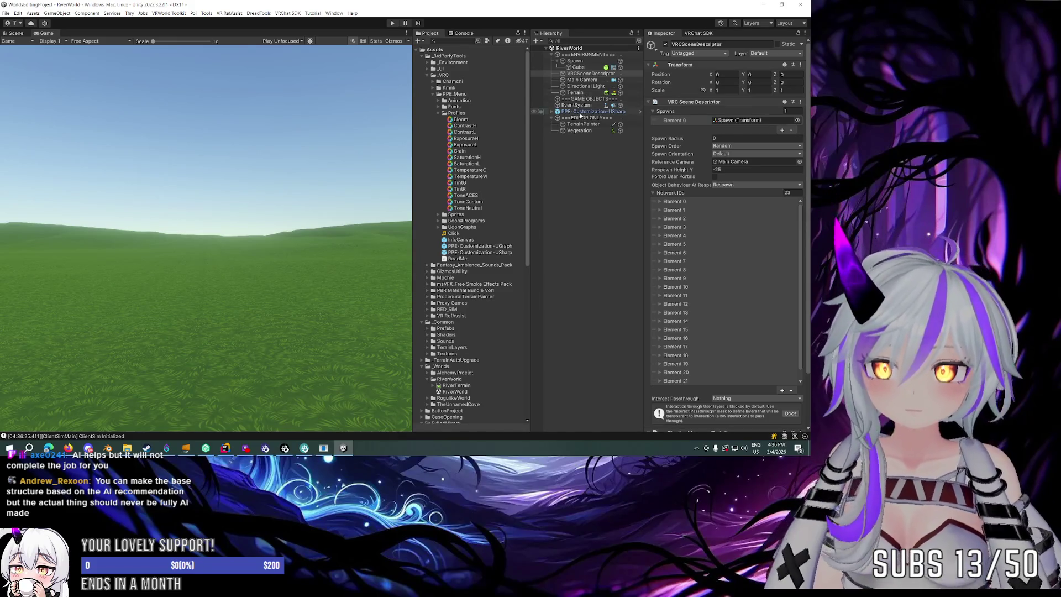
left_click(584, 67)
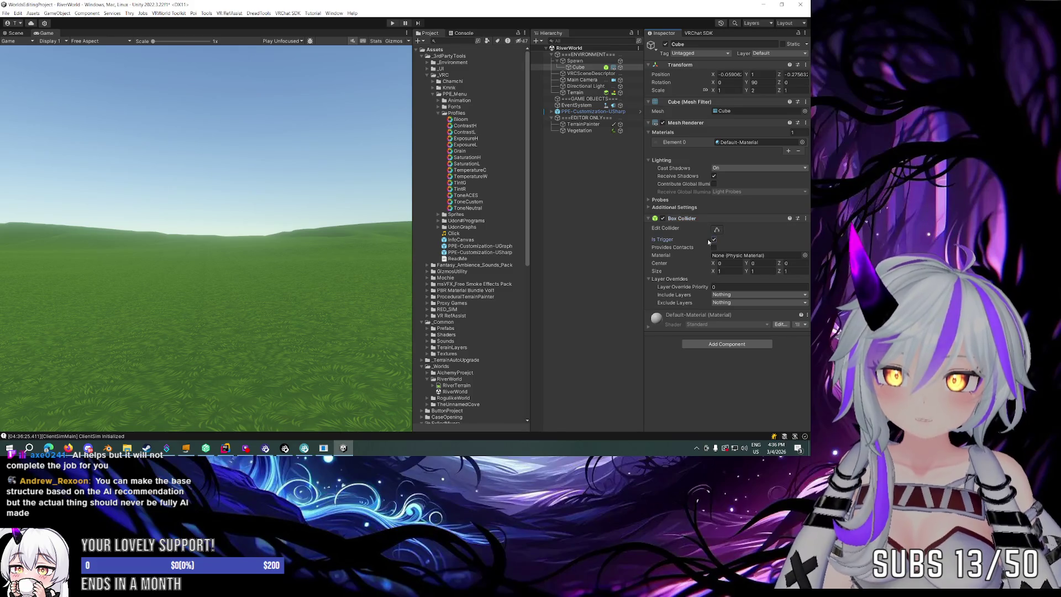
Collapse the Cube's Box Collider and orbit and zoom the Scene view toward the cube and hills.
left_click(685, 218)
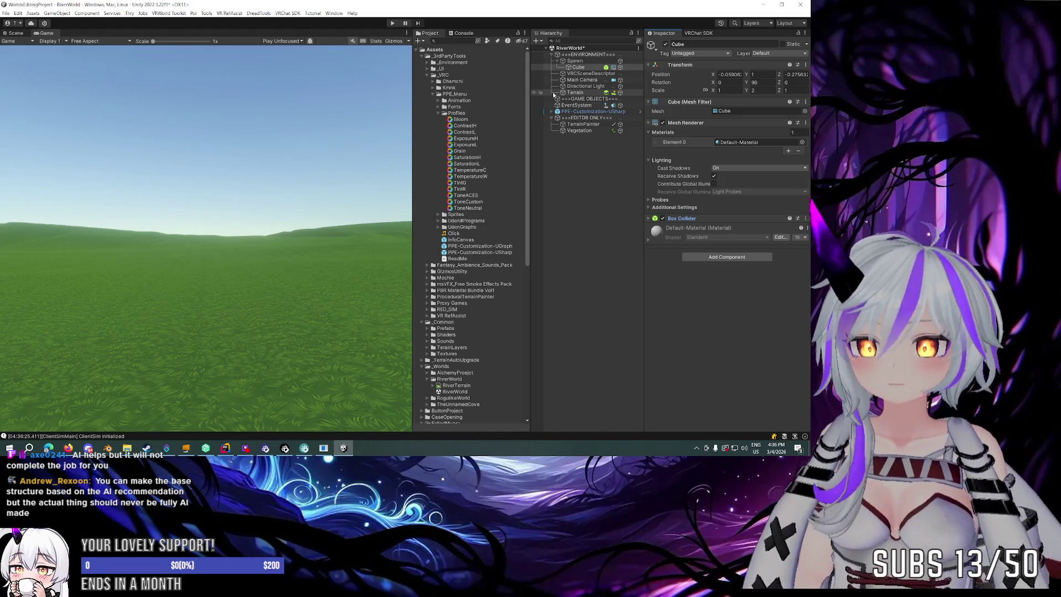
left_click(377, 162)
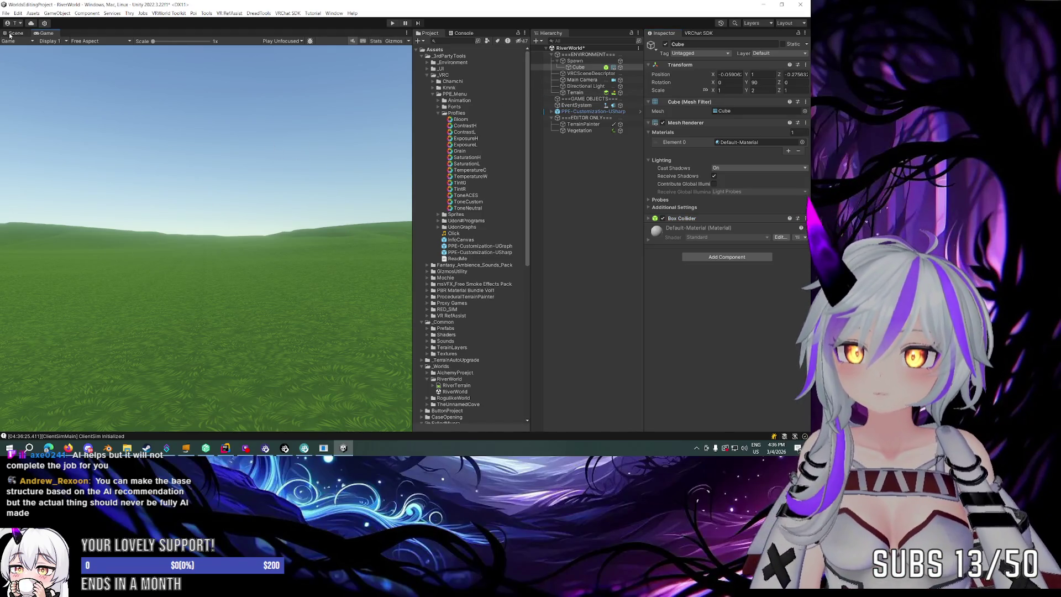
left_click(11, 33)
mouse_move(182, 166)
left_mouse_down()
mouse_move(350, 183)
mouse_move(296, 184)
mouse_move(246, 168)
left_mouse_up()
scroll(245, 168, "up", 3)
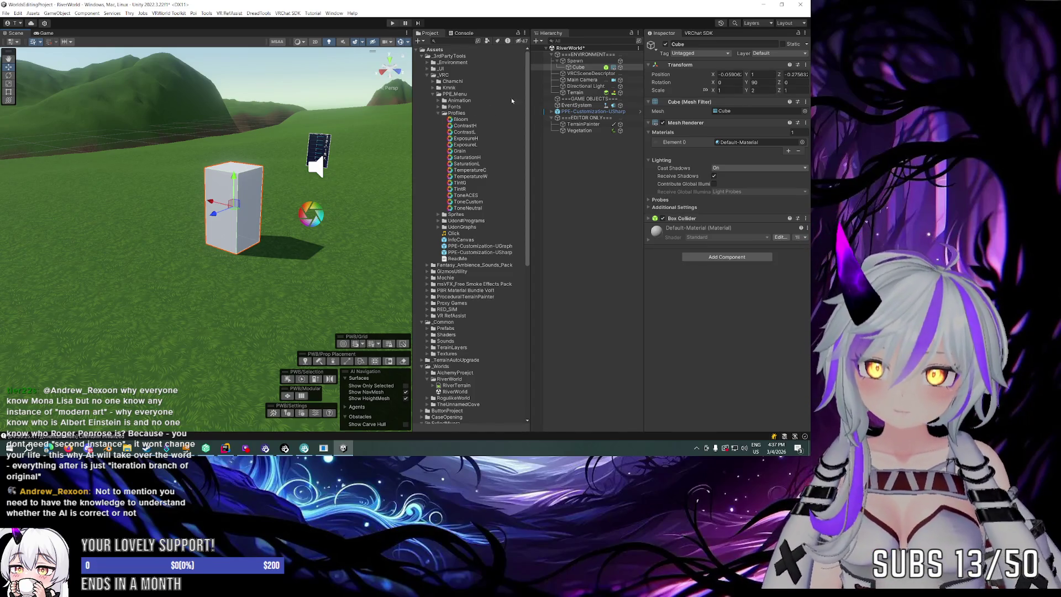
Set PPE-Customization-USharp's Y rotation to -90, then orbit the view and reselect the Cube.
left_click(588, 111)
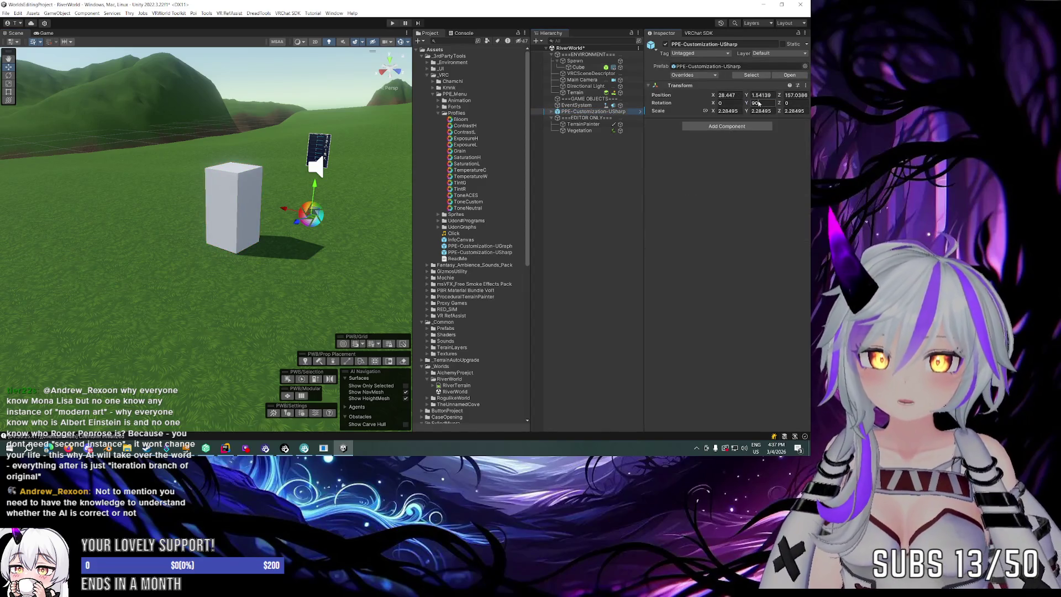
left_click(759, 103)
type("-90")
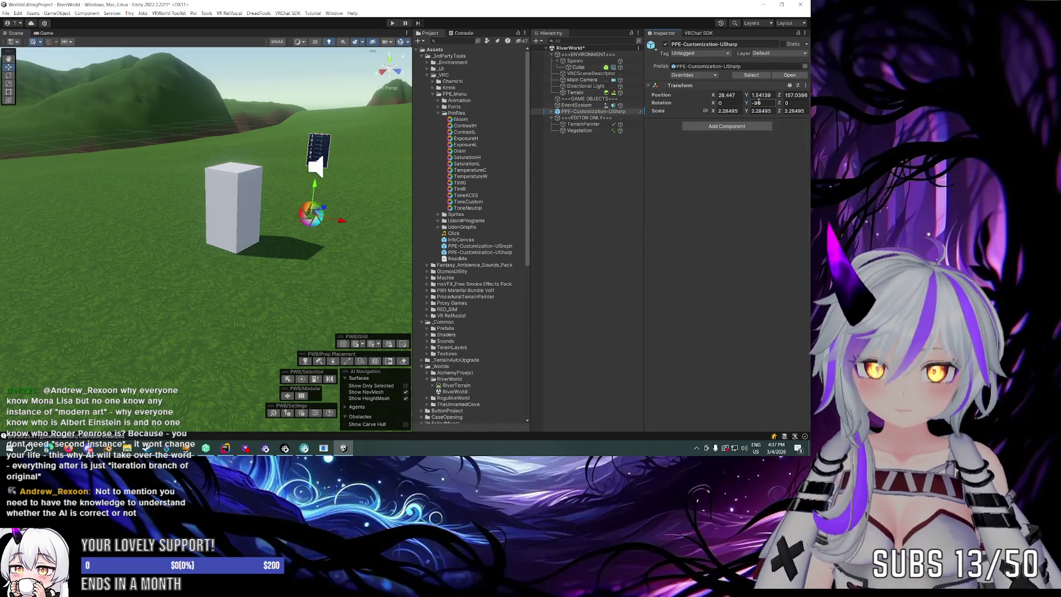
mouse_move(287, 221)
left_mouse_down()
mouse_move(119, 246)
mouse_move(579, 104)
left_mouse_up()
left_click(578, 67)
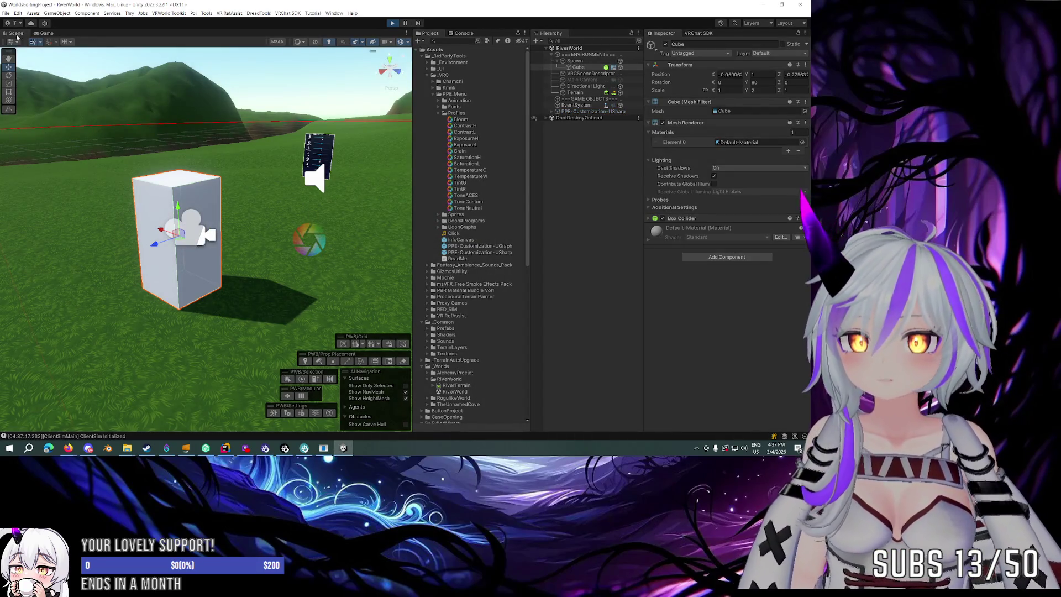
Walk the player toward the post-processing panel in Play mode, then stop the test.
left_click(45, 34)
left_click(116, 196)
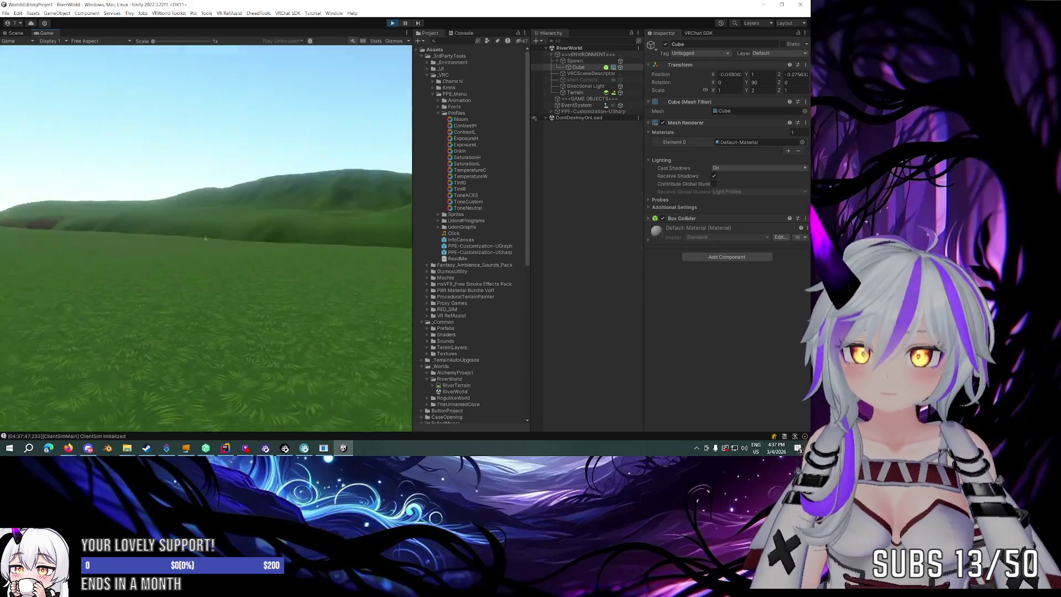
key("w")
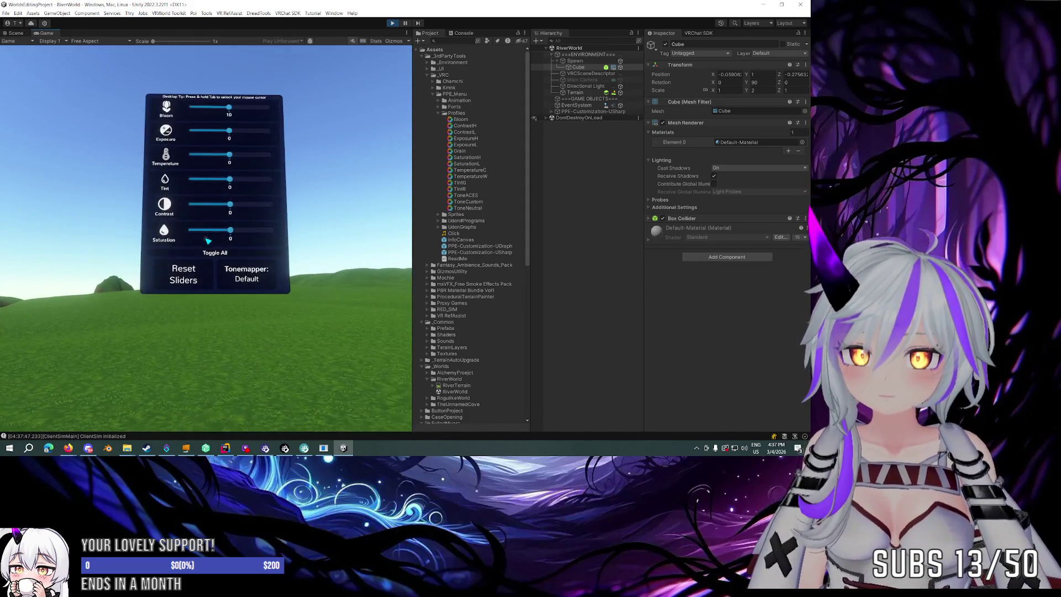
key("Escape")
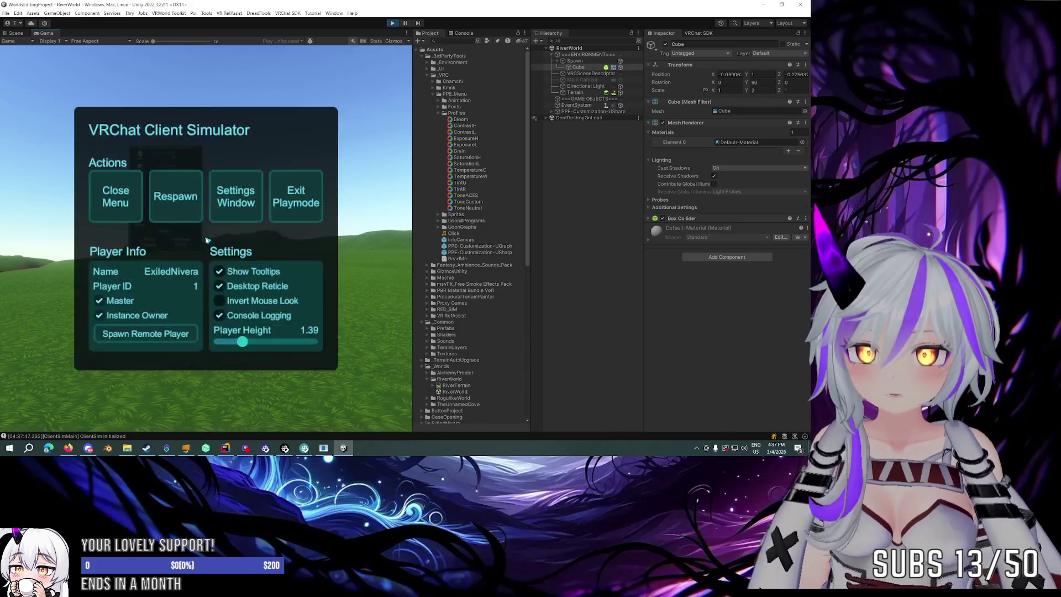
left_click(392, 23)
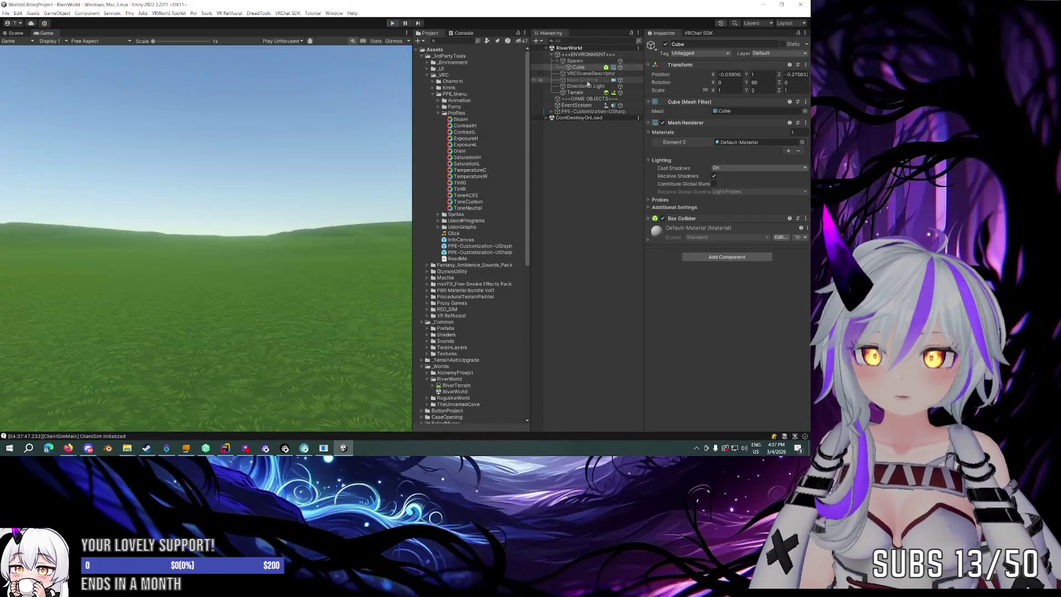
Set PPE-Customization-USharp's constrained scale to 1.7, save RiverWorld, and enter Play mode.
left_click(586, 111)
left_click(728, 111)
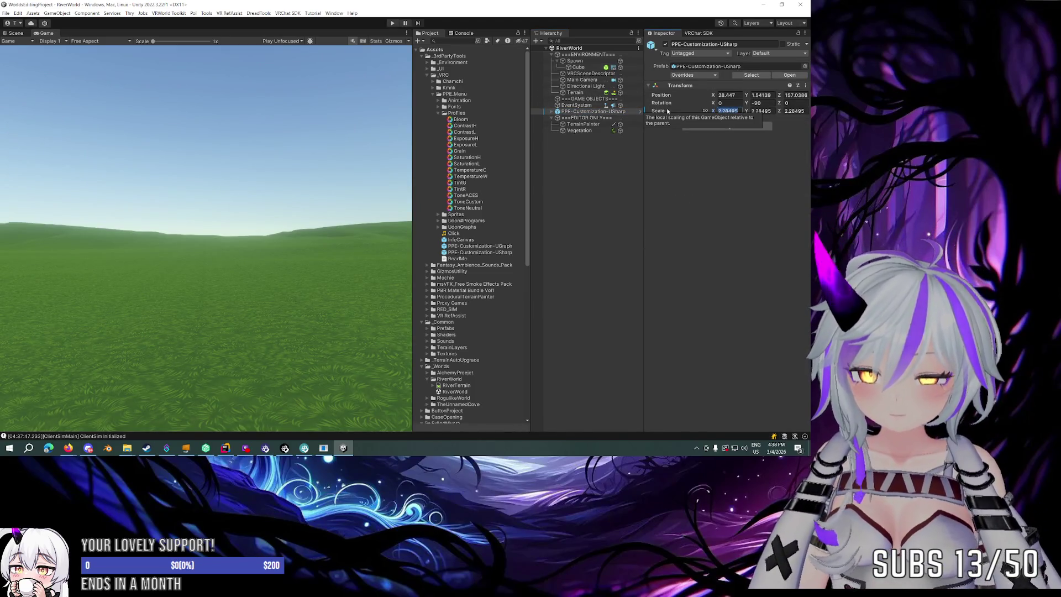
type("1.7")
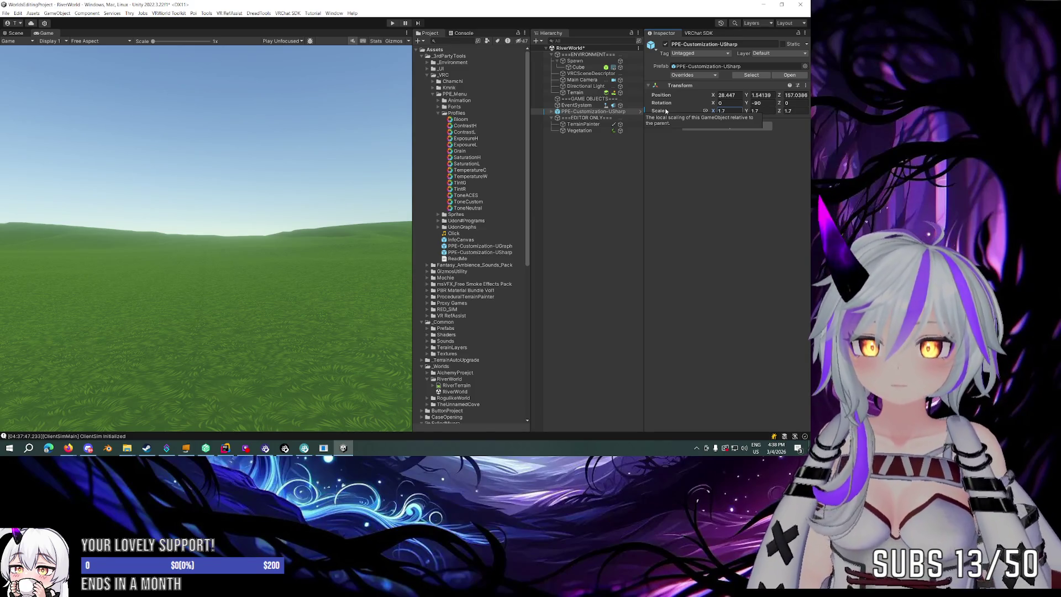
key("ctrl+s")
left_click(394, 24)
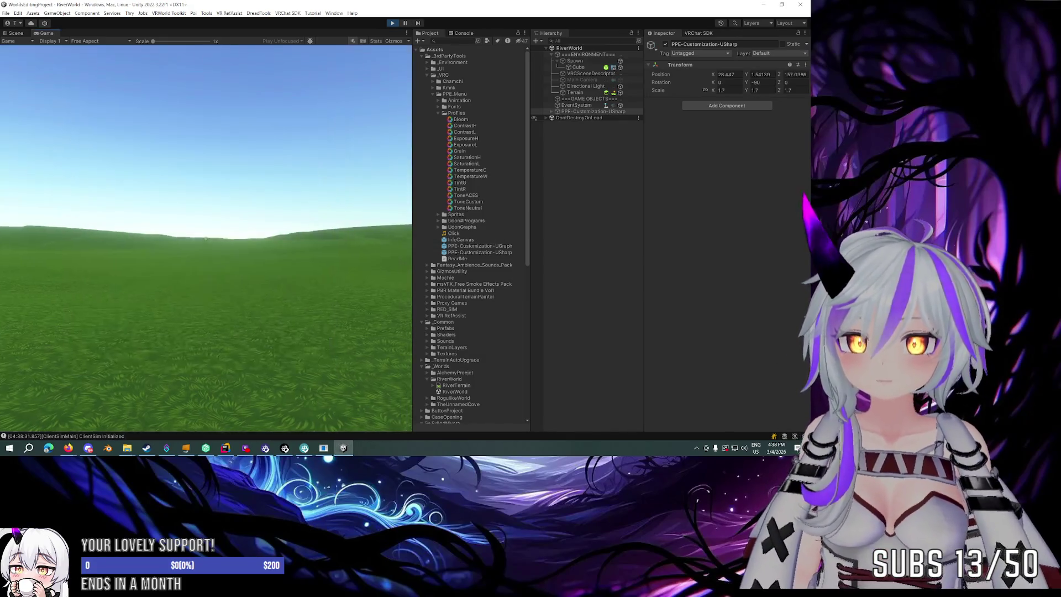
Walk to the panel, try its Temperature slider, then head toward the hills.
key("w")
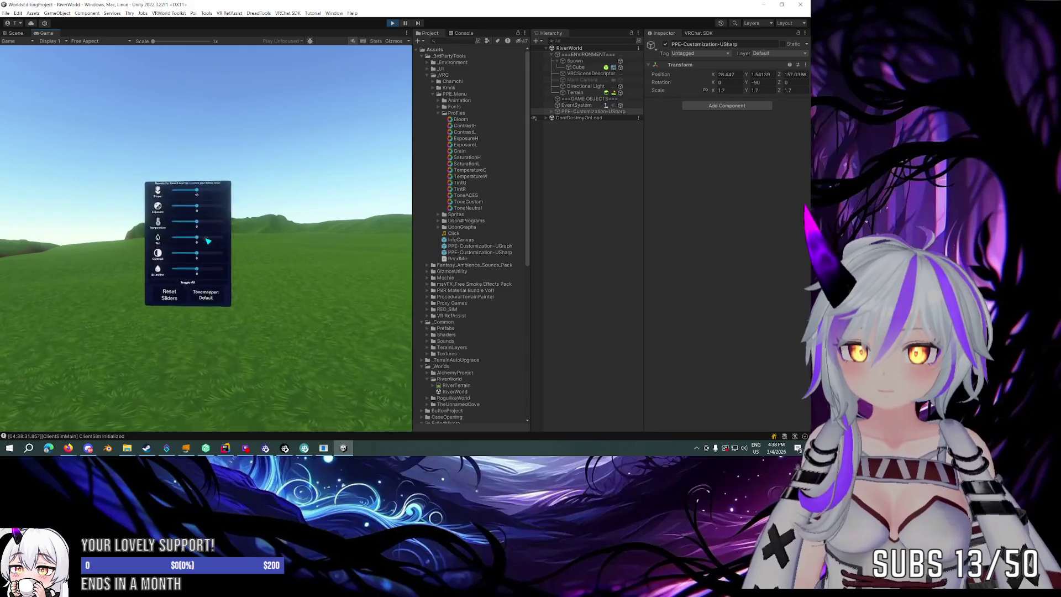
left_click(207, 242)
key("d")
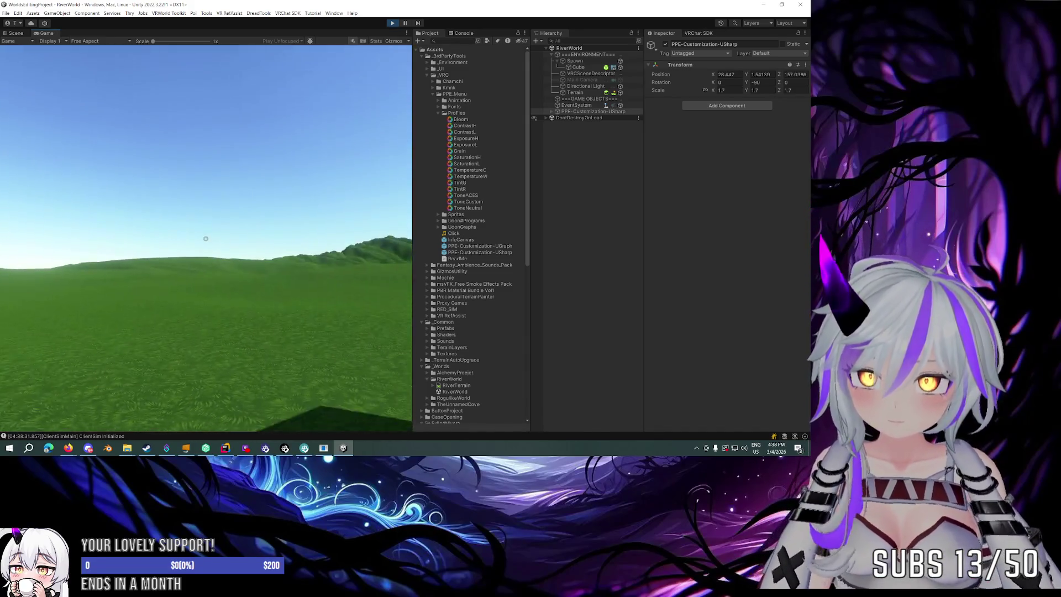
key("d")
key("w")
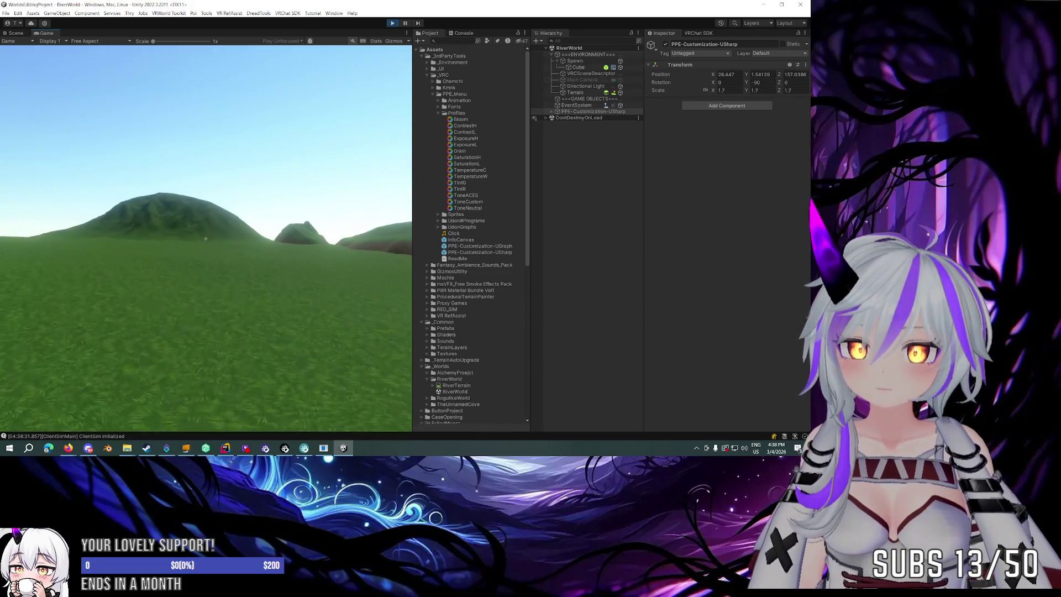
key("w")
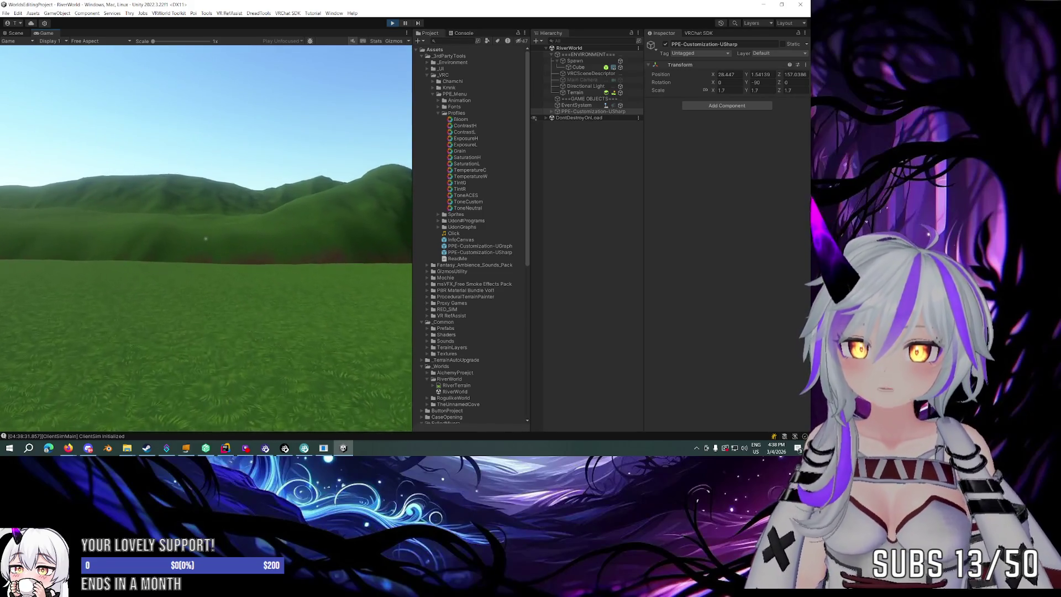
key("w")
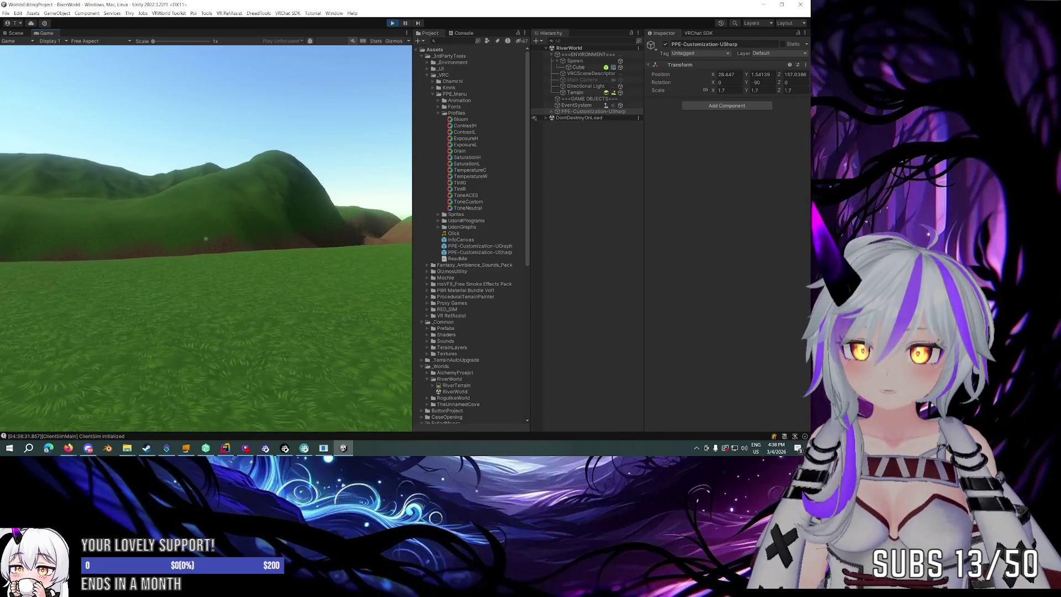
Walk up the grassy and dirt-banked hillsides, then free the cursor and stop Play mode.
mouse_move(206, 239)
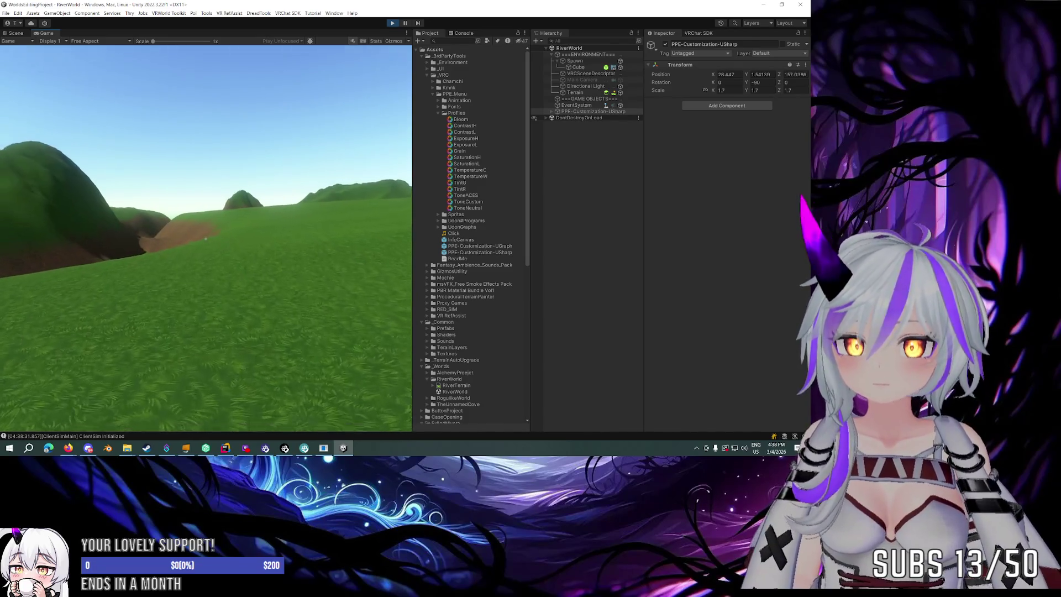
key("w")
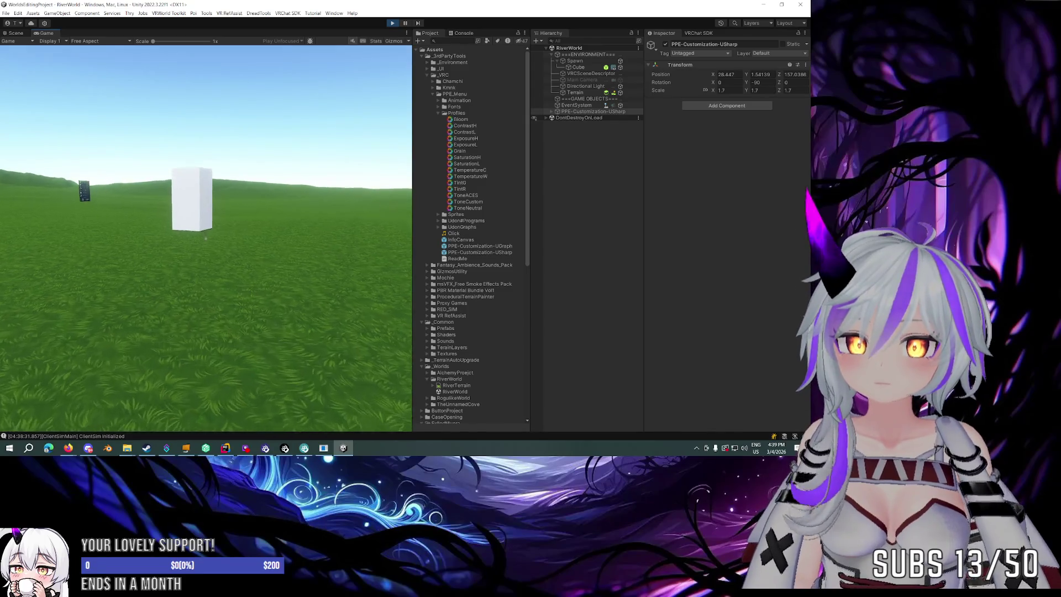
key("w")
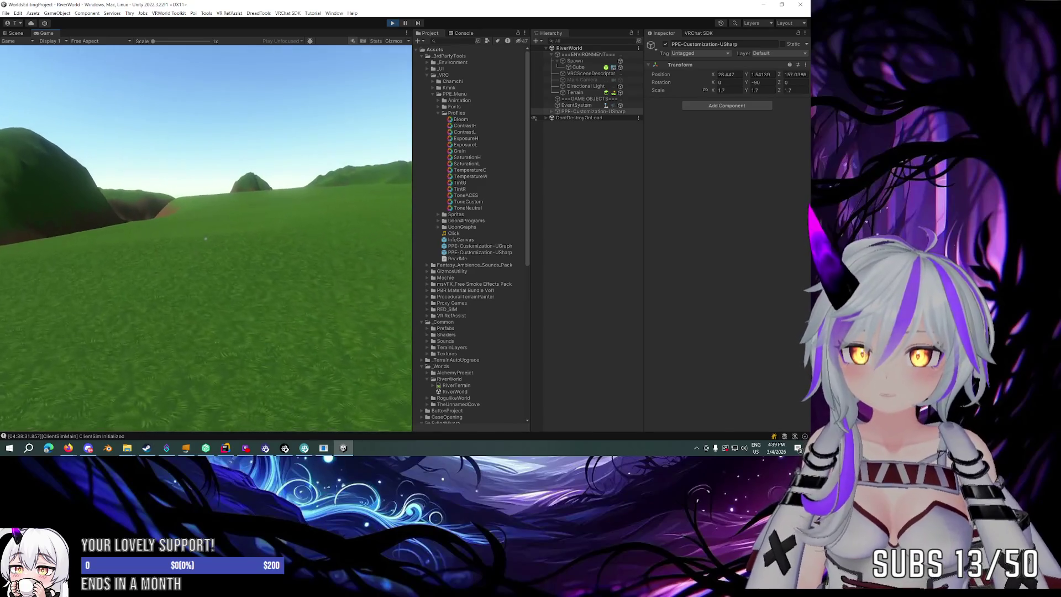
key("w")
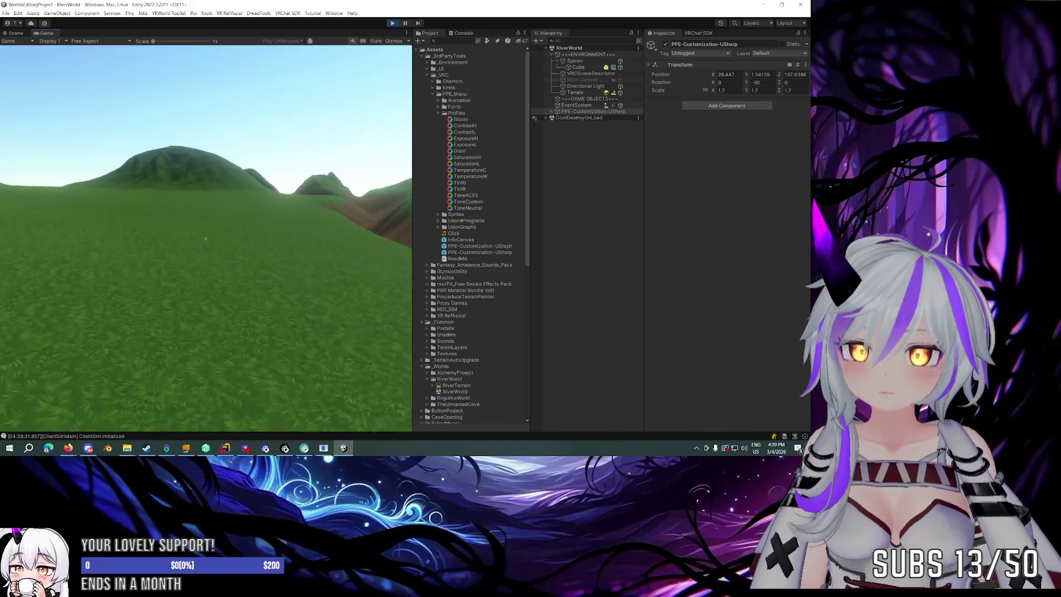
key("w")
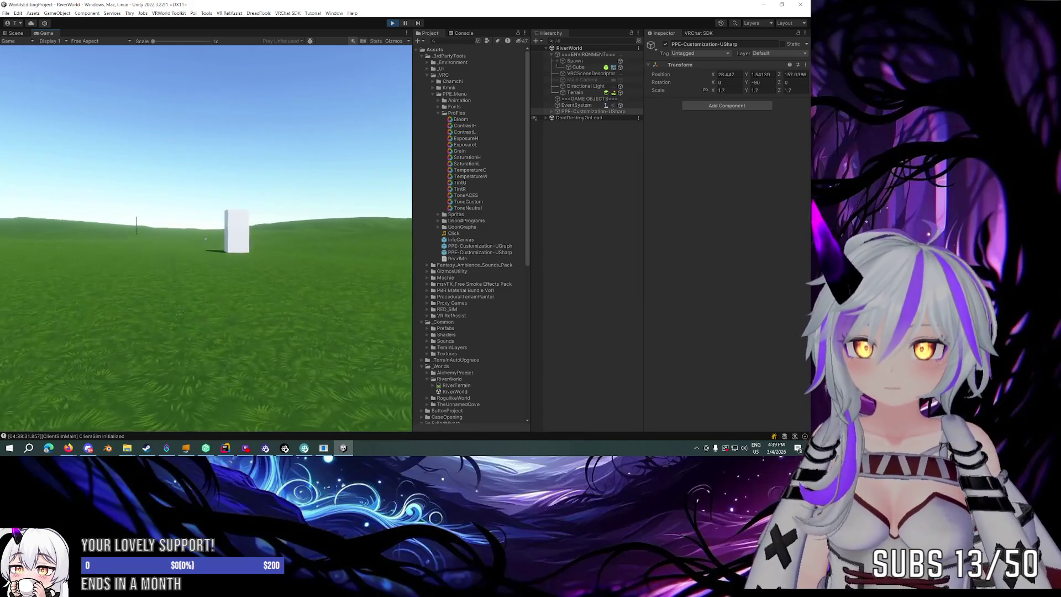
key("Escape")
left_click(391, 26)
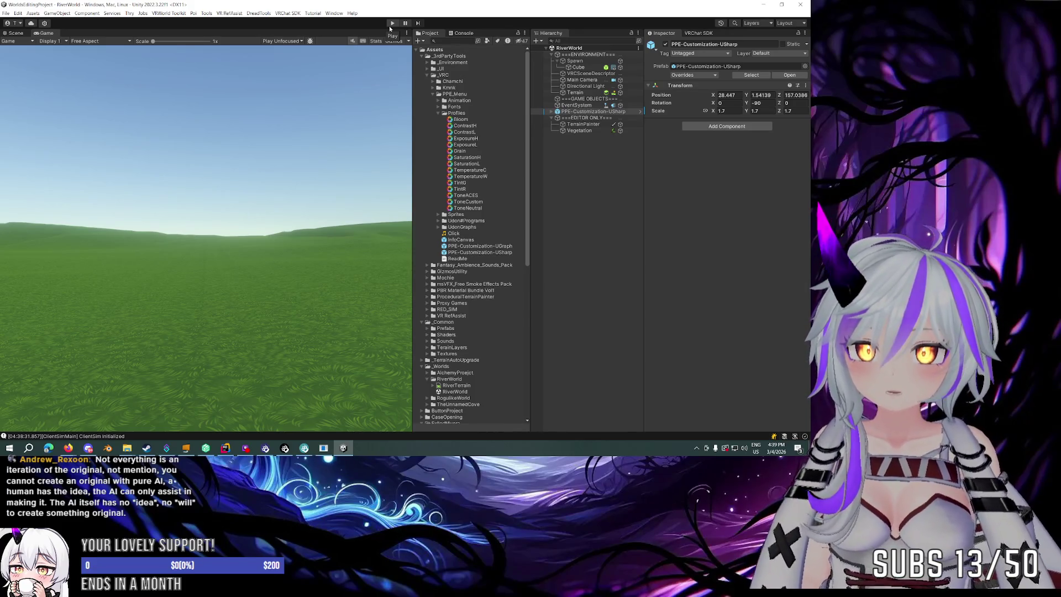
Fly the Scene view across the grassy terrain and close in on the tall cube.
left_click(391, 23)
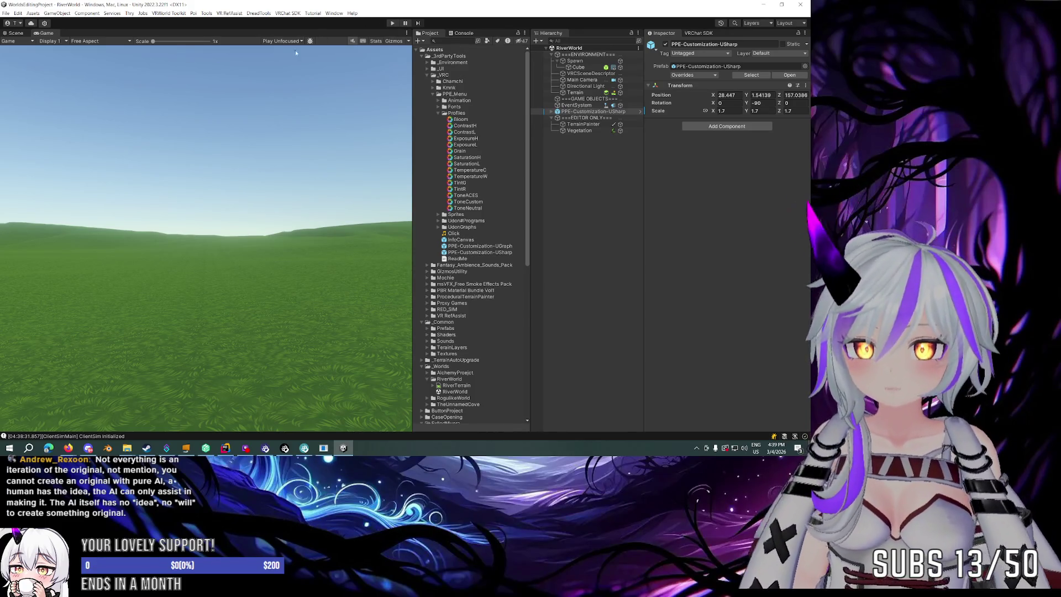
scroll(259, 199, "down", 10)
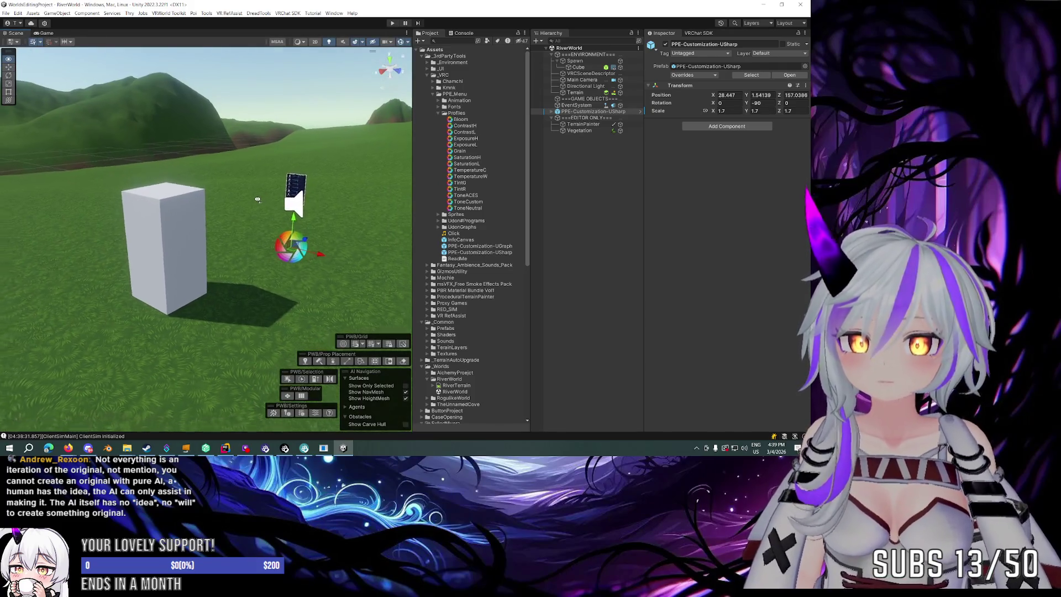
mouse_move(188, 204)
left_mouse_down()
mouse_move(196, 172)
mouse_move(287, 137)
mouse_move(252, 189)
mouse_move(315, 189)
mouse_move(247, 200)
left_mouse_up()
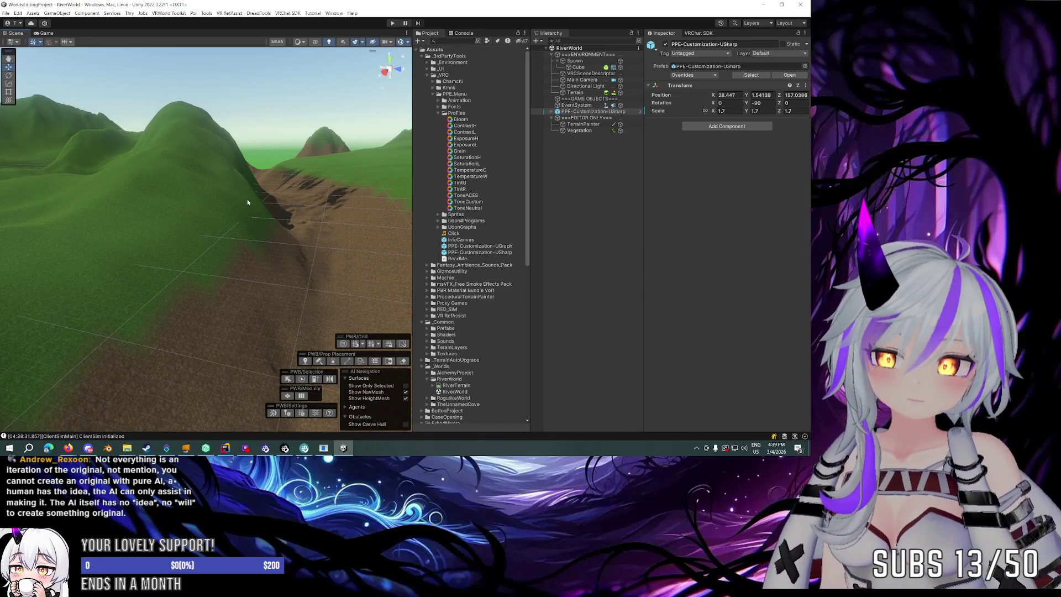
mouse_move(247, 199)
left_mouse_down()
mouse_move(341, 200)
mouse_move(309, 193)
left_mouse_up()
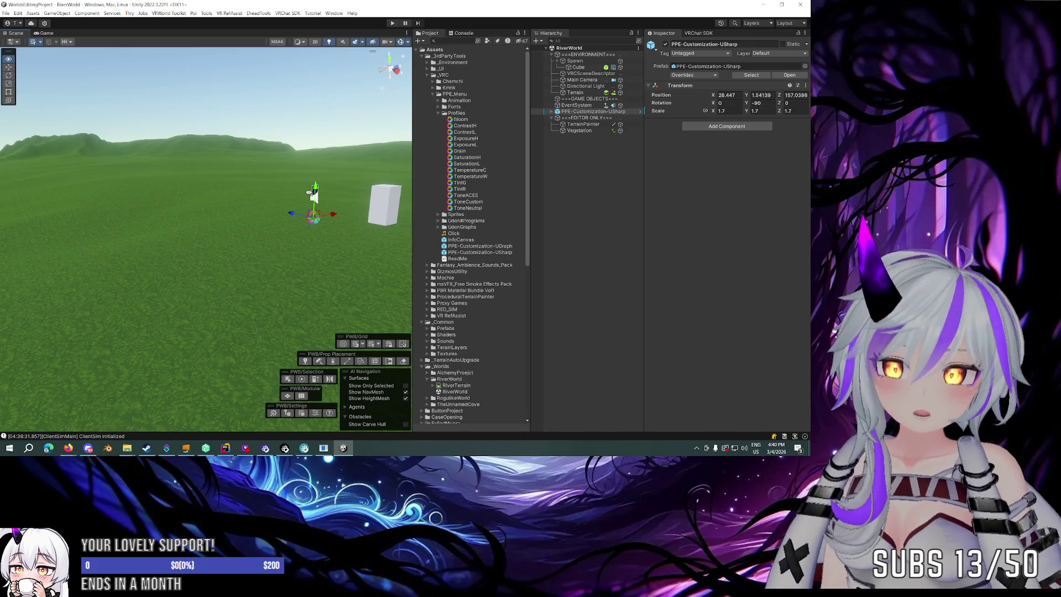
left_click_drag(309, 192, 270, 190)
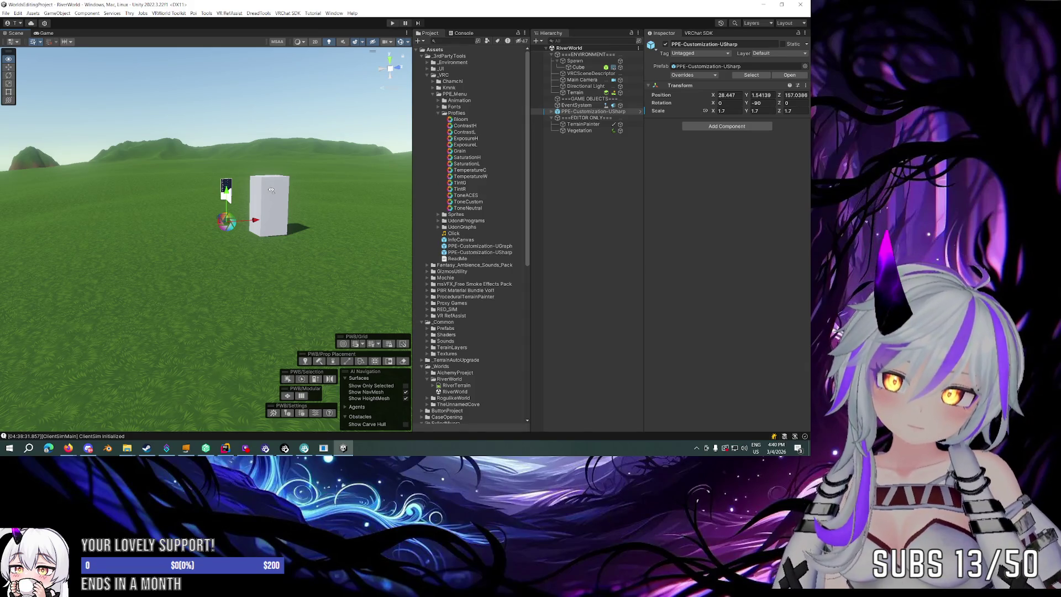
key("d")
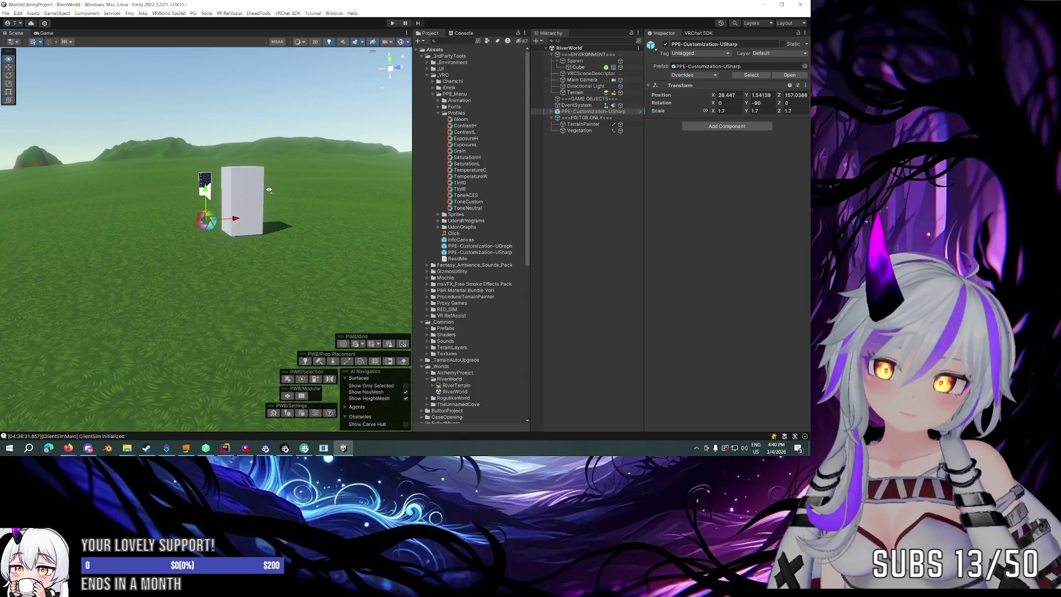
mouse_move(269, 189)
left_mouse_down()
mouse_move(145, 161)
mouse_move(101, 191)
mouse_move(77, 193)
mouse_move(78, 204)
mouse_move(214, 213)
mouse_move(339, 209)
mouse_move(262, 196)
mouse_move(322, 186)
left_mouse_up()
left_click_drag(306, 184, 162, 184)
left_click_drag(85, 180, 353, 191)
mouse_move(482, 196)
left_mouse_down()
mouse_move(592, 197)
mouse_move(340, 183)
left_mouse_up()
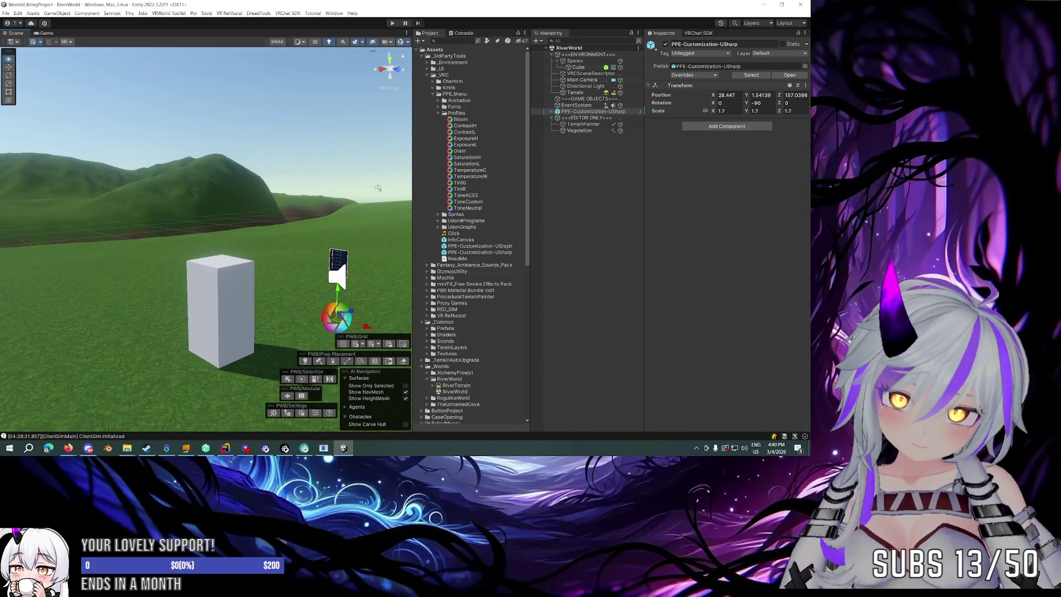
key("q")
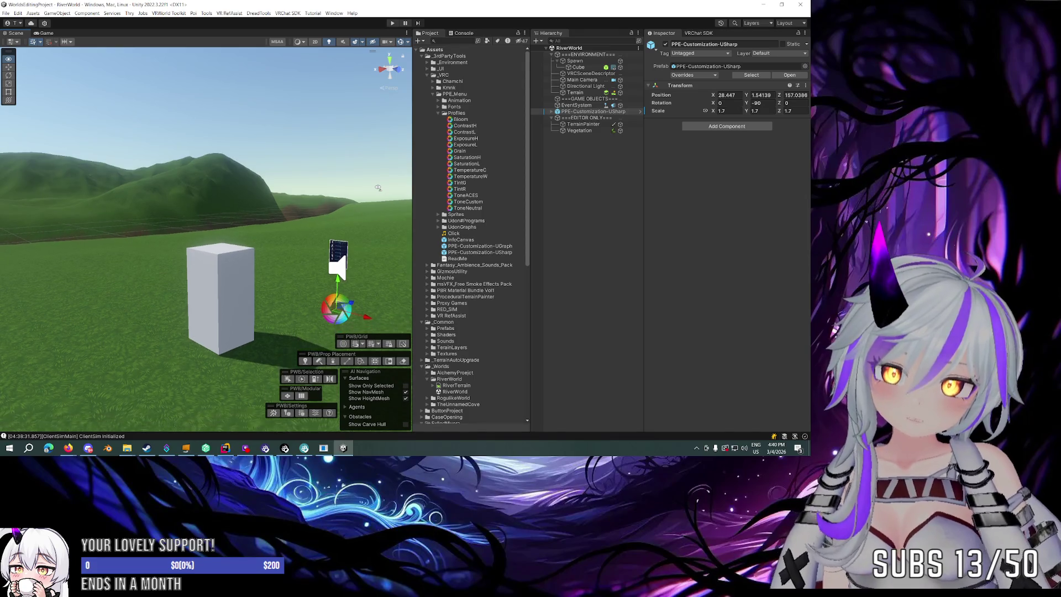
mouse_move(376, 190)
left_mouse_down()
mouse_move(272, 181)
mouse_move(387, 189)
mouse_move(343, 189)
left_mouse_up()
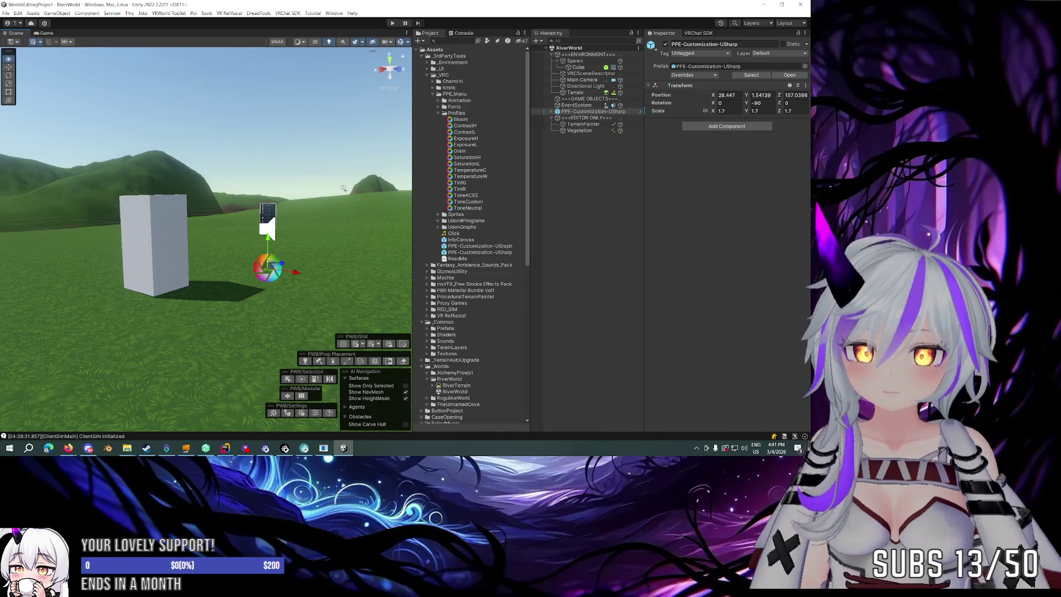
mouse_move(211, 208)
left_mouse_down()
mouse_move(183, 207)
mouse_move(293, 203)
mouse_move(171, 199)
mouse_move(302, 208)
left_mouse_up()
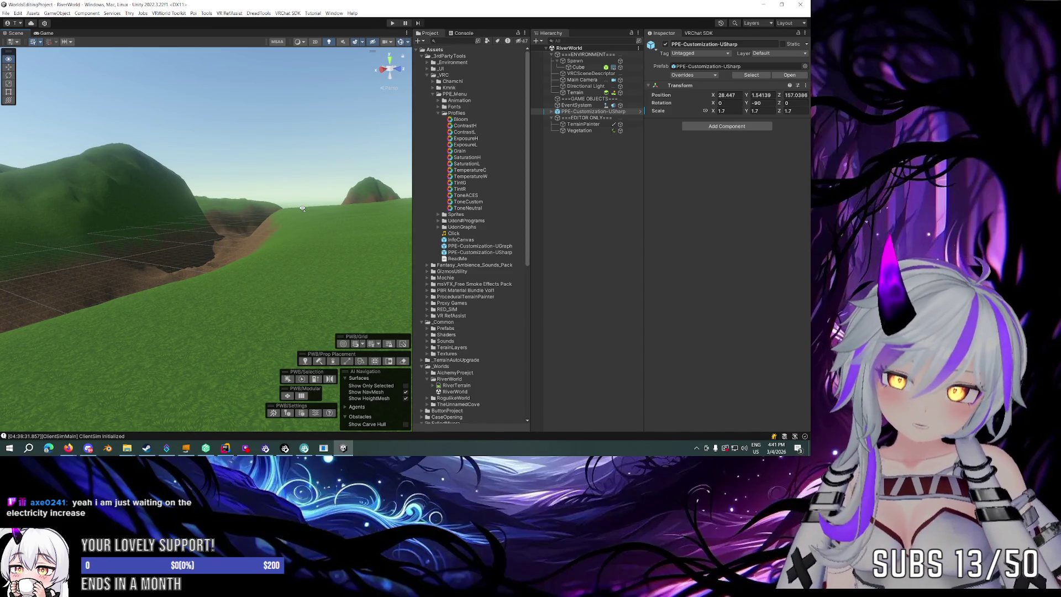
mouse_move(306, 210)
left_mouse_down()
mouse_move(199, 216)
mouse_move(201, 206)
mouse_move(383, 224)
mouse_move(582, 221)
mouse_move(460, 125)
left_mouse_up()
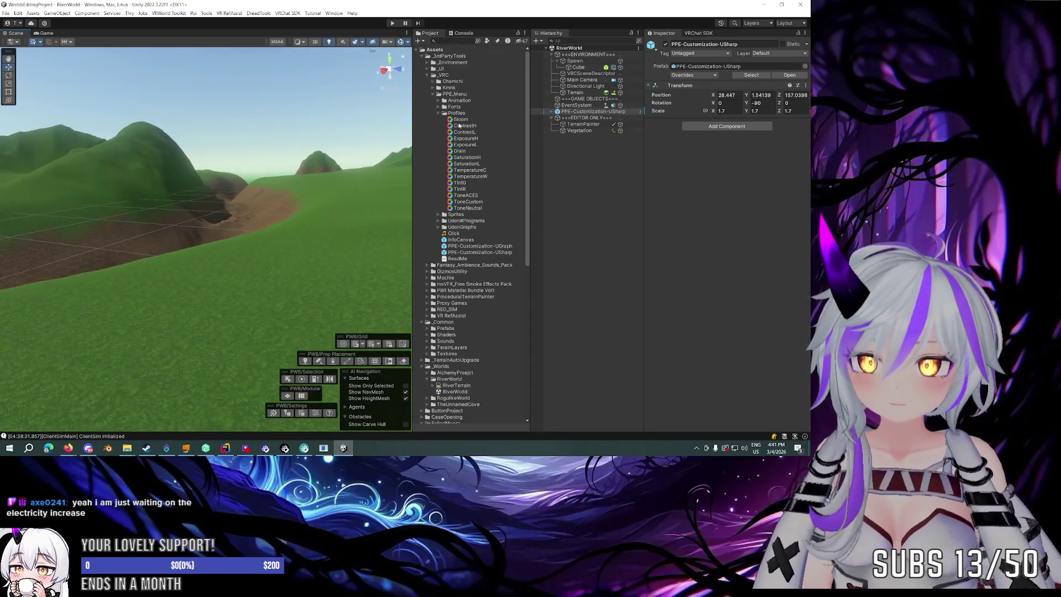
Expand _Environment > Prefabs > Objects to list Branch_A, Branch_B and Branch_Cluster.
left_click(426, 60)
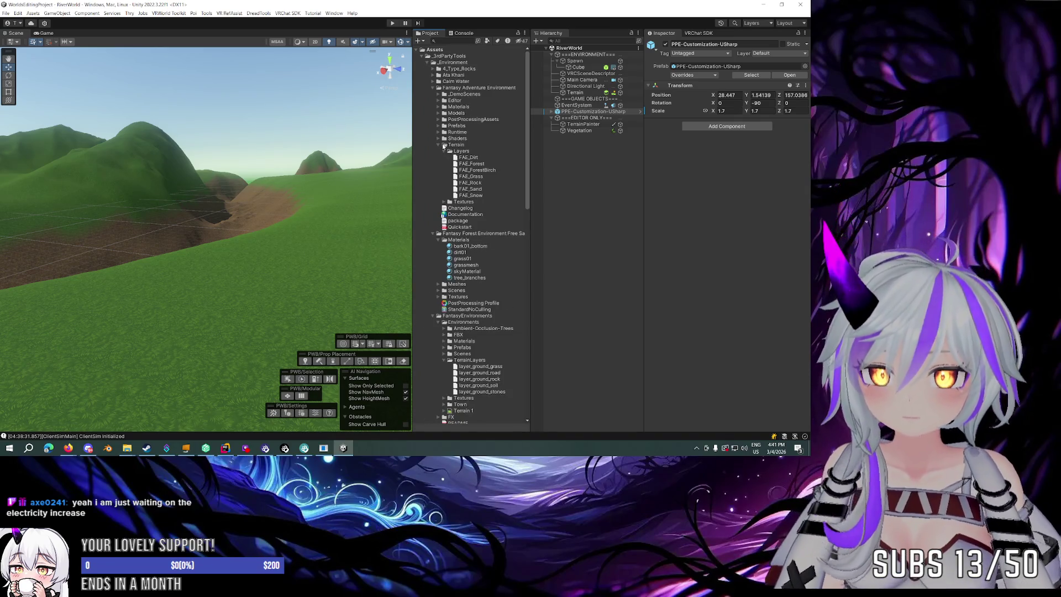
left_click(439, 126)
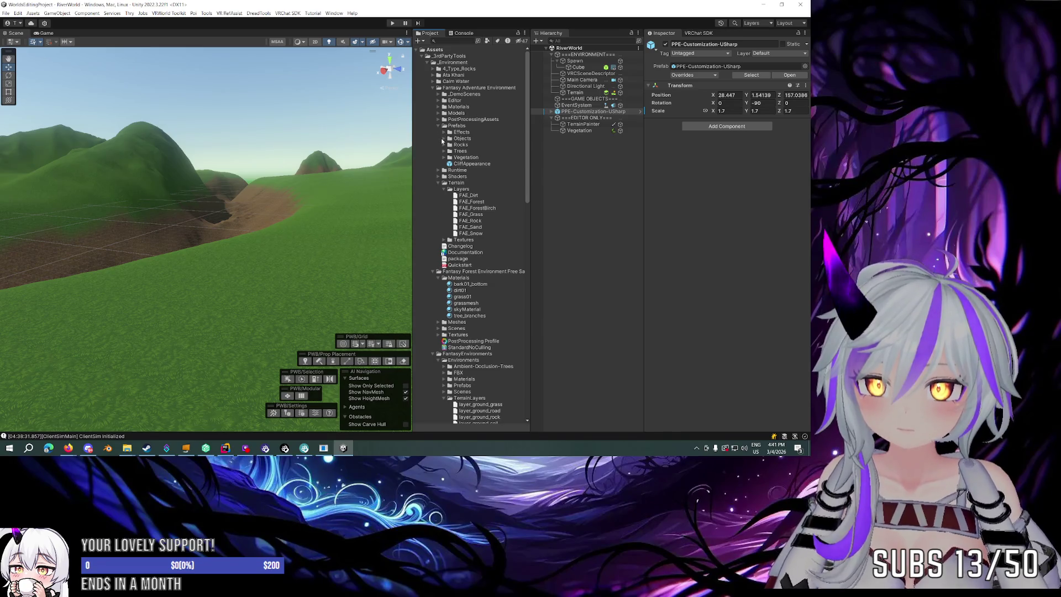
left_click(443, 139)
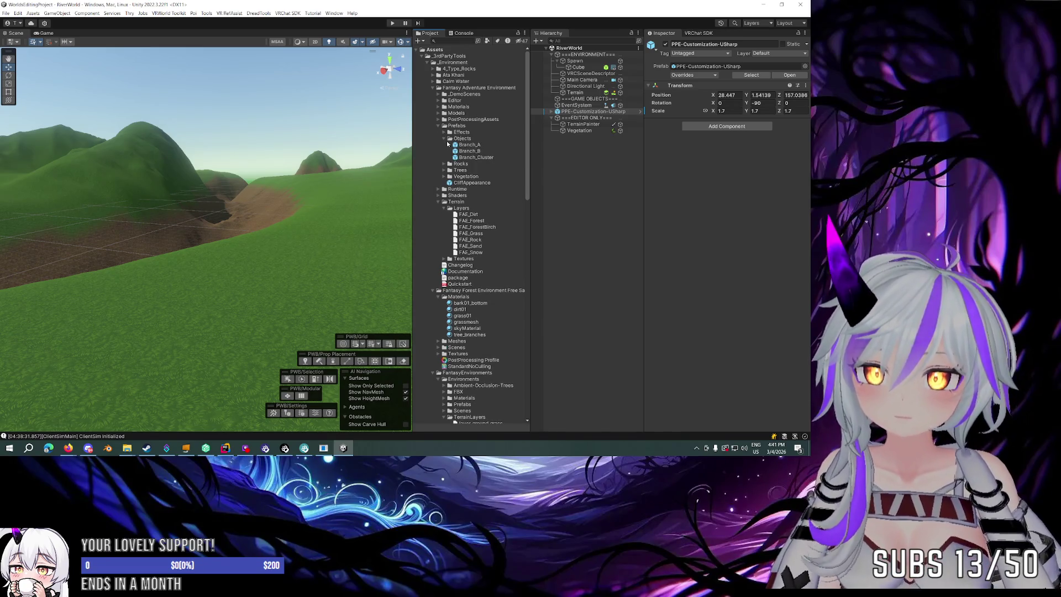
Drop the DustMotes effect from Prefabs > Effects into the scene and view its particles.
left_click(445, 139)
left_click(443, 132)
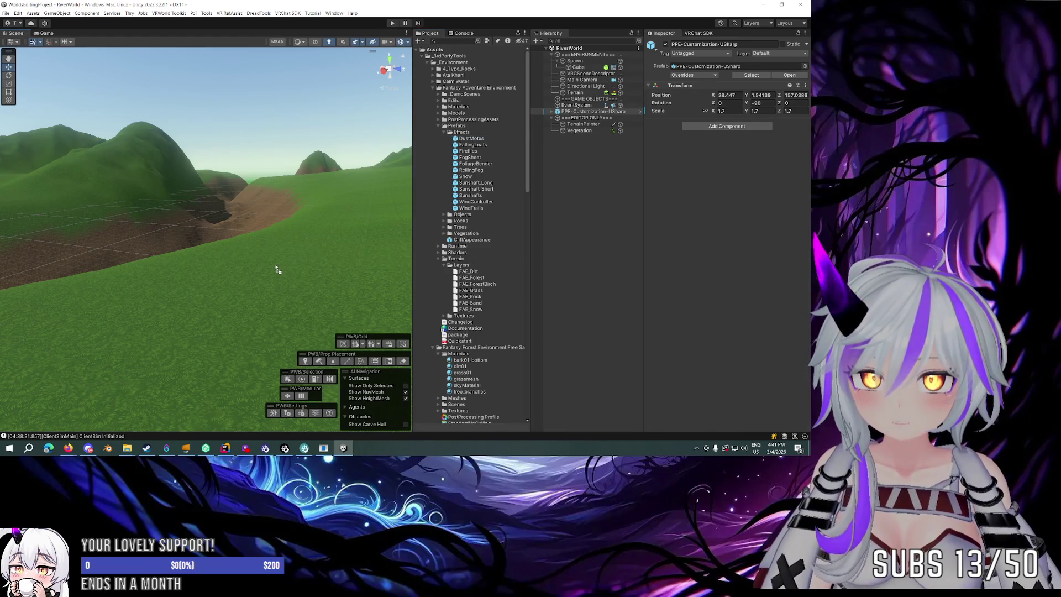
left_click_drag(273, 259, 273, 257)
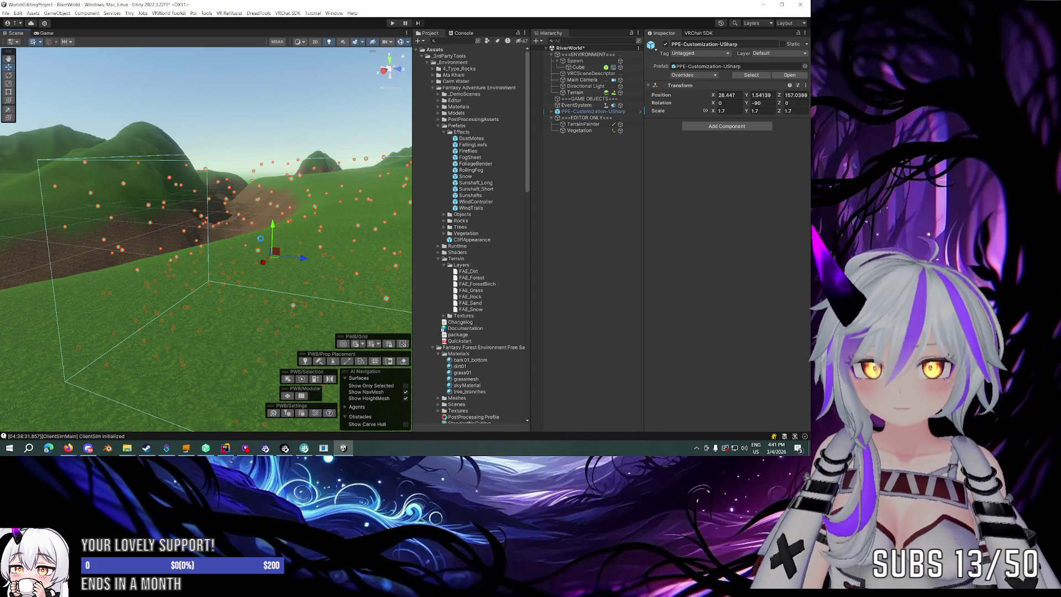
left_click_drag(273, 258, 273, 258)
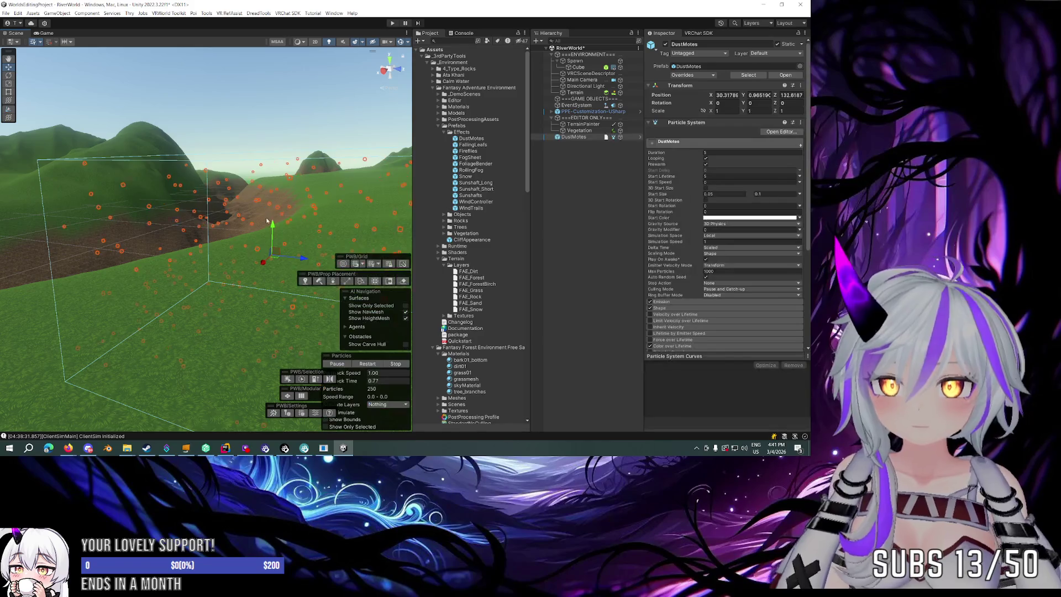
left_click_drag(311, 221, 276, 211)
scroll(672, 265, "down", 5)
Inspect DustMotes' Renderer module material, then delete the DustMotes object.
left_click(662, 298)
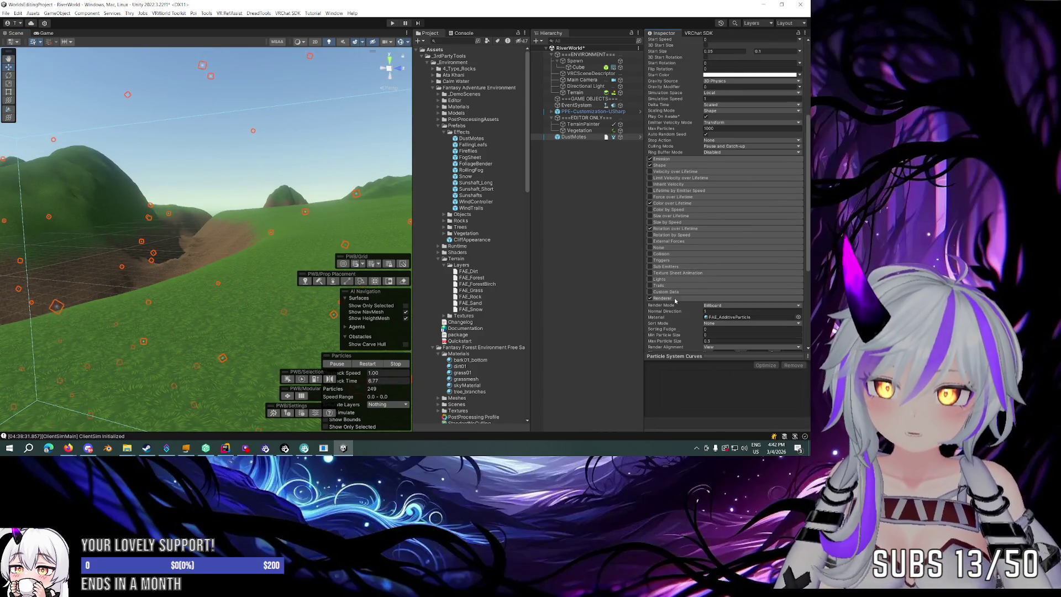
scroll(697, 232, "down", 5)
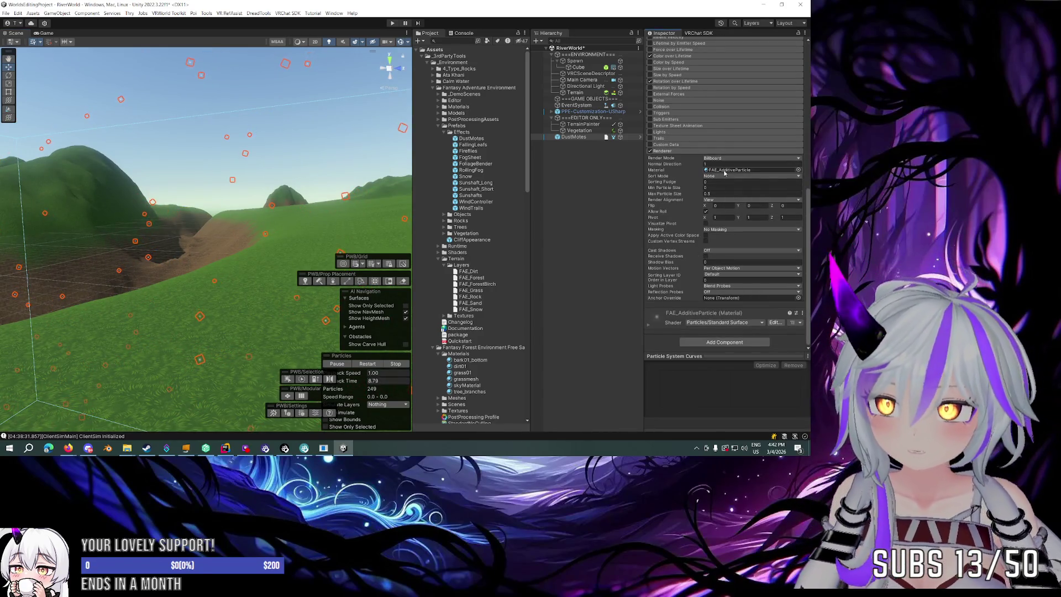
left_click_drag(283, 216, 272, 212)
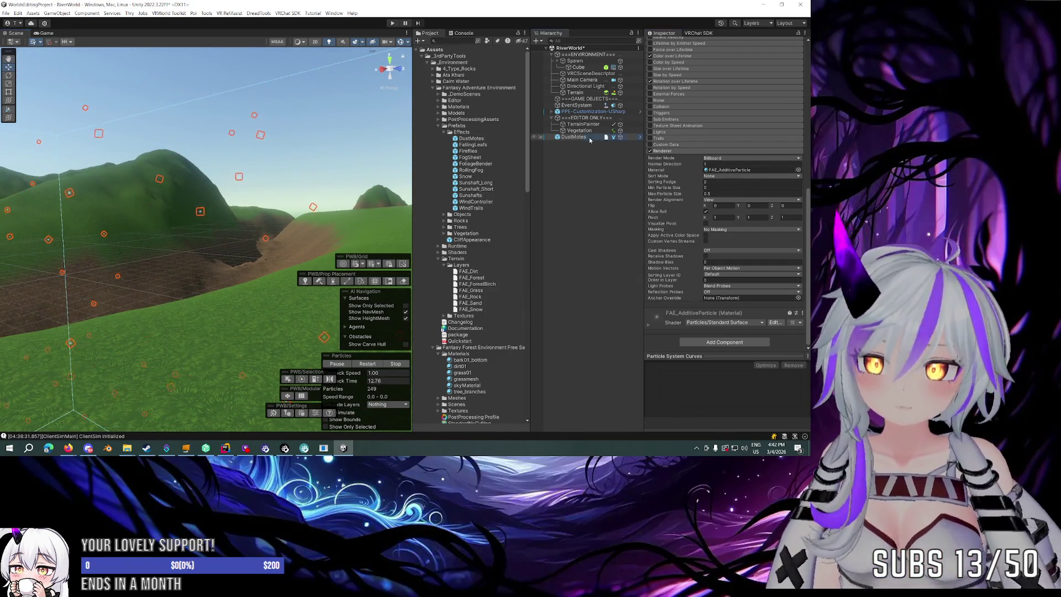
key("Delete")
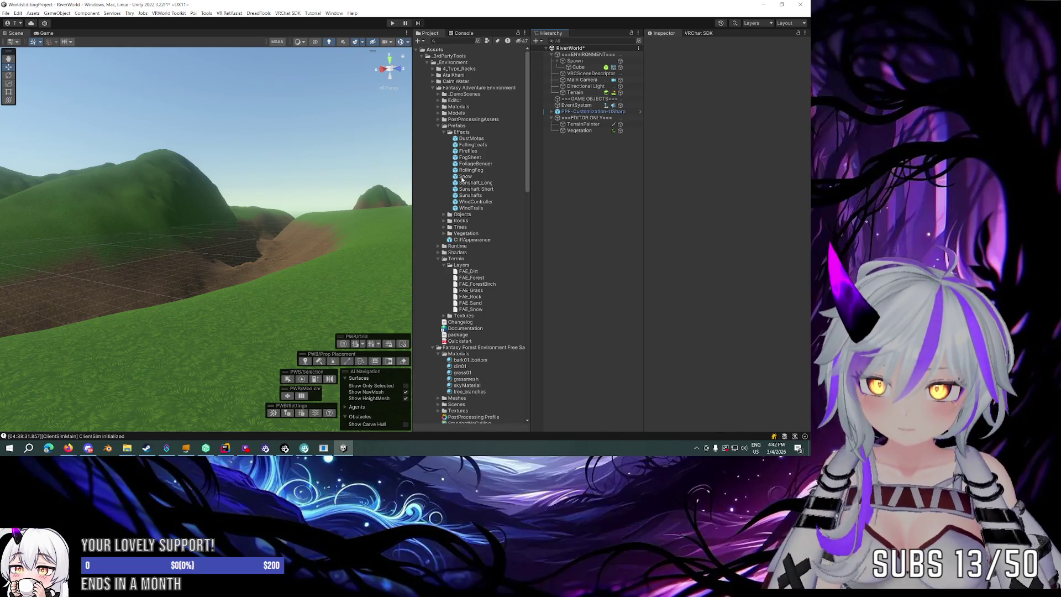
Add the Snow prefab to the Hierarchy, frame it, and preview its falling particles over the hills.
left_click_drag(462, 178, 543, 174)
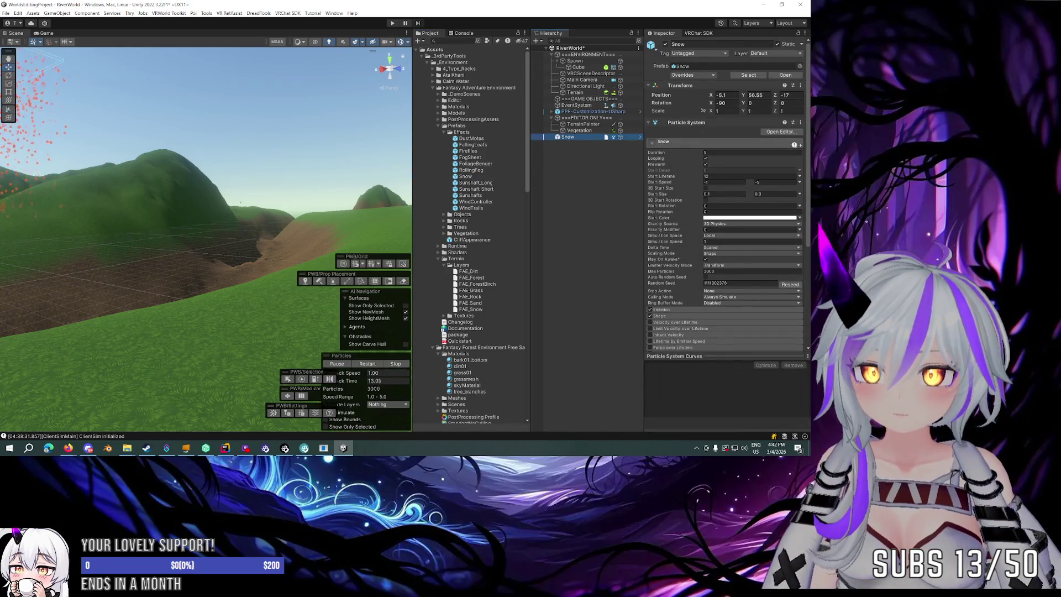
key("f")
mouse_move(276, 221)
left_mouse_down()
mouse_move(24, 197)
mouse_move(147, 177)
mouse_move(289, 210)
left_mouse_up()
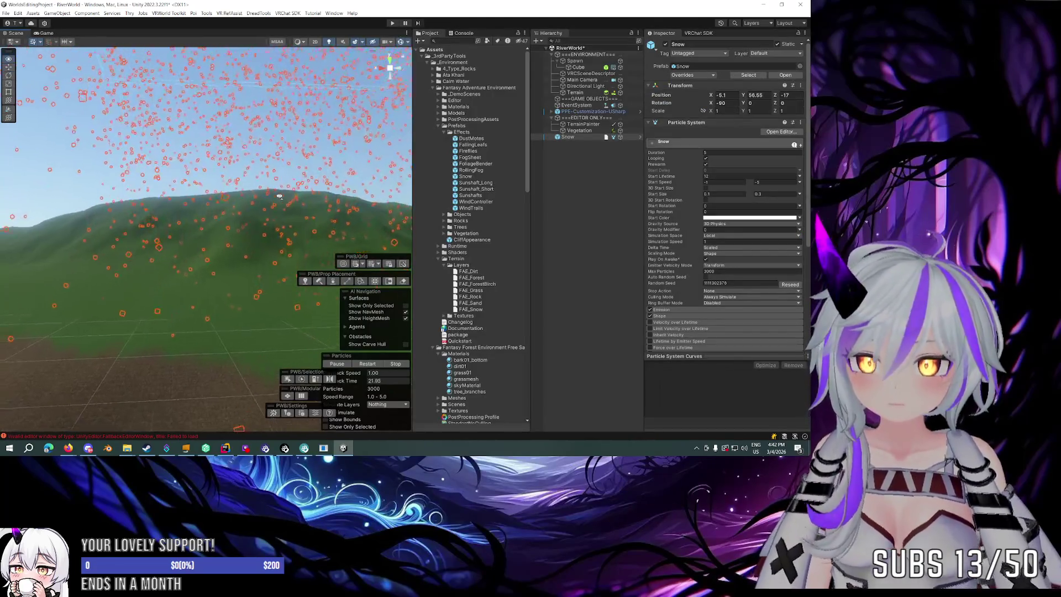
left_click_drag(287, 130, 288, 154)
left_click(594, 153)
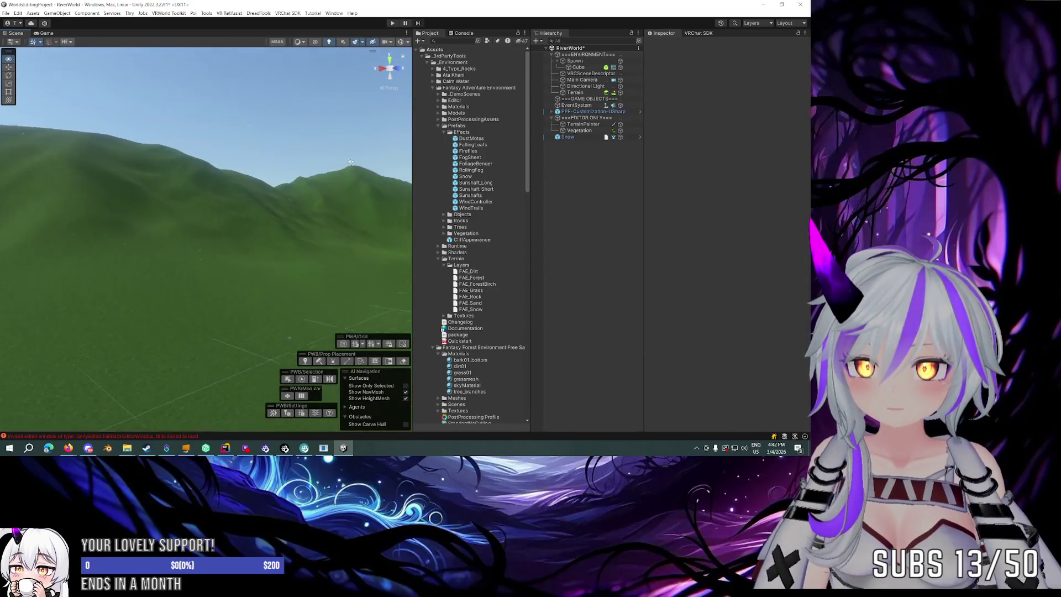
left_click(584, 139)
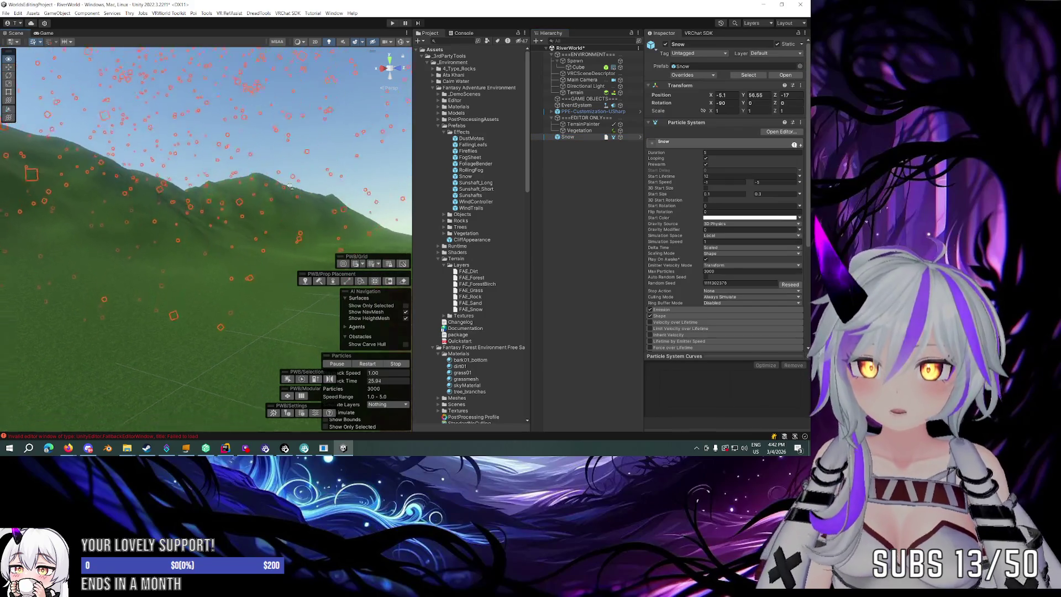
left_click_drag(293, 190, 327, 176)
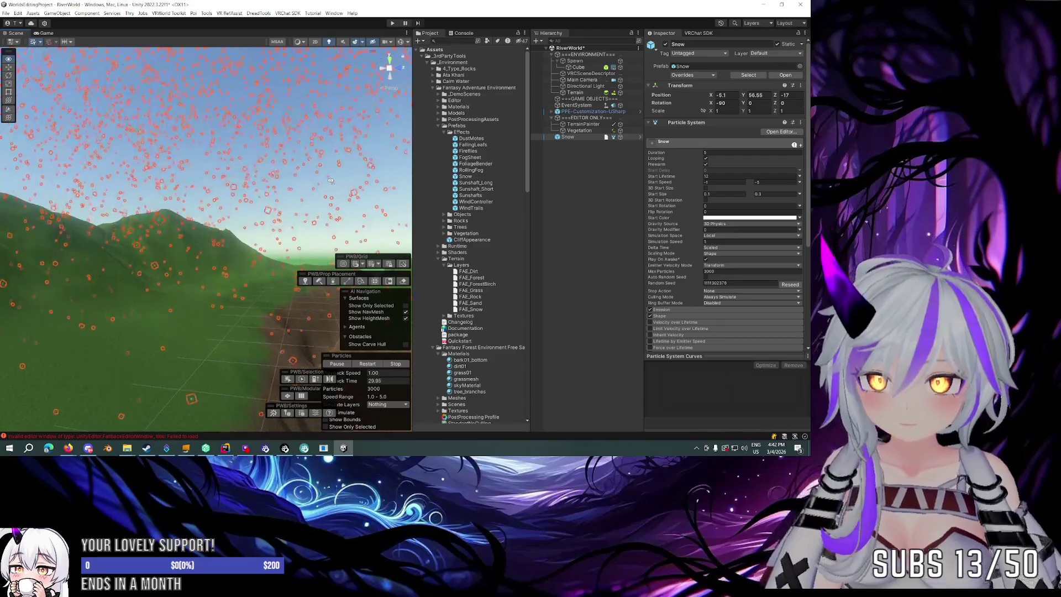
Turn off particle effects in the Scene view's effects dropdown so they no longer draw.
left_click(306, 42)
left_click(306, 42)
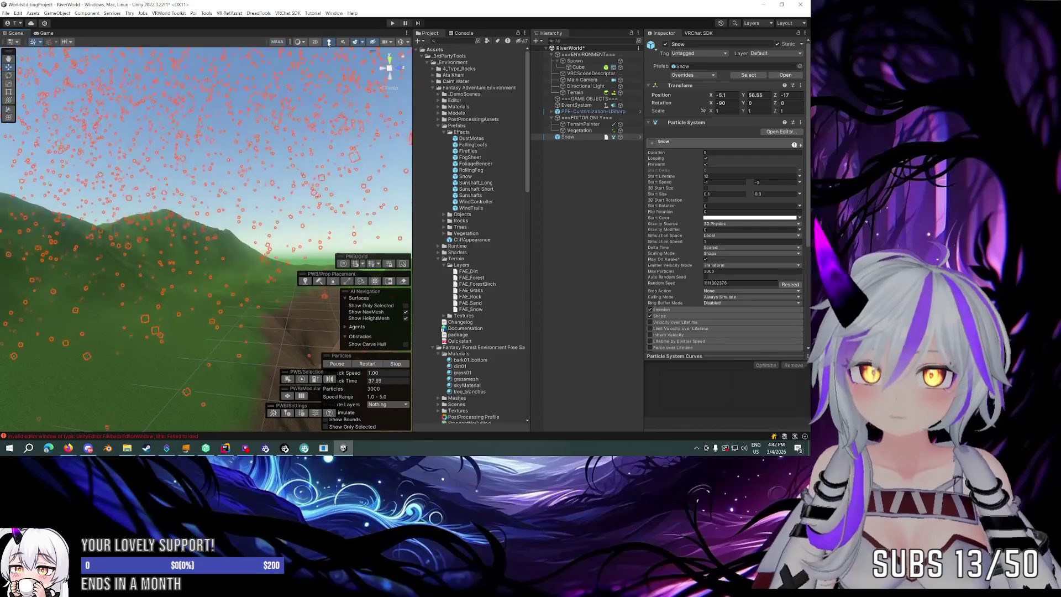
left_click(362, 42)
left_click(362, 42)
left_click(363, 43)
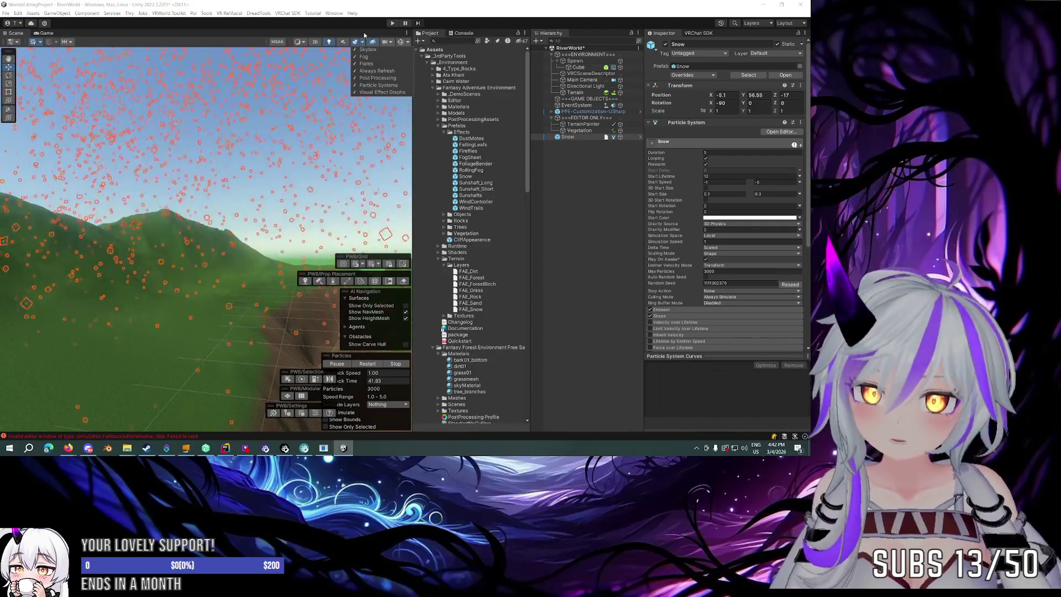
left_click(362, 42)
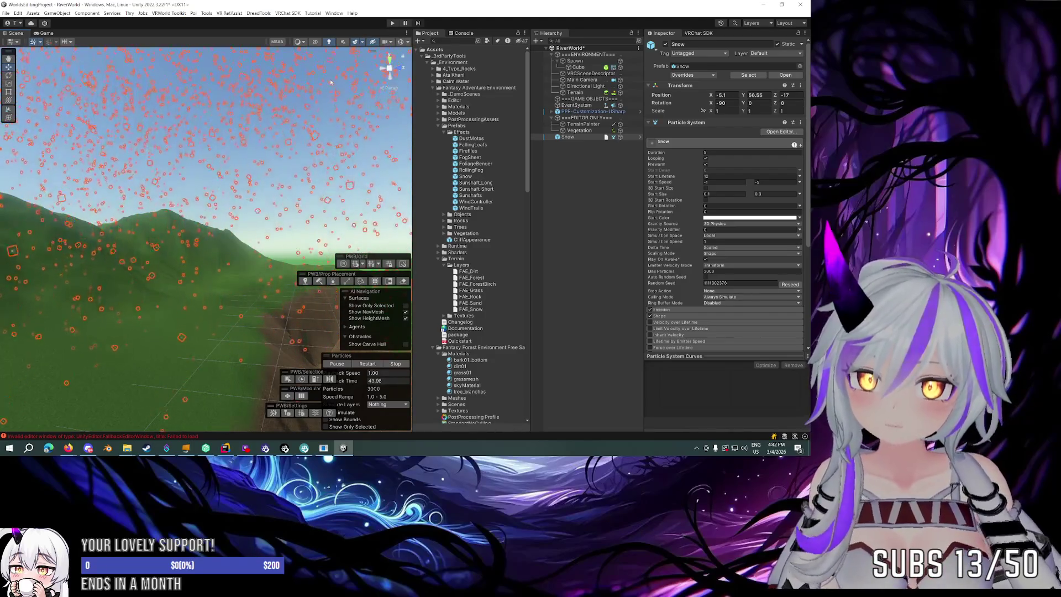
left_click(330, 88)
left_click(362, 43)
left_click(348, 48)
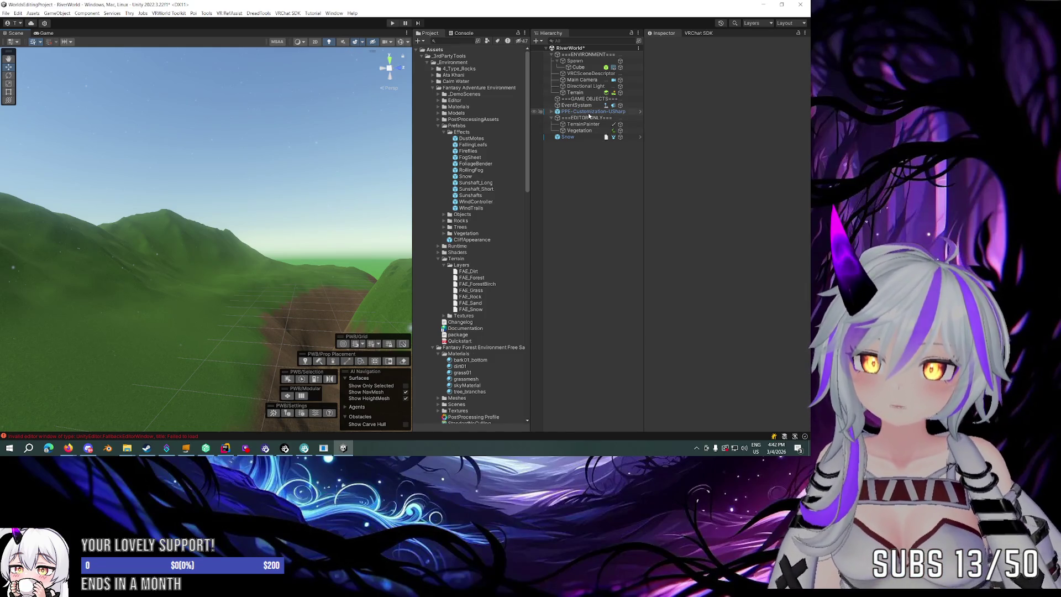
Select Snow and regroup the painting, prop placement and grid panels together.
left_click(569, 137)
left_click_drag(260, 157, 271, 167)
mouse_move(311, 370)
left_mouse_down()
mouse_move(357, 246)
mouse_move(113, 404)
mouse_move(27, 418)
left_mouse_up()
mouse_move(310, 389)
left_mouse_down()
mouse_move(125, 384)
mouse_move(38, 402)
left_mouse_up()
left_click_drag(293, 405, 33, 383)
left_click_drag(244, 332, 102, 420)
mouse_move(366, 274)
left_mouse_down()
mouse_move(91, 362)
mouse_move(83, 399)
mouse_move(29, 400)
left_mouse_up()
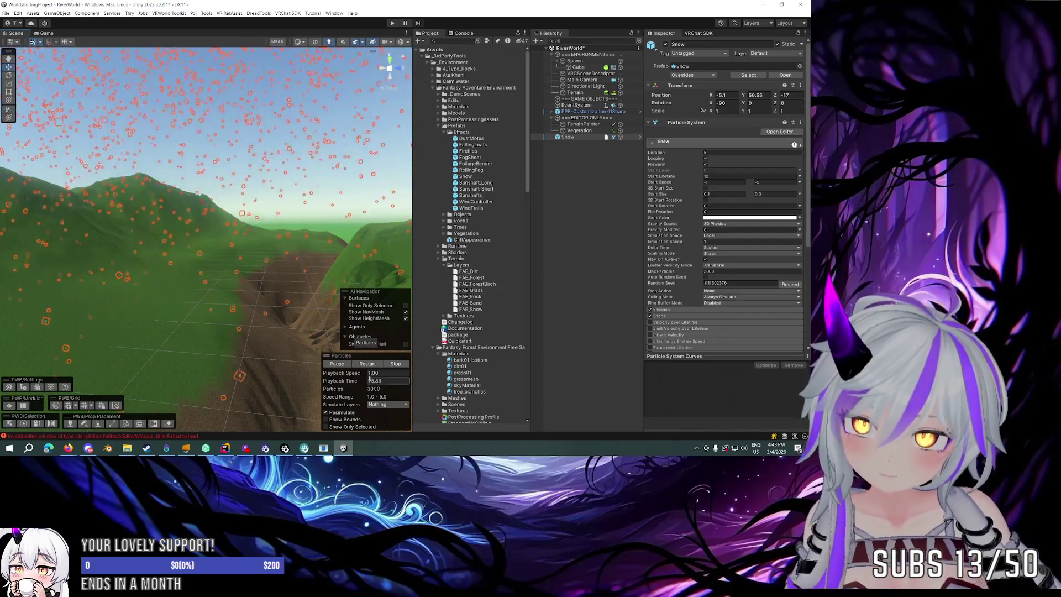
Delete the Snow effect from the scene and bring up the FallingLeafs prefab.
mouse_move(260, 343)
left_mouse_down()
mouse_move(254, 246)
mouse_move(243, 254)
mouse_move(238, 321)
left_mouse_up()
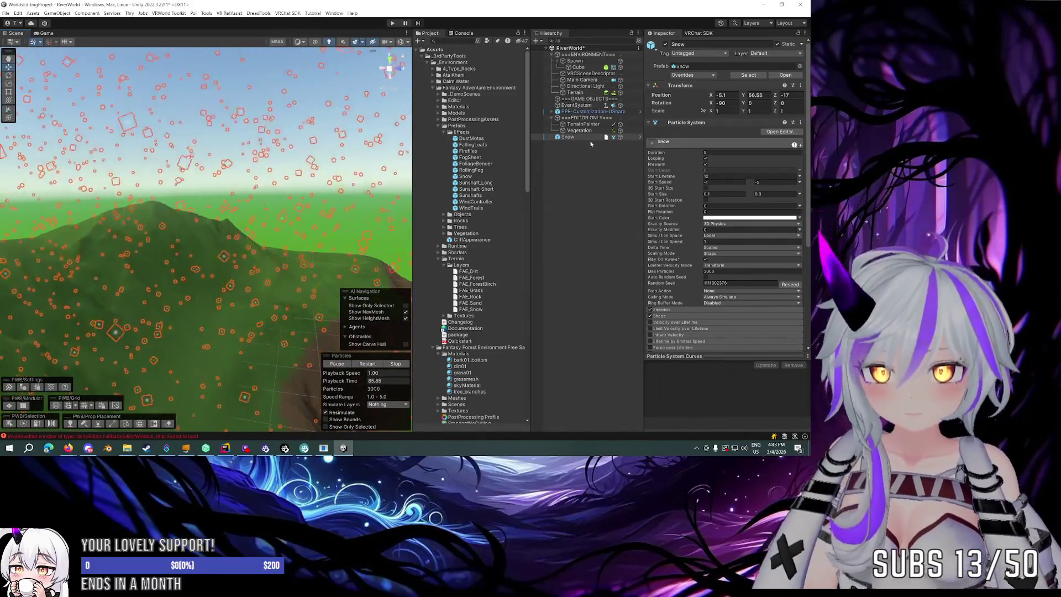
key("Delete")
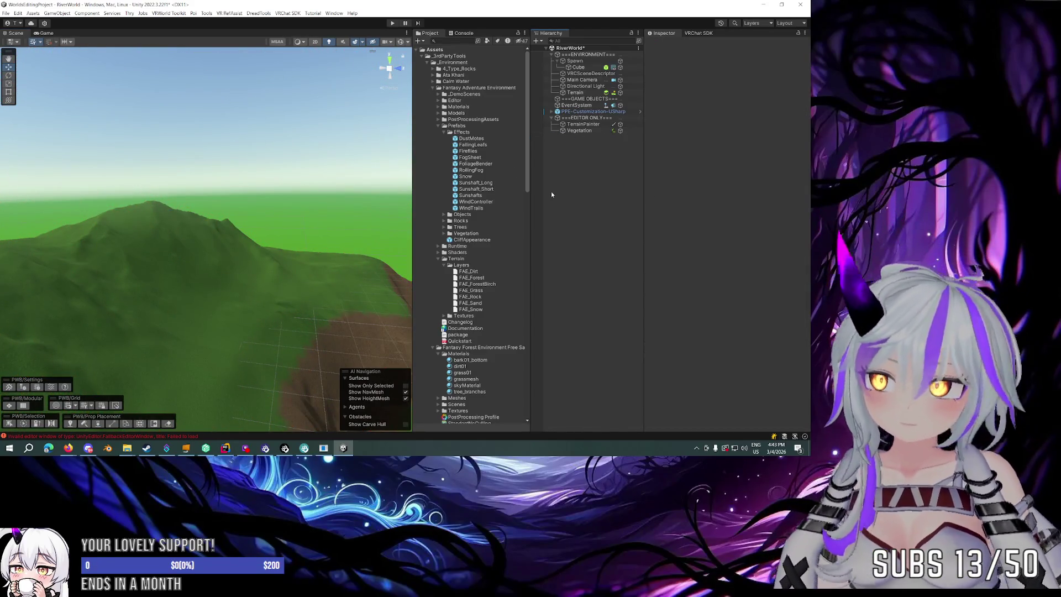
left_click(484, 147)
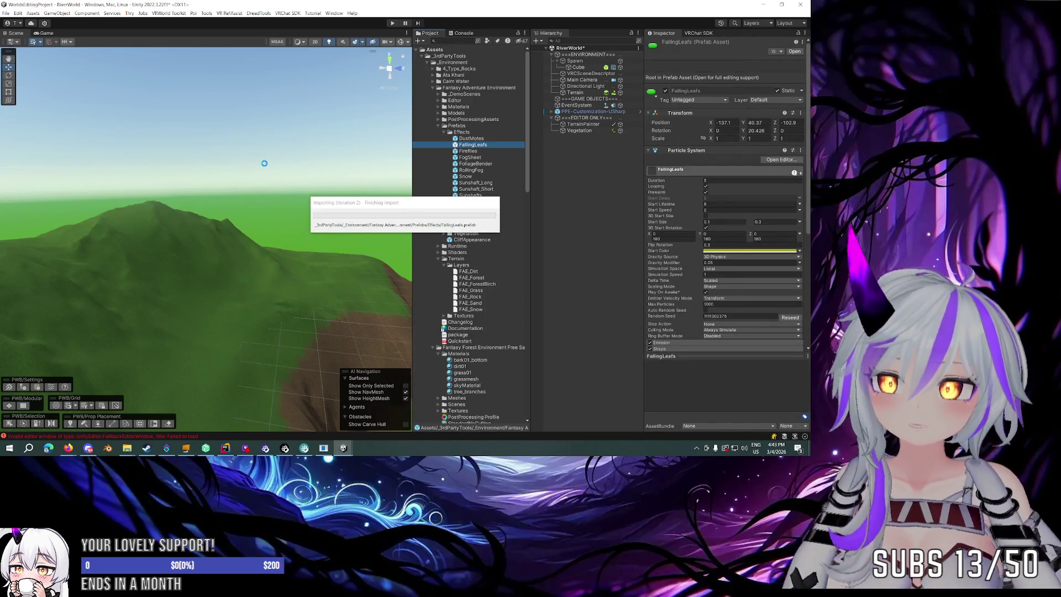
Place the FogSheet prefab over the terrain and raise it slightly.
mouse_move(332, 166)
left_mouse_down()
mouse_move(279, 218)
mouse_move(99, 236)
mouse_move(248, 260)
mouse_move(204, 247)
mouse_move(192, 296)
left_mouse_up()
mouse_move(473, 144)
left_mouse_down()
mouse_move(255, 305)
mouse_move(243, 293)
left_mouse_up()
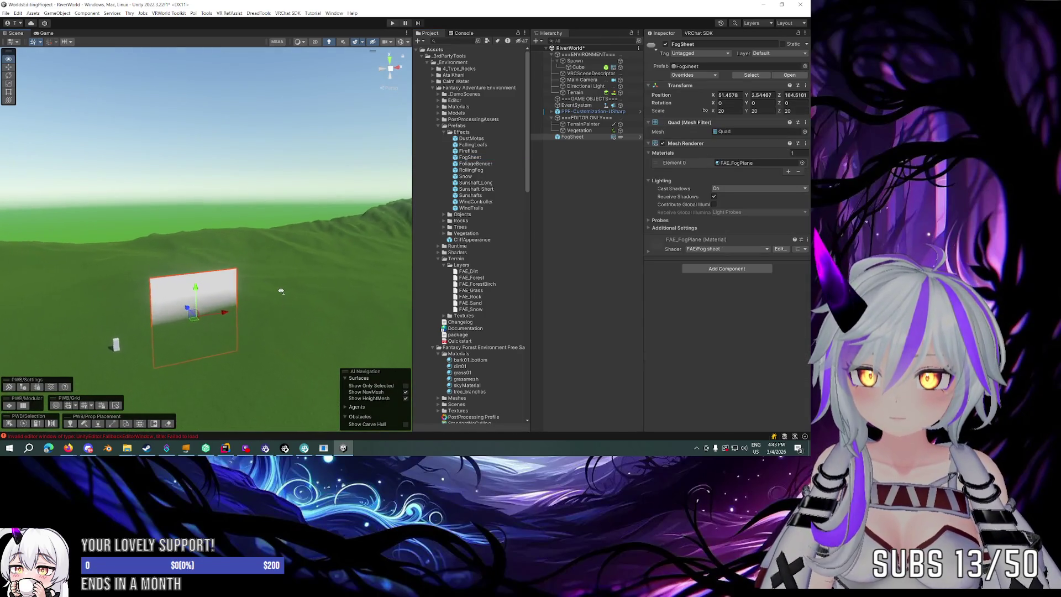
left_click_drag(230, 246, 230, 239)
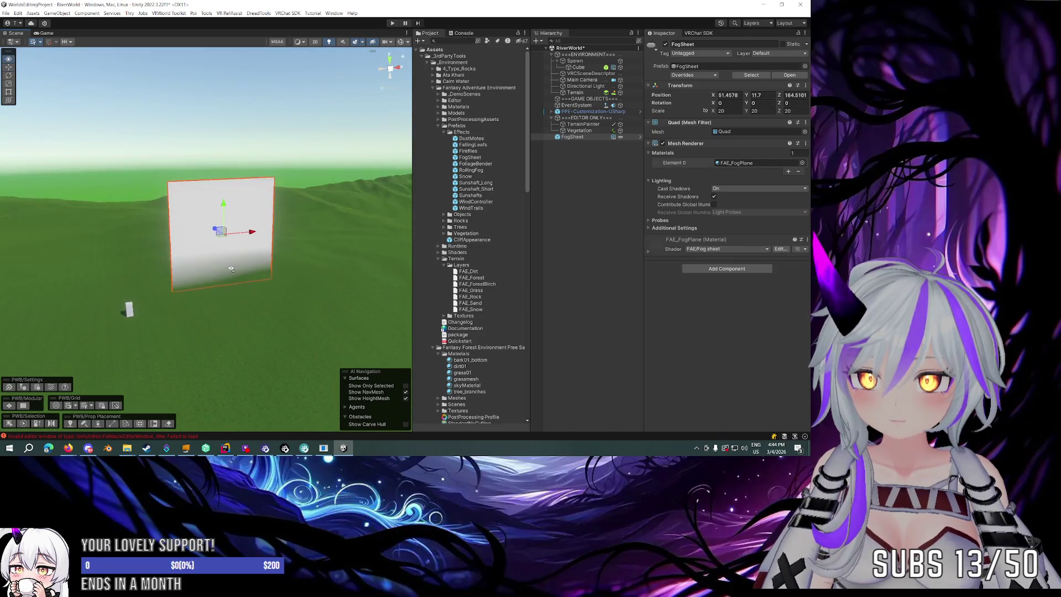
scroll(234, 286, "up", 5)
scroll(233, 287, "down", 5)
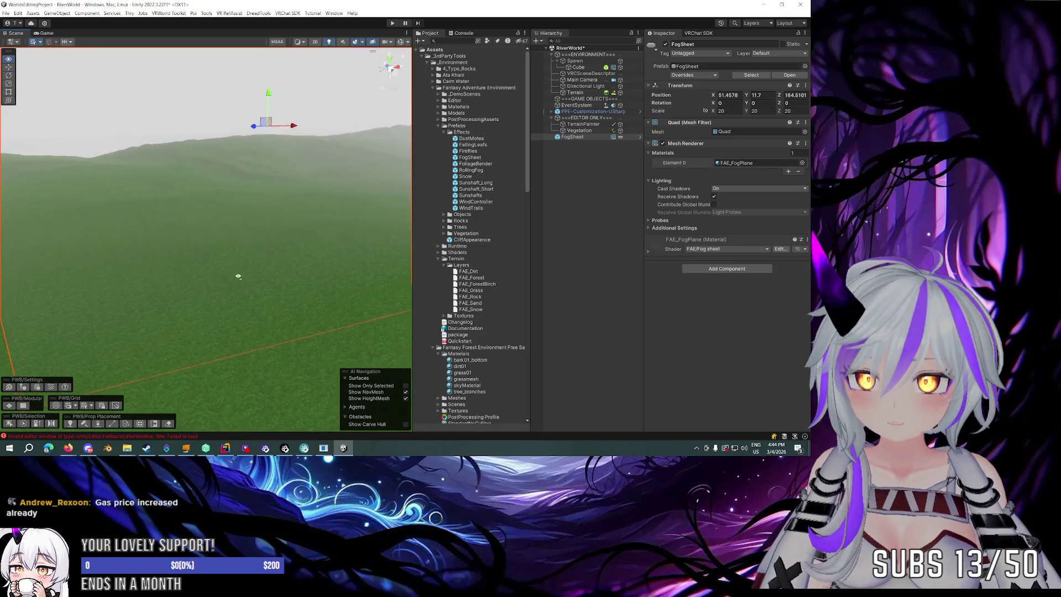
scroll(241, 240, "down", 5)
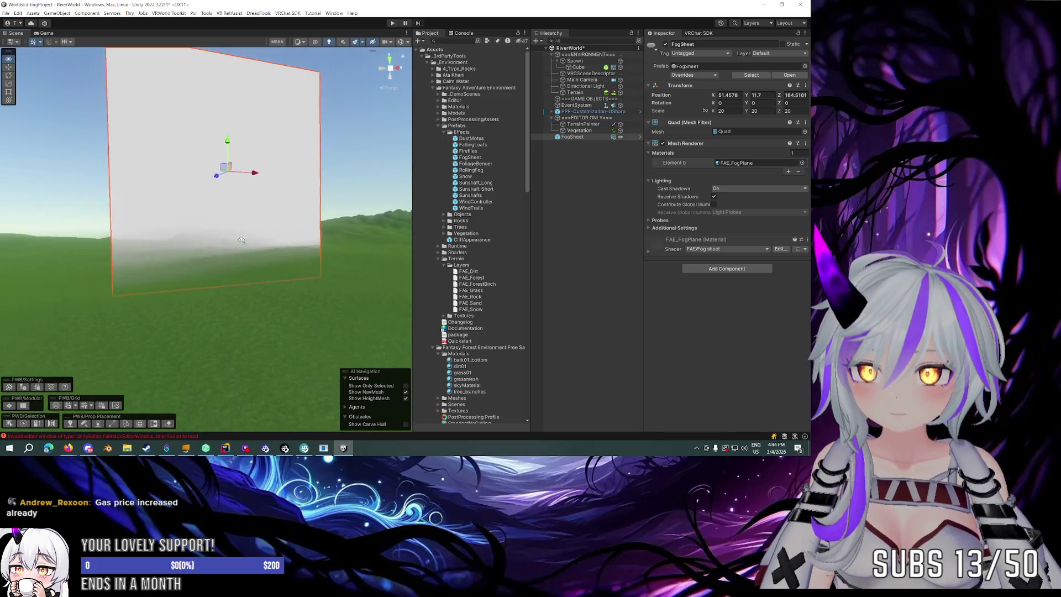
scroll(241, 226, "down", 8)
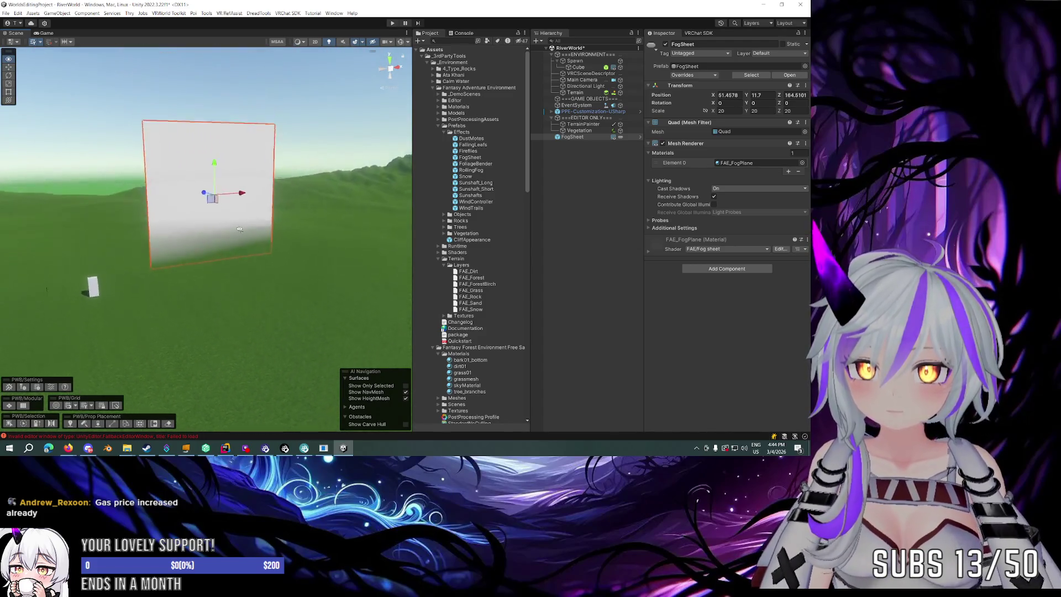
scroll(231, 246, "up", 3)
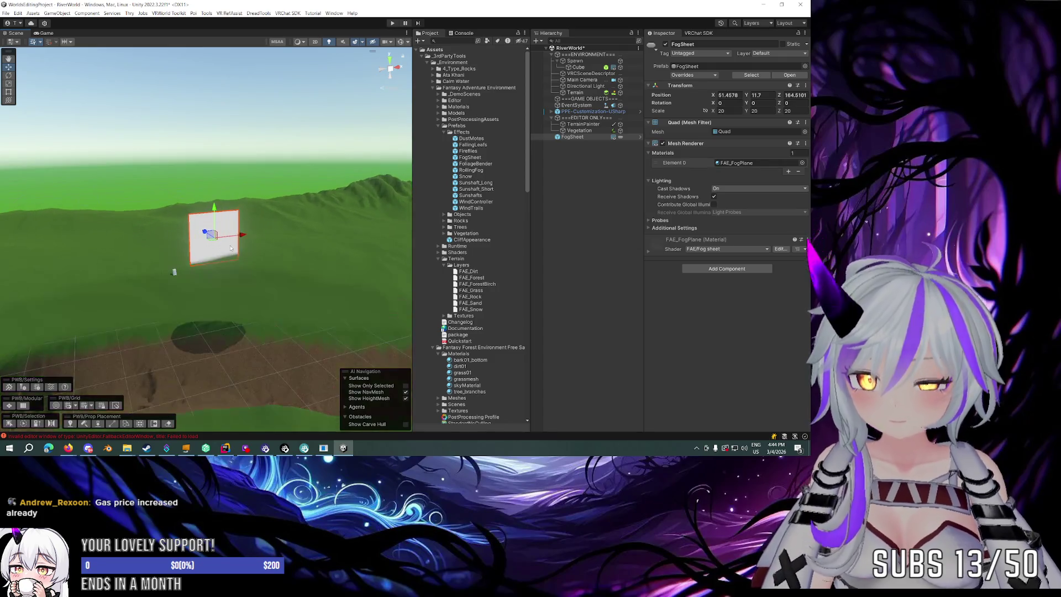
Stretch the fog sheet sideways to an X scale of about 1179.845.
key("t")
key("y")
left_click_drag(259, 236, 729, 214)
mouse_move(210, 232)
left_mouse_down()
mouse_move(227, 212)
mouse_move(196, 204)
mouse_move(258, 204)
mouse_move(213, 218)
left_mouse_up()
Undo the accidental rotation of the fog sheet.
key("y")
key("ctrl+z")
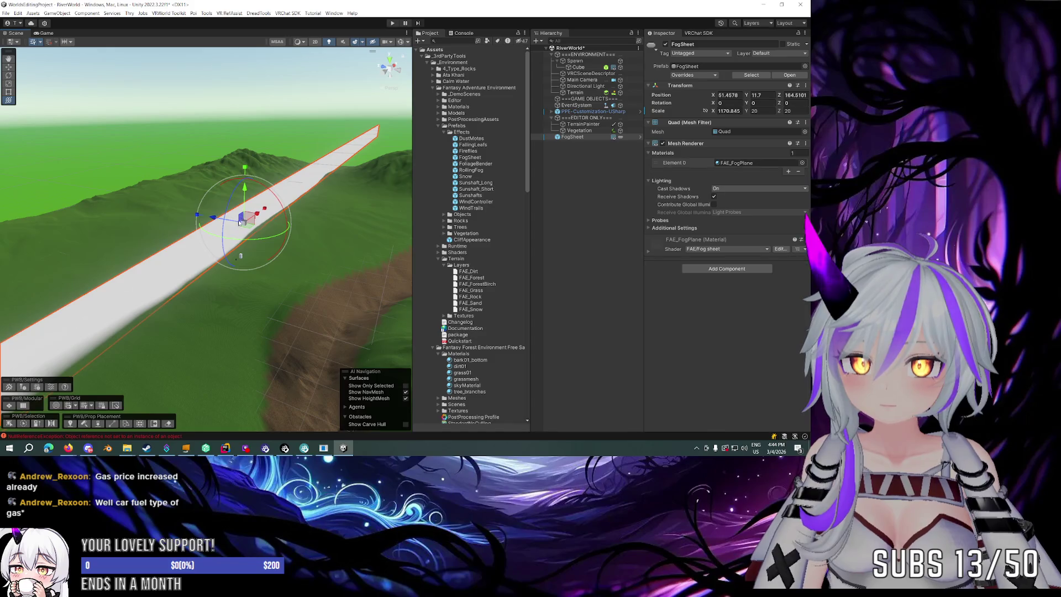
left_click_drag(249, 182, 294, 326)
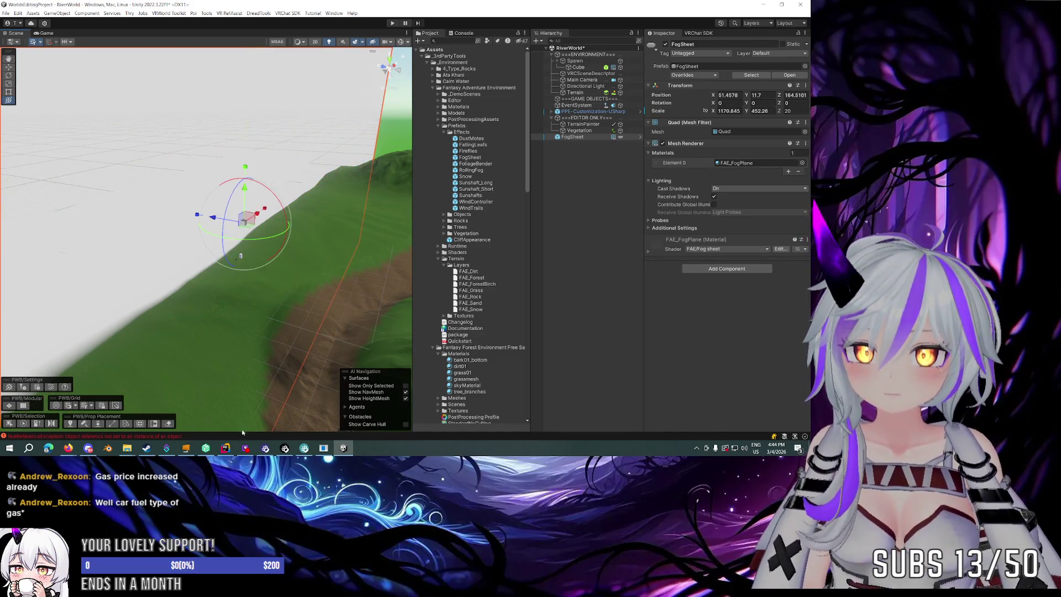
scroll(291, 330, "down", 3)
Set the fog sheet's scale to X 600 and Y 200.
left_click(729, 111)
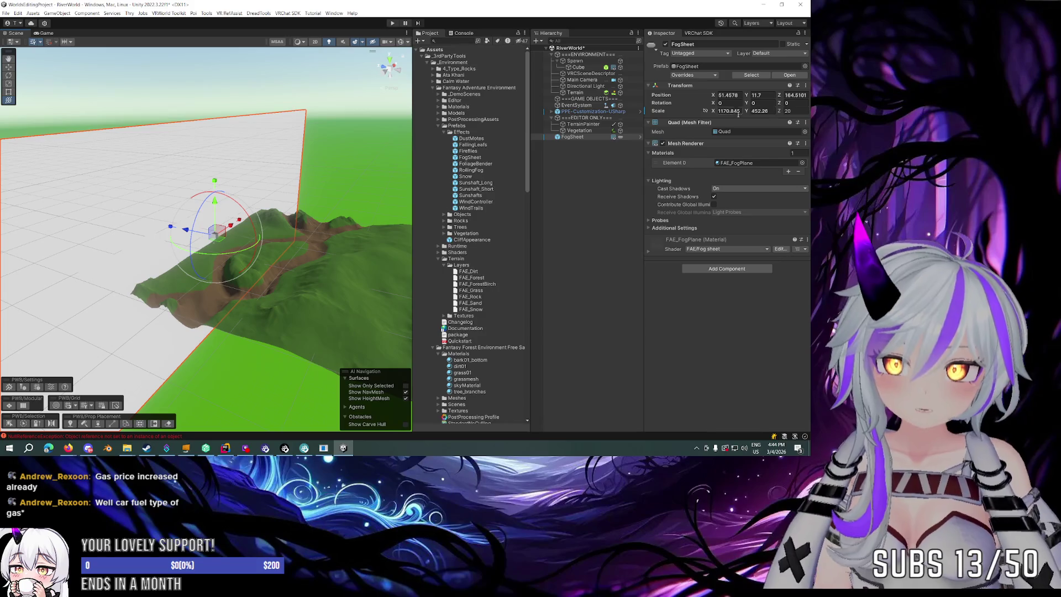
type("1")
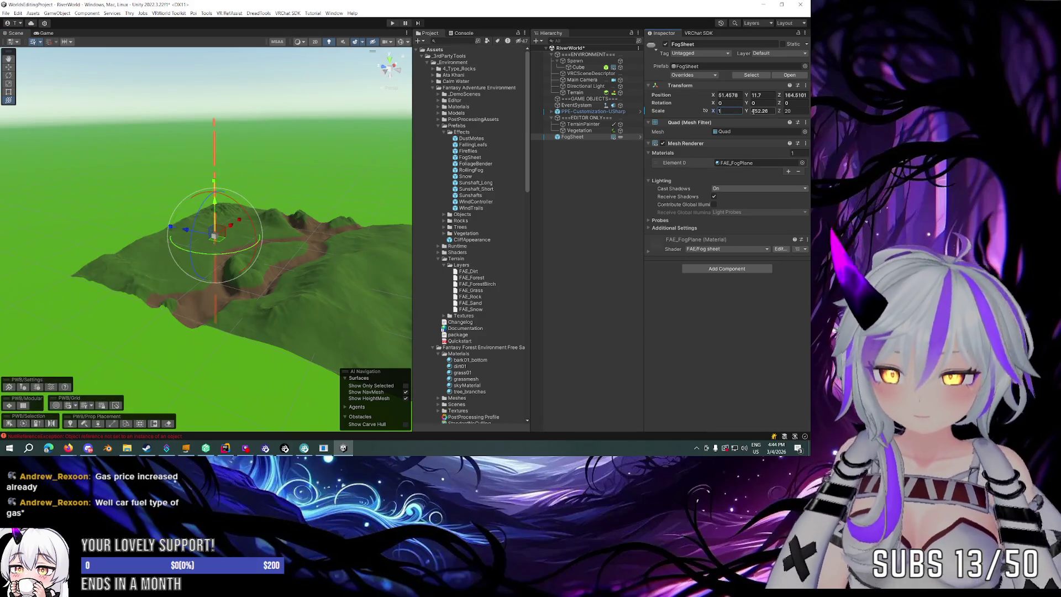
type("000")
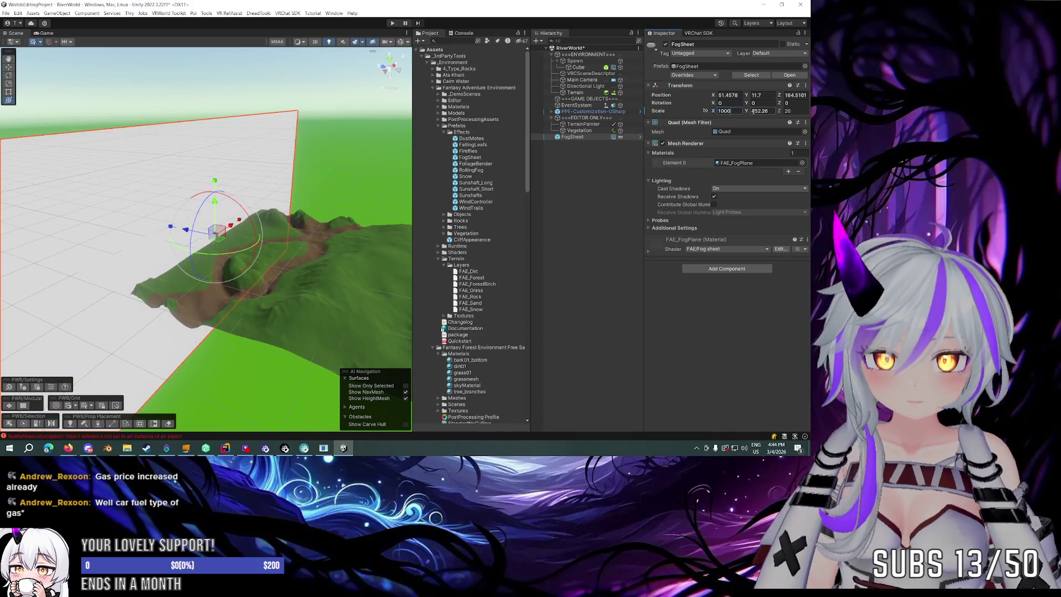
key("Return")
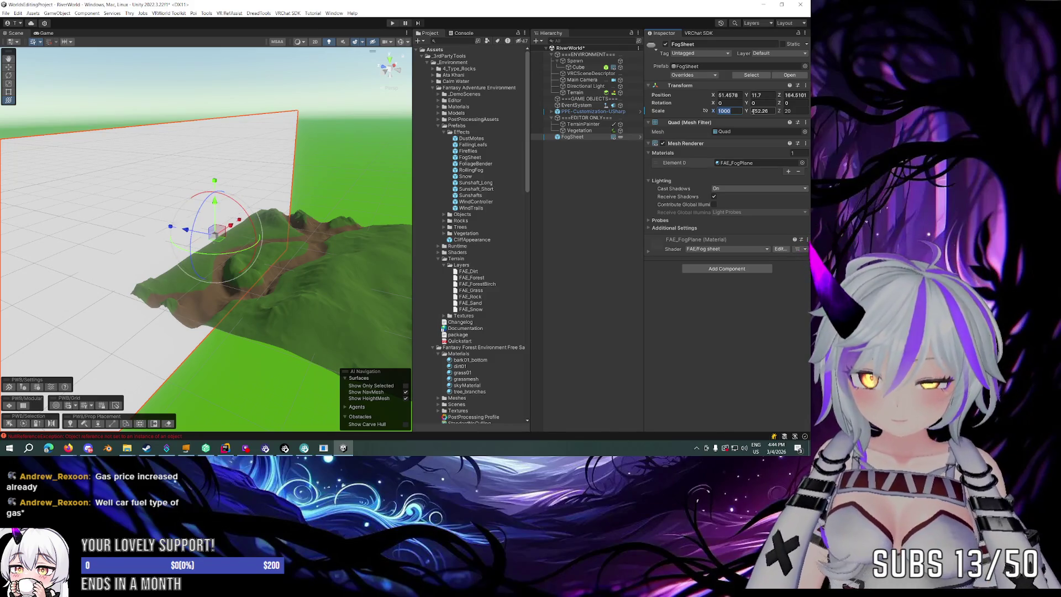
key("BackSpace")
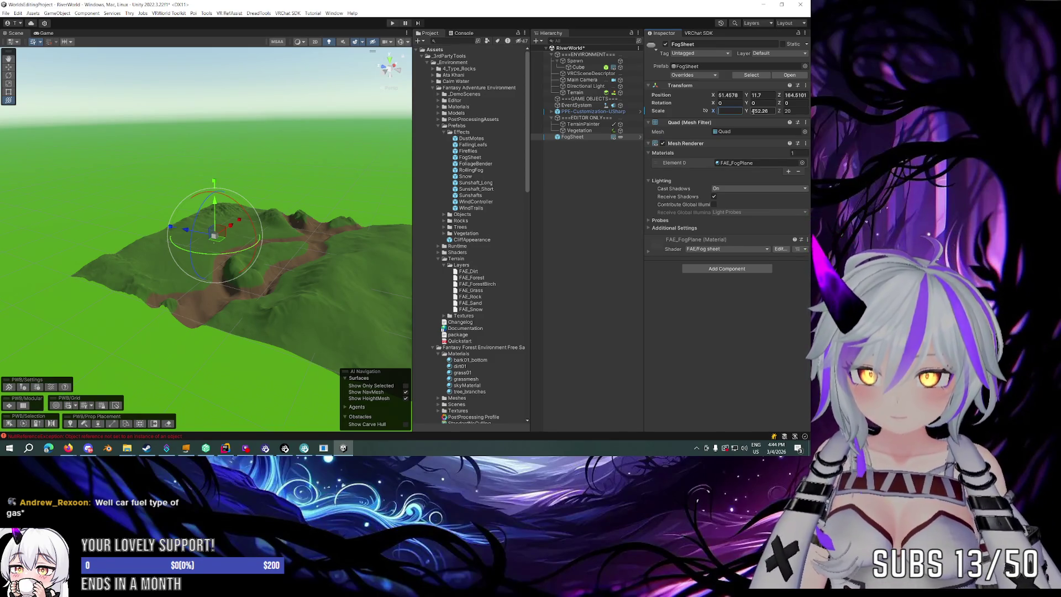
type("600")
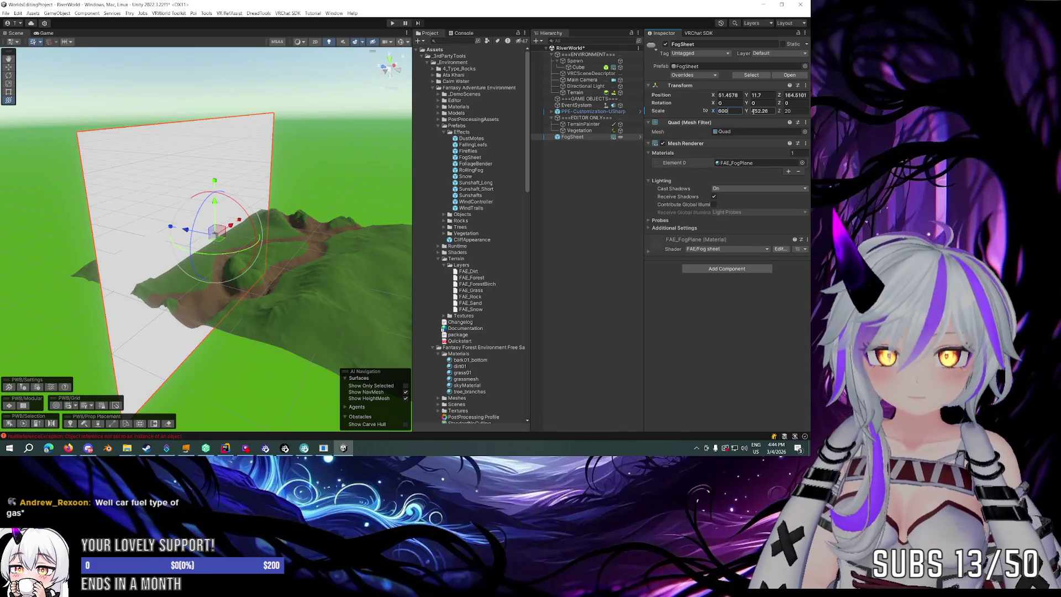
left_click(752, 111)
type("200")
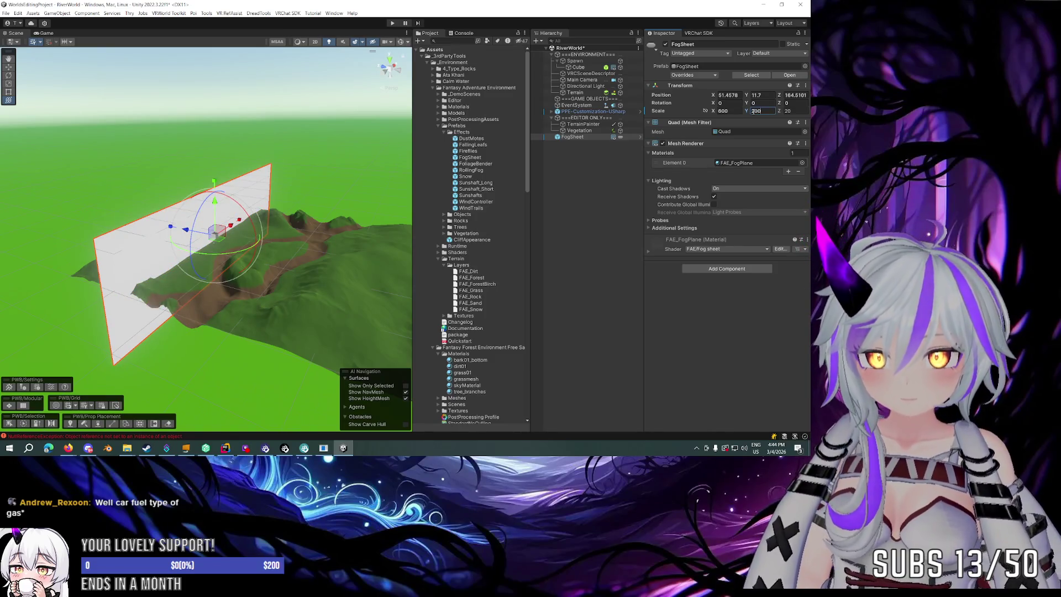
Push the fog sheet back along Z, then delete FogSheet from the scene.
mouse_move(176, 228)
left_mouse_down()
mouse_move(145, 229)
mouse_move(165, 223)
left_mouse_up()
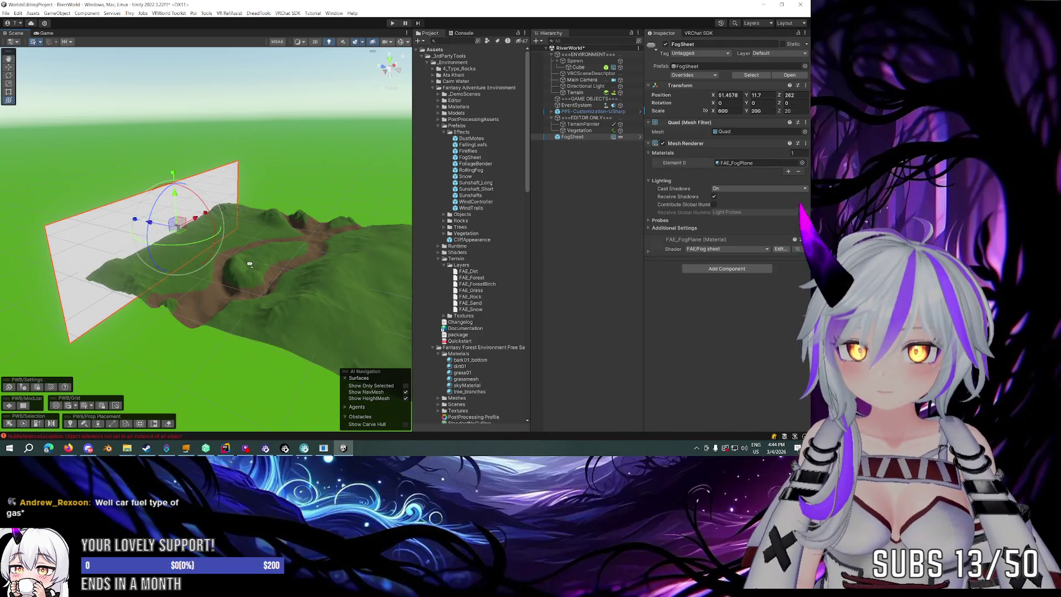
scroll(250, 265, "up", 3)
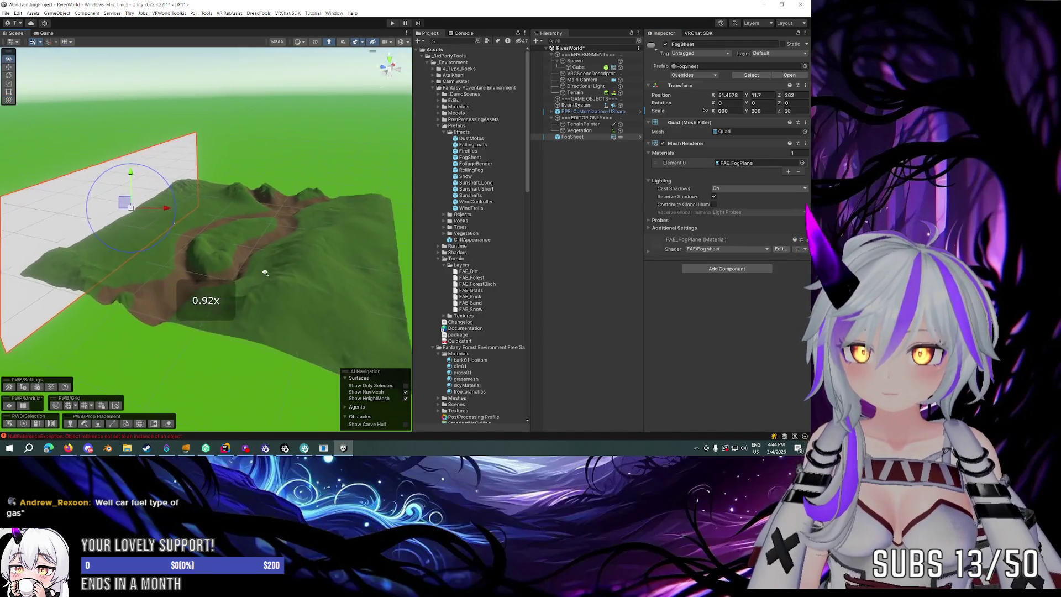
mouse_move(264, 272)
left_mouse_down()
mouse_move(185, 248)
mouse_move(141, 213)
mouse_move(301, 229)
mouse_move(125, 221)
mouse_move(275, 222)
mouse_move(287, 254)
mouse_move(448, 267)
mouse_move(435, 238)
mouse_move(432, 248)
left_mouse_up()
left_click(572, 137)
key("Delete")
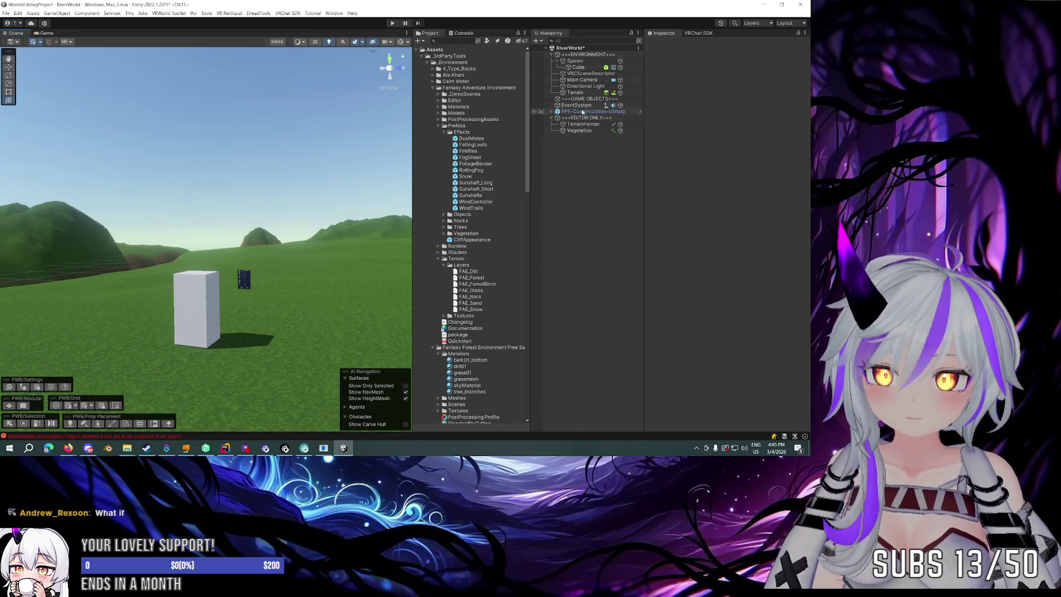
Expand PPE-Customization-USharp and add a Depth Of Field override to Tint-Red.
left_click(551, 111, "alt")
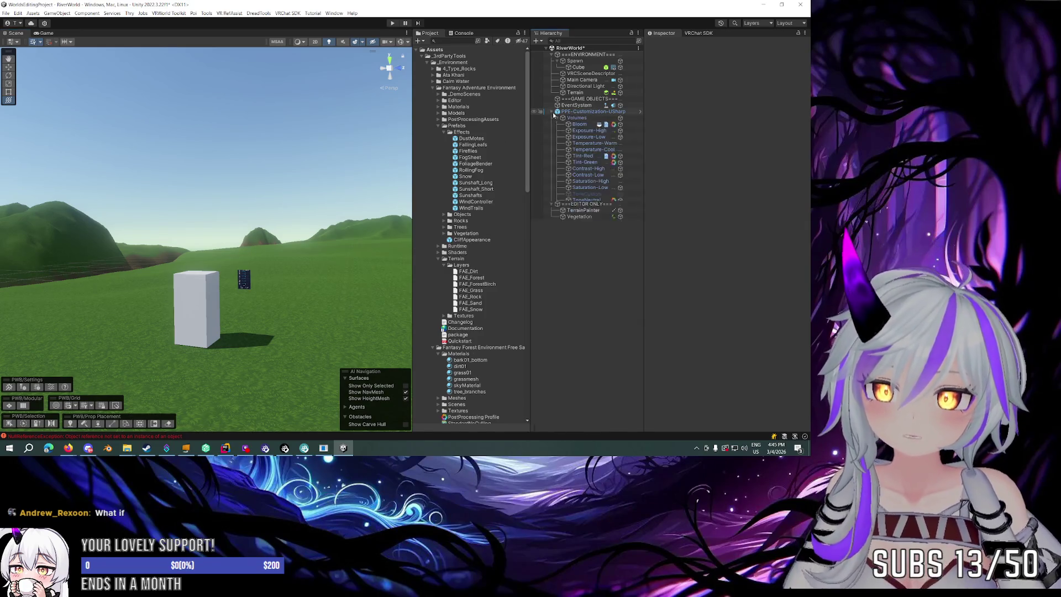
left_click(582, 156)
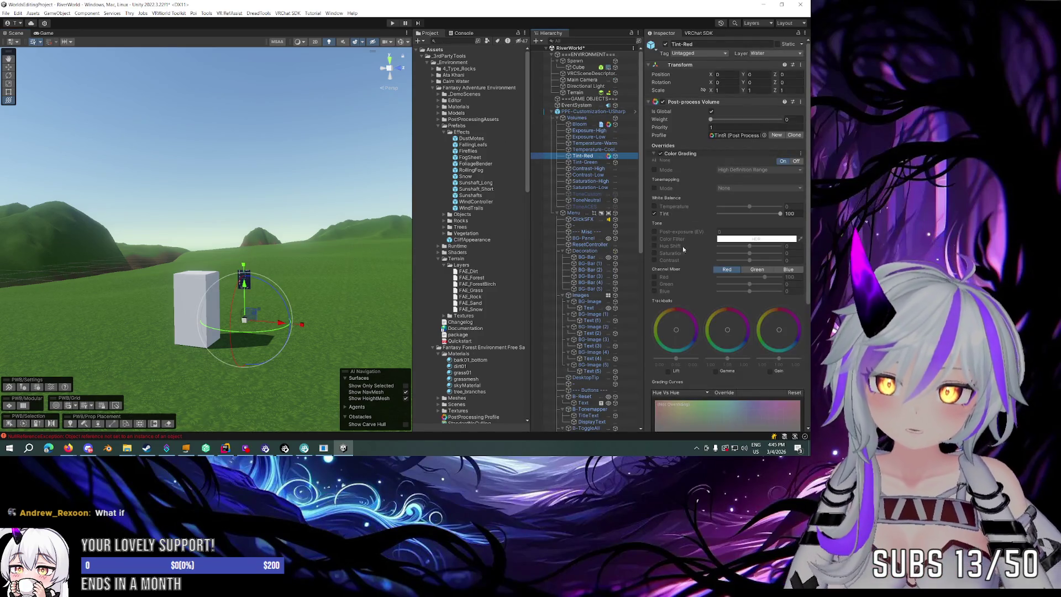
left_click(780, 153)
left_click(773, 164)
mouse_move(772, 169)
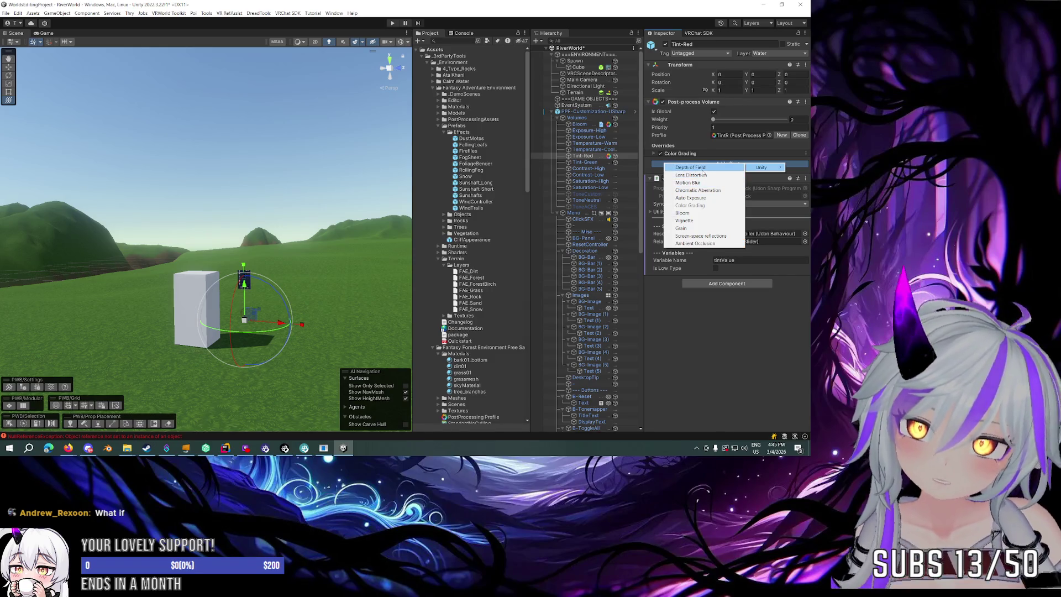
left_click(693, 167)
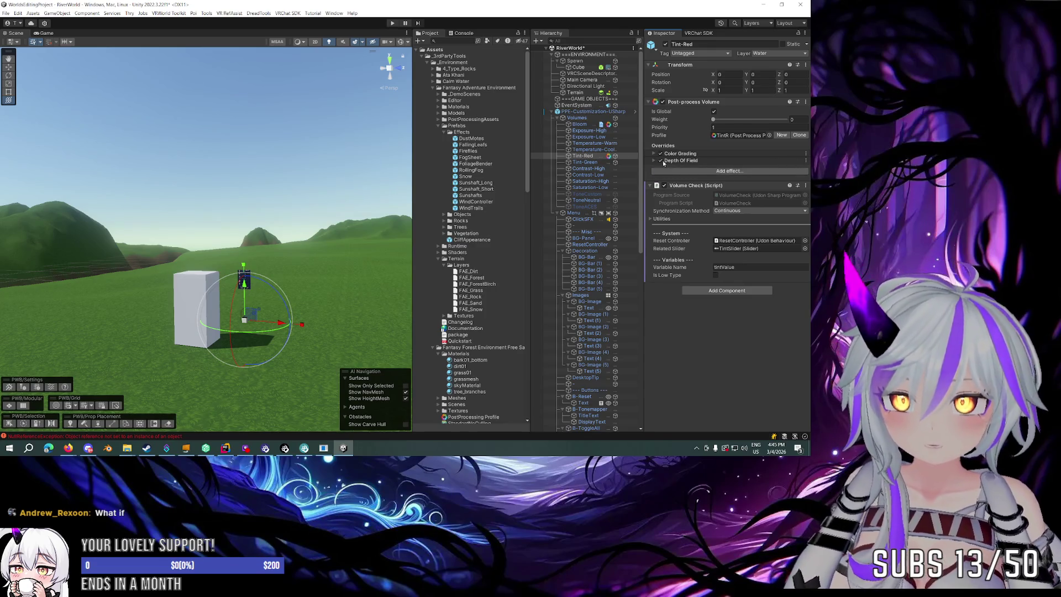
Enable Focus Distance, then remove the Depth Of Field override and deselect Tint-Red.
left_click(681, 160)
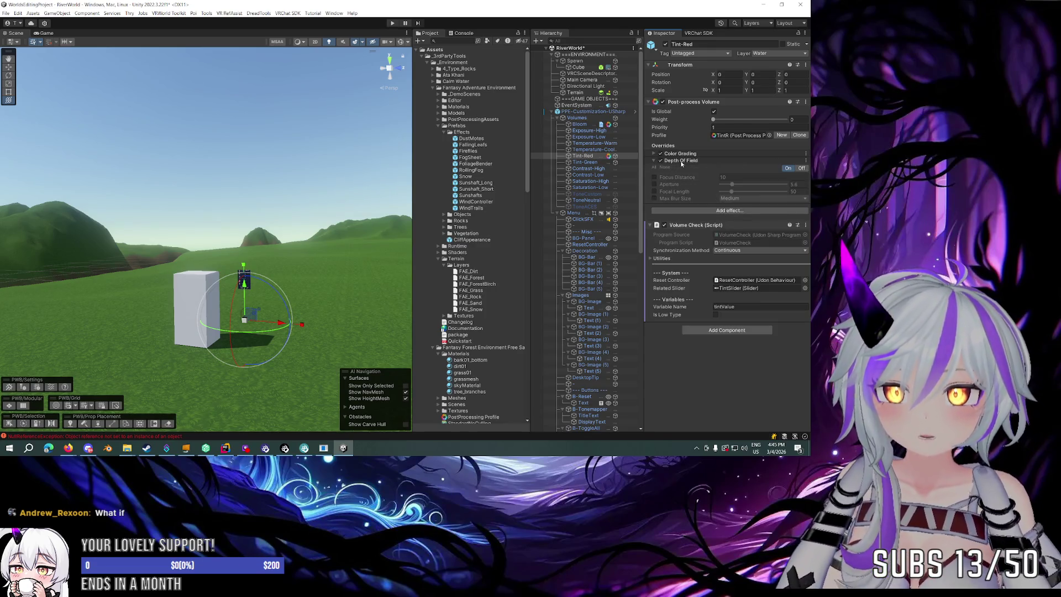
left_click(654, 177)
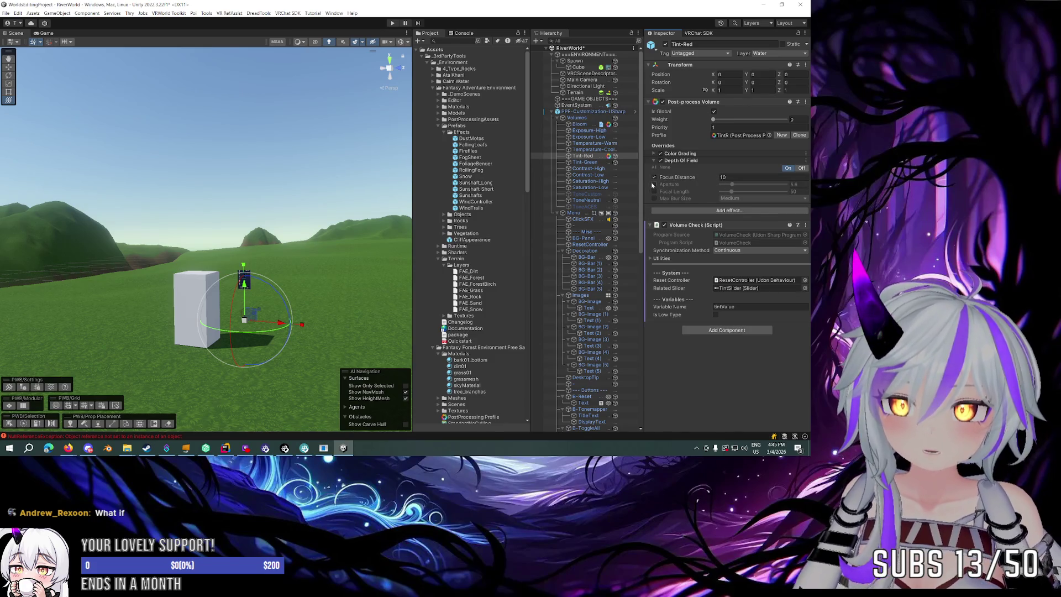
left_click(805, 161)
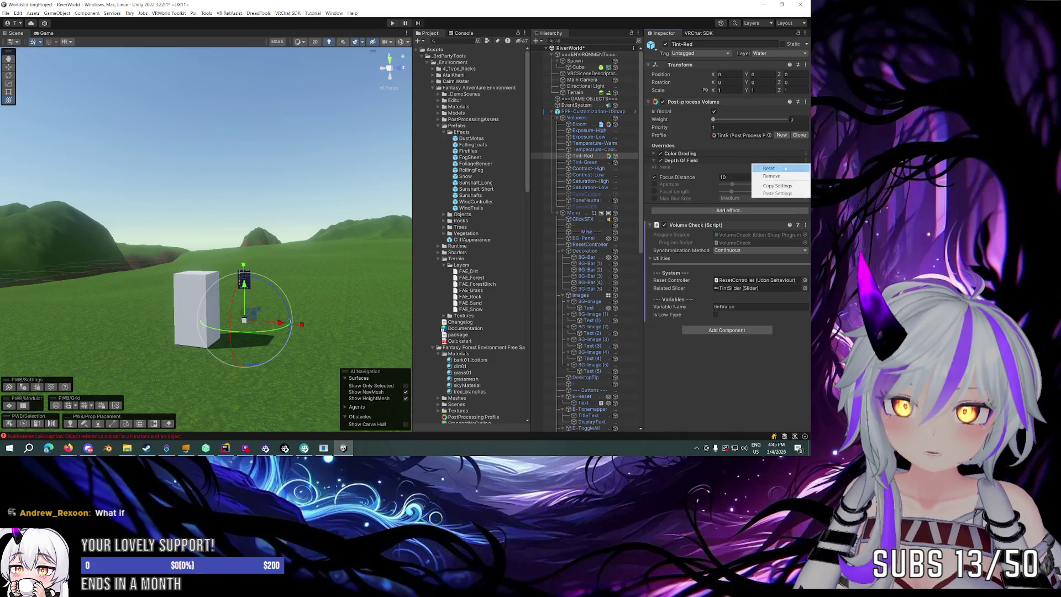
left_click(737, 176)
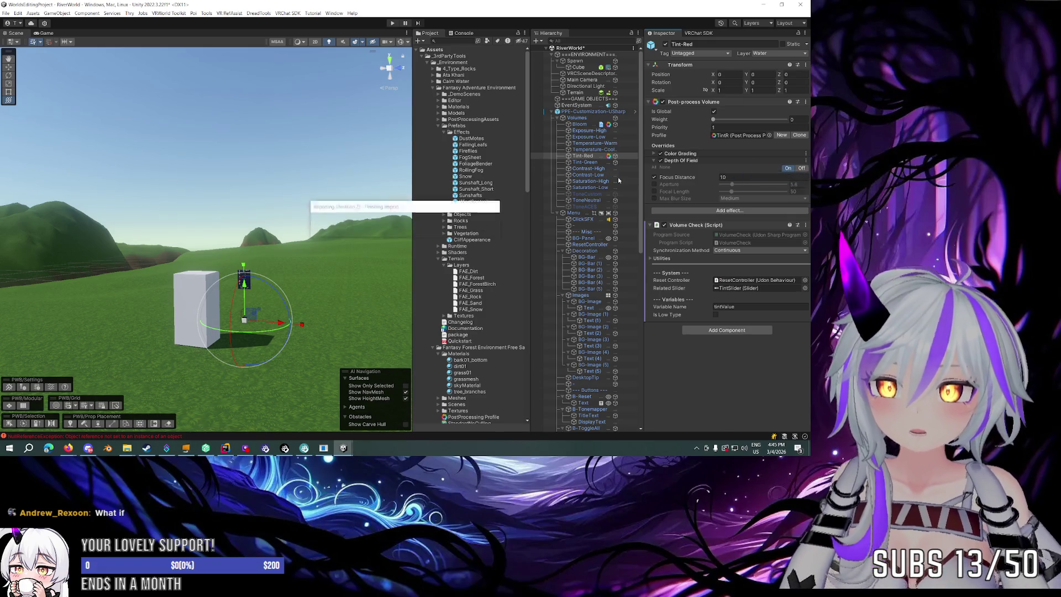
left_click(307, 182)
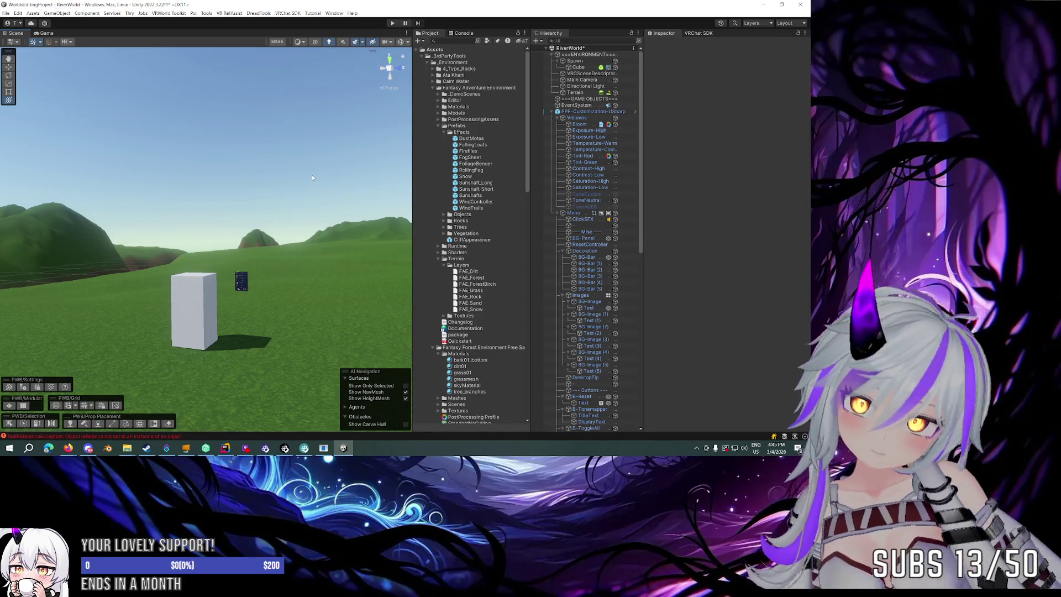
key("w")
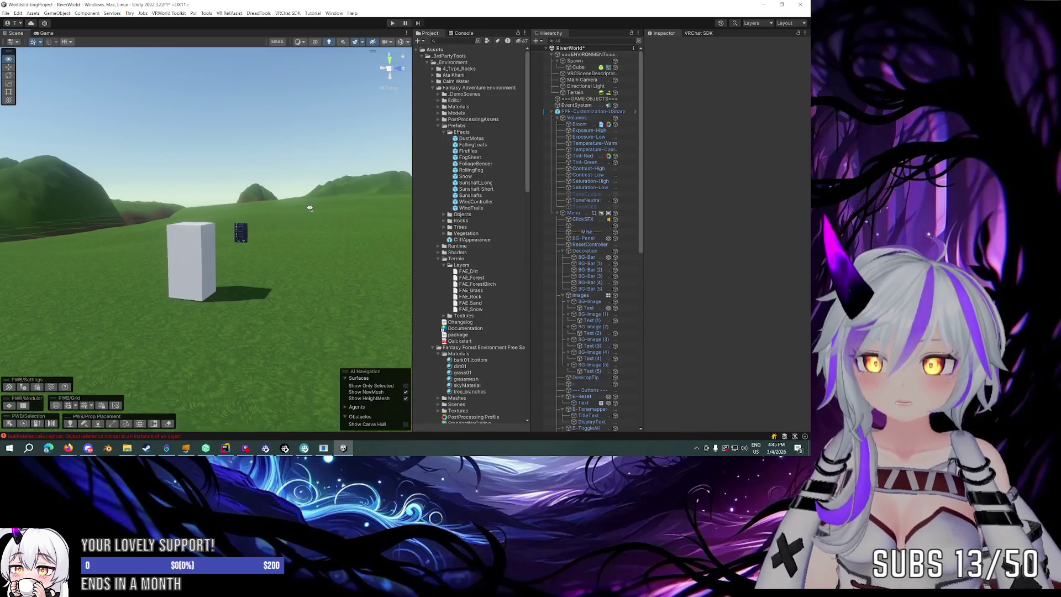
key("w")
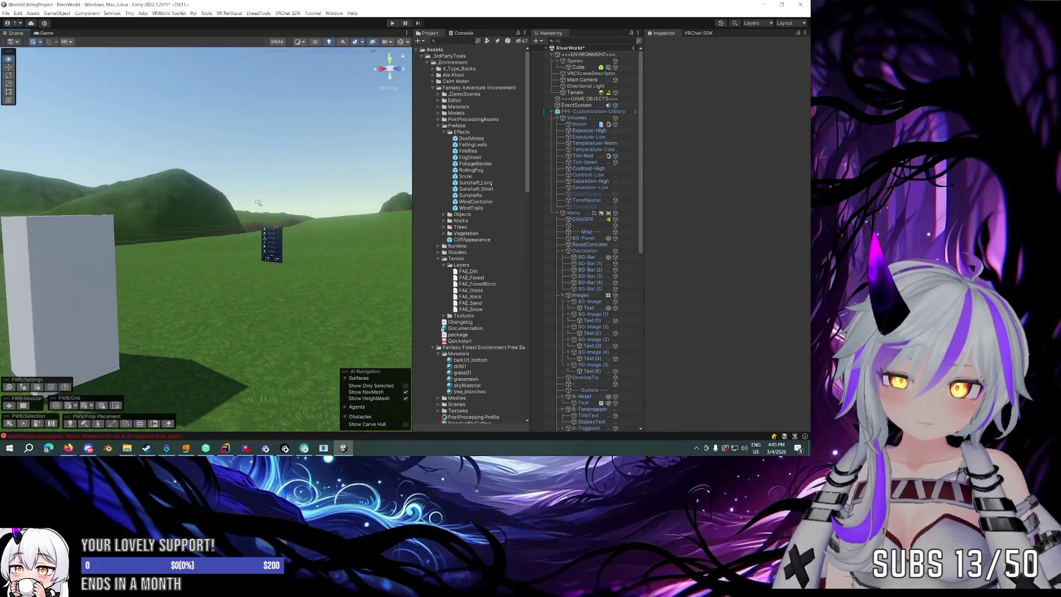
key("s")
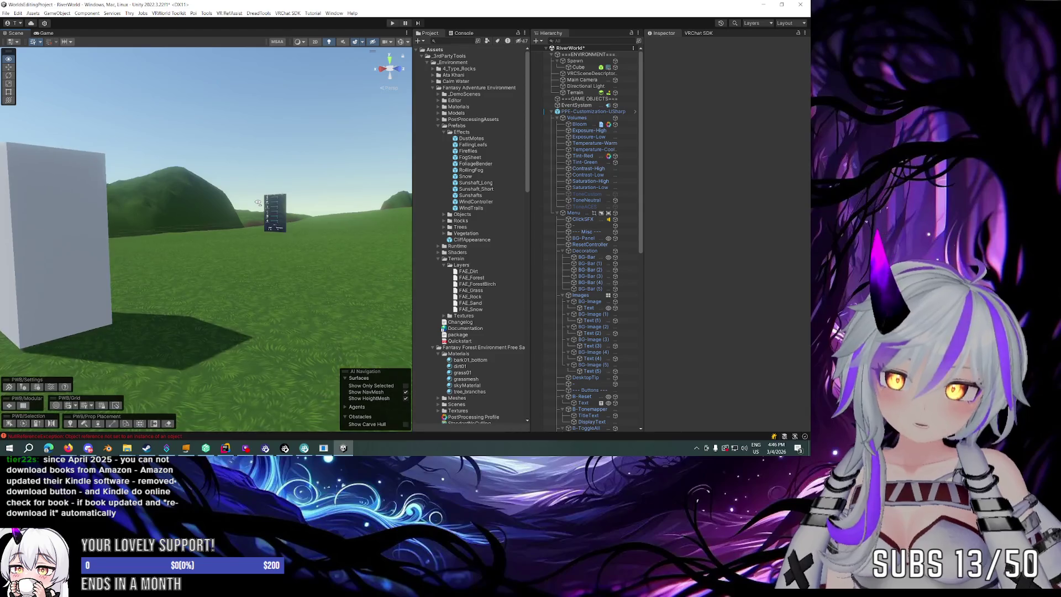
key("d")
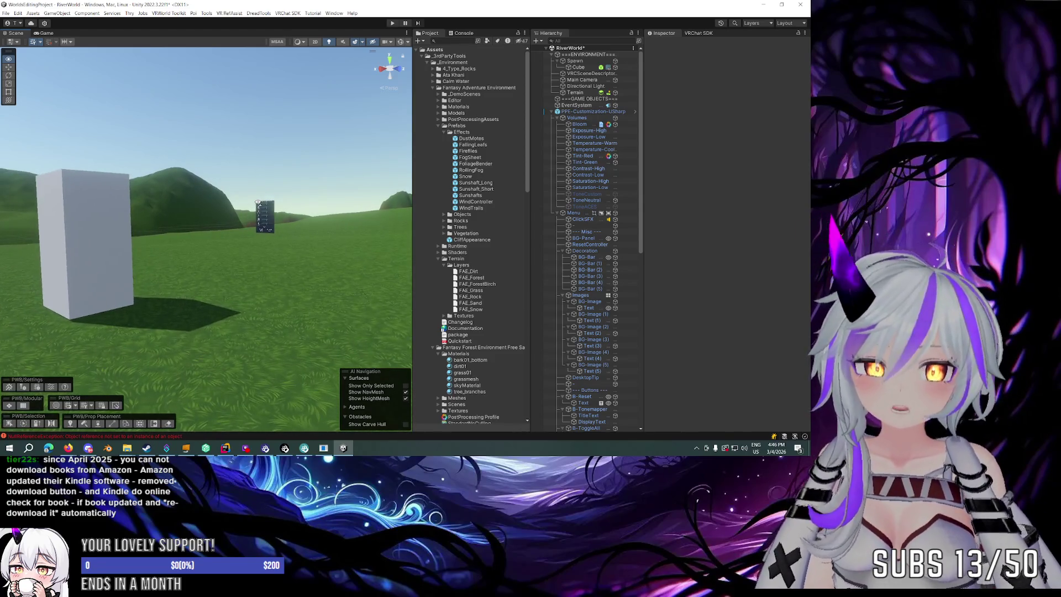
key("a")
key("s")
key("d")
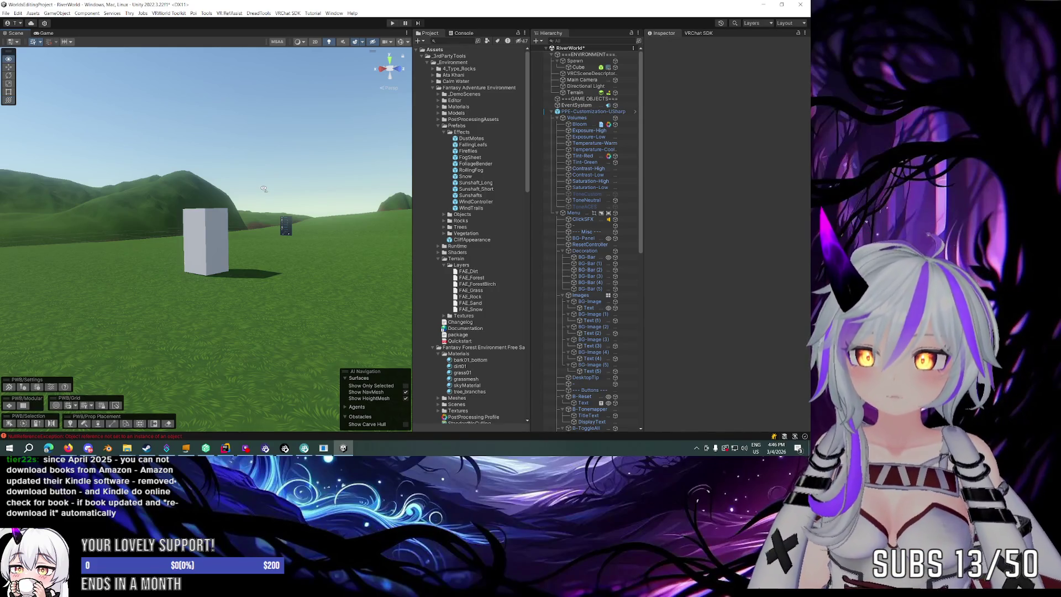
key("w")
key("a")
key("d")
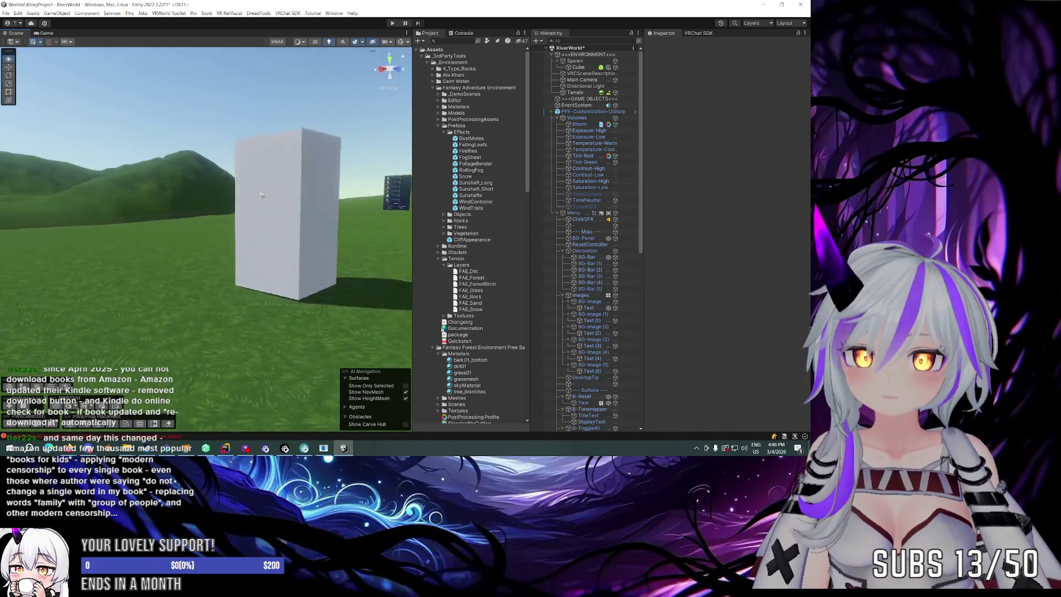
key("a")
key("w")
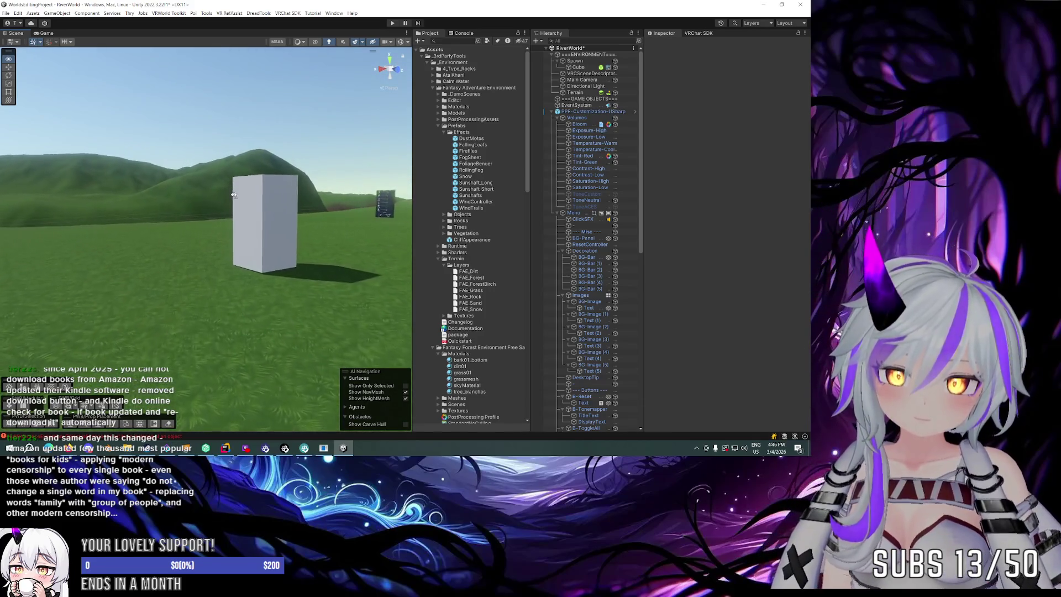
key("s")
key("d")
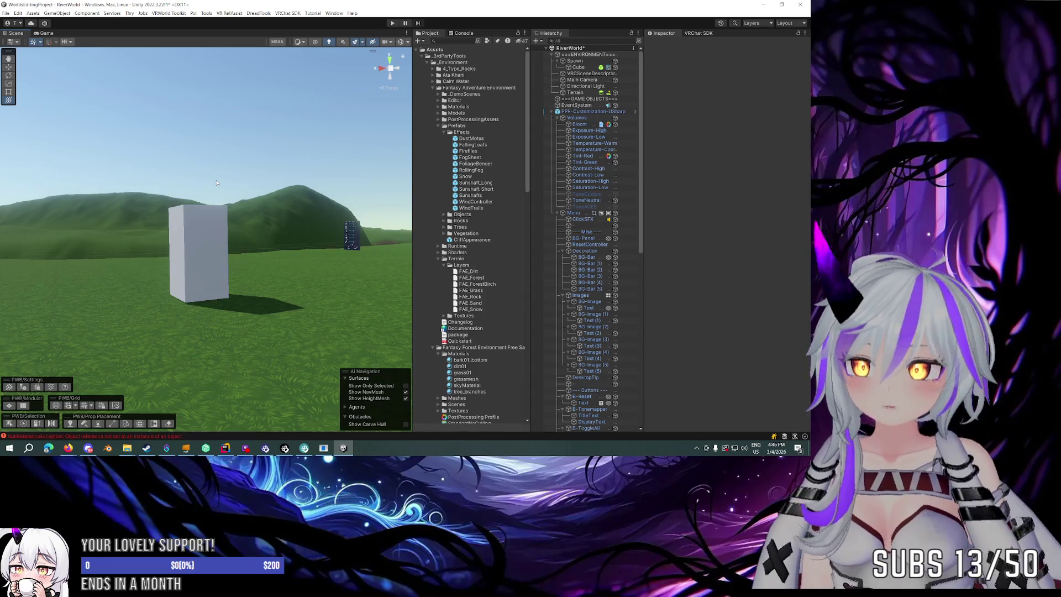
key("w")
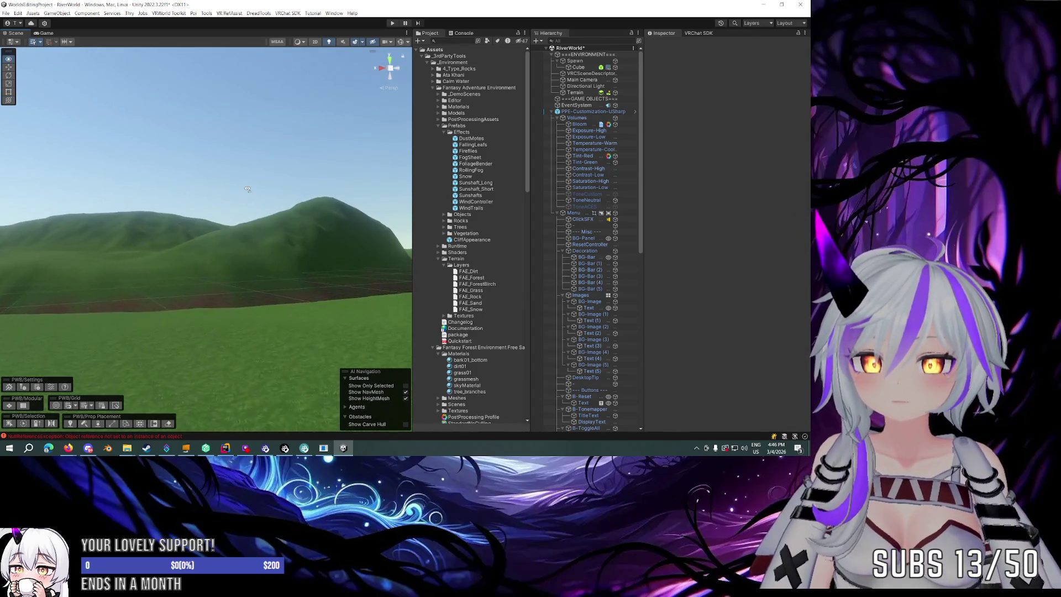
key("s")
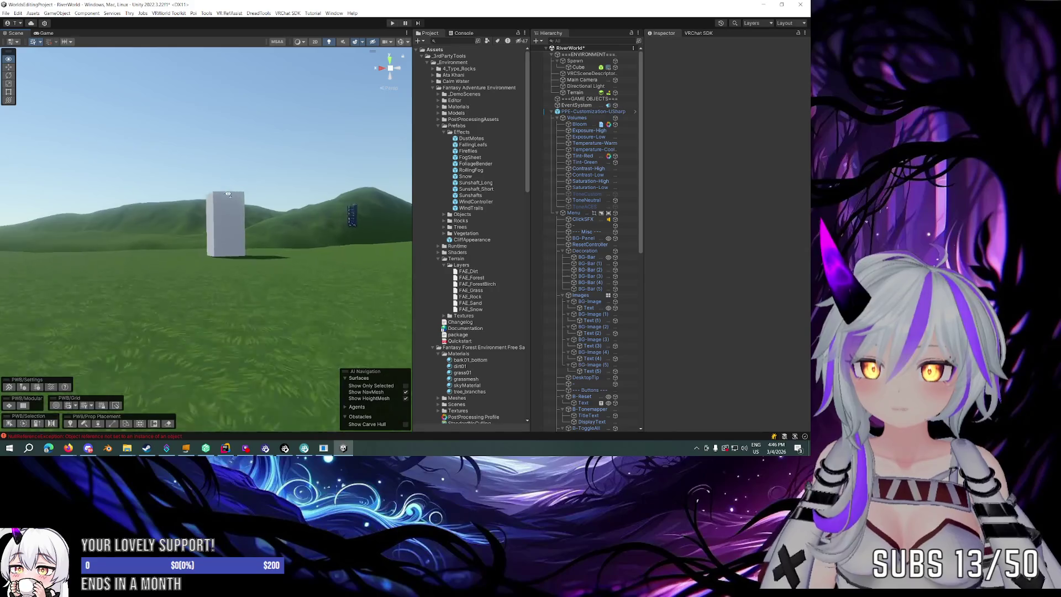
key("w")
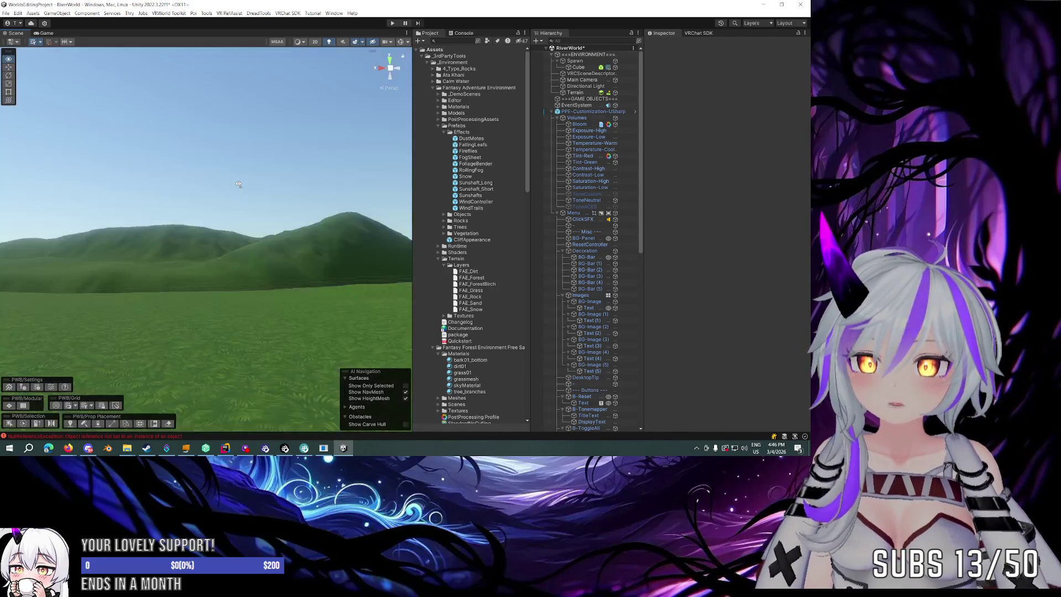
key("s")
key("w")
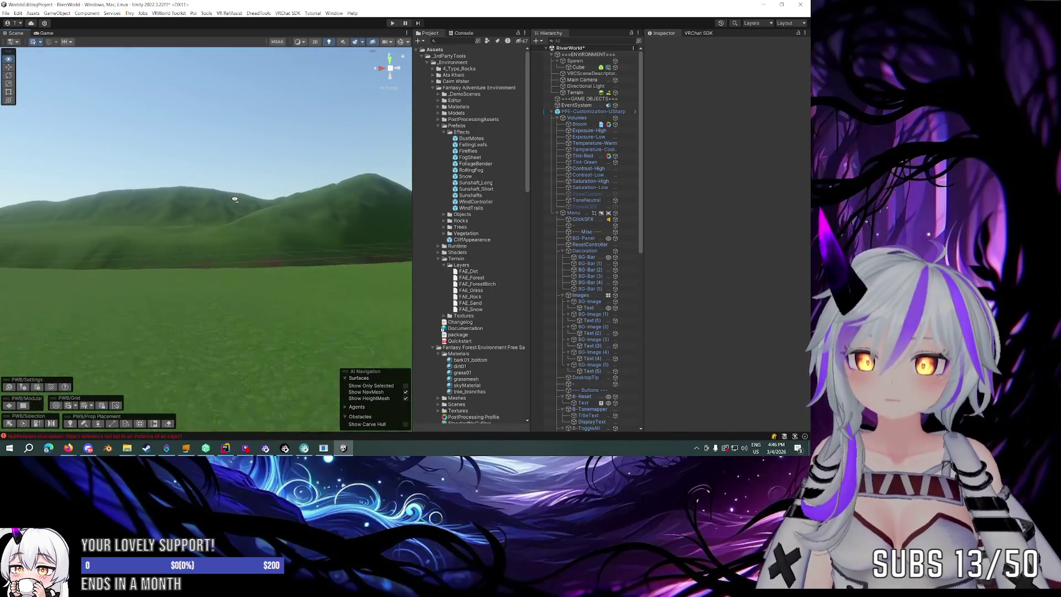
key("w")
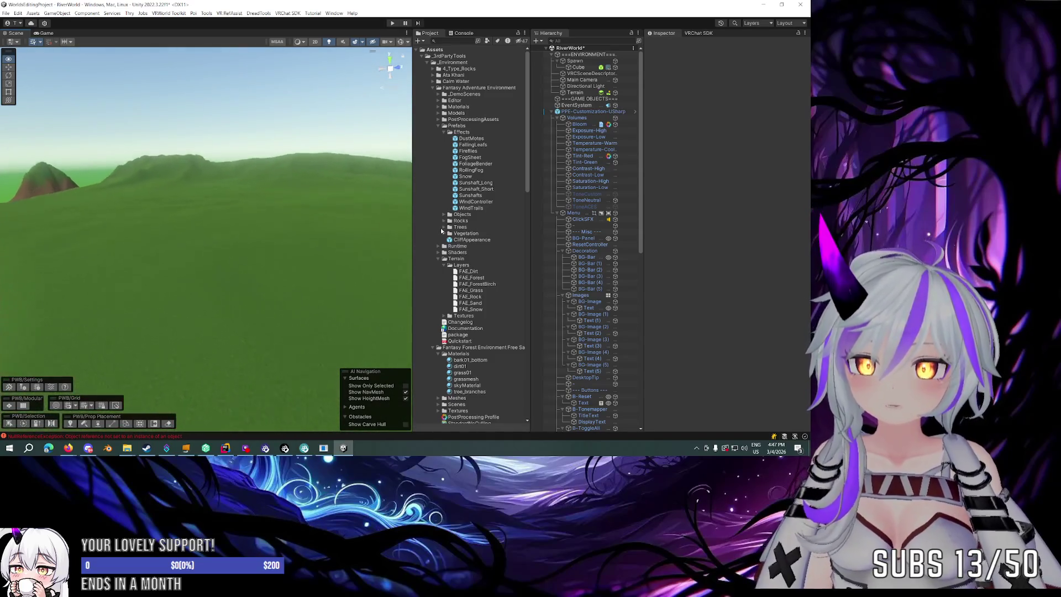
key("s")
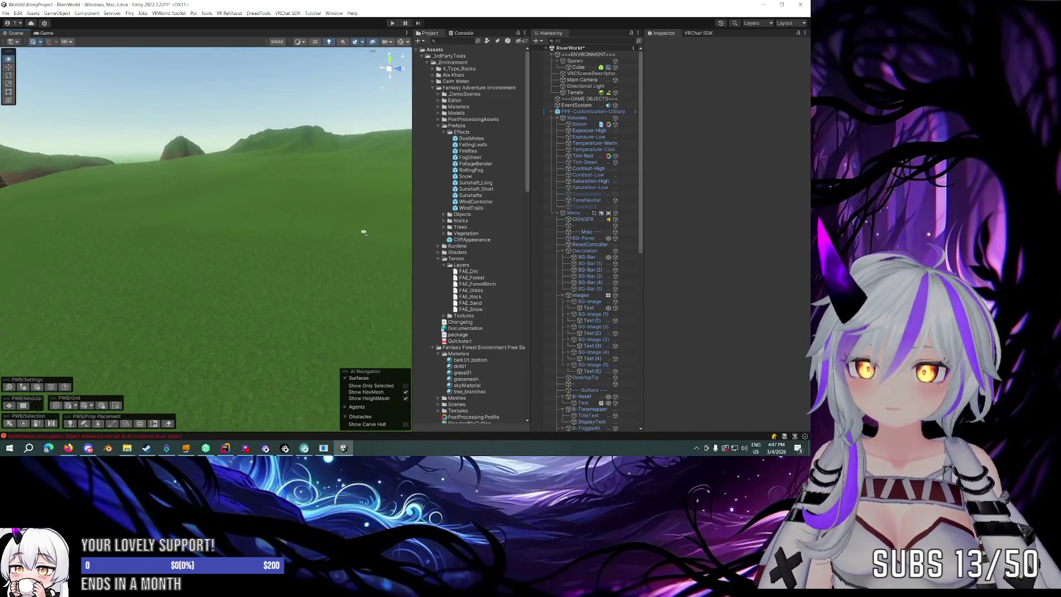
key("w")
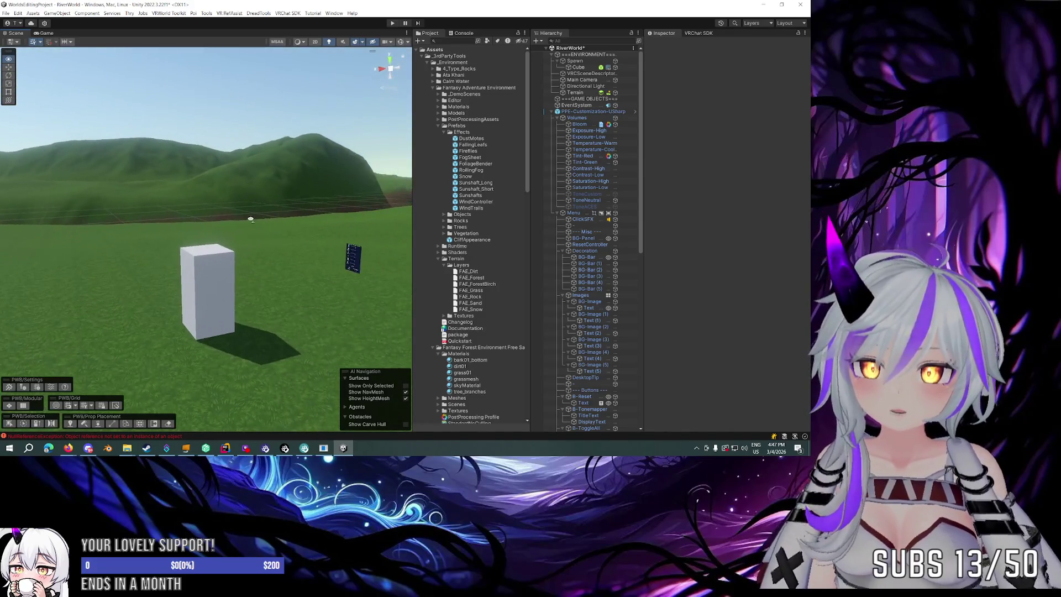
left_click(444, 132)
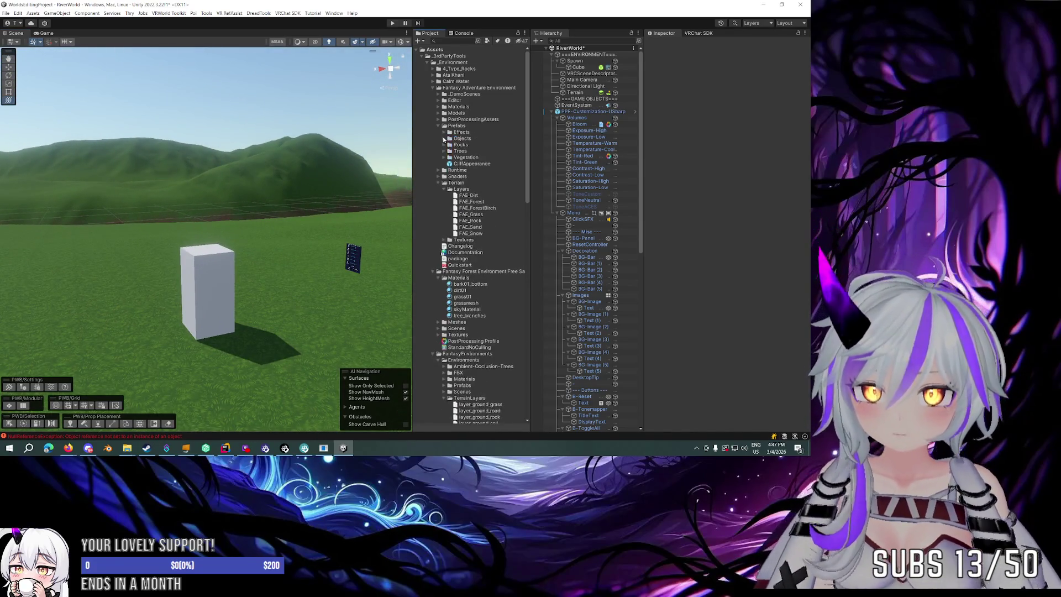
Browse the Objects, Rocks, Trees, Vegetation and Models folders, then expand PostProcessingAssets.
left_click(443, 138)
left_click(443, 138)
left_click(443, 144)
left_click(443, 145)
left_click(444, 151)
left_click(444, 151)
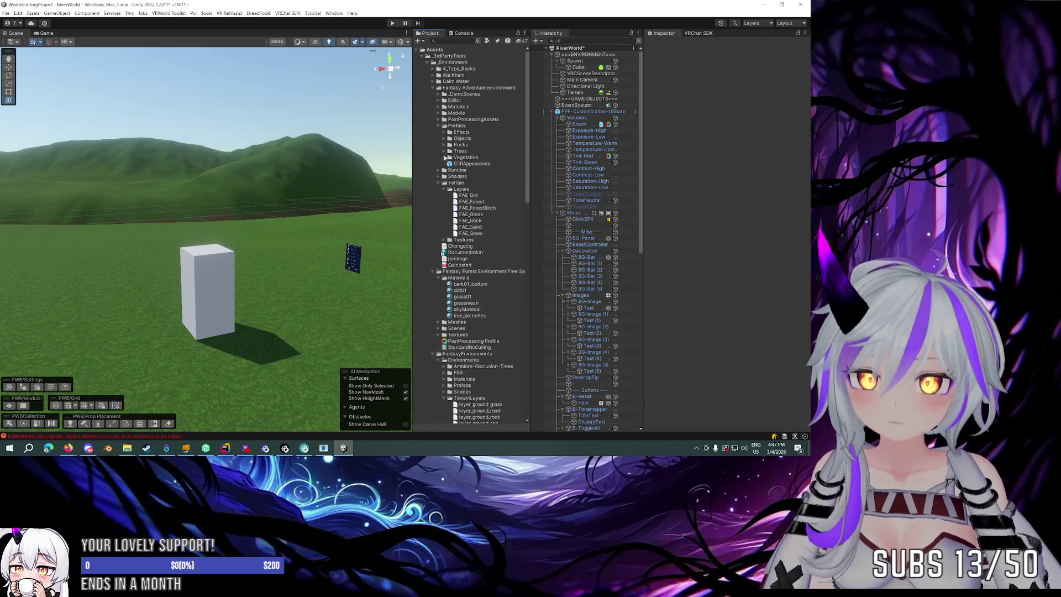
left_click(444, 157)
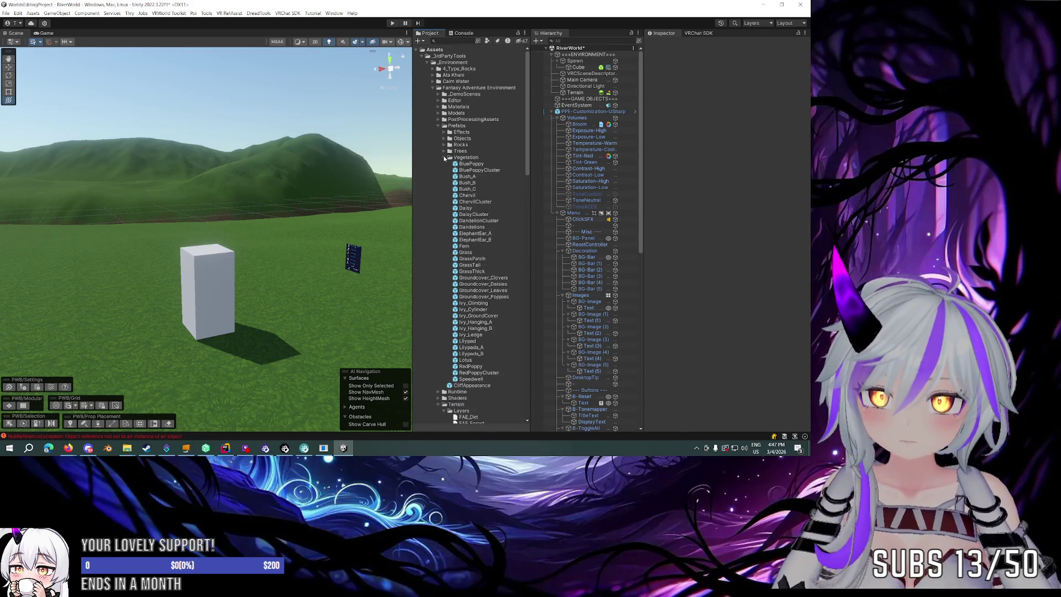
left_click(444, 158)
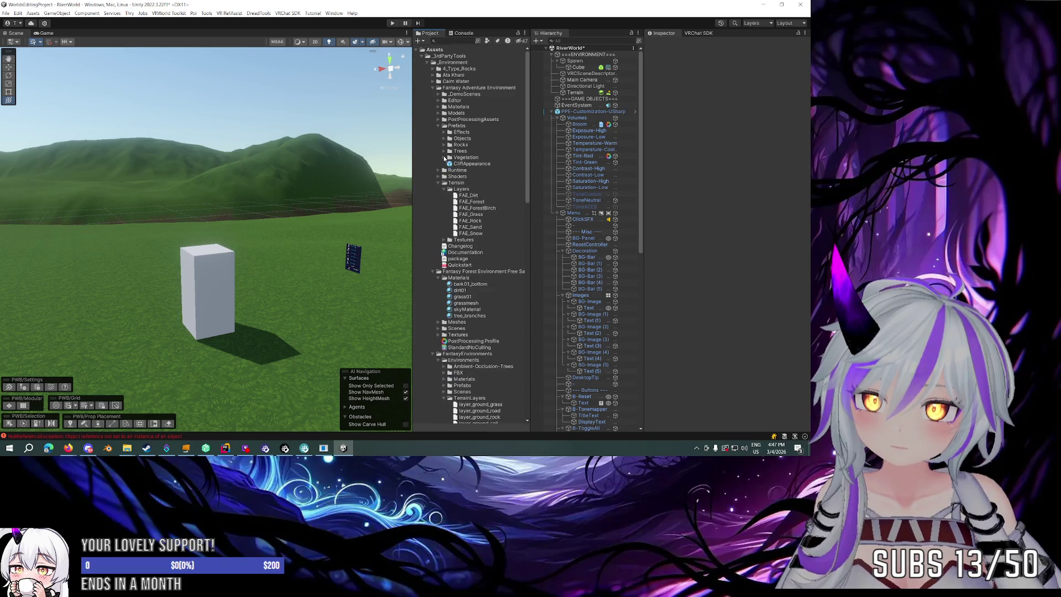
left_click(439, 113)
left_click(439, 113)
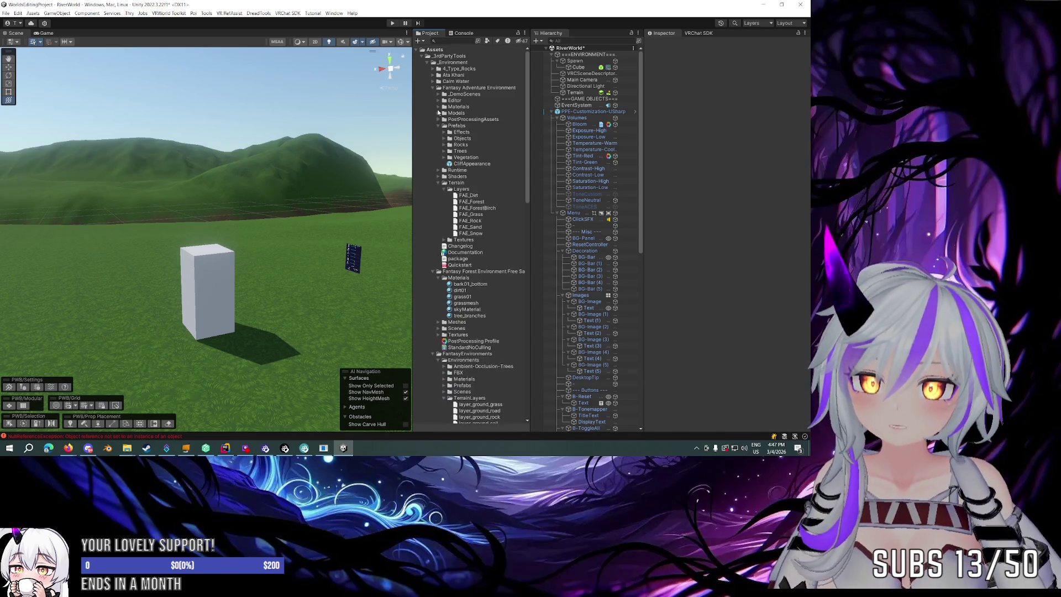
left_click(438, 112)
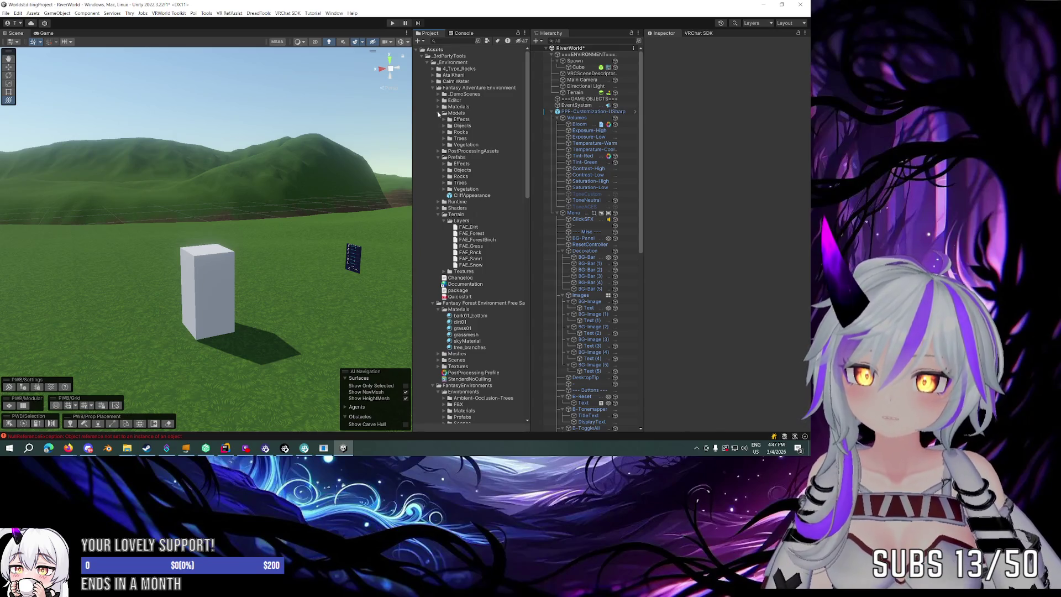
left_click(438, 113)
left_click(438, 119)
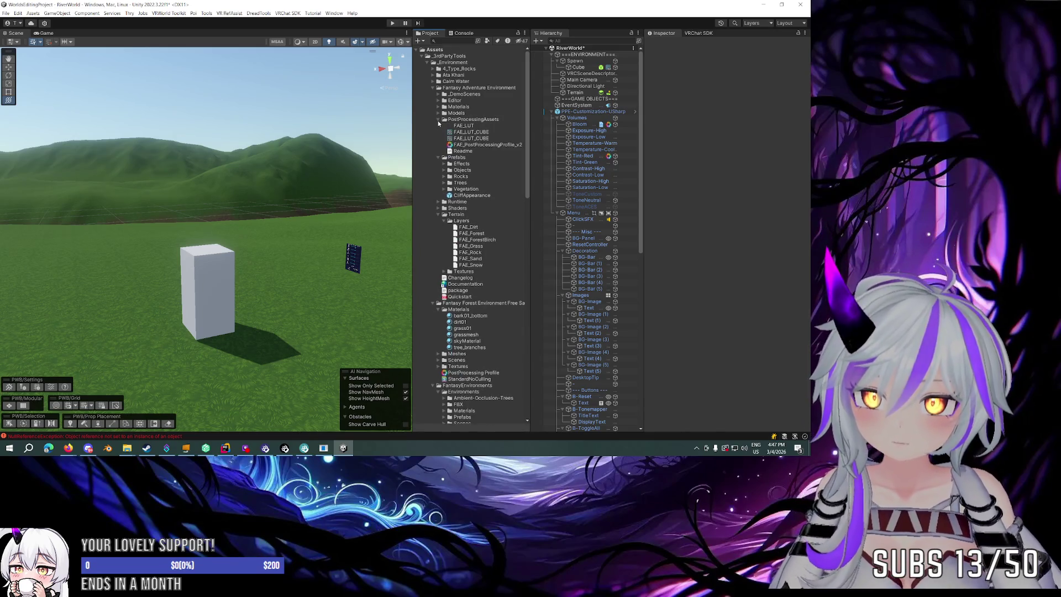
Inspect FAE_PostProcessingProfile_v2, the FAE_LUT_CUBE 3D texture and the FAE_LUT texture.
left_click(477, 146)
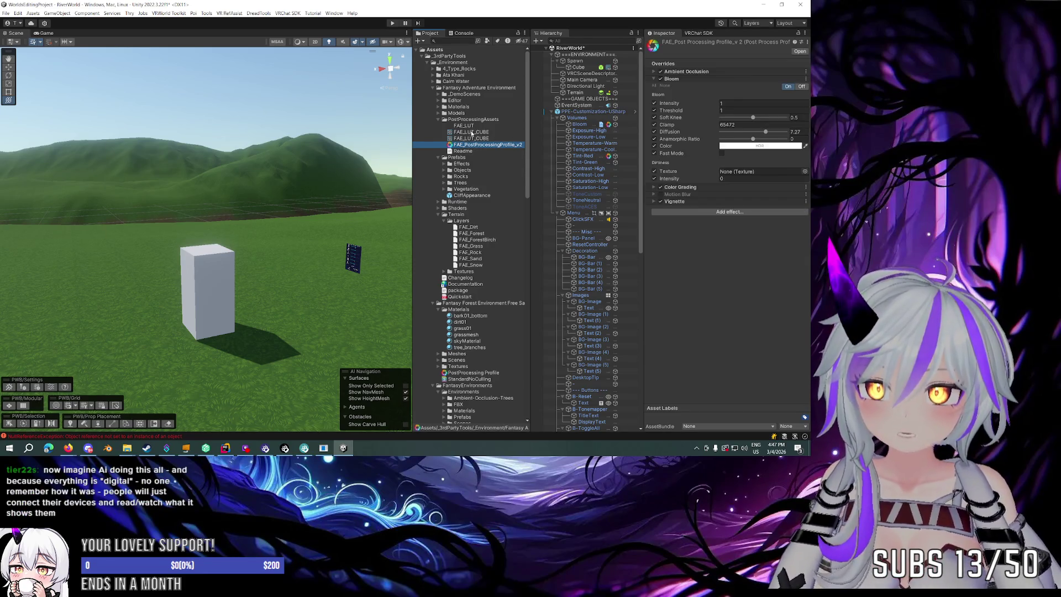
left_click(470, 132)
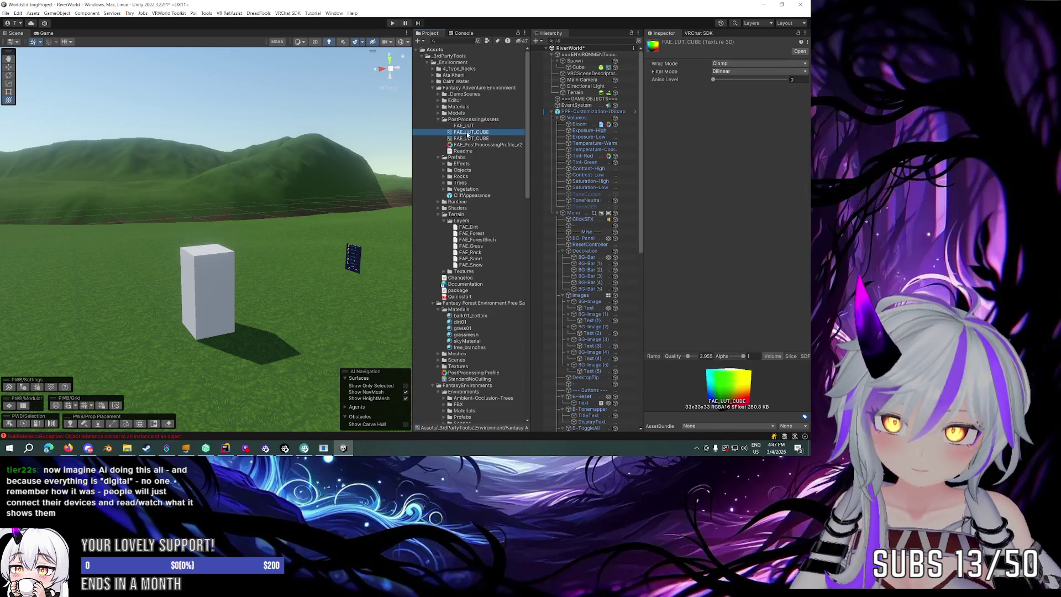
left_click(469, 126)
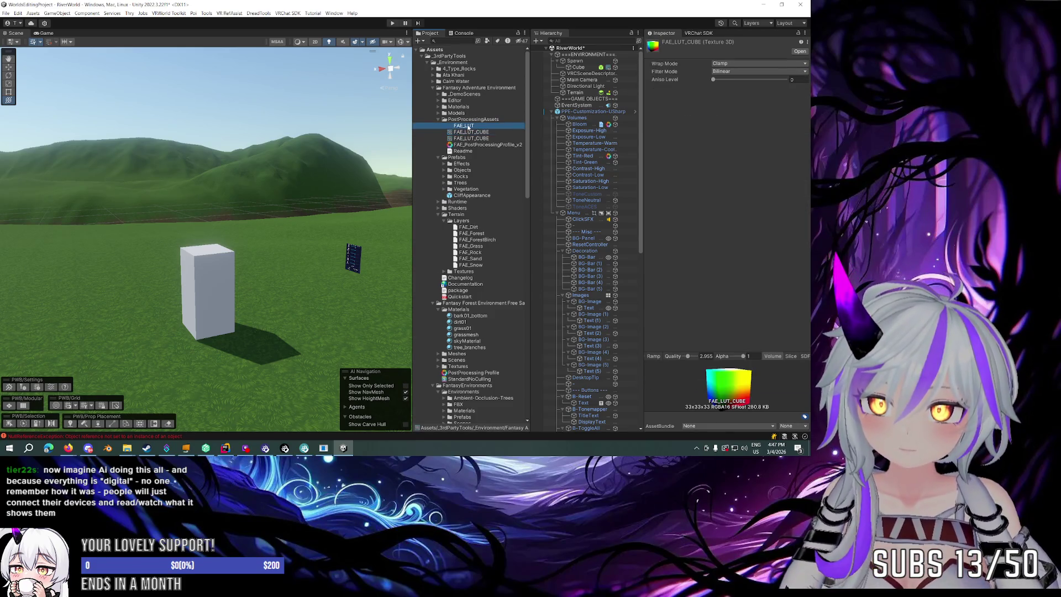
left_click_drag(309, 160, 471, 148)
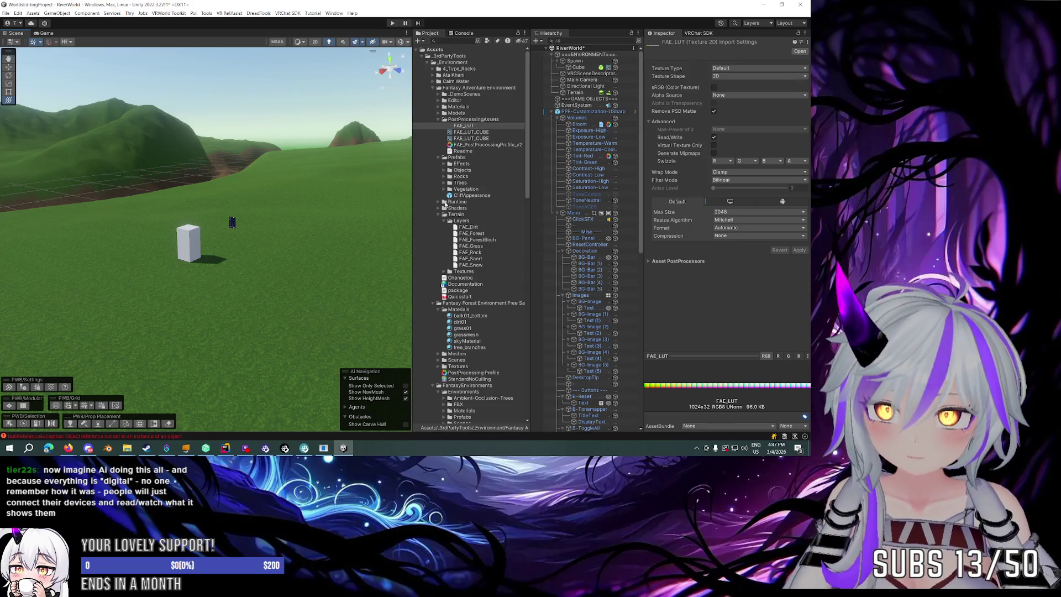
Review the profile's Bloom and Color Grading overrides and collapse PPE-Customization-USharp.
left_click(460, 144)
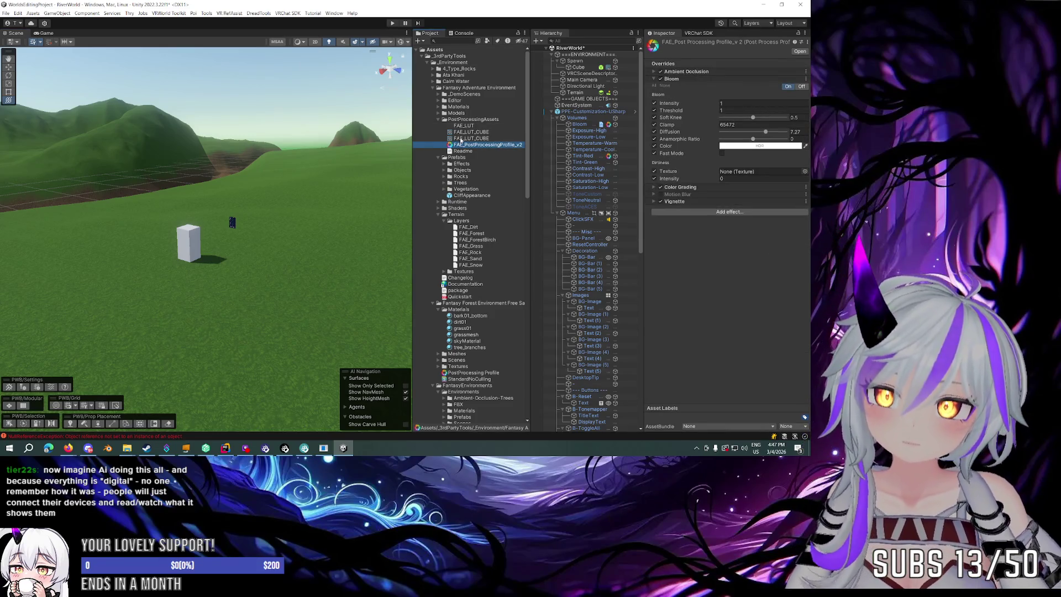
left_click(654, 79)
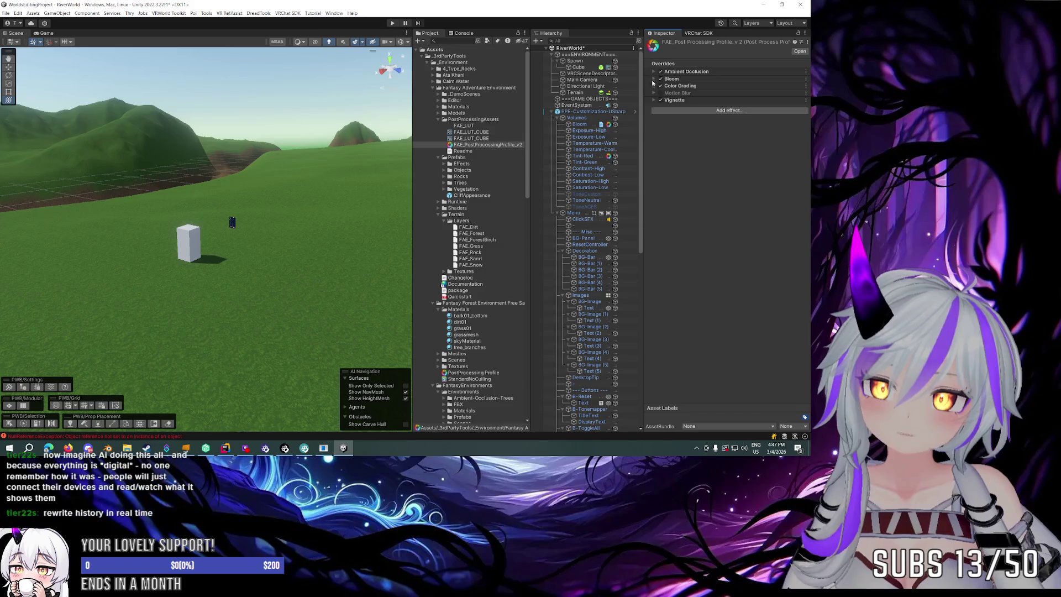
left_click(655, 86)
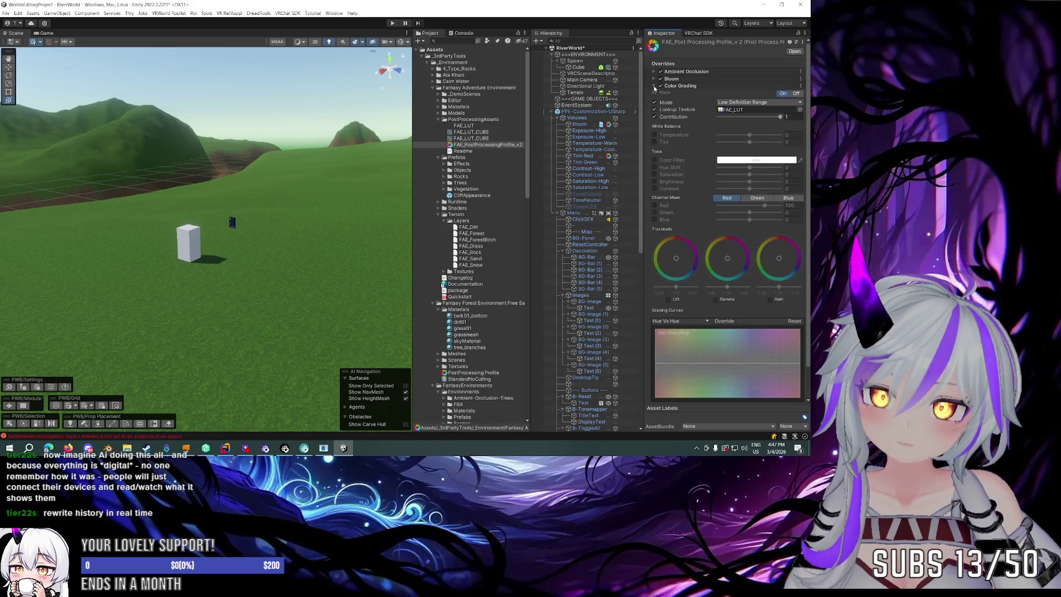
left_click(654, 86)
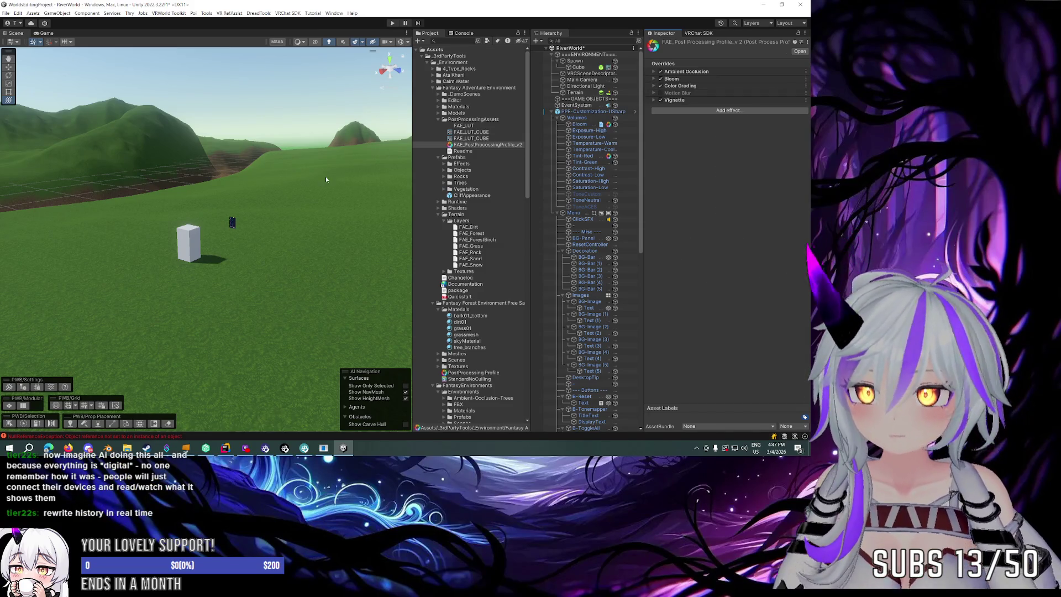
left_click(551, 112)
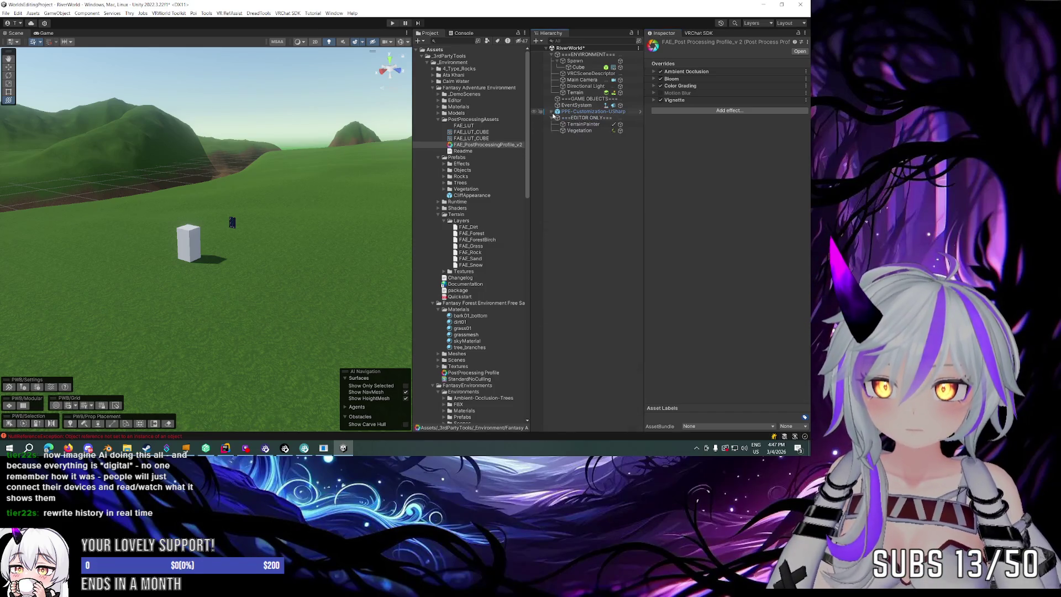
Create a Volume > Global Volume object from the Hierarchy context menu and select it.
left_click(580, 157)
right_click(580, 156)
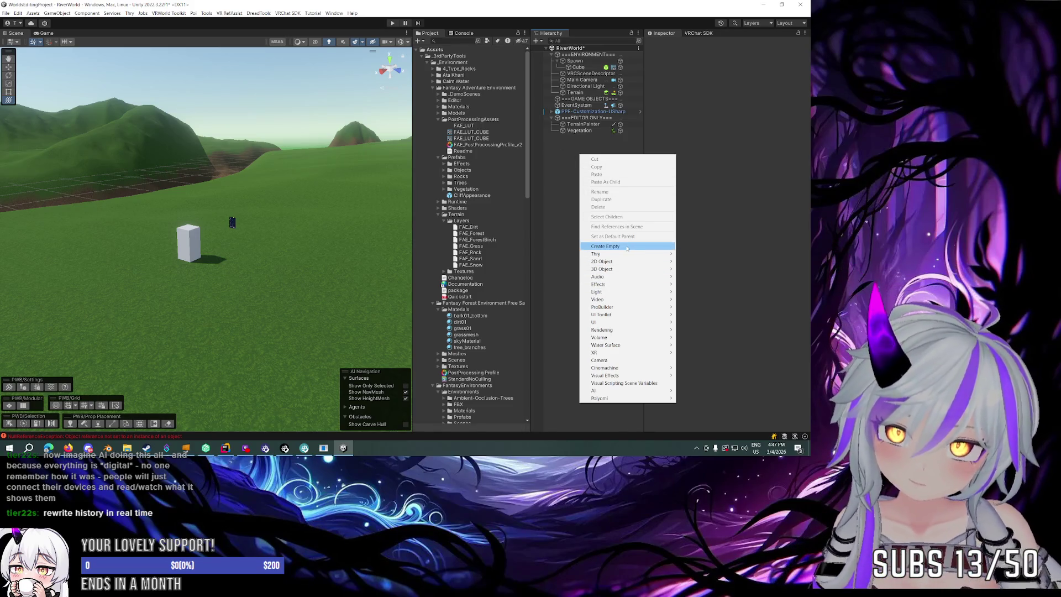
mouse_move(625, 261)
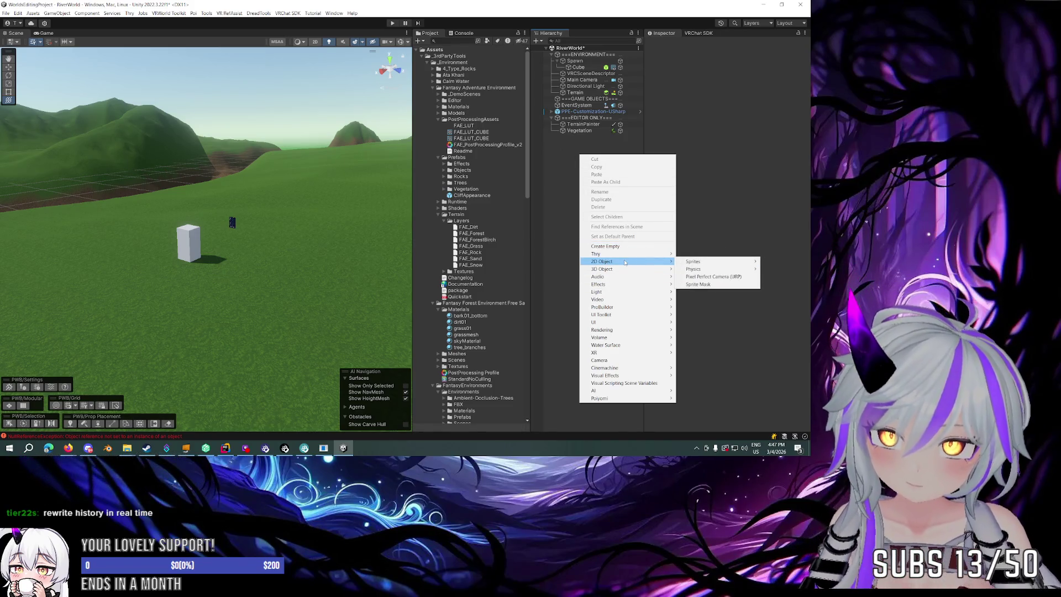
mouse_move(674, 340)
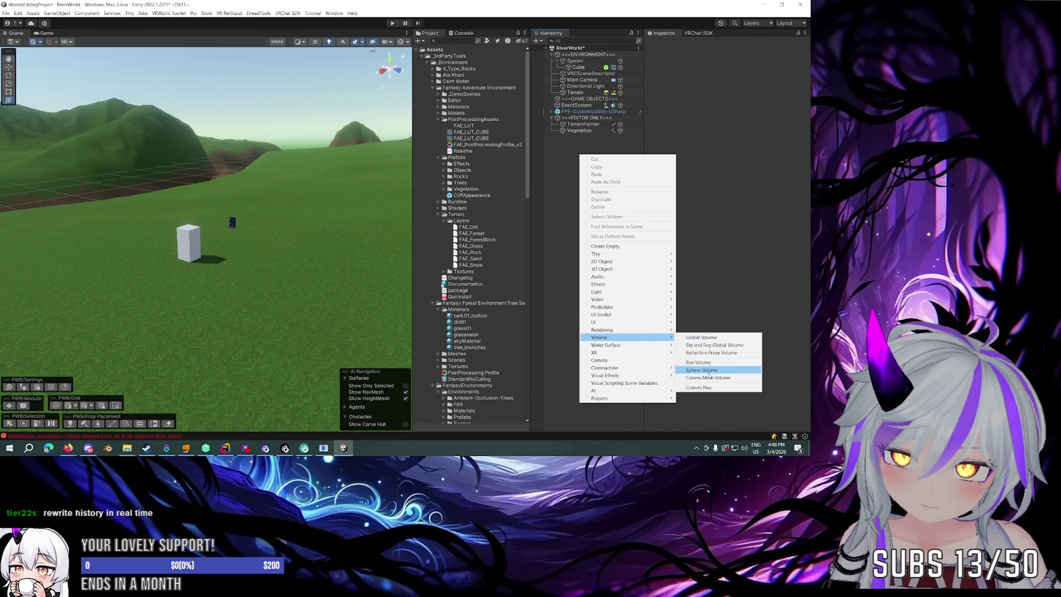
left_click(703, 338)
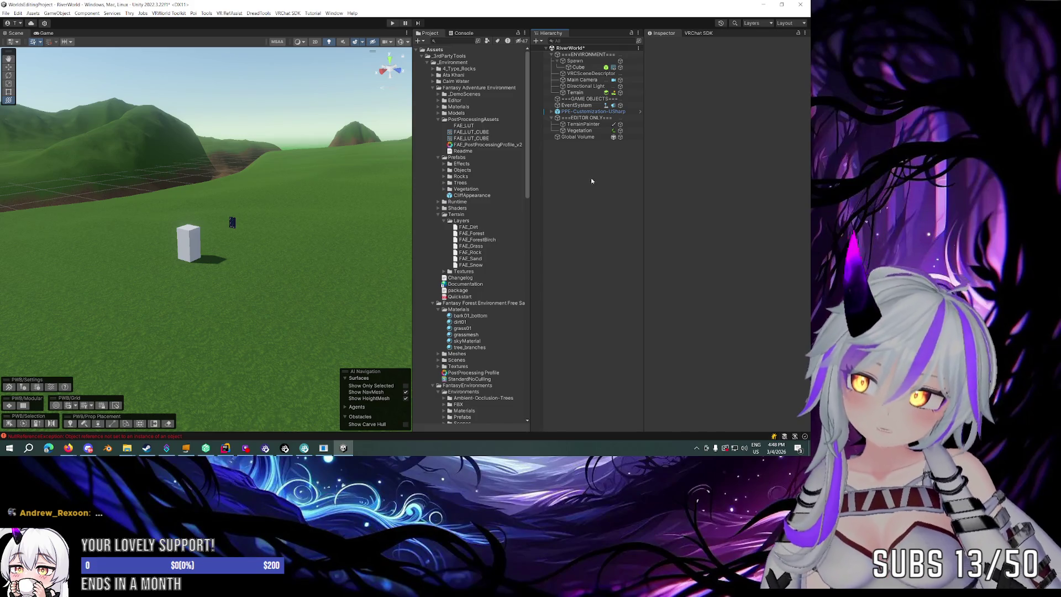
left_click(583, 137)
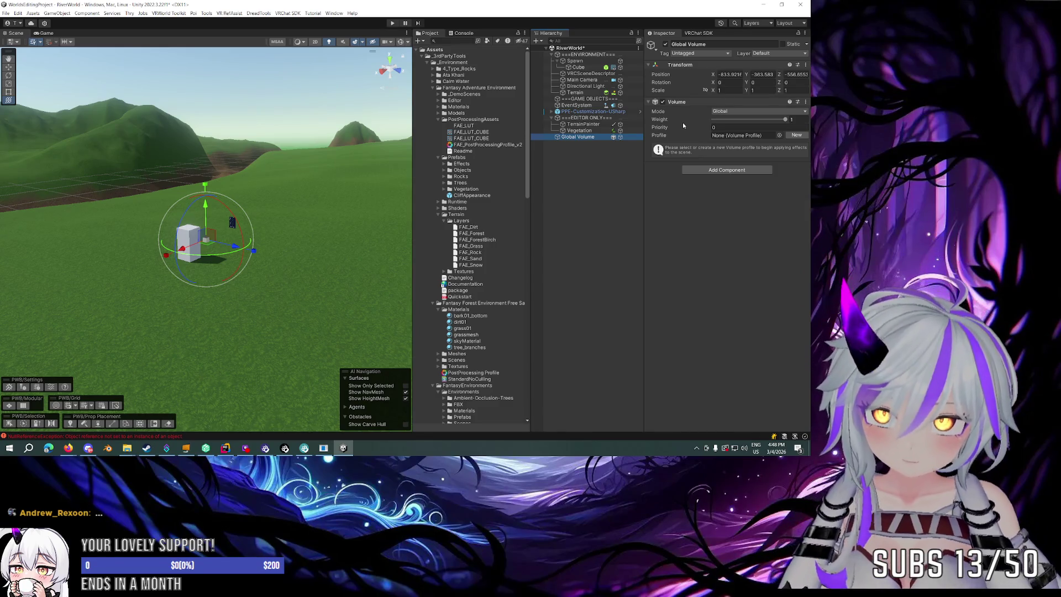
Try assigning FAE_PostProcessingProfile_v2 to the existing Volume component and check its overrides.
left_click(693, 137)
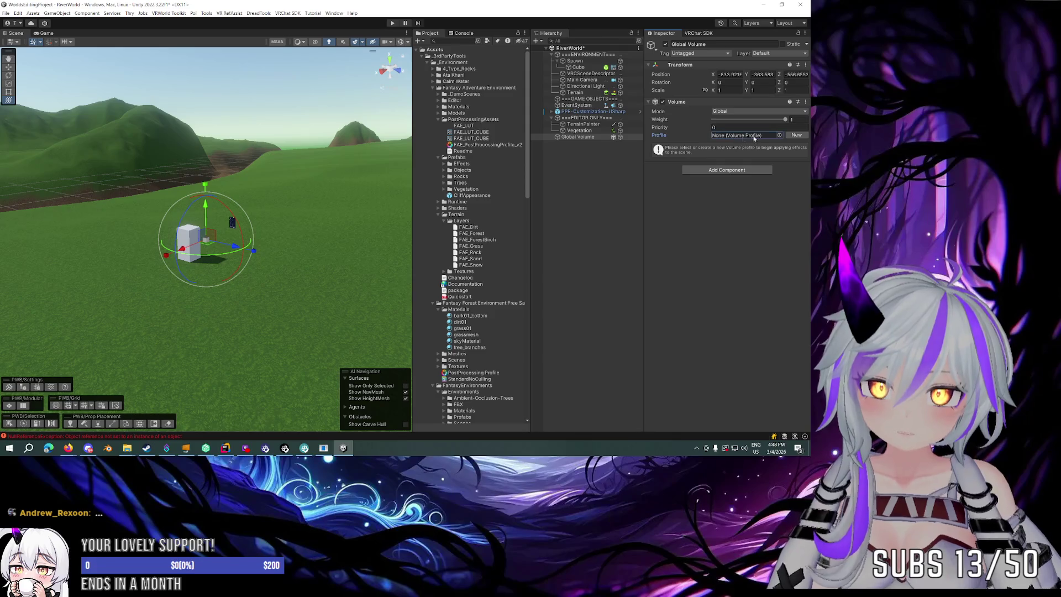
mouse_move(512, 145)
left_mouse_down()
mouse_move(747, 134)
mouse_move(756, 144)
left_mouse_up()
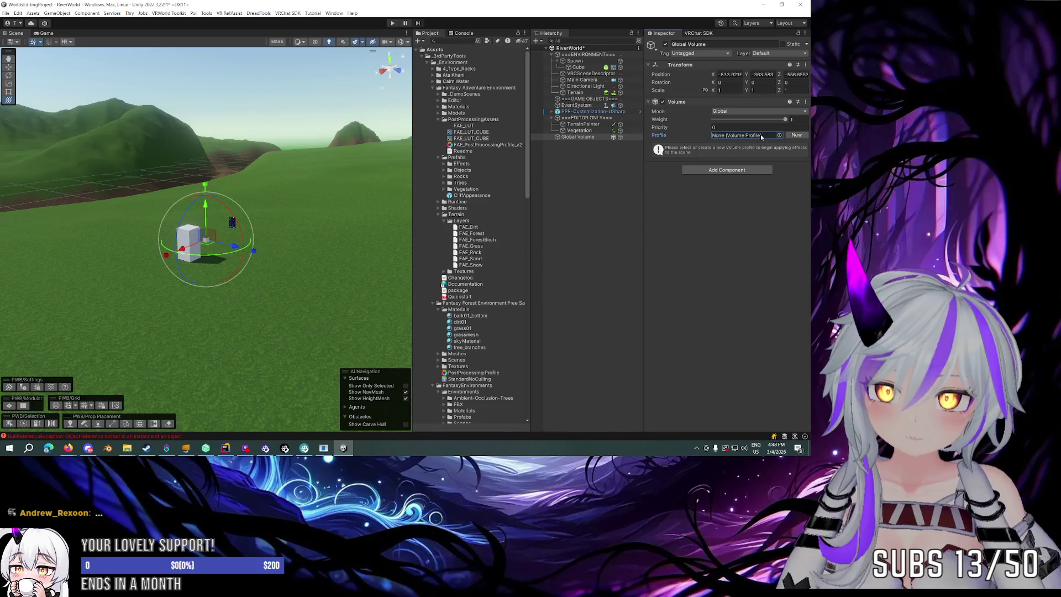
left_click(475, 145)
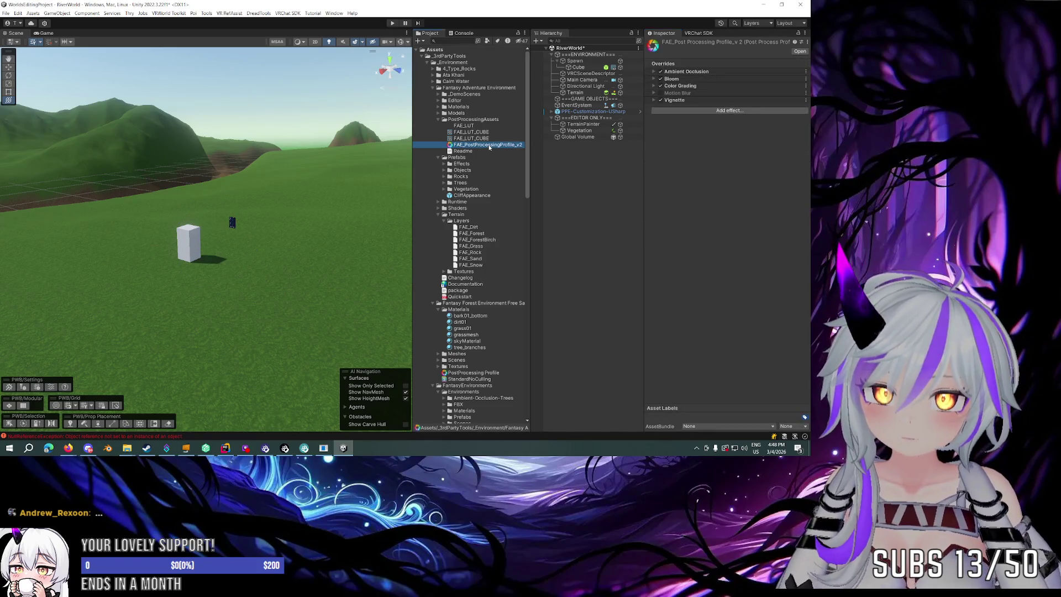
left_click(578, 137)
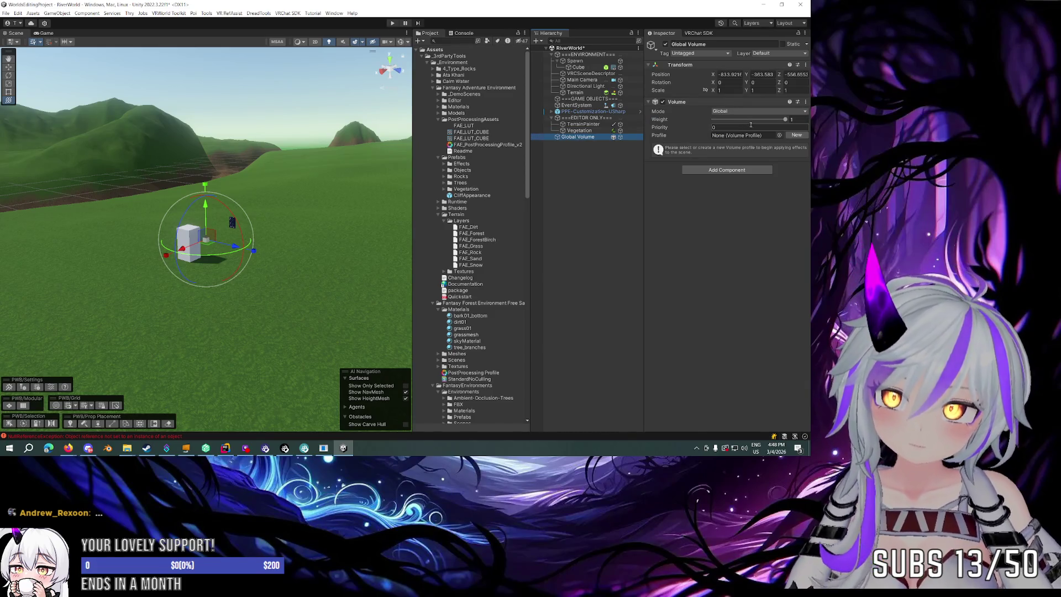
Replace the Volume with a global Post-process Volume using FAE_PostProcessingProfile_v2.
left_click(805, 102)
left_click(758, 142)
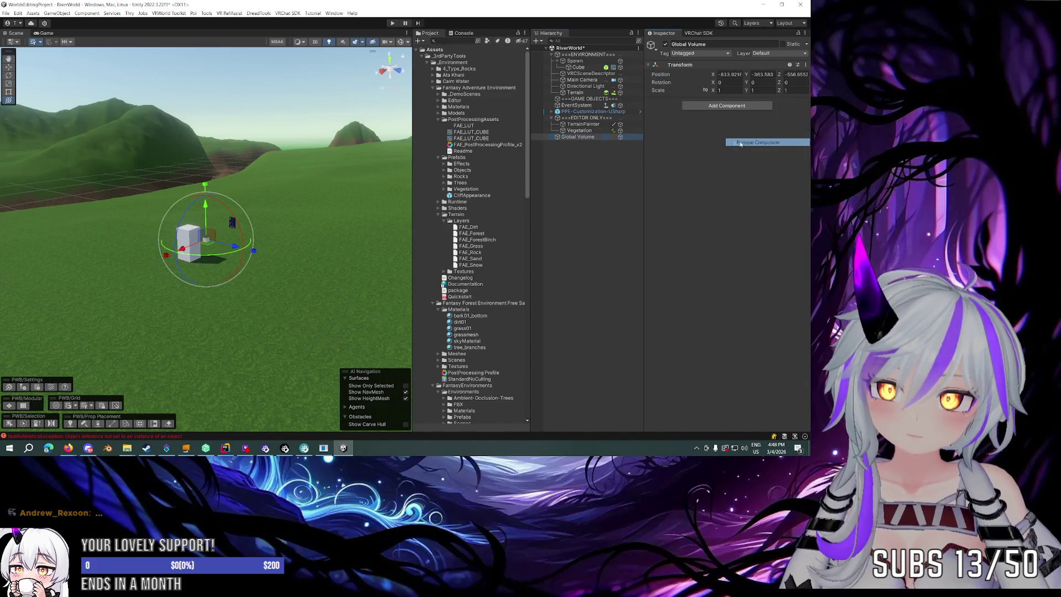
left_click(726, 105)
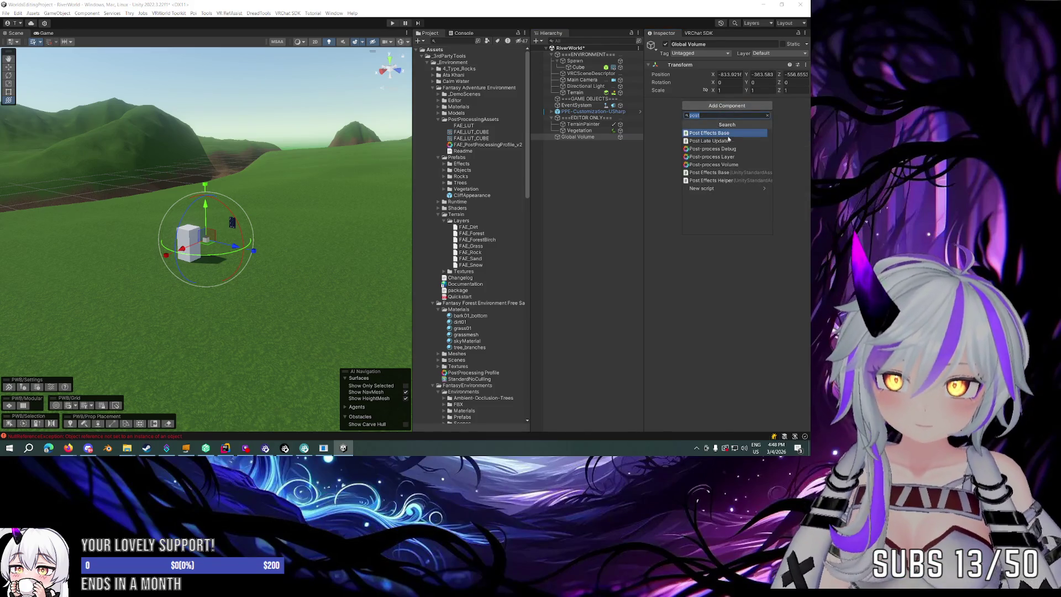
left_click(713, 164)
left_click_drag(487, 145, 735, 143)
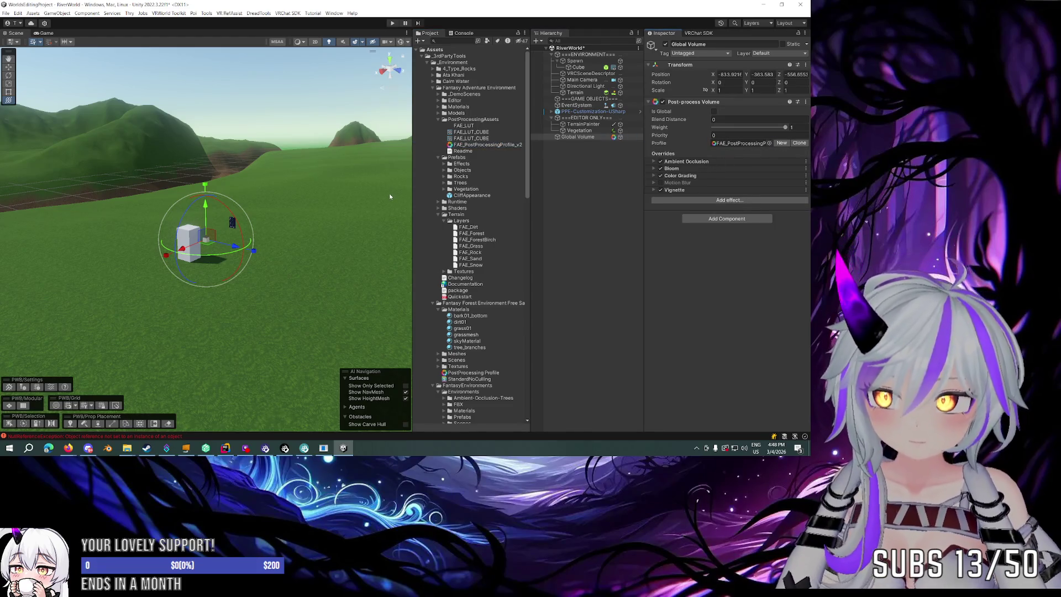
left_click_drag(326, 192, 336, 186)
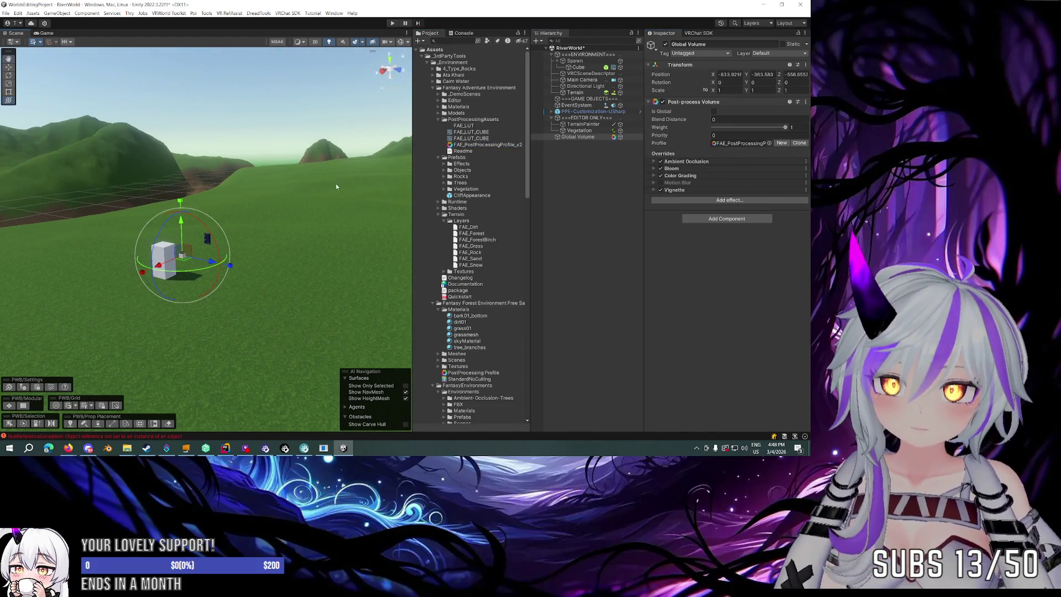
left_click(713, 111)
left_click_drag(209, 161, 216, 164)
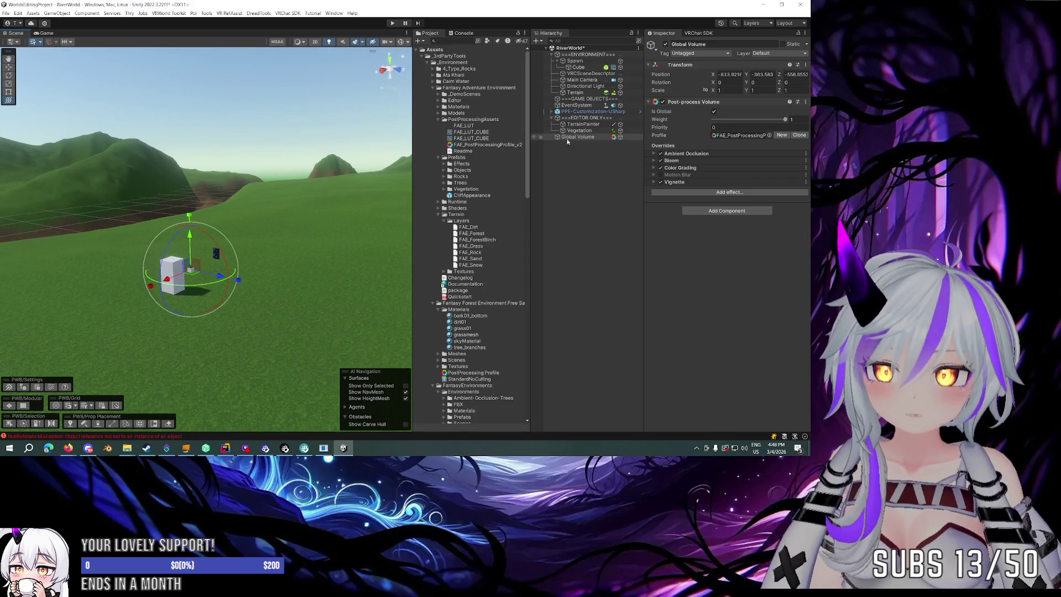
Compare with PPE-Customization-USharp and set the Global Volume's weight to 1.
left_click(591, 111)
left_click_drag(277, 182, 279, 177)
left_click(620, 137)
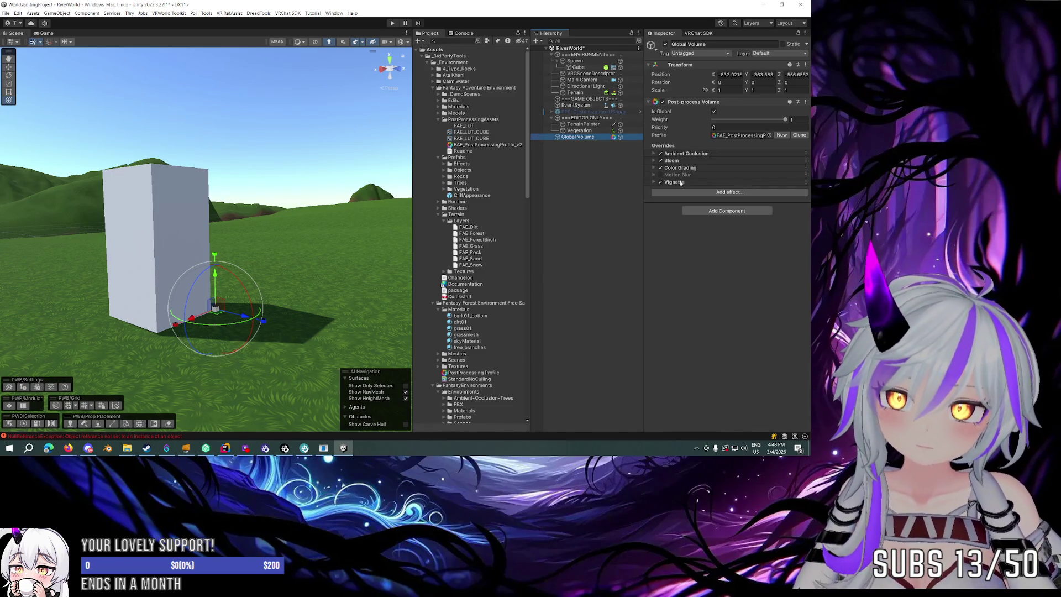
left_click(663, 103)
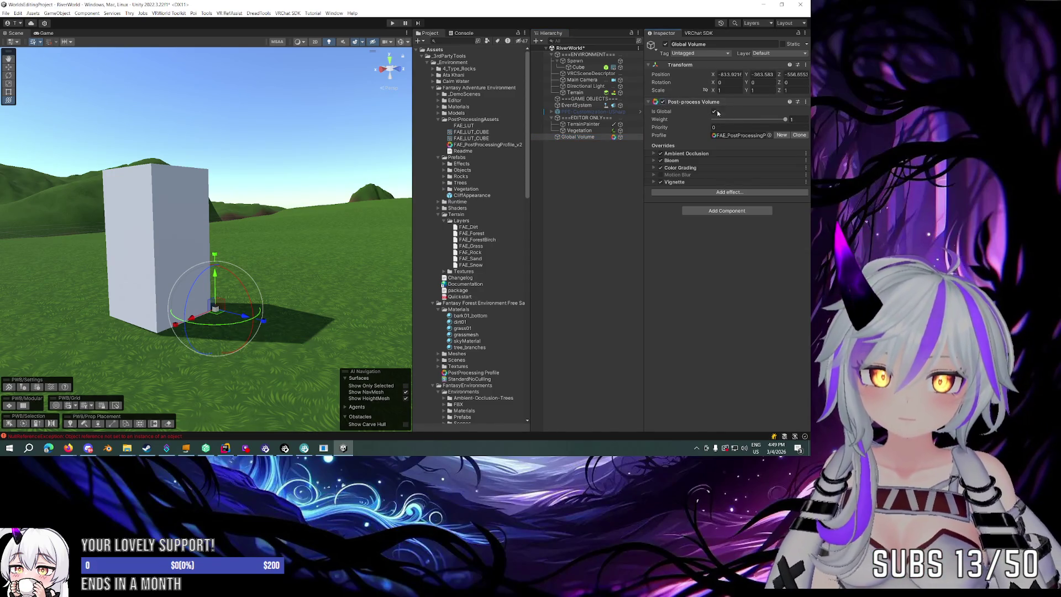
left_click(805, 121)
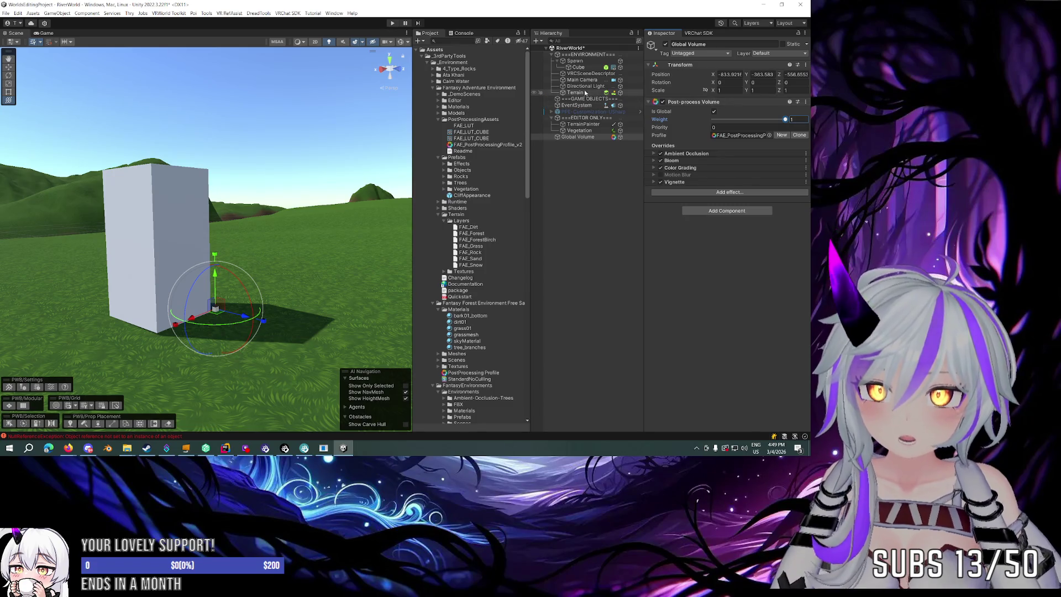
Check the Bloom volume's settings, then set the Global Volume's priority to 1.
left_click(551, 112, "alt")
left_click(583, 124)
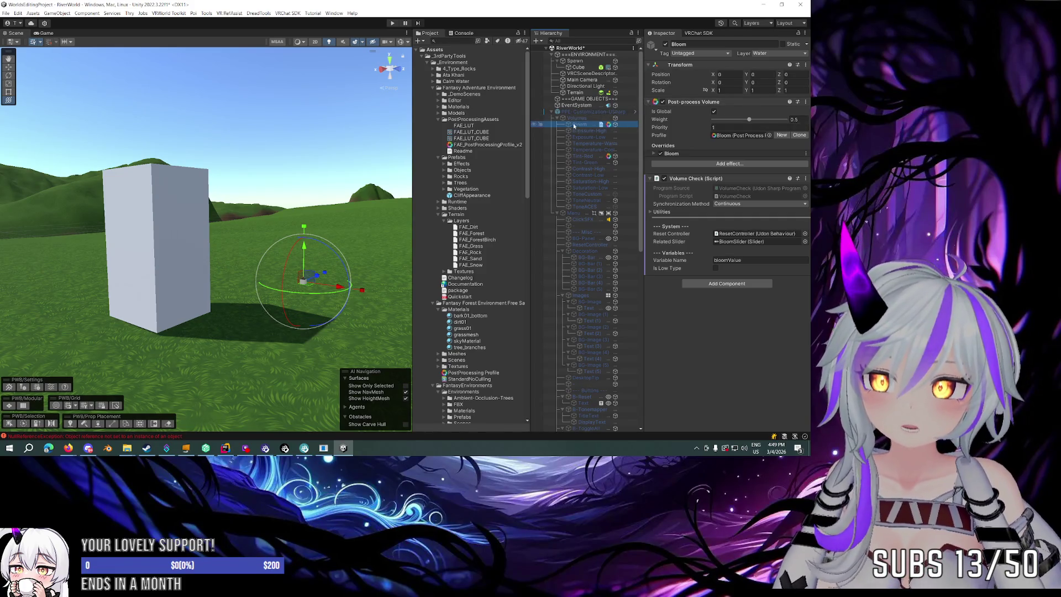
left_click(554, 112)
left_click(550, 112)
left_click(550, 111)
left_click(551, 111)
left_click(577, 137)
left_click(741, 128)
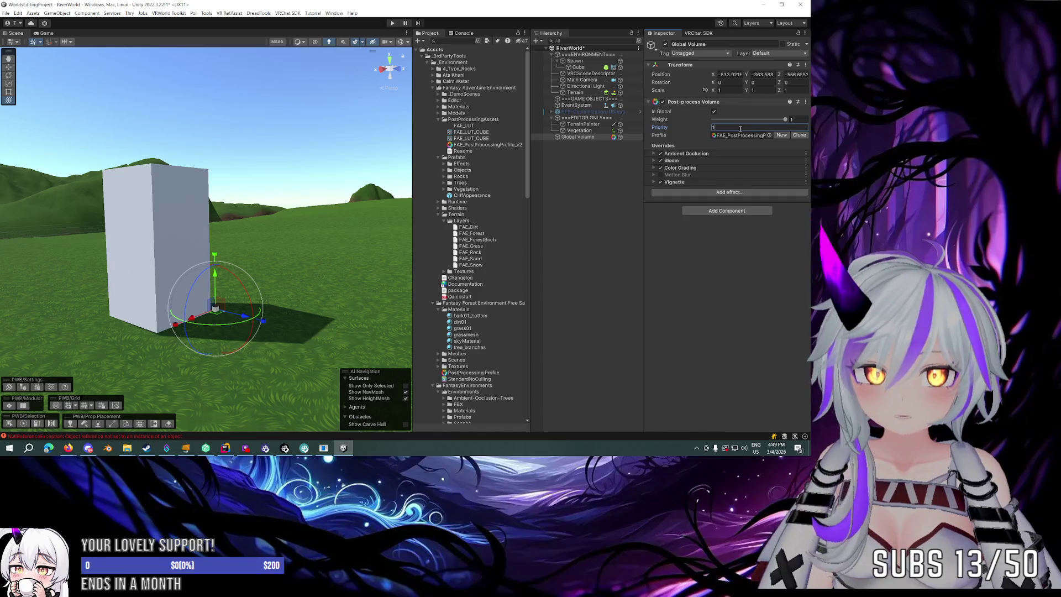
mouse_move(807, 133)
left_mouse_down()
mouse_move(681, 133)
mouse_move(767, 127)
left_mouse_up()
key("ctrl+z")
Try a local volume with blend distance 24.76, then make it global again.
left_click(713, 111)
left_click_drag(1, 149, 807, 167)
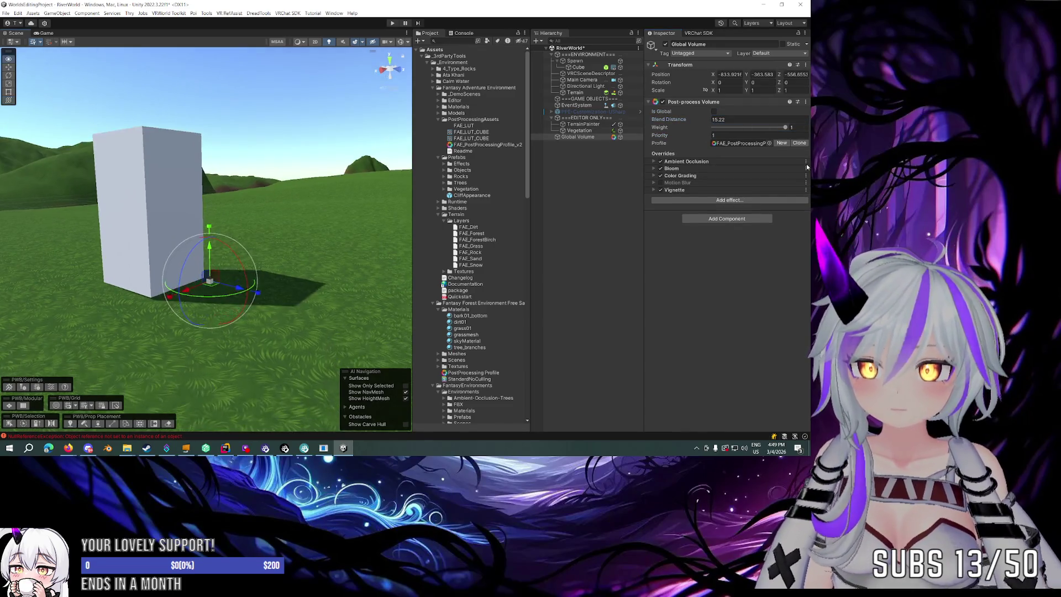
left_click_drag(691, 123, 775, 132)
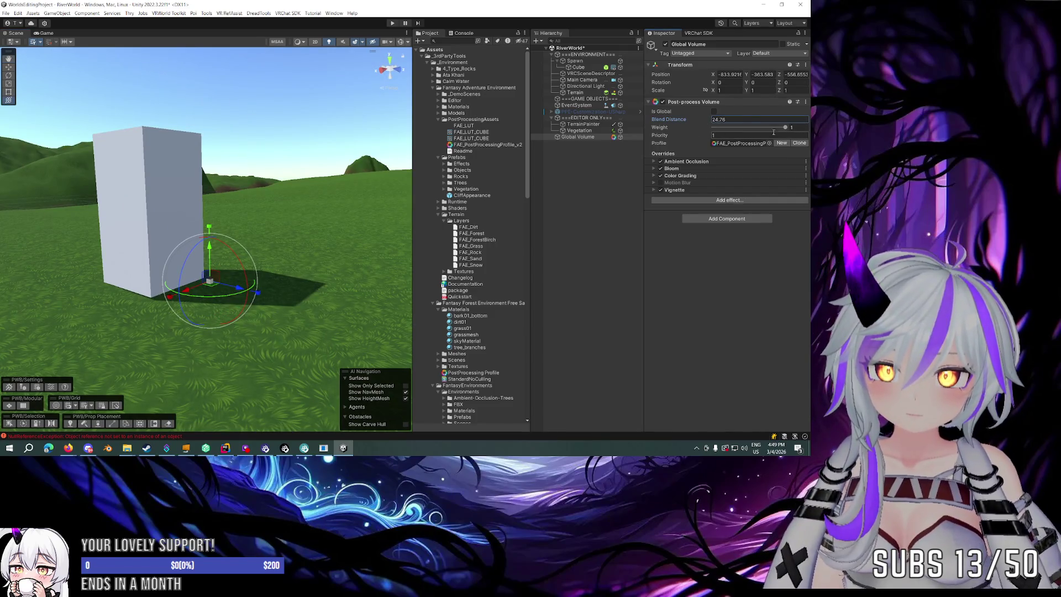
scroll(320, 162, "down", 5)
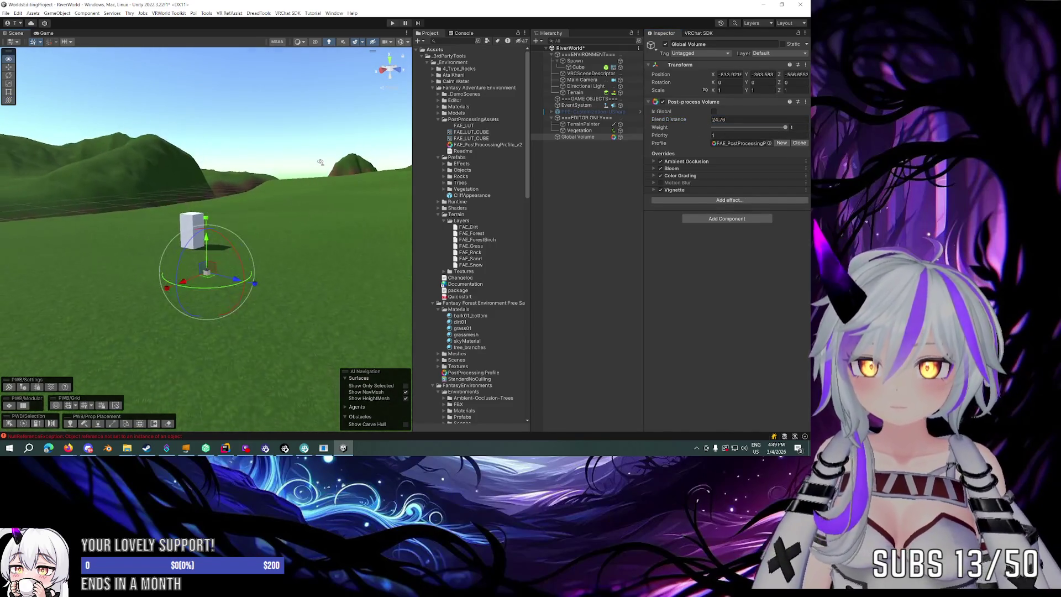
left_click(715, 112)
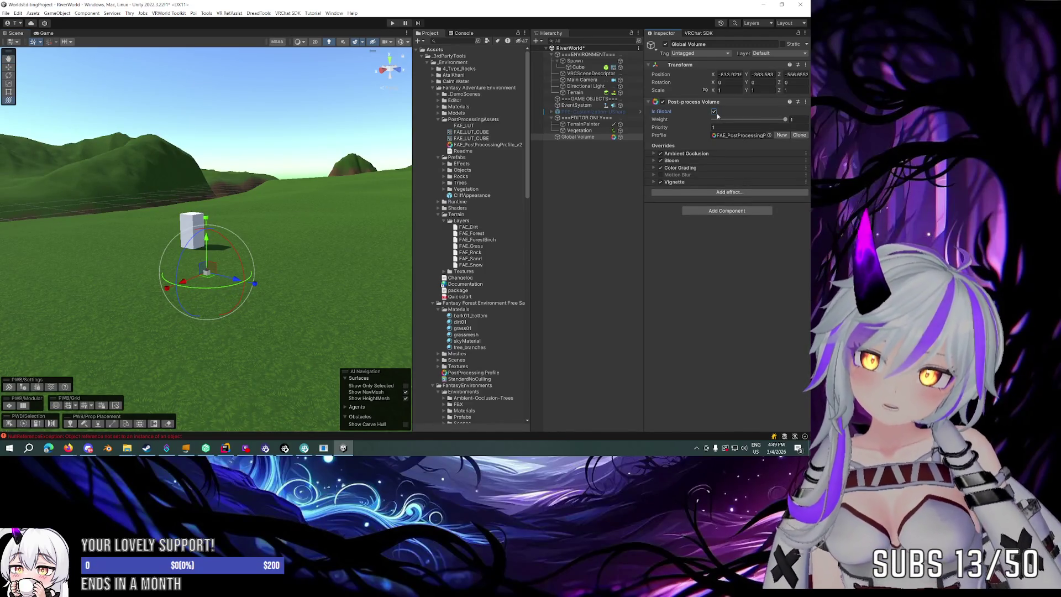
Recheck the Bloom volume's settings and reselect the Global Volume.
left_click(552, 112)
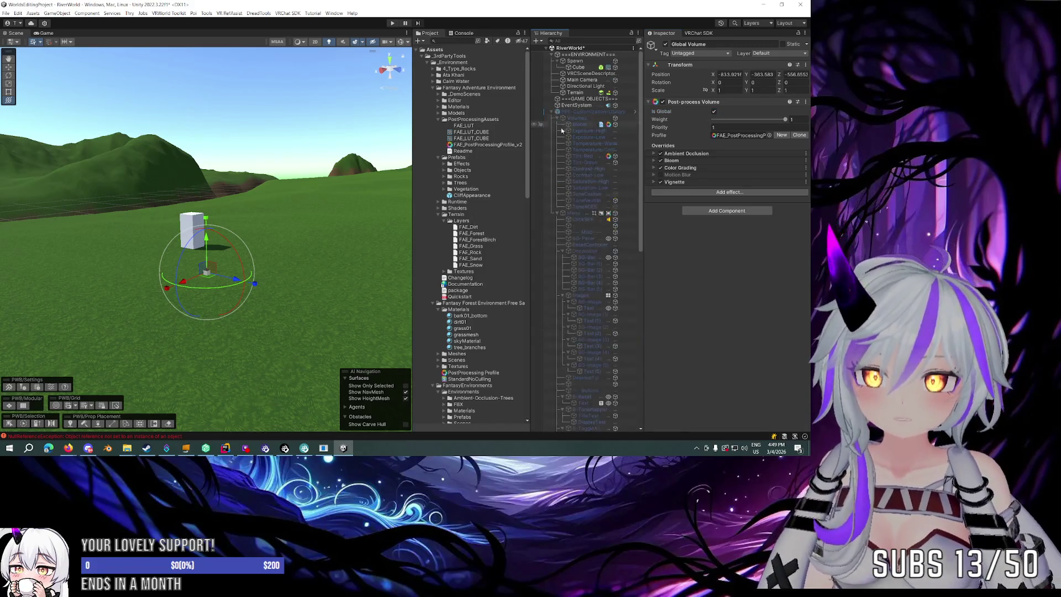
left_click(580, 124)
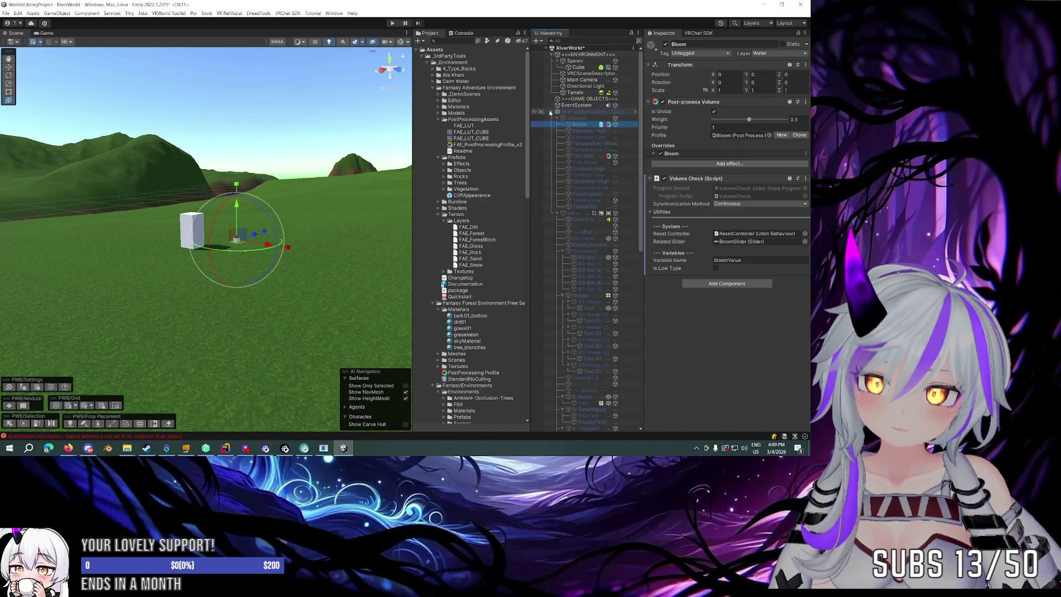
left_click(551, 112)
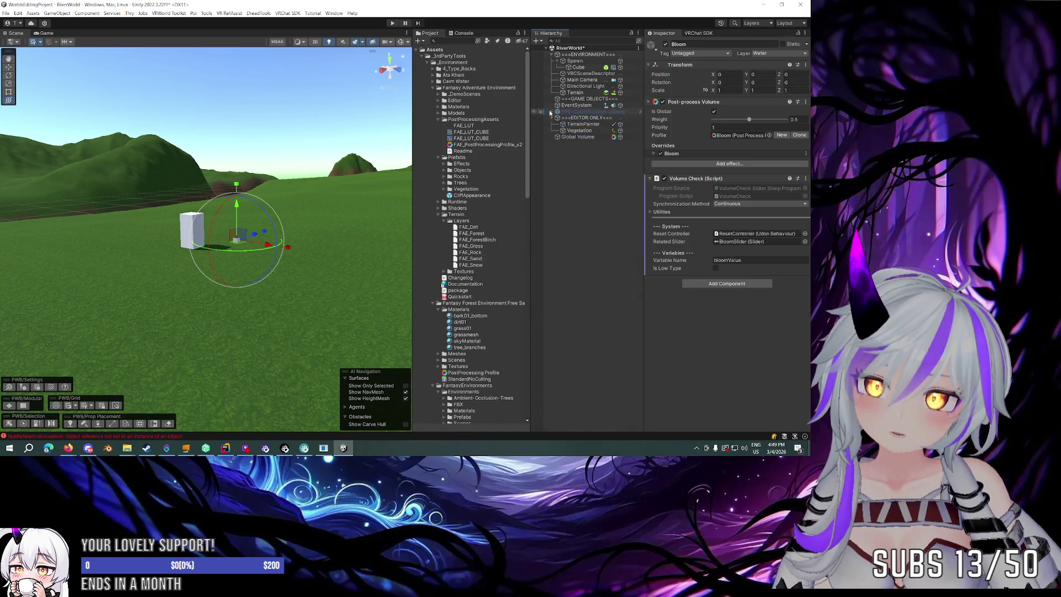
left_click(570, 138)
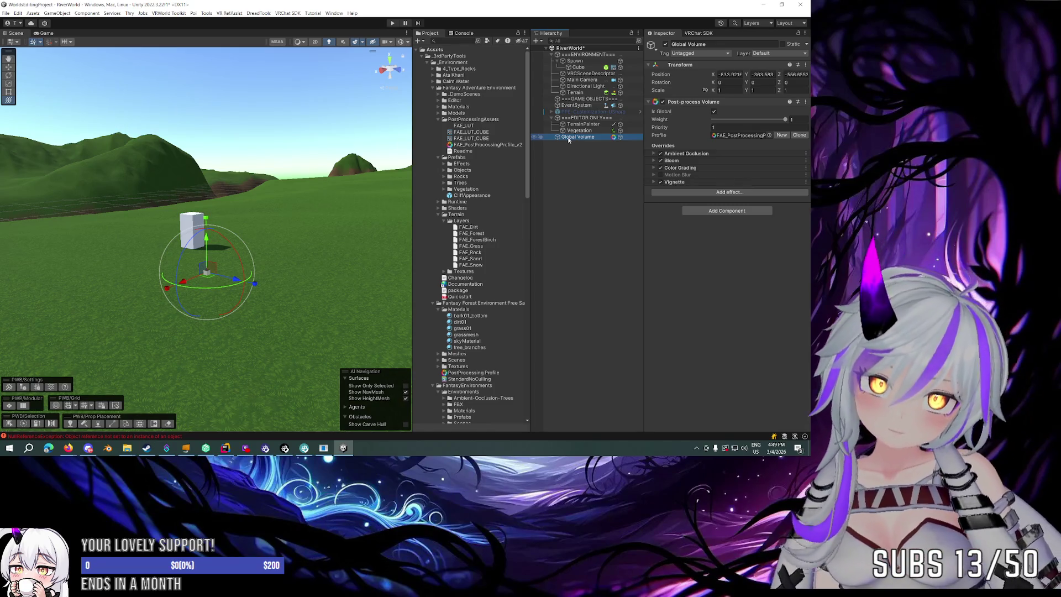
mouse_move(280, 144)
left_mouse_down()
mouse_move(279, 125)
mouse_move(243, 141)
left_mouse_up()
Set the Global Volume's position to 0, 0, 0.
left_click(729, 74)
type("0")
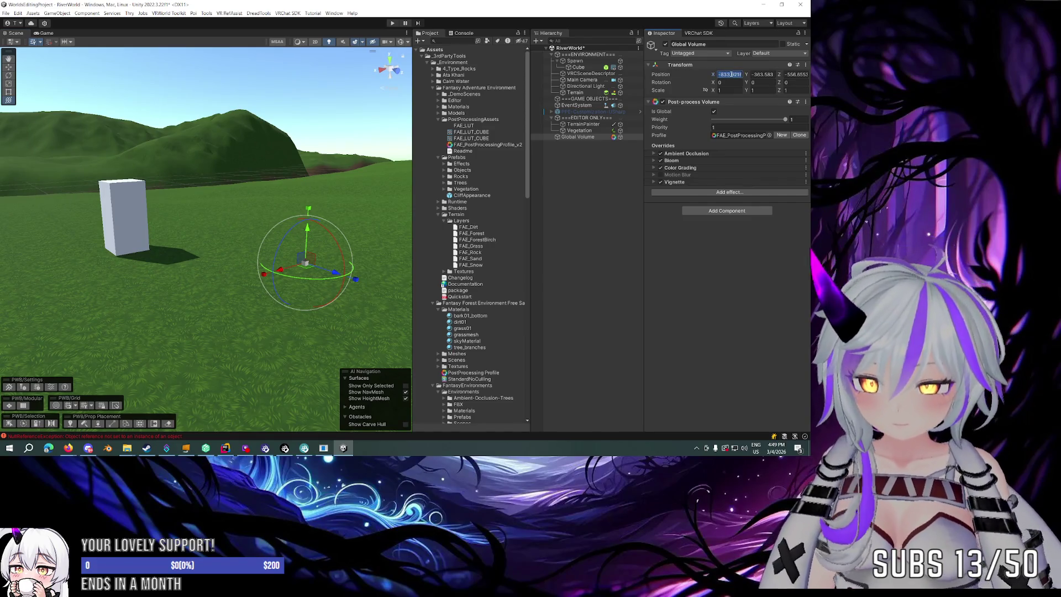
key("Tab")
type("0")
key("Tab")
type("0")
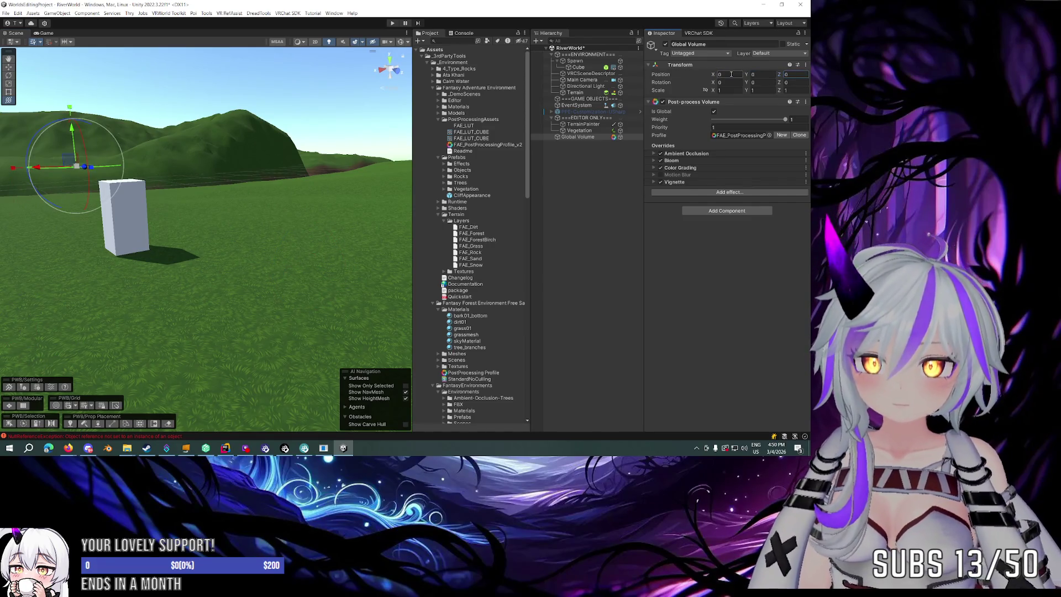
Locate the volume's profile asset and read the post-processing assets' readme.
left_click(741, 135)
left_click(490, 145)
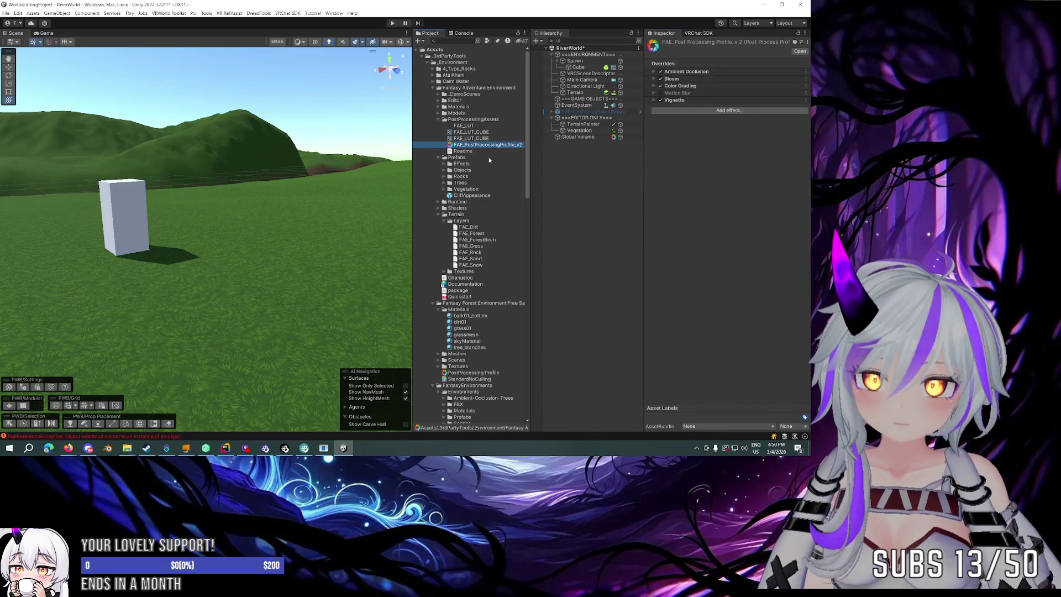
left_click(490, 151)
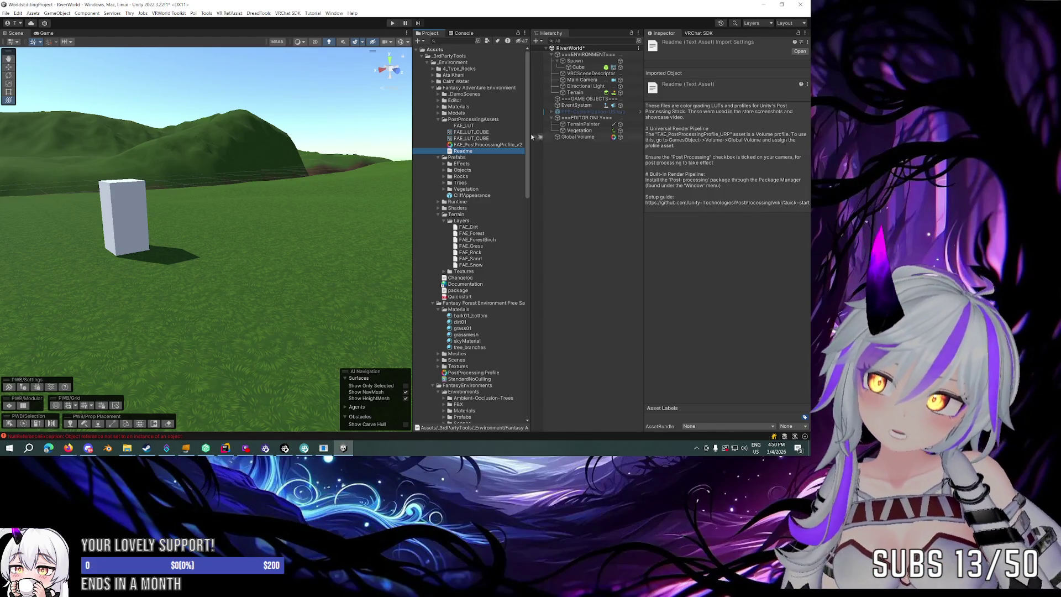
Toggle the Main Camera's option to apply directly to the camera target.
left_click(578, 80)
left_click(693, 101)
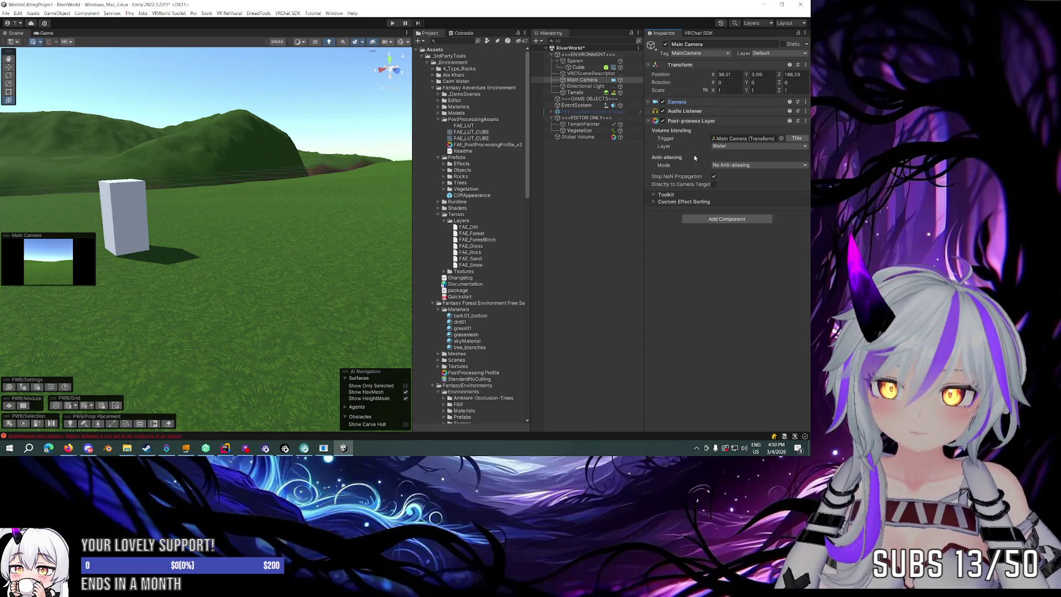
left_click(714, 185)
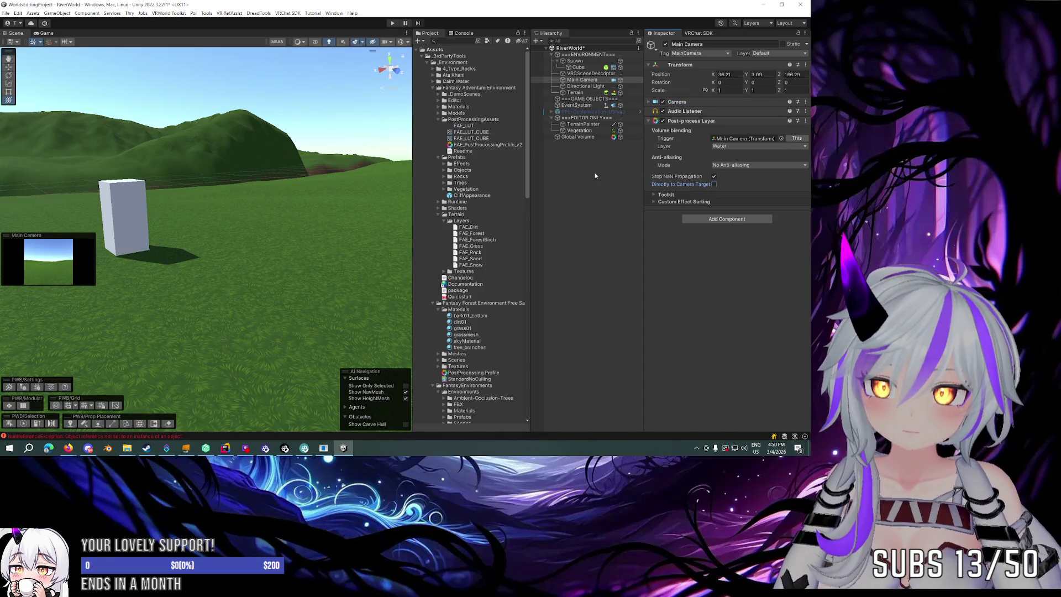
Review FAE_PostProcessingProfile_v2's Vignette and Color Grading overrides, then reselect Global Volume.
left_click(492, 145)
left_click(707, 118)
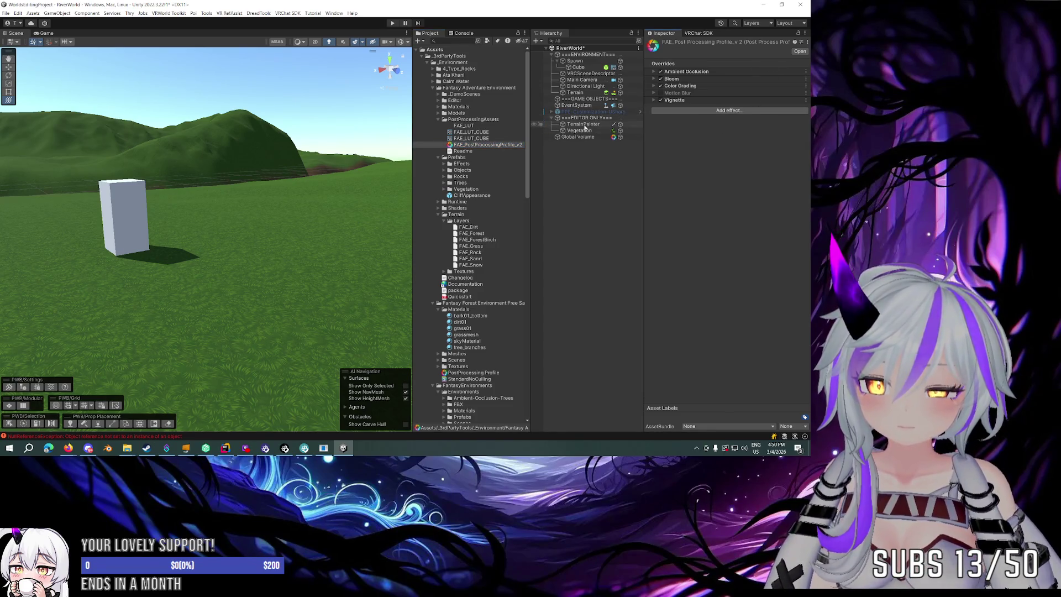
left_click(681, 100)
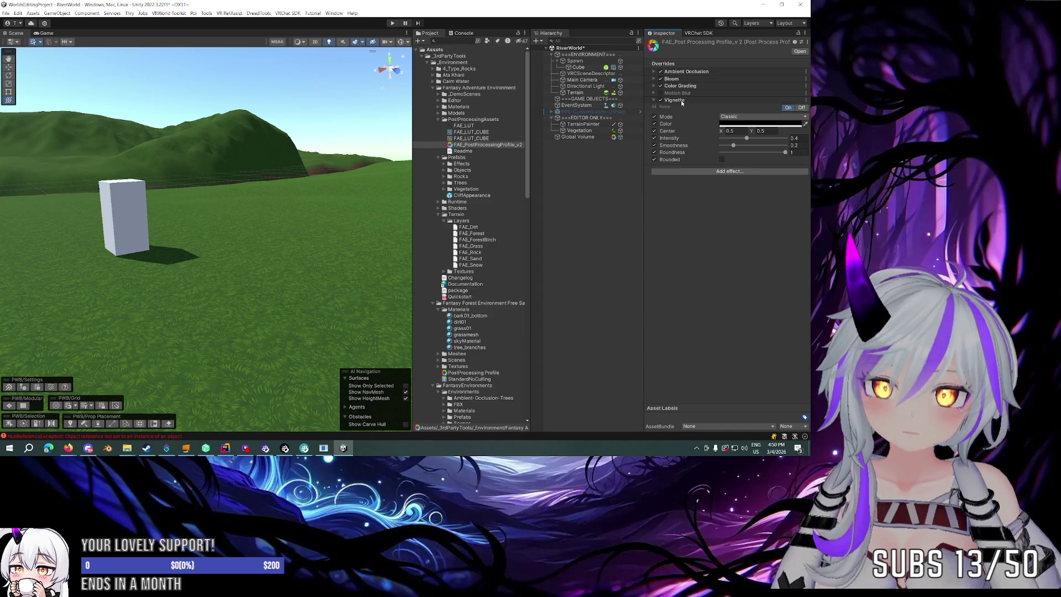
left_click(681, 100)
left_click(680, 86)
left_click(681, 86)
left_click(578, 137)
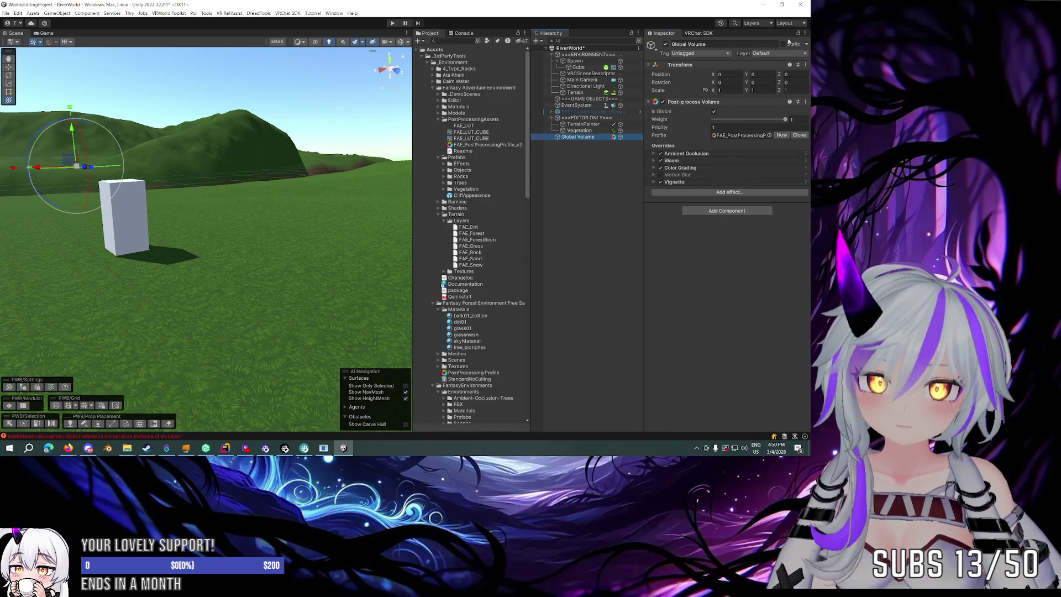
Toggle the Global Volume off and on repeatedly to compare the look, leaving it enabled.
left_click(666, 45)
left_click(666, 45)
left_click(666, 44)
left_click(665, 45)
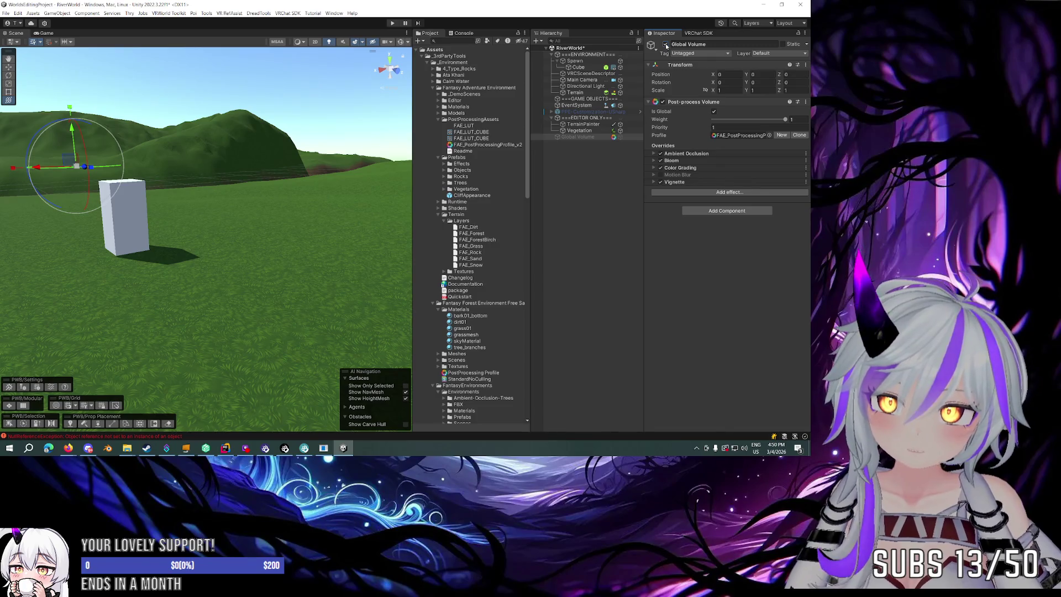
left_click(665, 45)
left_click(666, 45)
left_click(666, 45)
left_click(666, 45)
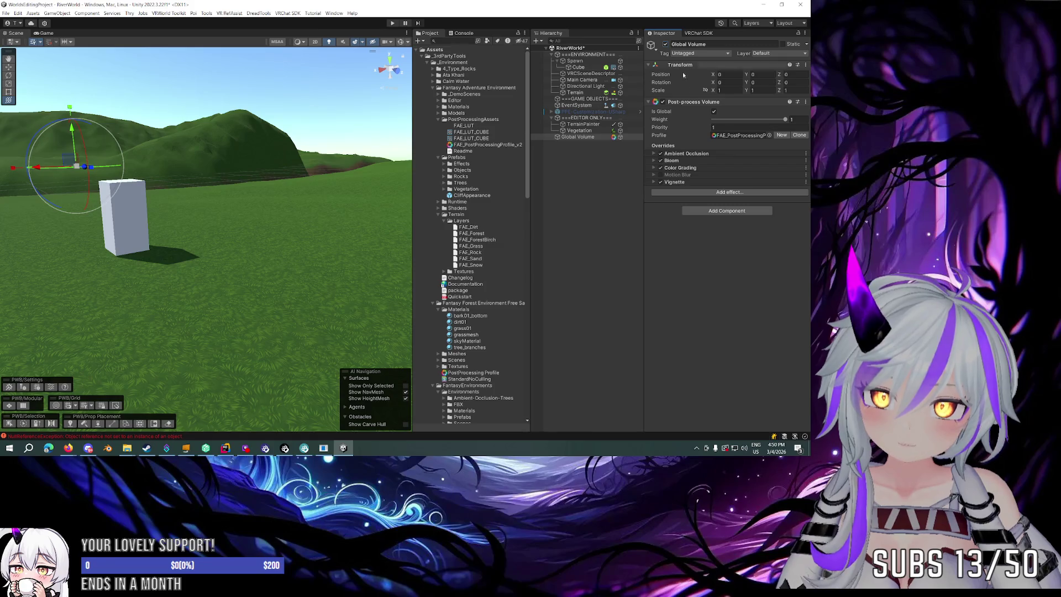
Set the Global Volume's Priority to 2 and enter Play mode with the client simulator.
left_click(724, 127)
type("15.7")
key("ctrl+a")
type("2")
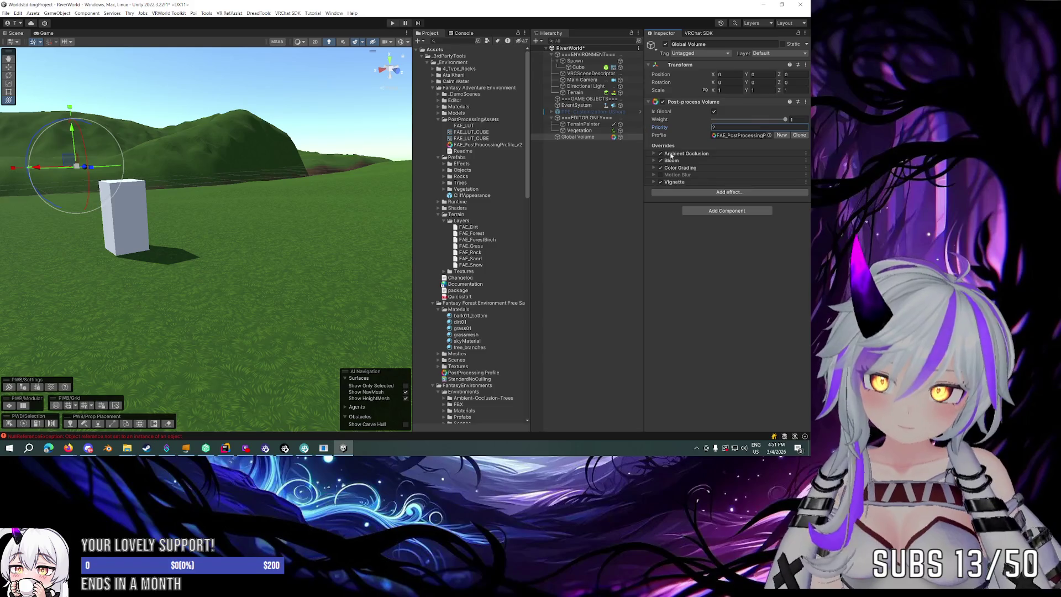
left_click(694, 248)
key("ctrl+p")
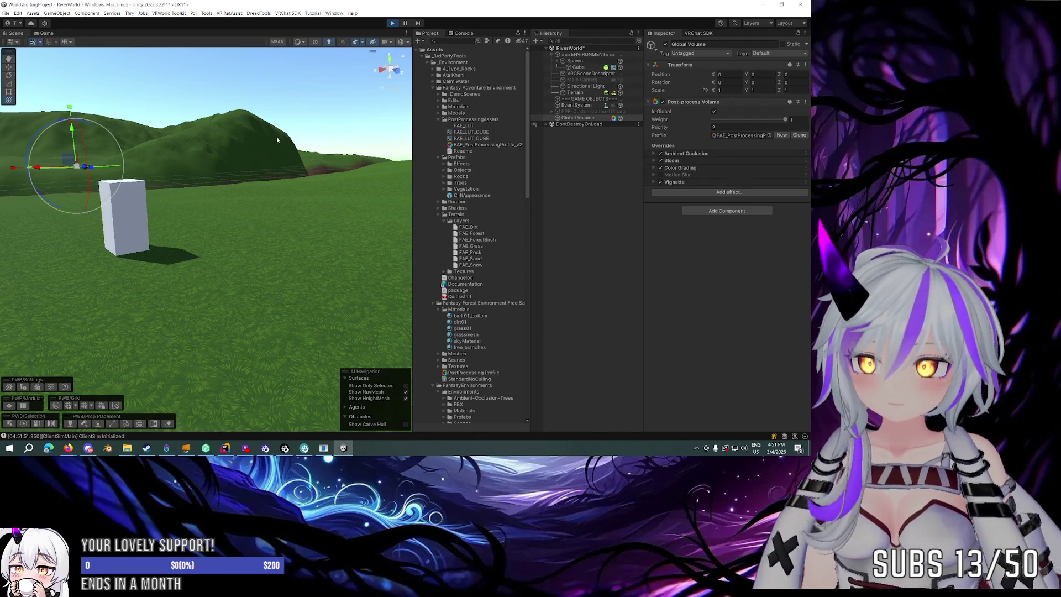
left_click(130, 185)
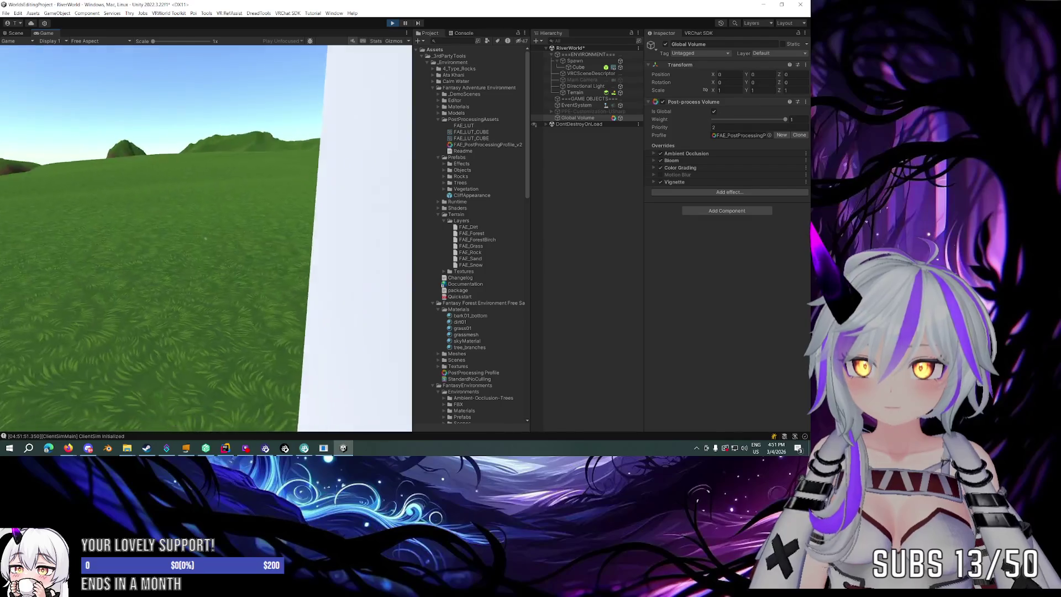
During play, toggle the Global Volume and its Ambient Occlusion override to compare the look.
key("s")
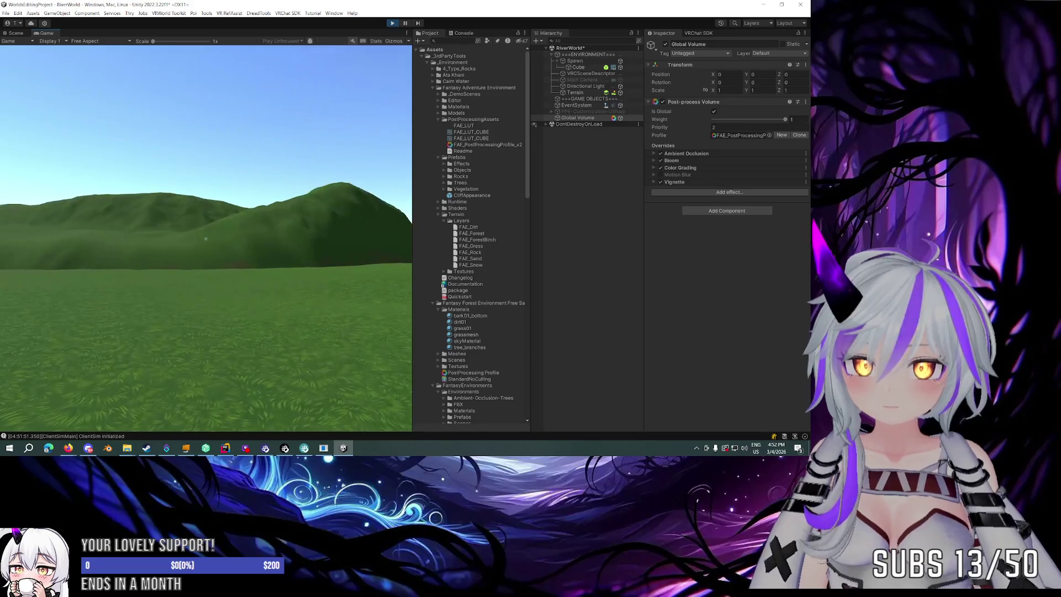
key("Escape")
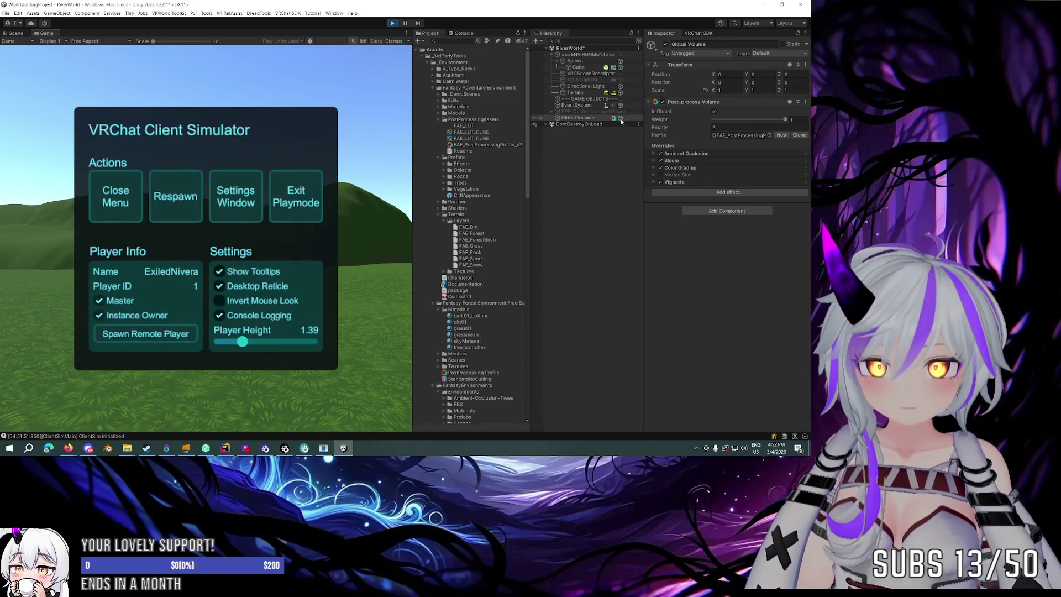
left_click(621, 119)
left_click(621, 119)
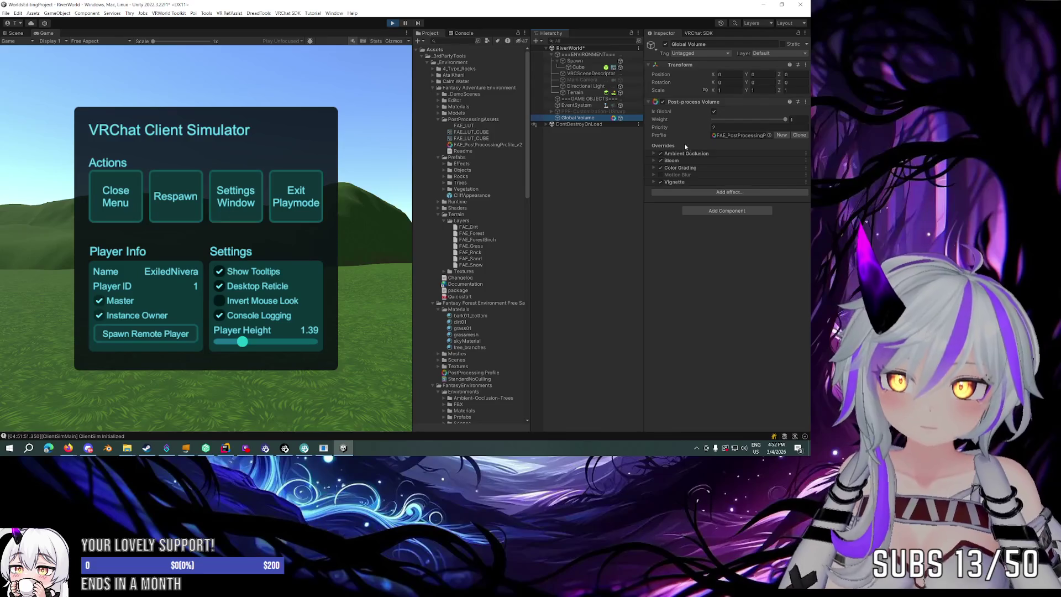
left_click(699, 153)
left_click(660, 153)
left_click(661, 153)
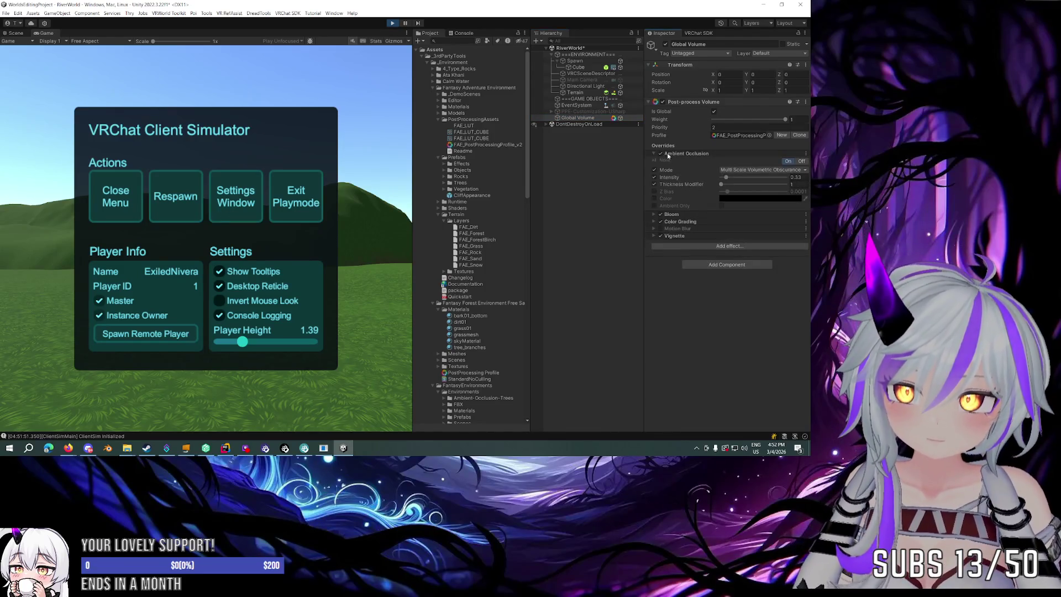
left_click(684, 154)
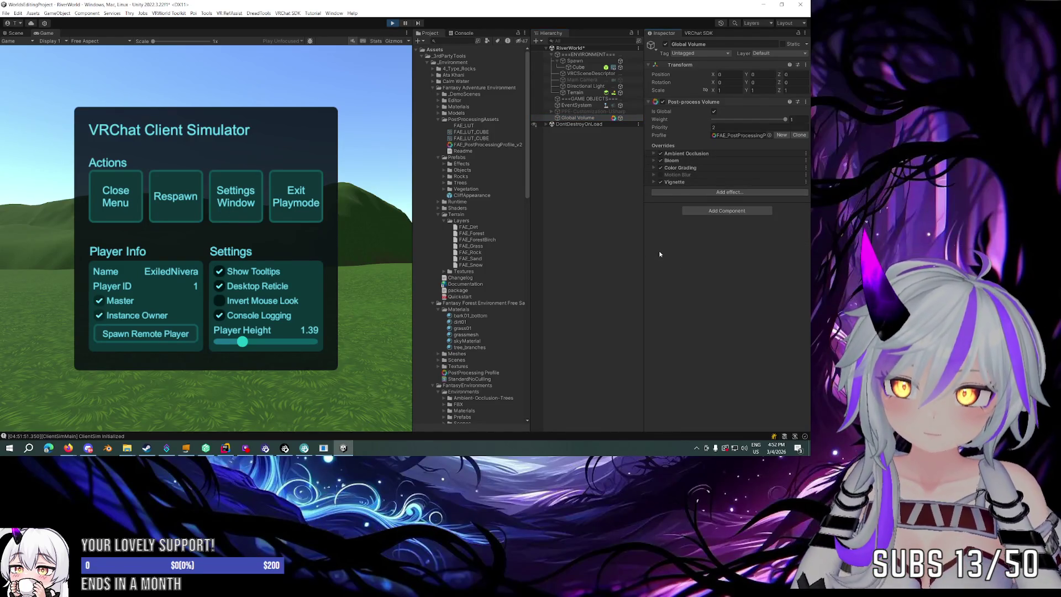
Inspect FAE_PostProcessingProfile_v2, the FAE_LUT textures and the post-processing Readme, then stop Play mode.
left_click(739, 135)
left_click(497, 145)
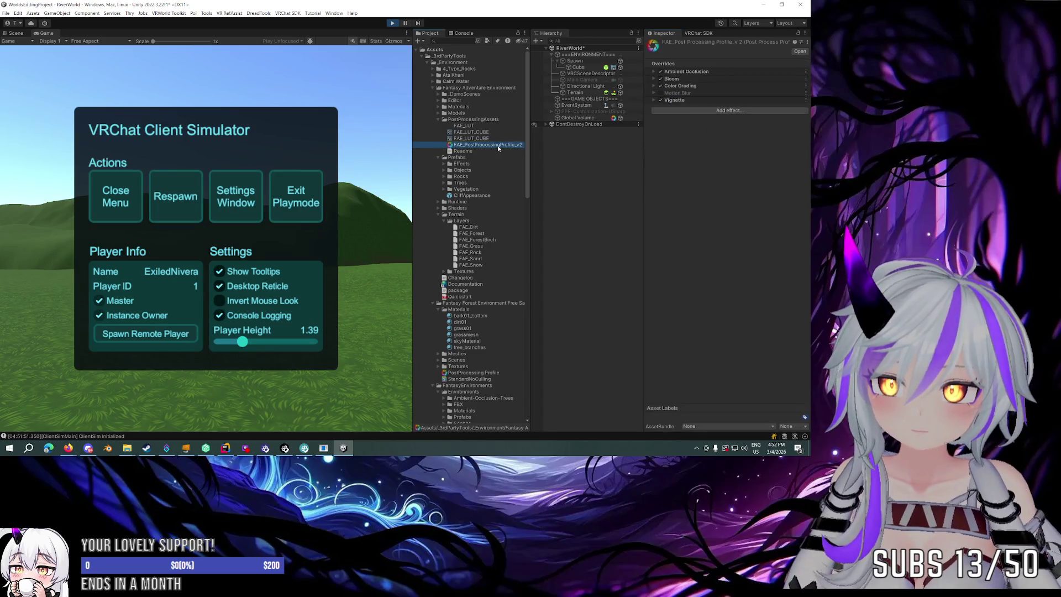
left_click(458, 138)
left_click(480, 132)
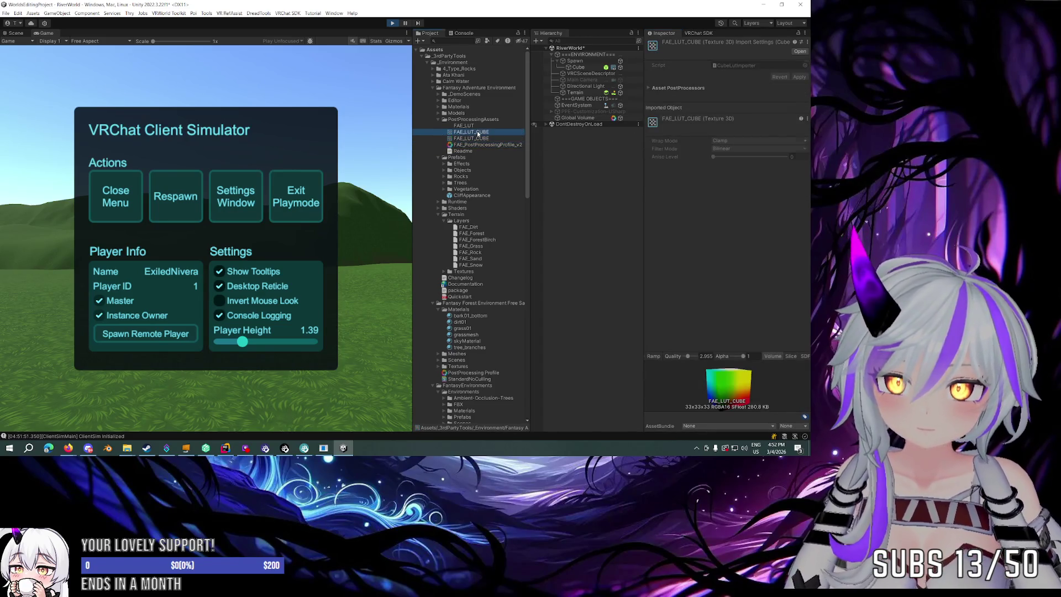
left_click(482, 126)
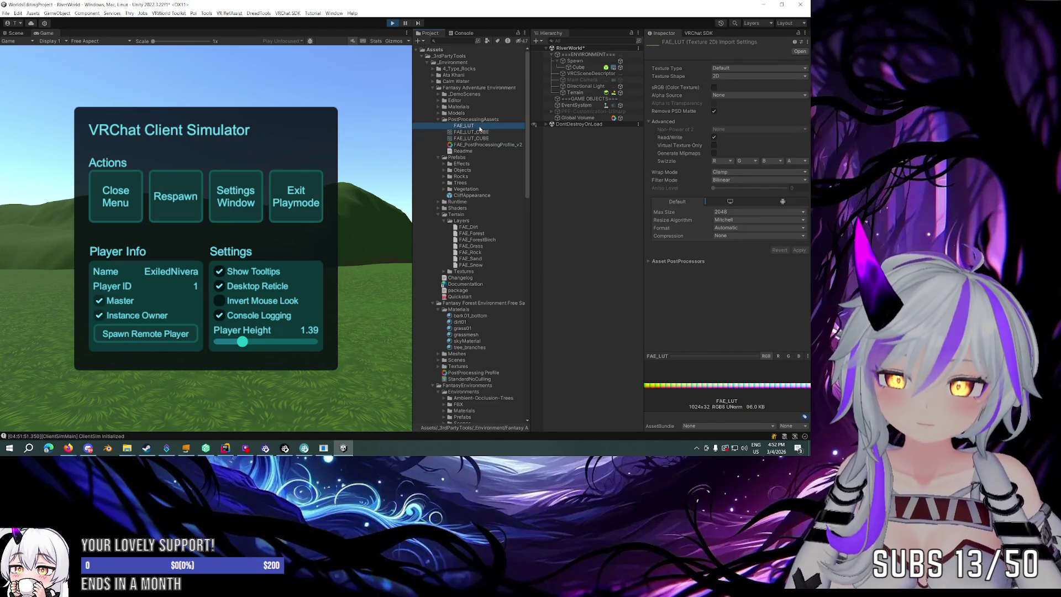
left_click(472, 145)
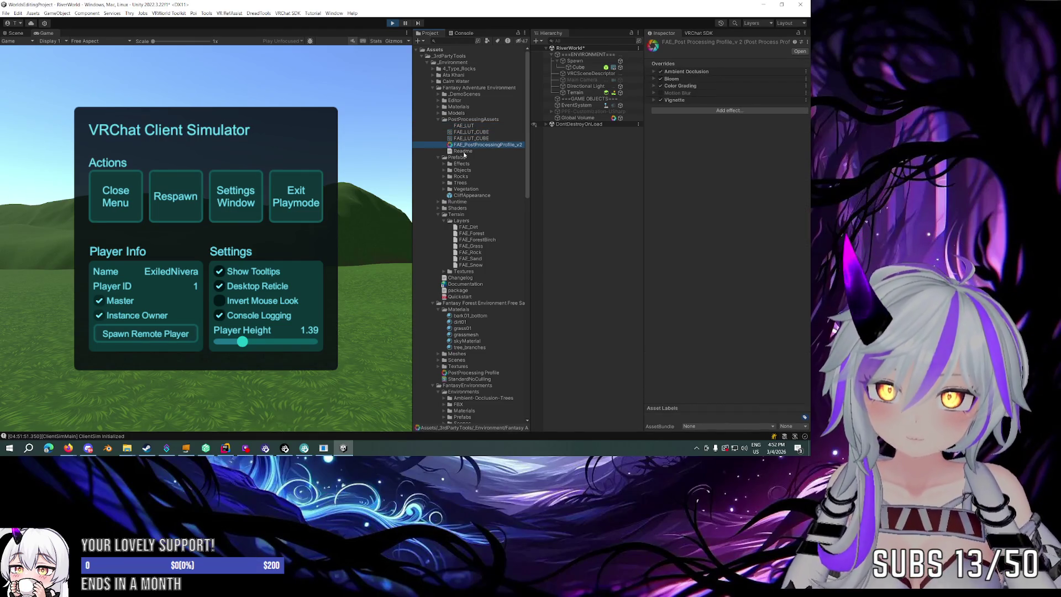
left_click(463, 152)
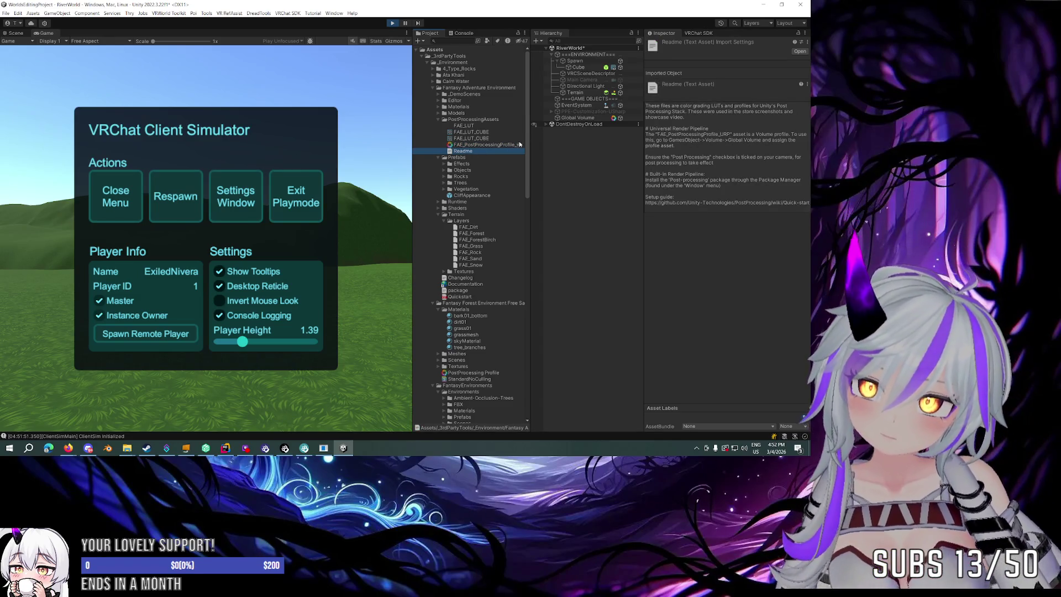
left_click(393, 24)
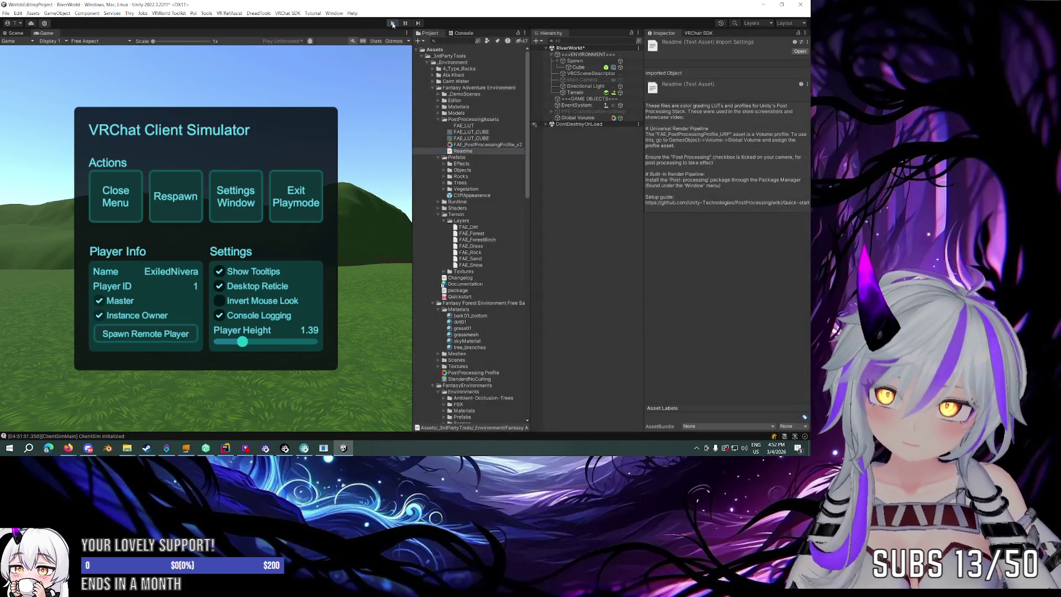
left_click(591, 112)
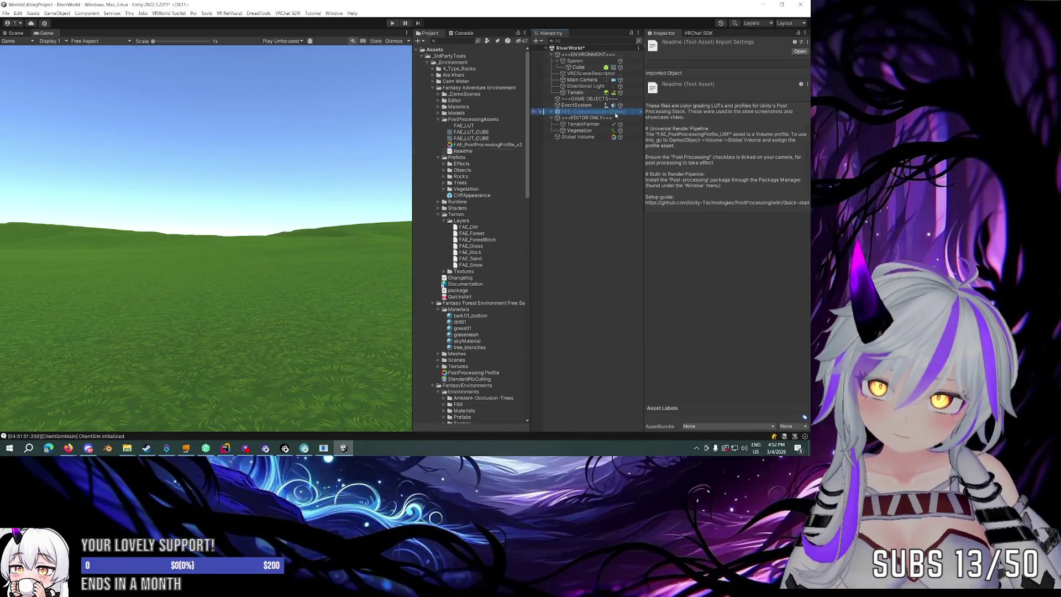
Enable PPE-Customization-USharp and bring its Bloom volume out to the scene root.
left_click(665, 44)
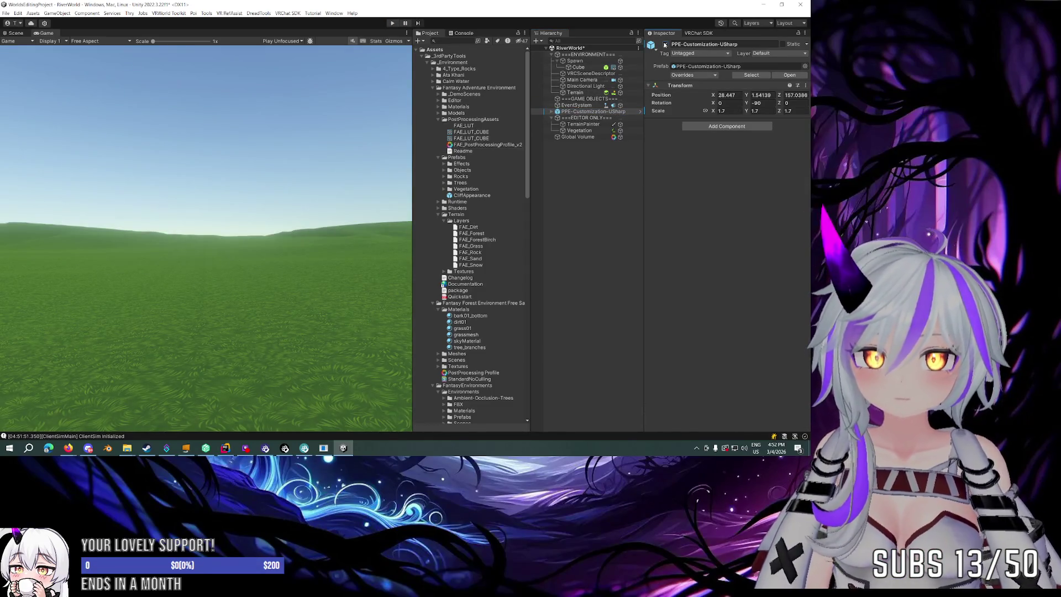
left_click(666, 44)
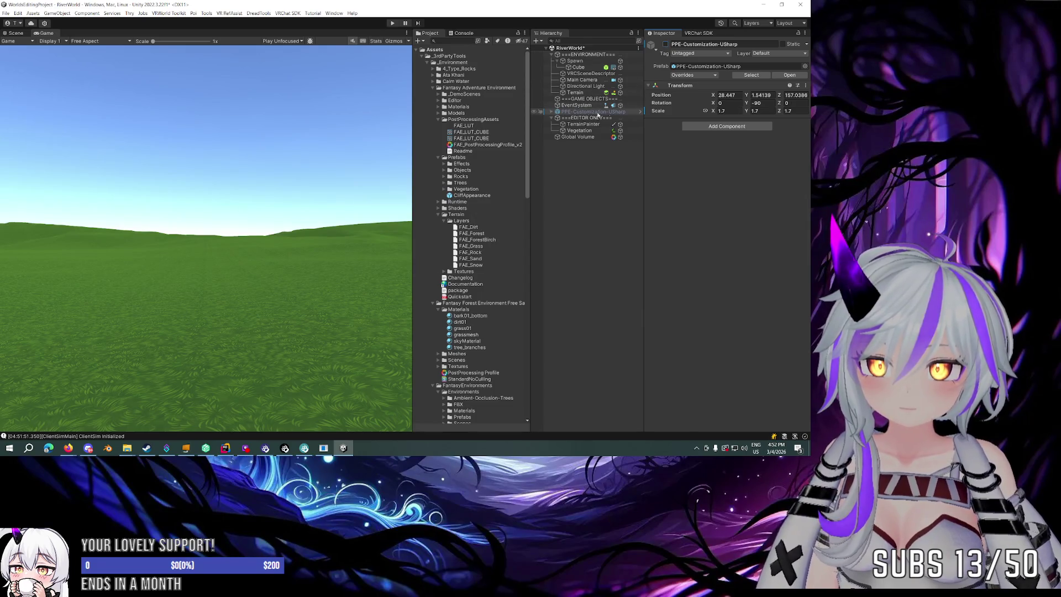
left_click(666, 44)
left_click(550, 111)
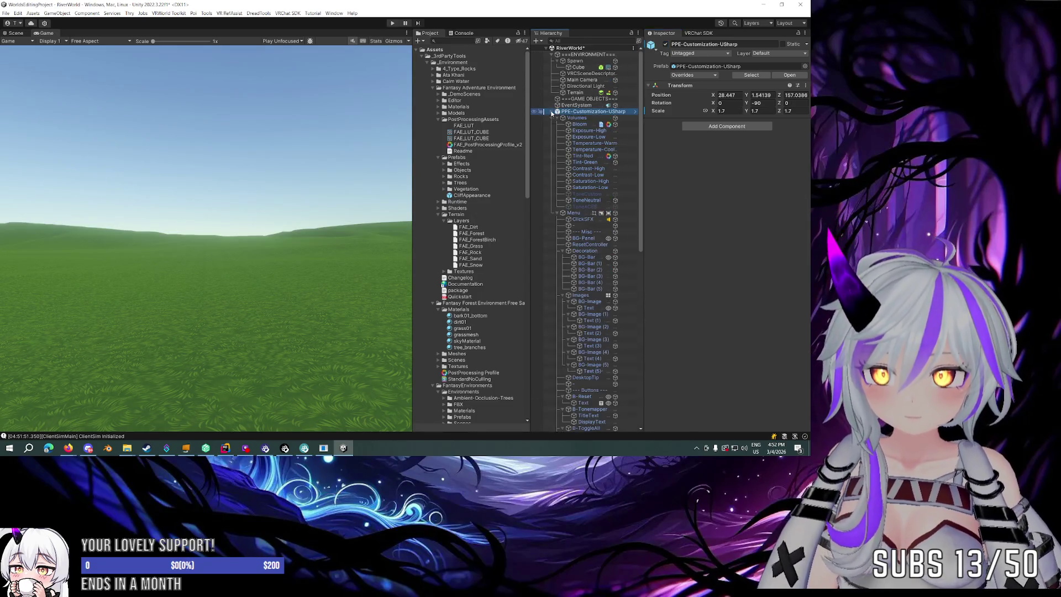
left_click(579, 124)
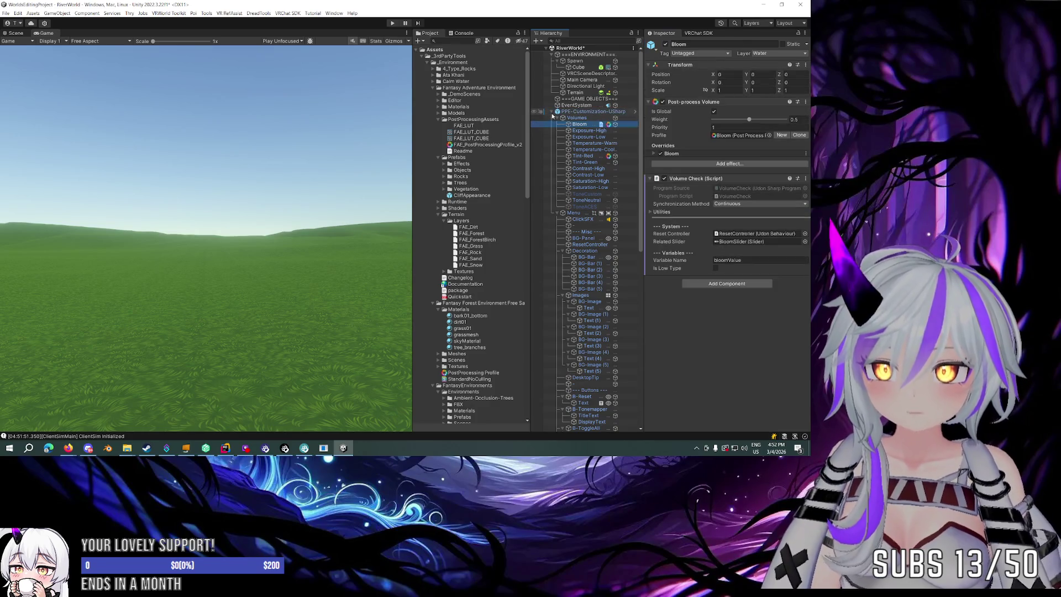
left_click(551, 112)
key("ctrl+z")
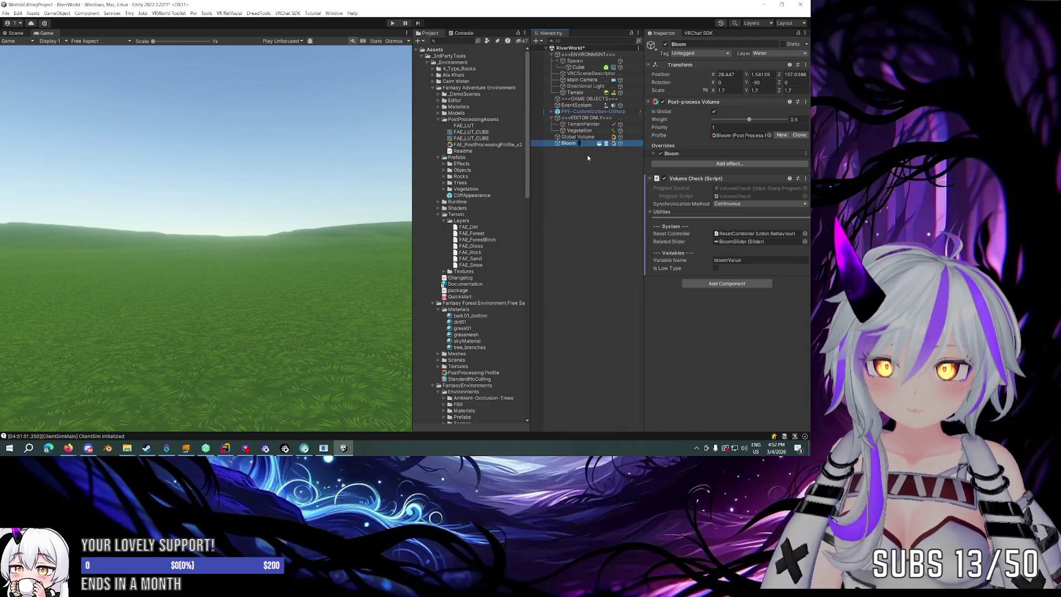
Remove Bloom's Volume Check script and assign it the FAE post-processing profile.
left_click(805, 179)
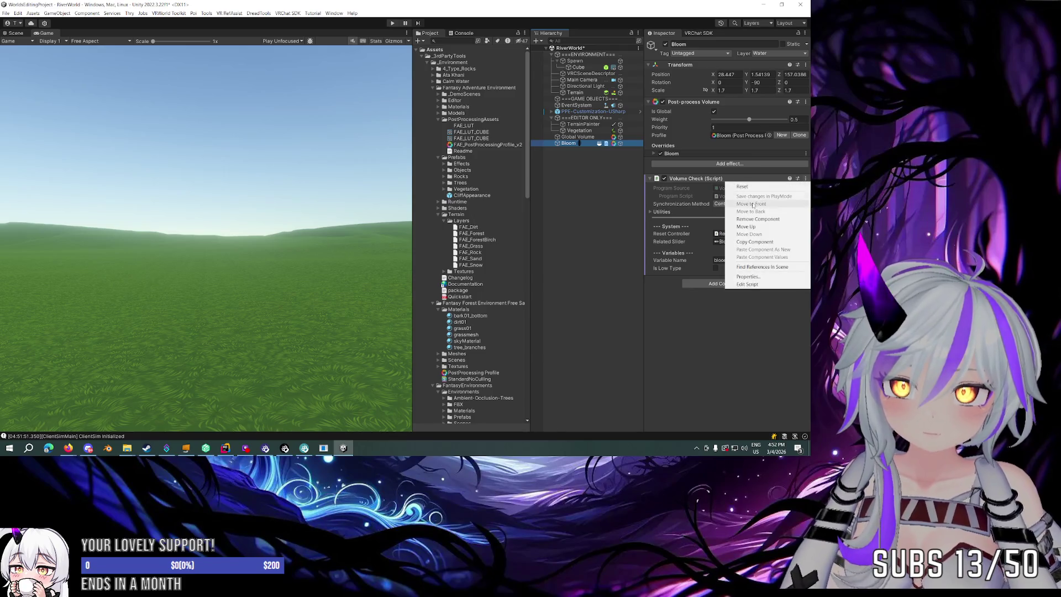
left_click(757, 219)
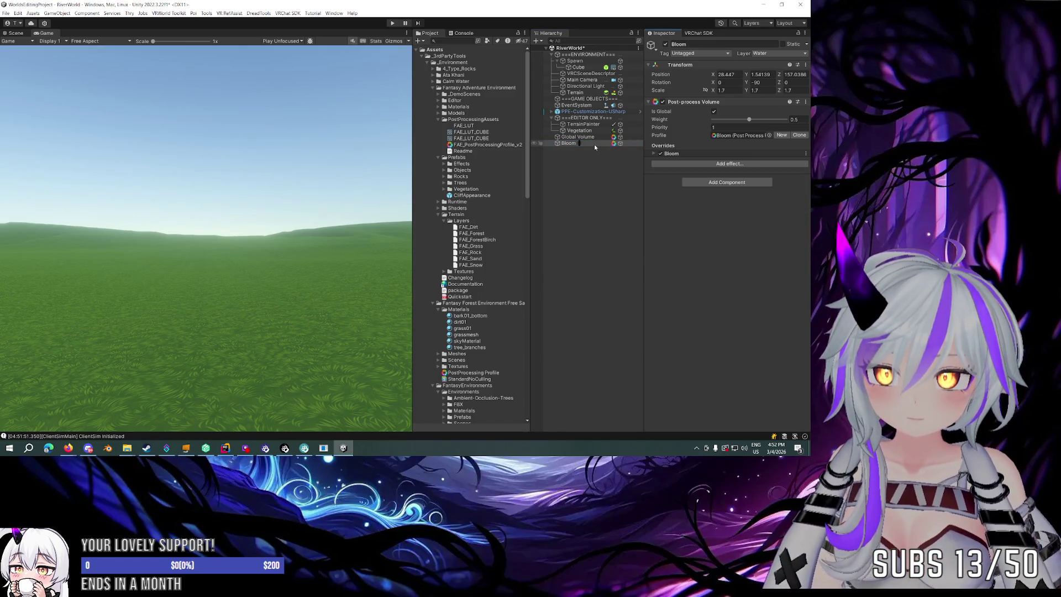
left_click_drag(487, 144, 742, 137)
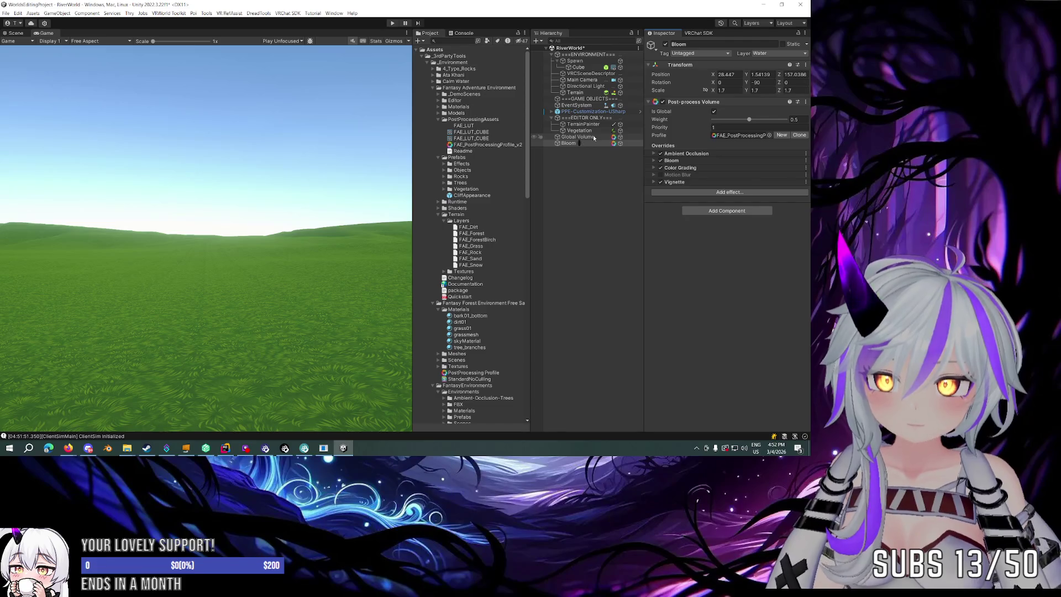
left_click(594, 138)
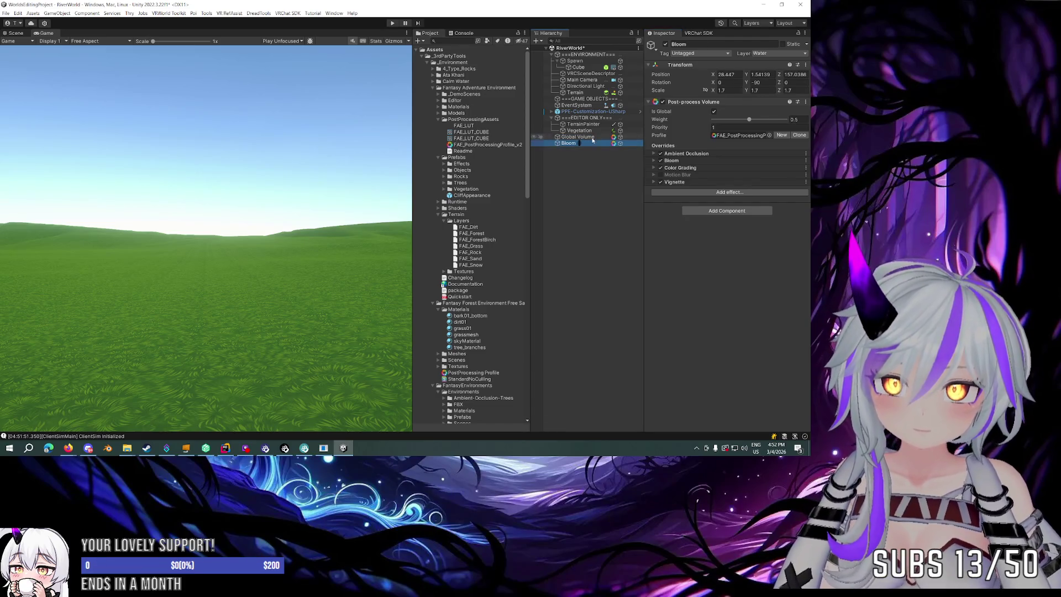
left_click(587, 111)
left_click(558, 143)
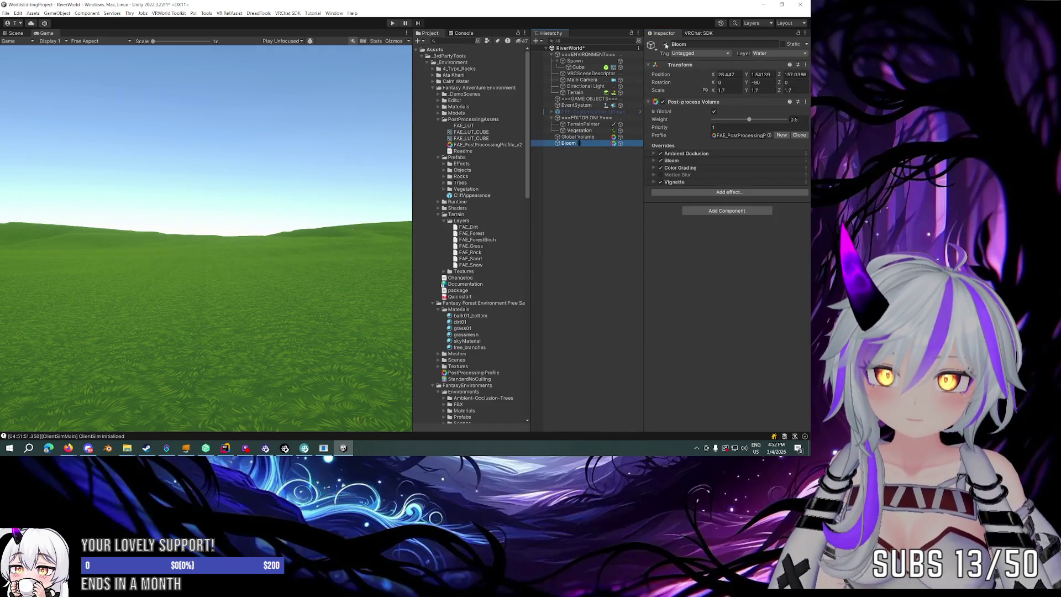
left_click(667, 44)
left_click(666, 45)
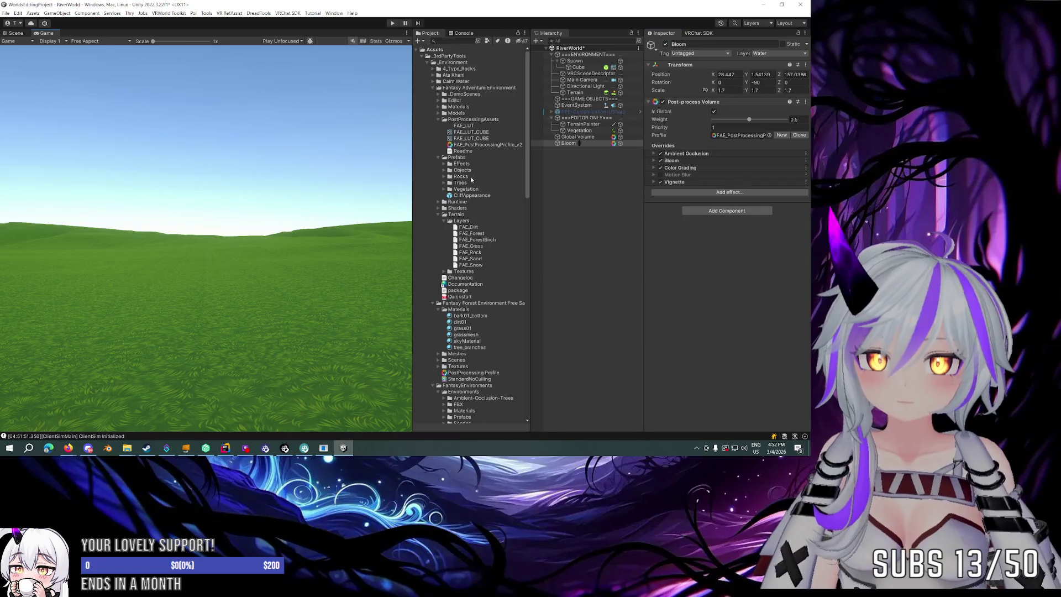
Set Bloom's priority to 1, switch the Global Volume off and the Bloom volume on.
left_click(16, 33)
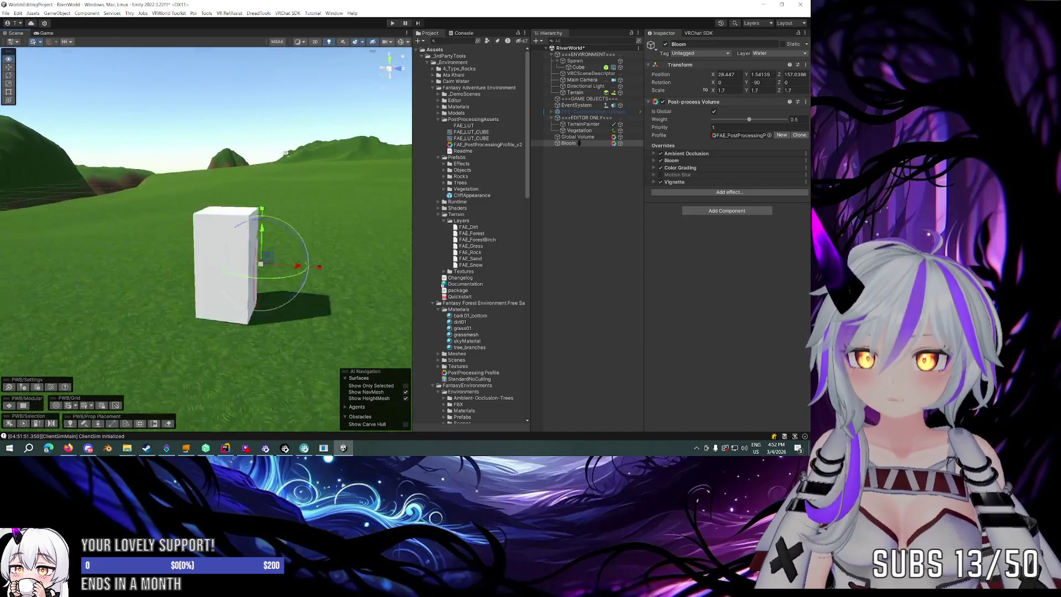
left_click(621, 142)
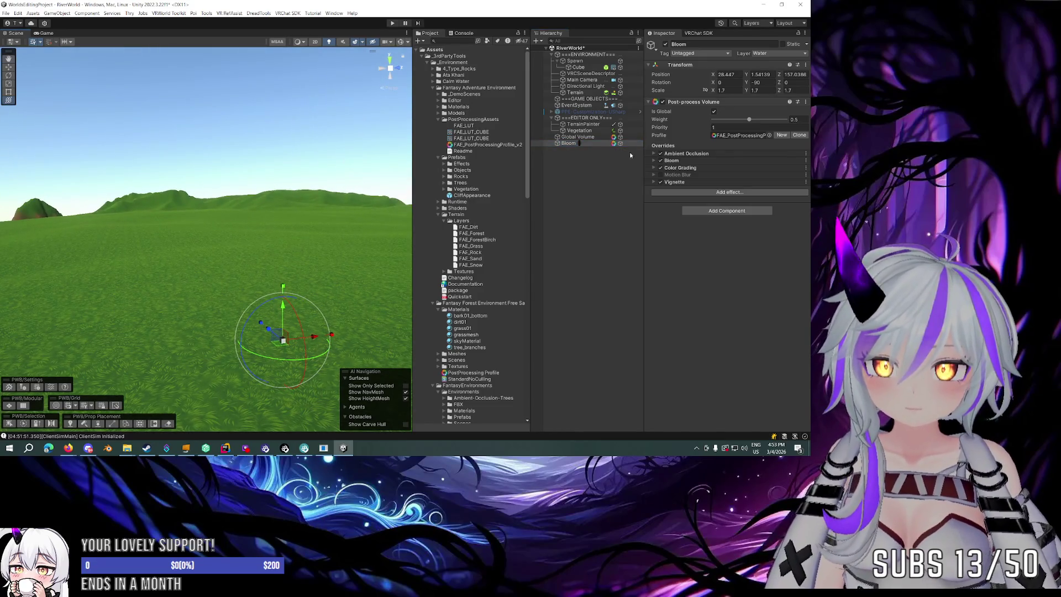
left_click(620, 137)
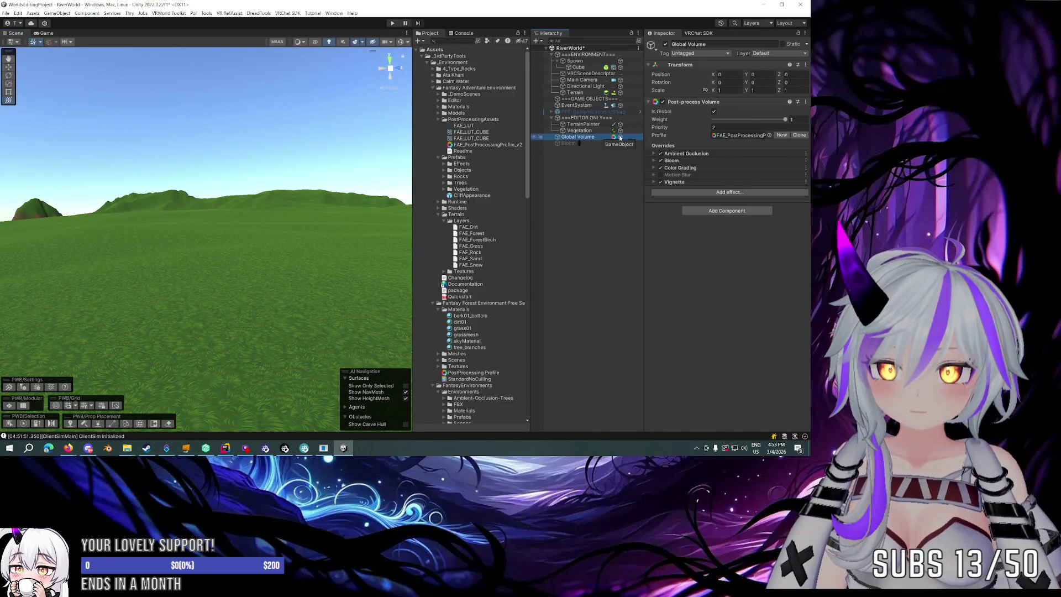
left_click(620, 138)
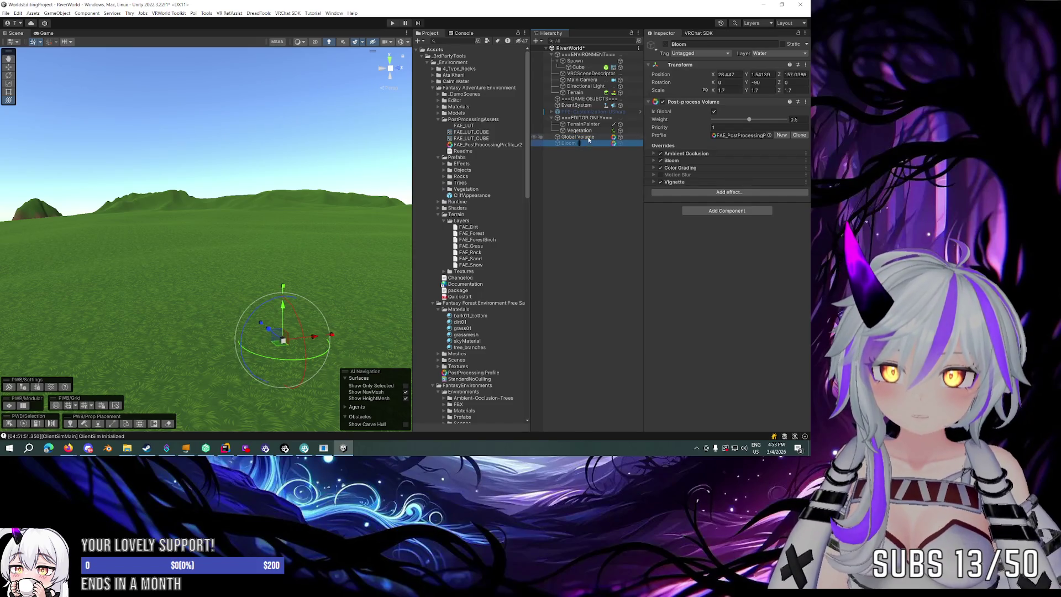
left_click(569, 144)
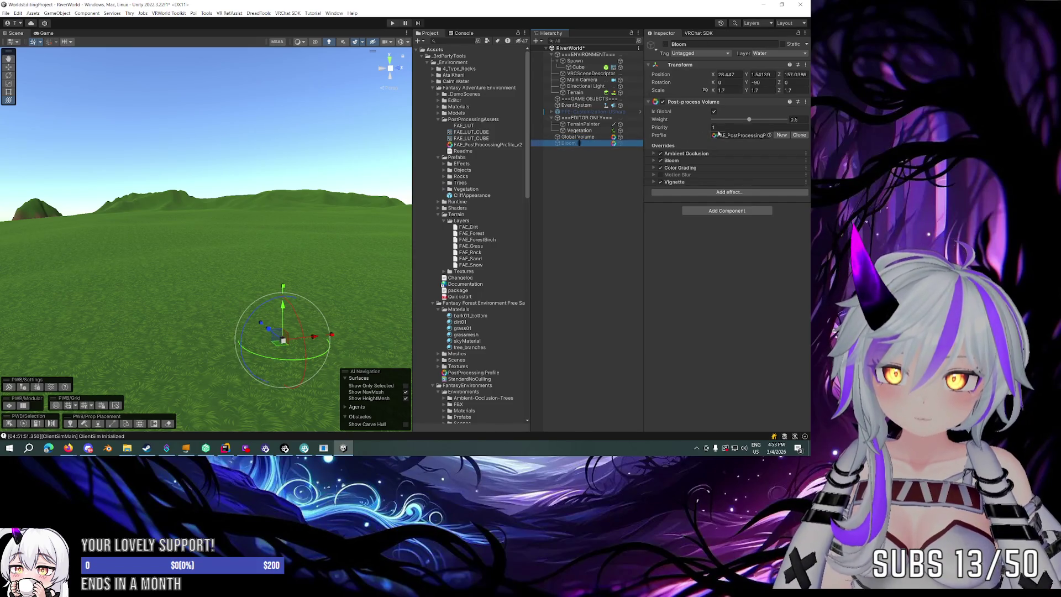
left_click(719, 128)
left_click(619, 143)
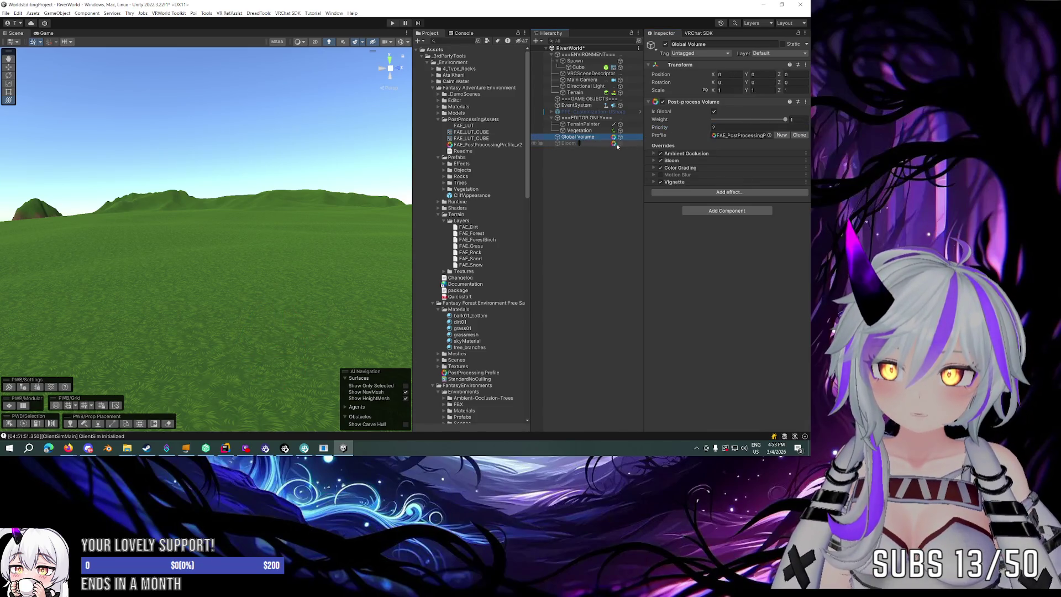
left_click(620, 137)
left_click(619, 143)
left_click(594, 143)
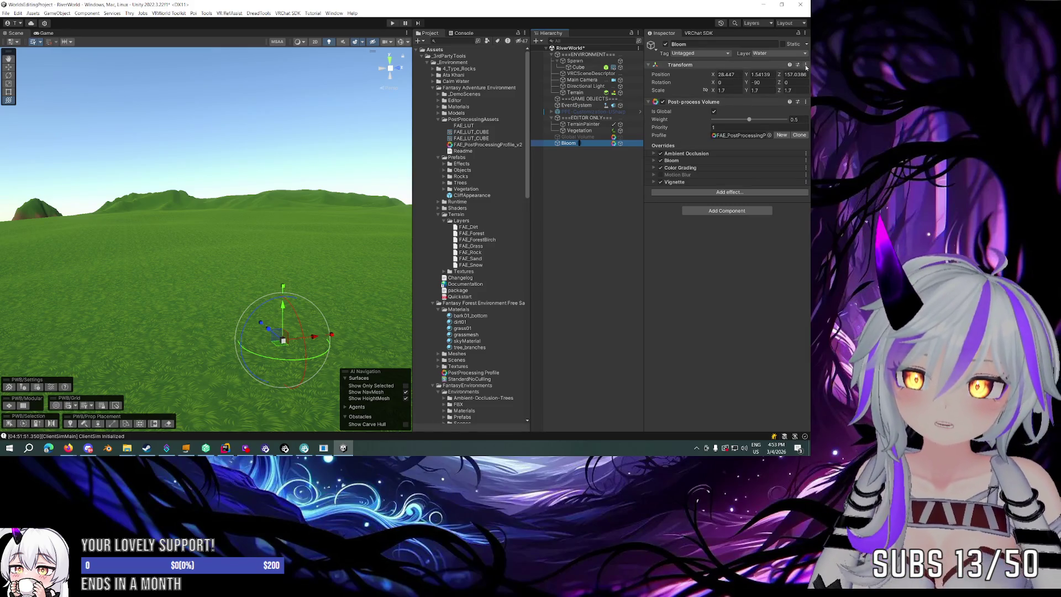
Reset Bloom's transform, compare its weight and priority with Global Volume, and disable Global Volume.
right_click(725, 66)
left_click(773, 74)
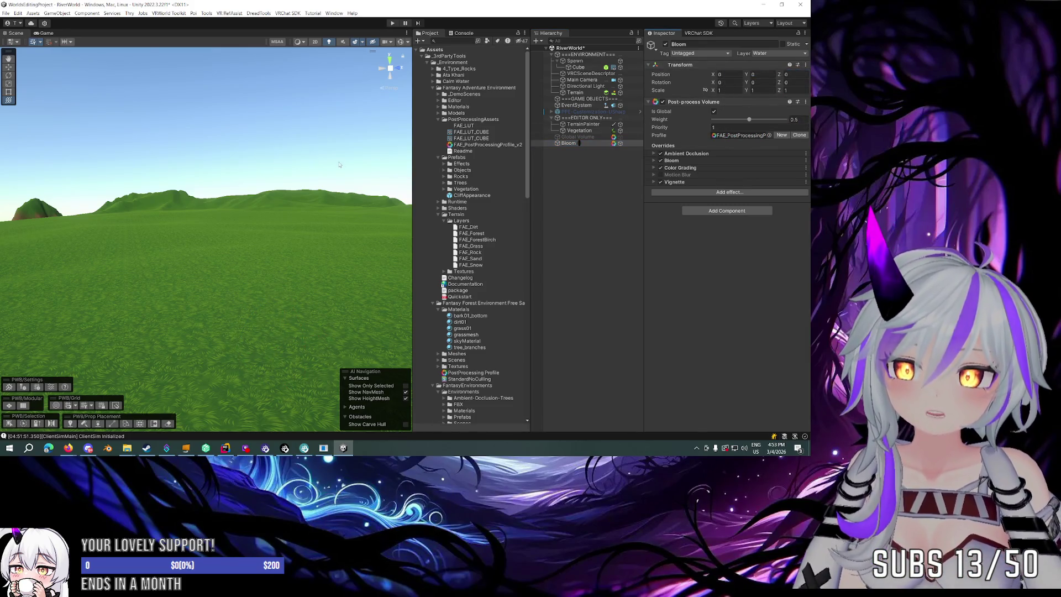
left_click(587, 137)
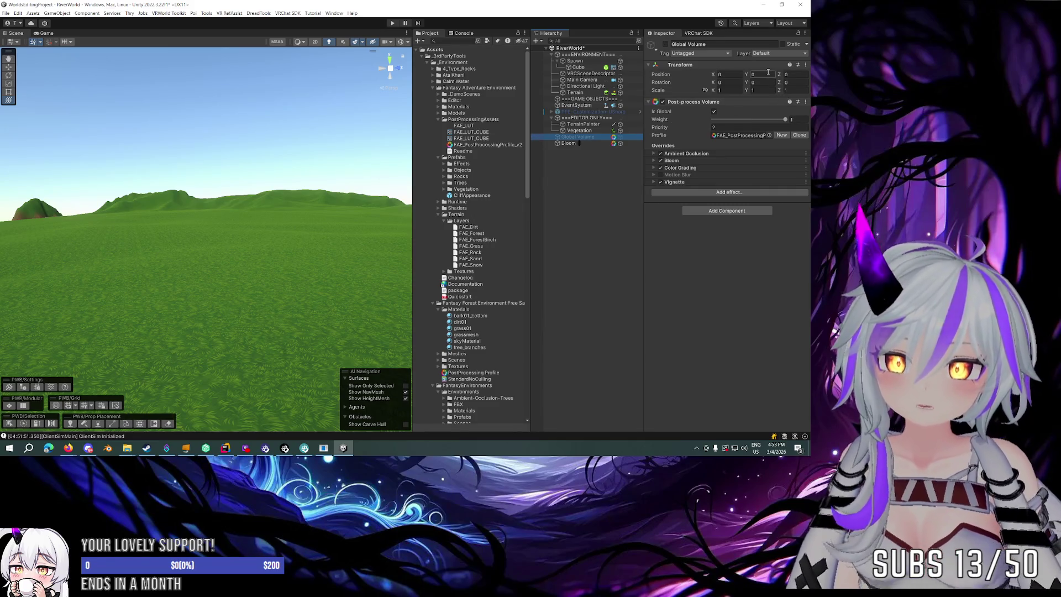
left_click(582, 143)
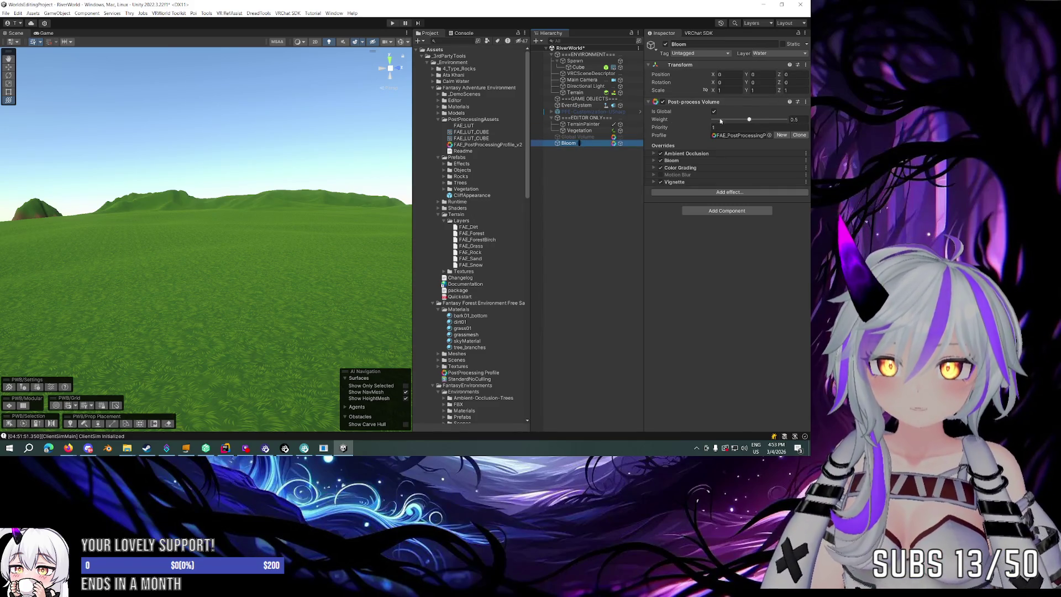
left_click(610, 137)
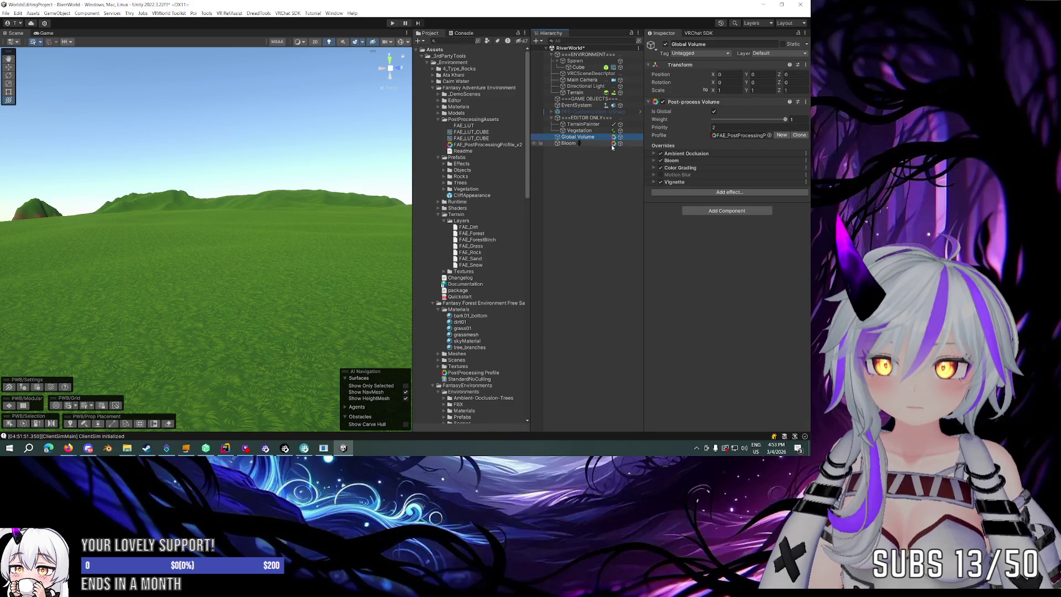
key("alt+shift+a")
left_click(570, 143)
left_click_drag(741, 123, 790, 120)
left_click_drag(305, 170, 39, 188)
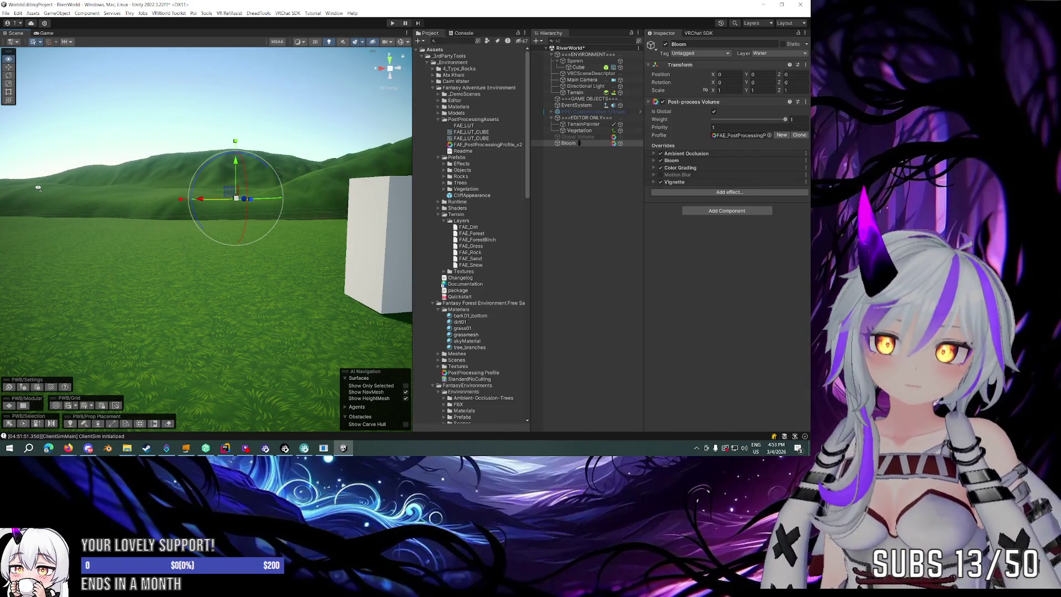
Switch off the Bloom volume and save the scene.
left_click_drag(38, 187, 36, 188)
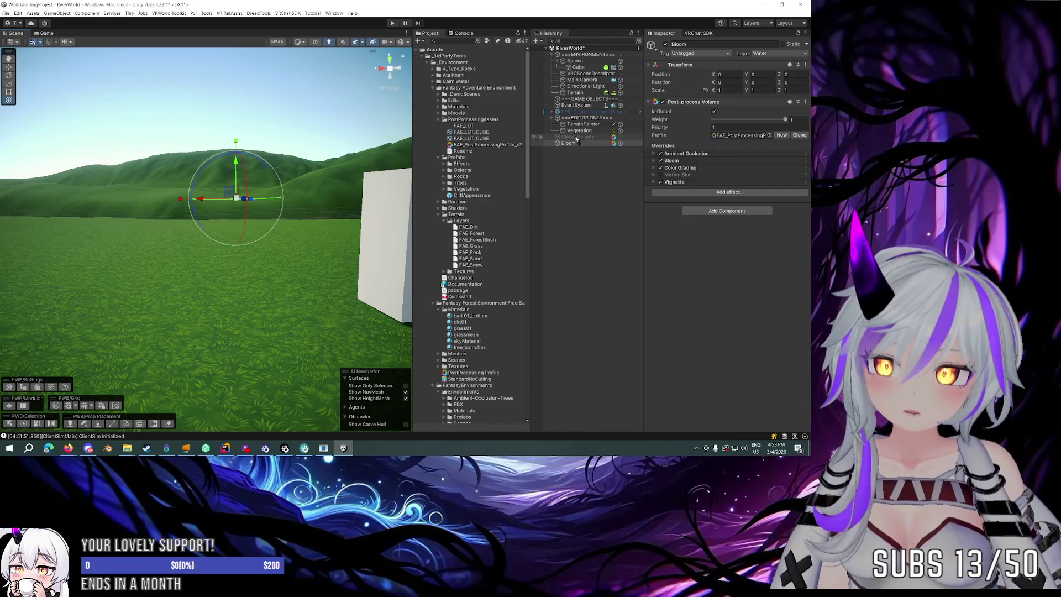
left_click(620, 143)
left_click(582, 144)
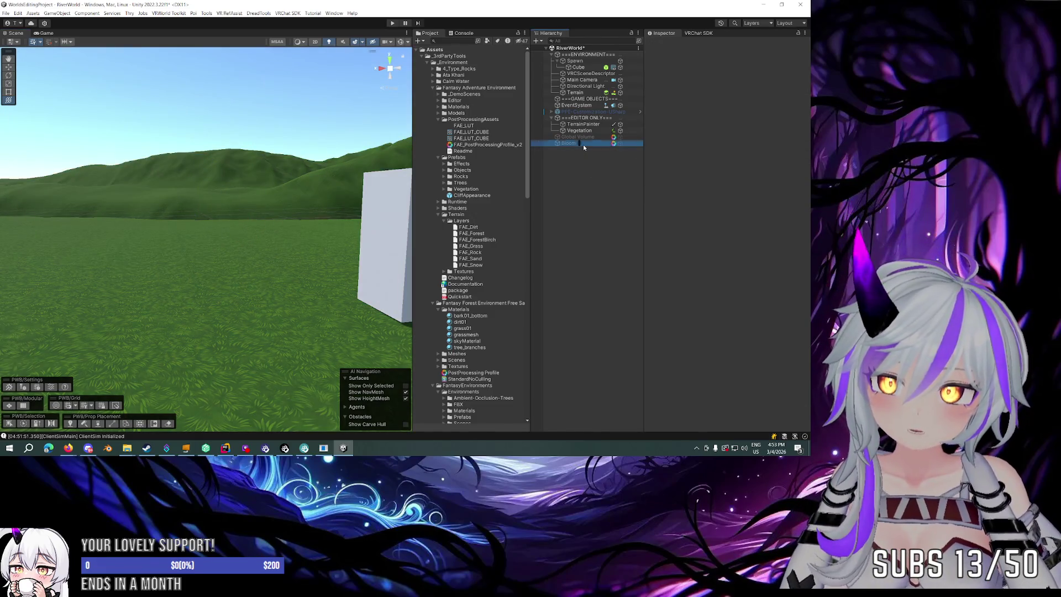
left_click(589, 165)
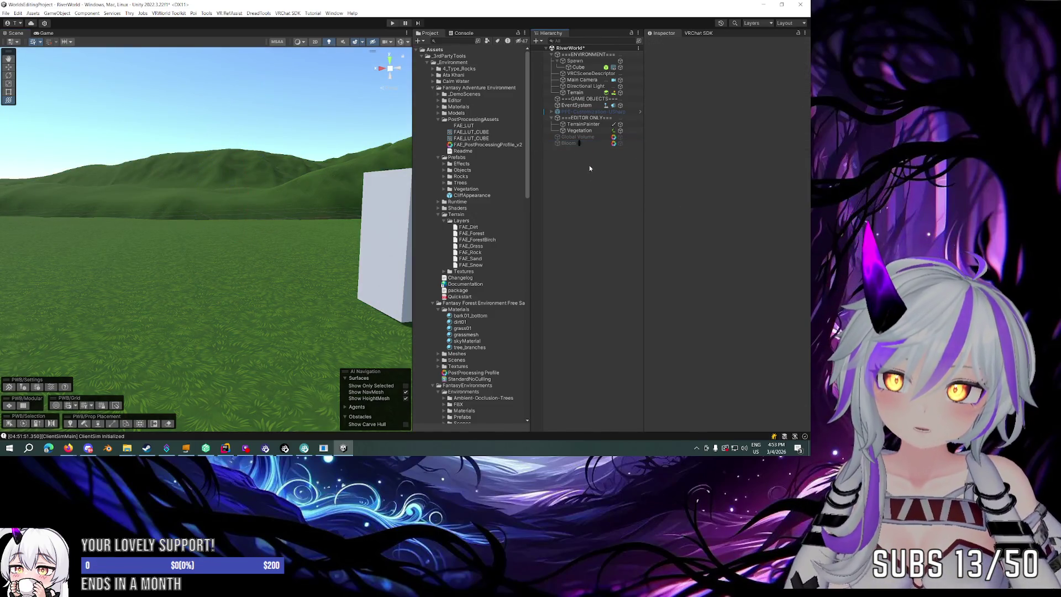
key("ctrl+s")
Lower the Global Volume's priority to 1, then toggle Bloom on and off to compare.
left_click(592, 137)
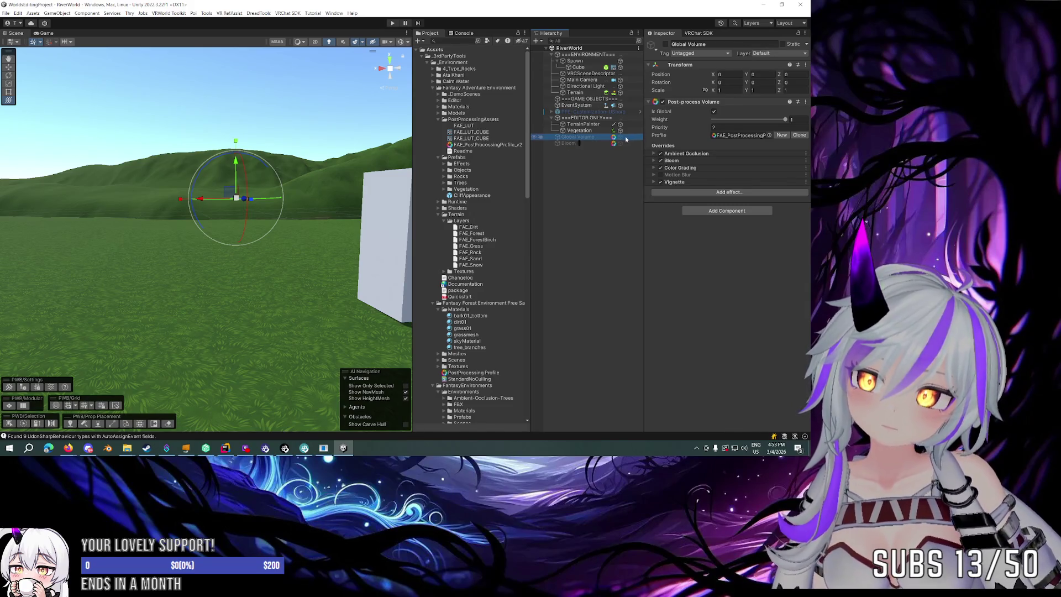
left_click(724, 126)
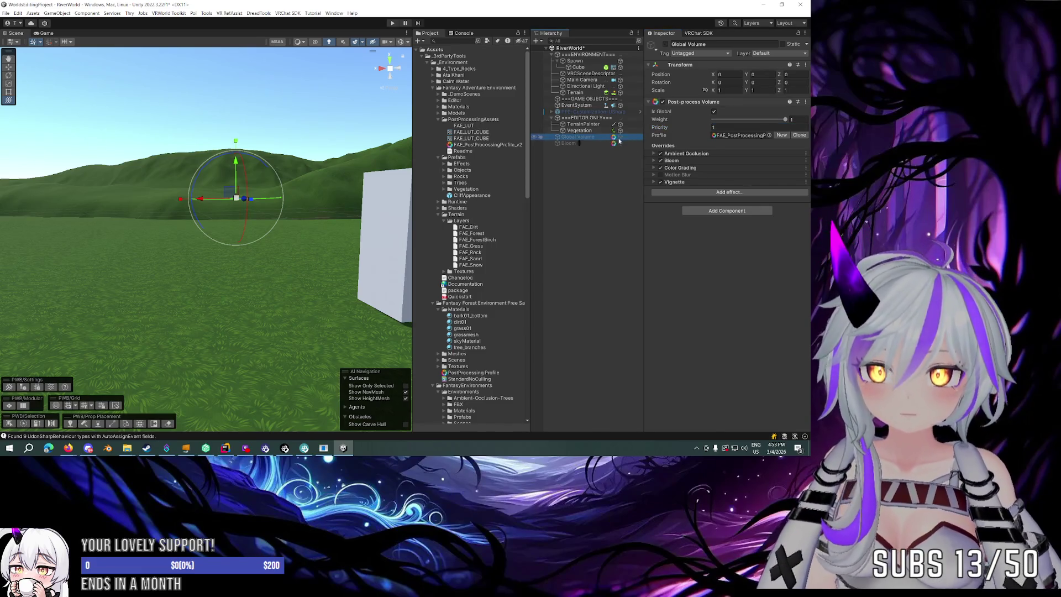
left_click(584, 144)
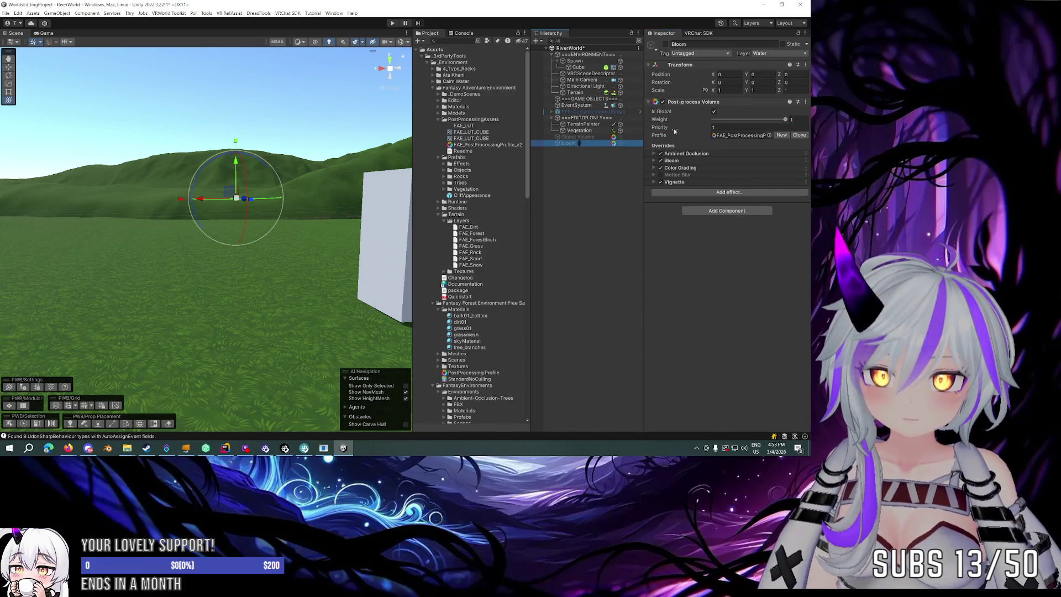
left_click(620, 143)
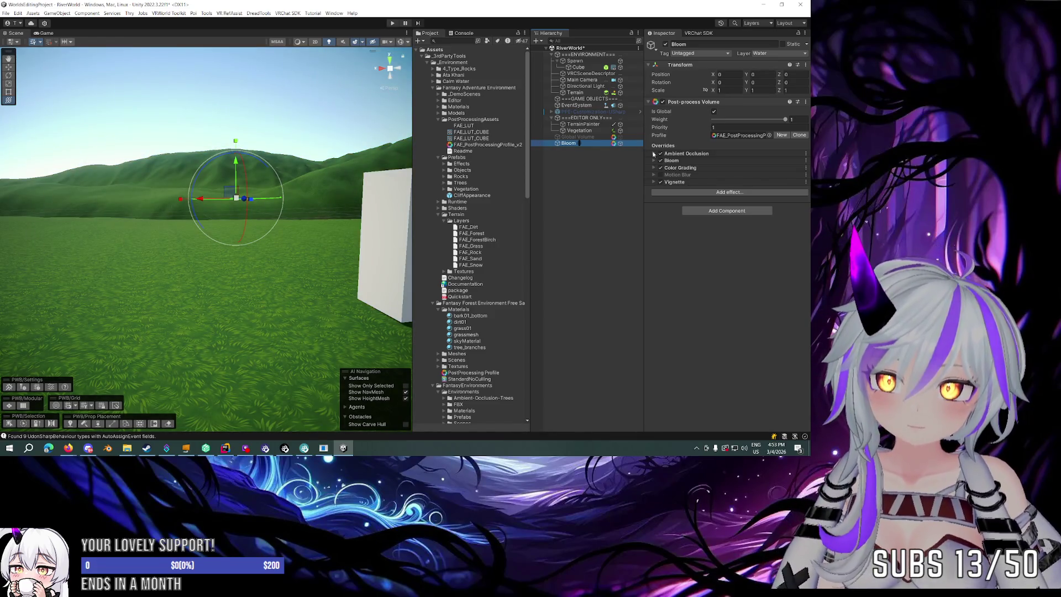
left_click(621, 143)
left_click(655, 154)
left_click(654, 153)
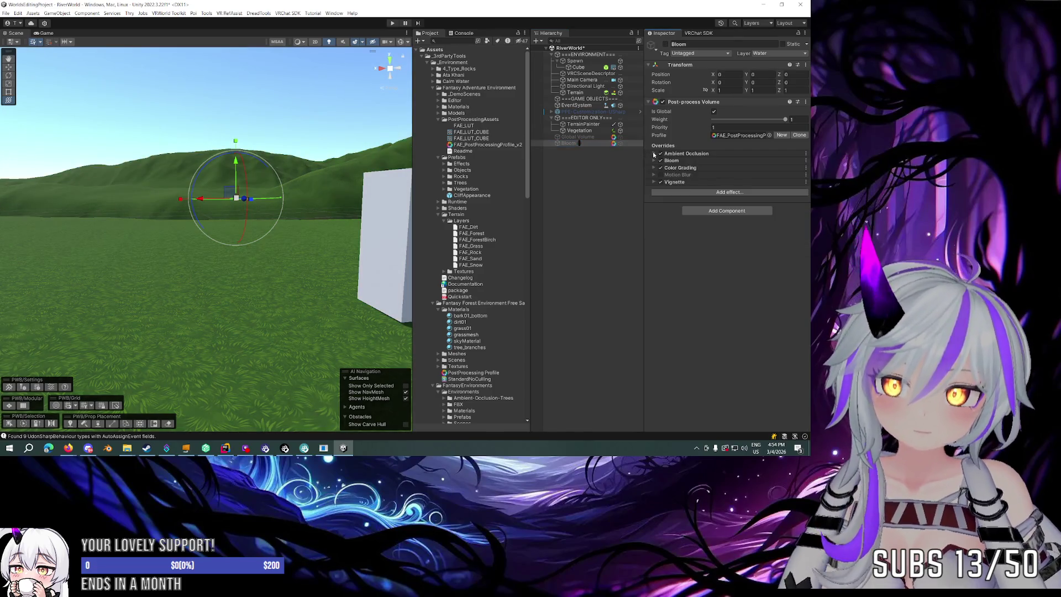
left_click(588, 169)
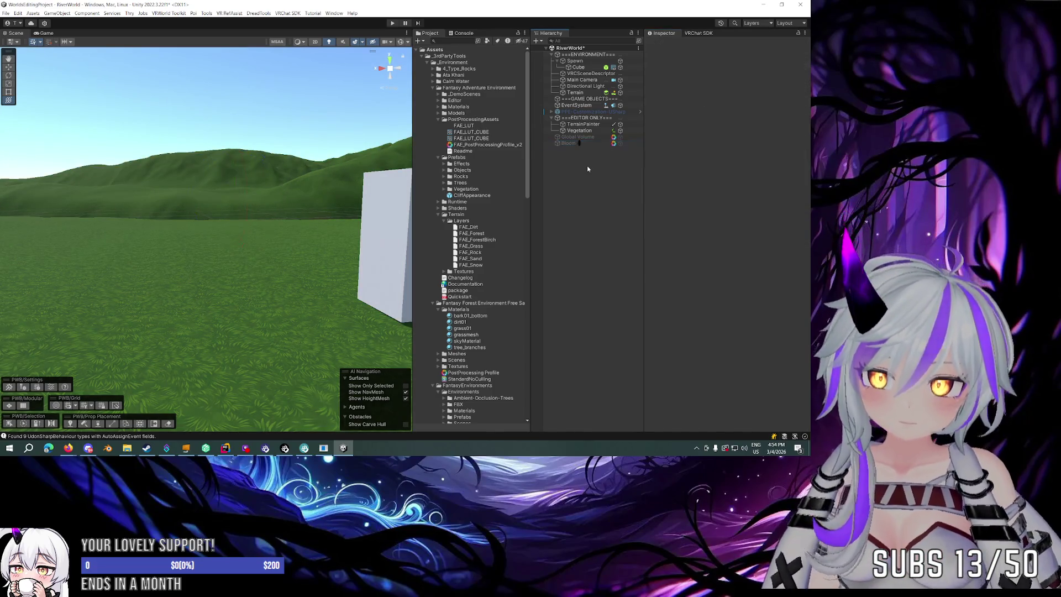
Create an empty GameObject and reset its transform to position 0,0,0.
right_click(588, 166)
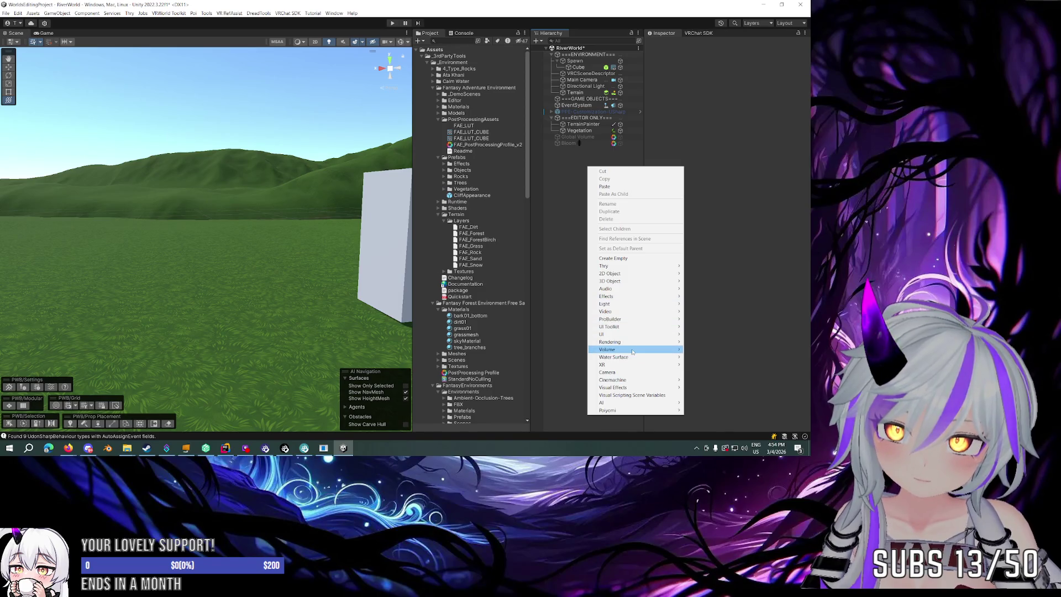
mouse_move(635, 349)
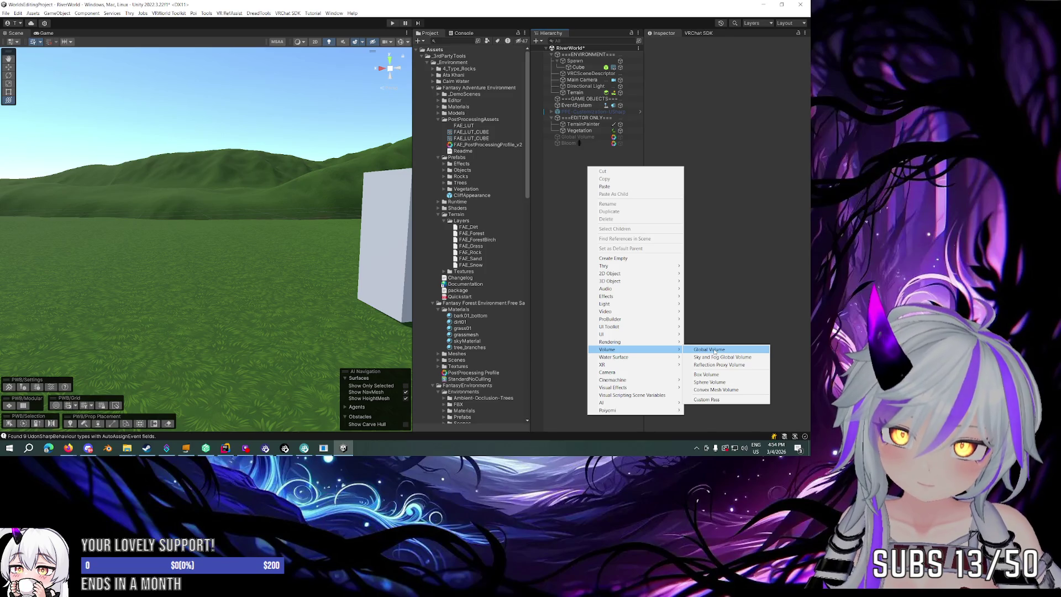
left_click(714, 351)
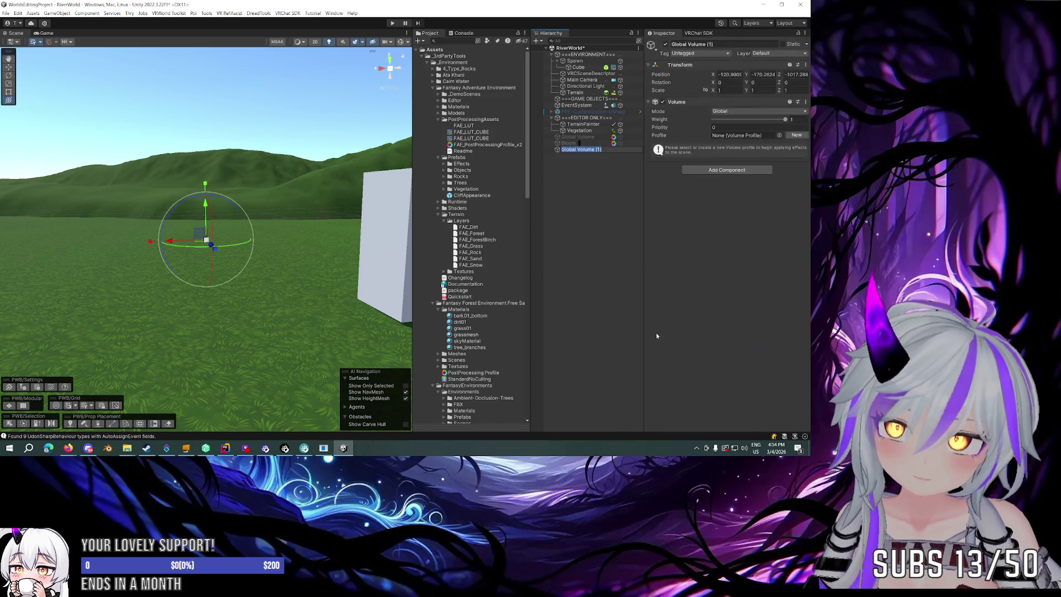
key("Delete")
right_click(588, 178)
left_click(608, 267)
left_click(640, 200)
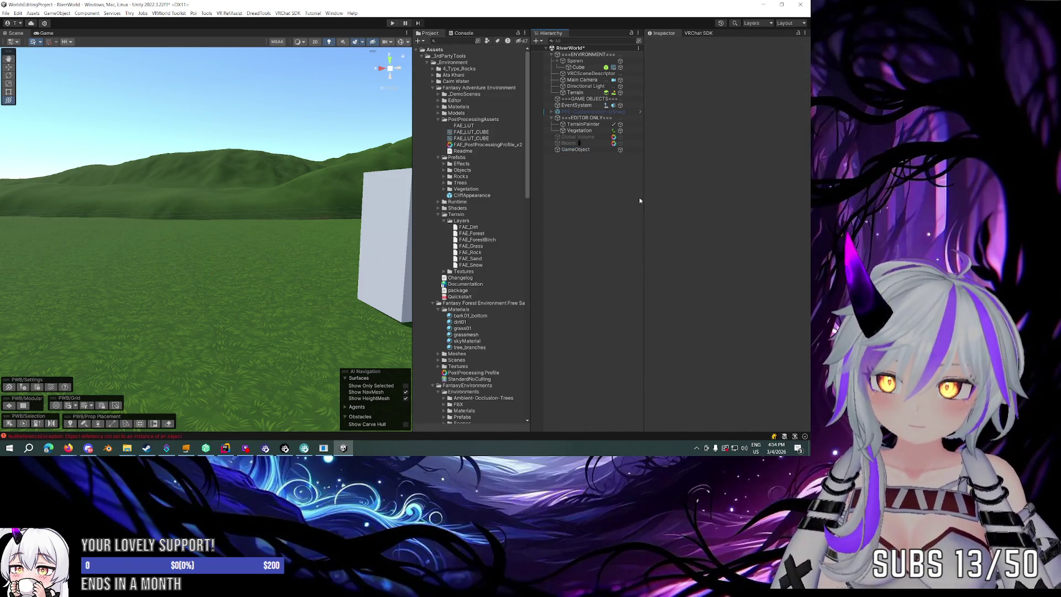
left_click(602, 150)
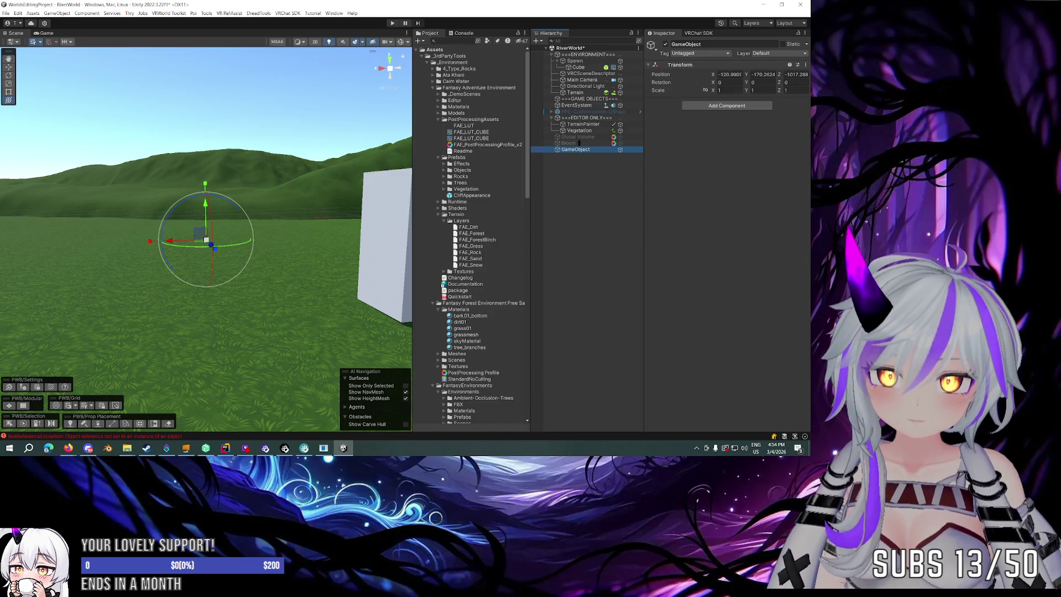
left_click(805, 65)
left_click(740, 72)
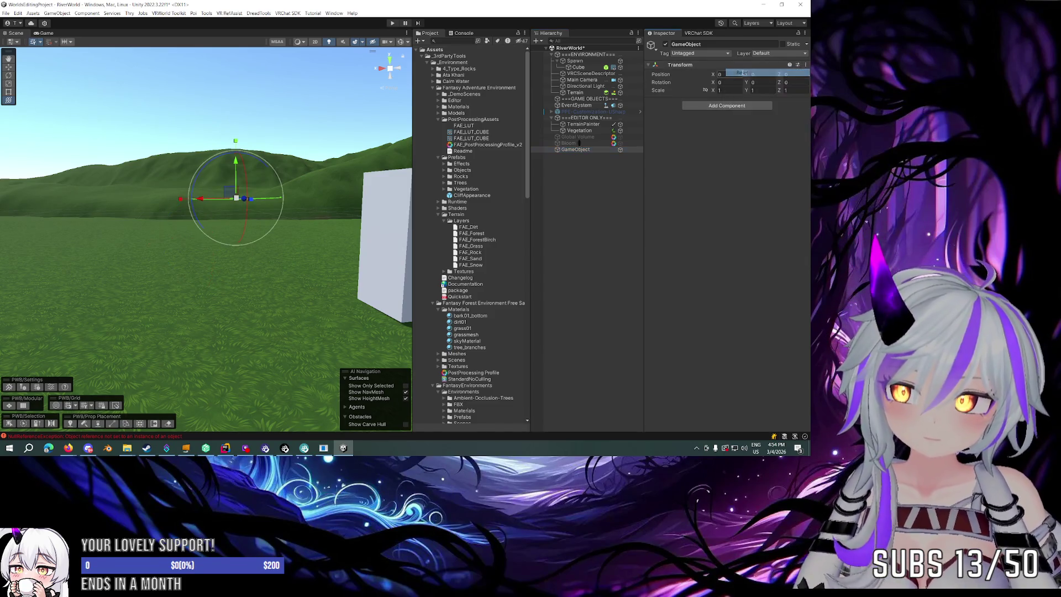
Add a Post-process Volume to the GameObject using the FAE_PostProcessingProfile_v2 profile.
left_click(716, 106)
left_click(733, 159)
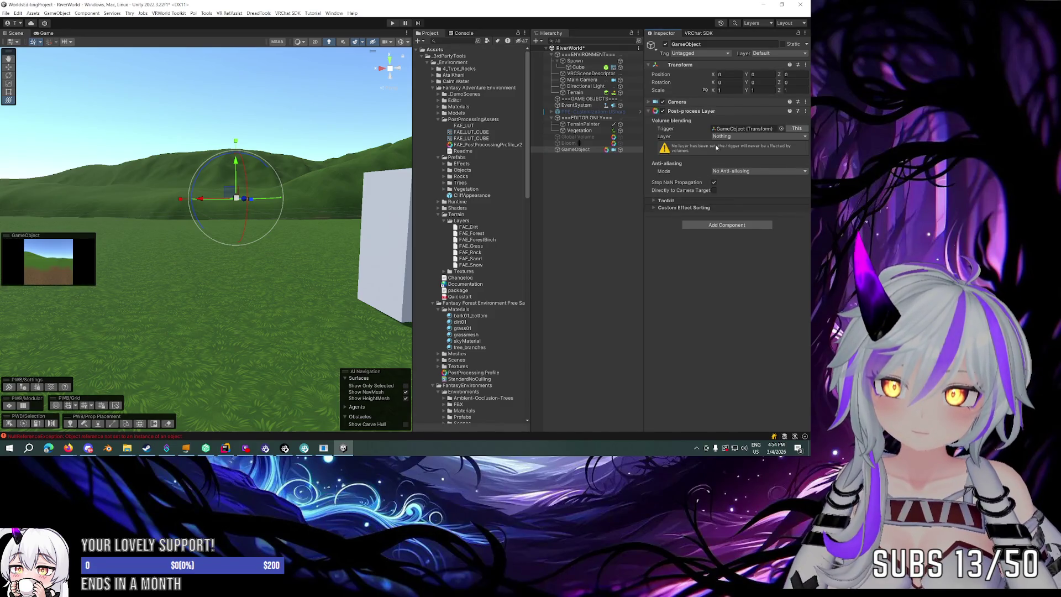
key("ctrl+z")
left_click(726, 106)
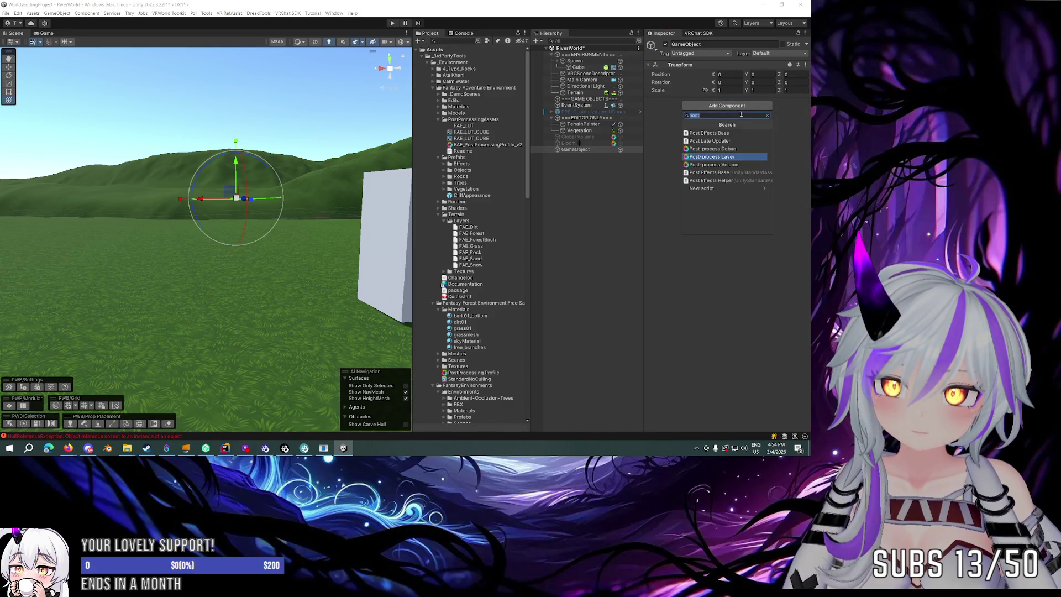
left_click(728, 165)
left_click_drag(487, 145, 746, 143)
Make the volume global with priority 1, then deactivate the GameObject and activate Bloom.
left_click_drag(400, 163, 382, 167)
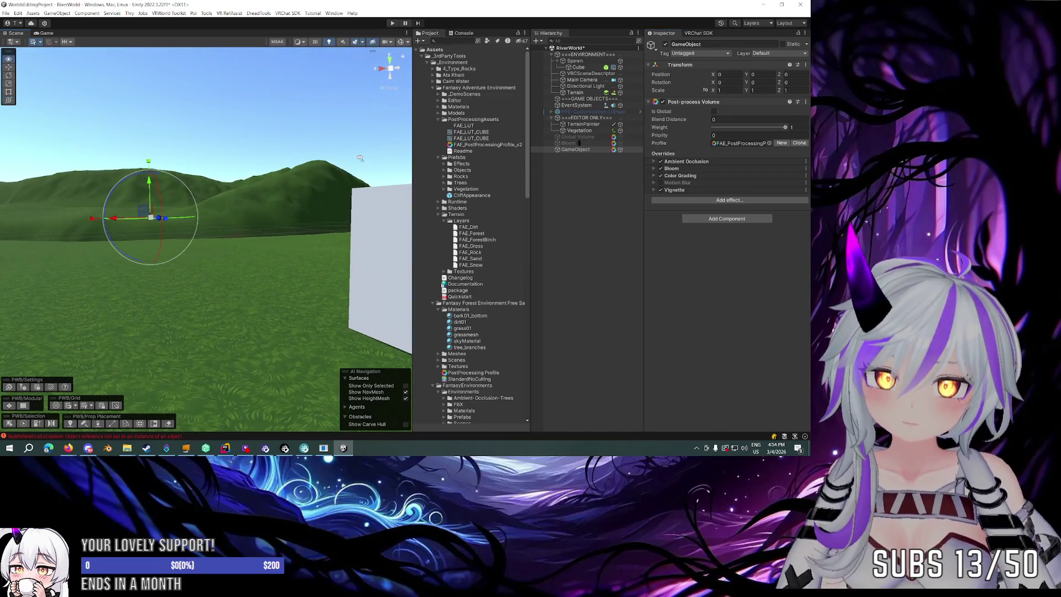
left_click(714, 112)
left_click(719, 127)
type("1")
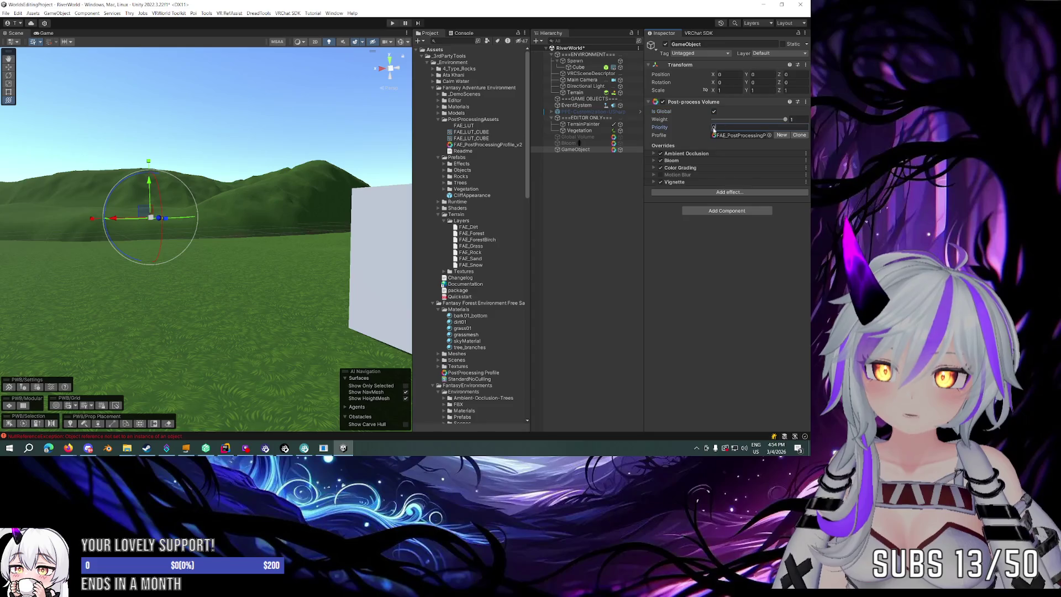
left_click(620, 149)
left_click(621, 143)
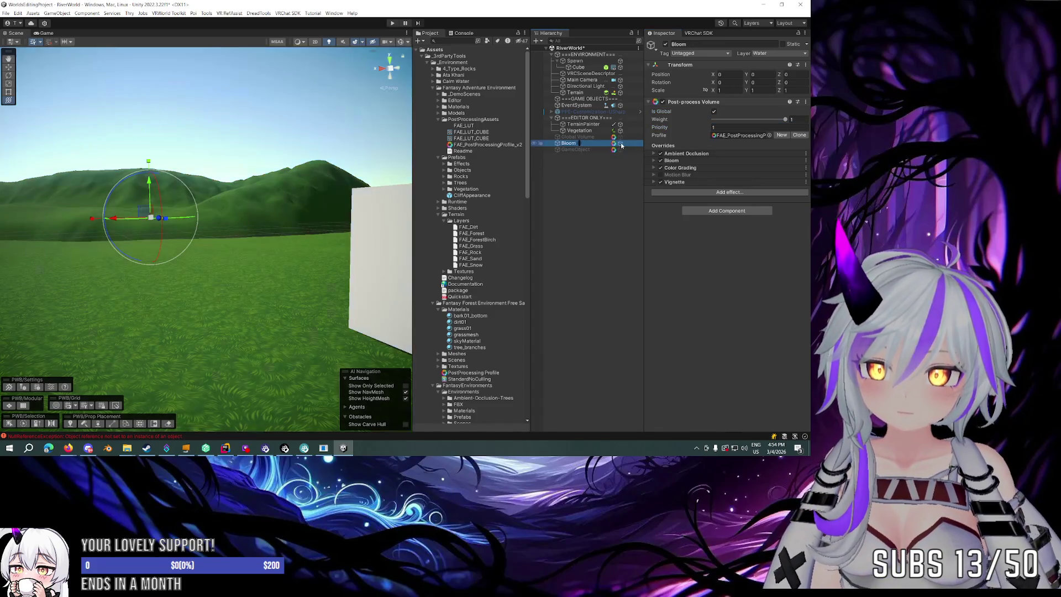
Delete the Bloom and GameObject objects and assign the Global Volume to the Water layer.
left_click(621, 143)
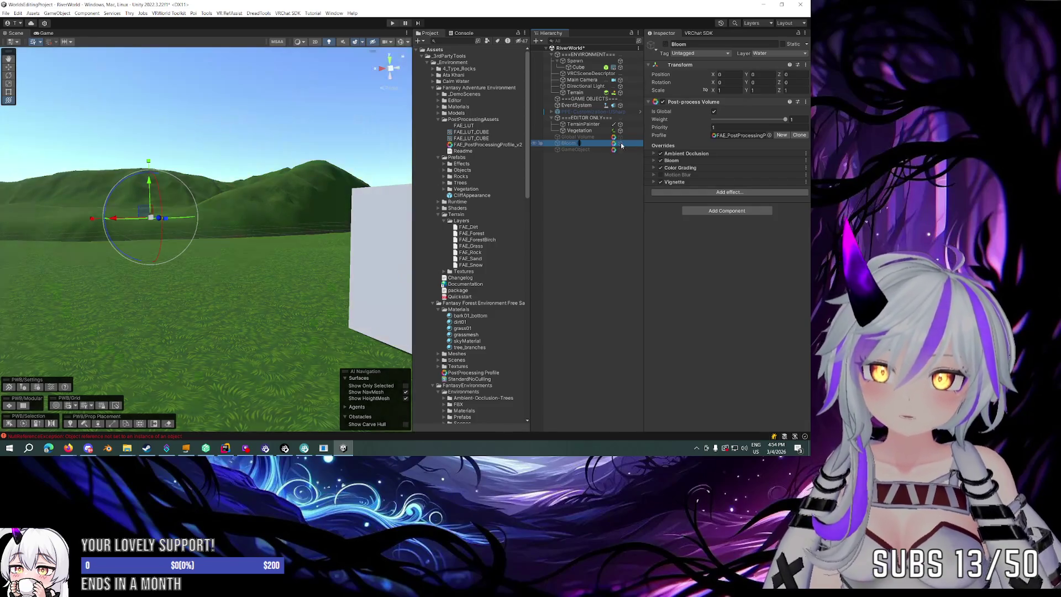
left_click(591, 149)
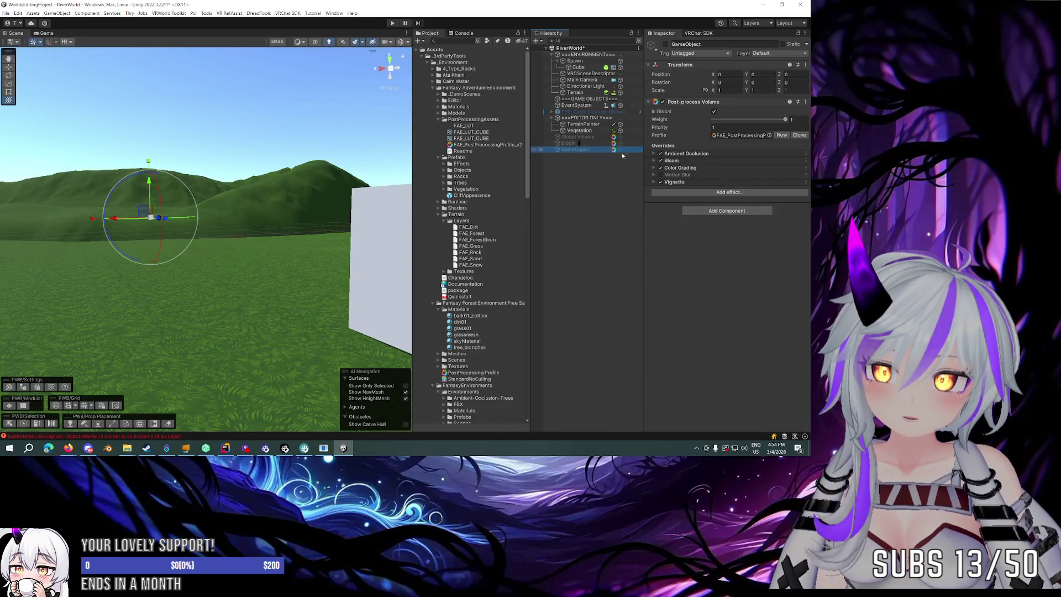
left_click_drag(613, 149, 601, 149)
key("Up")
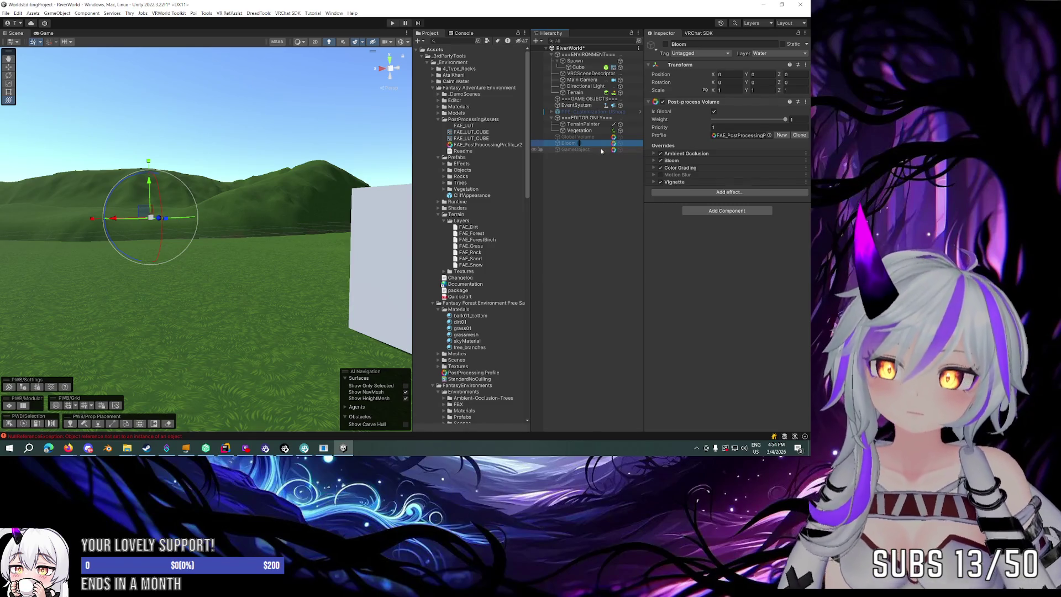
left_click(591, 149)
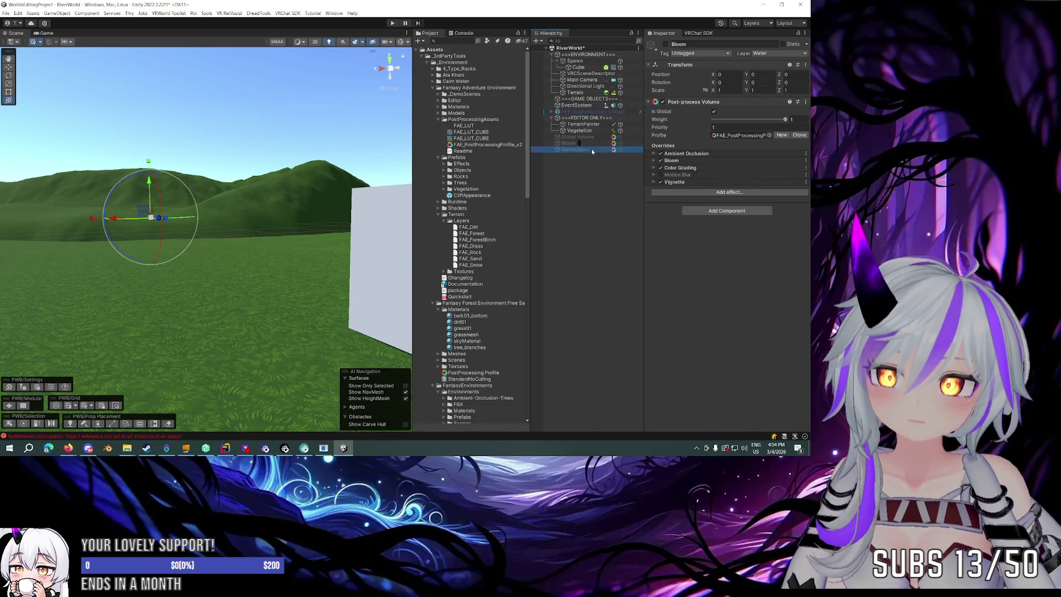
left_click(598, 145, "ctrl")
key("Delete")
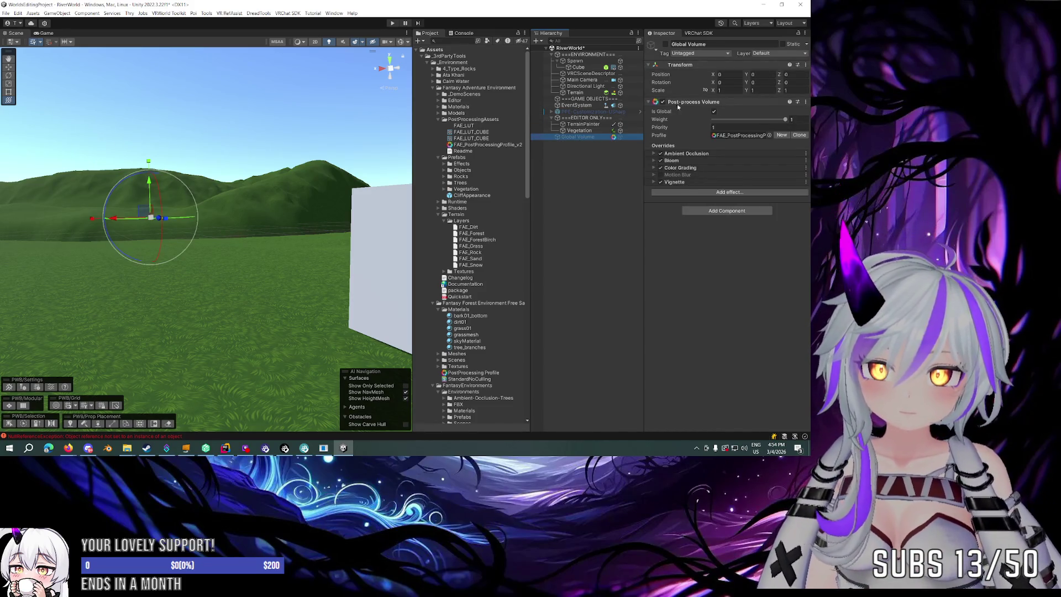
left_click(774, 53)
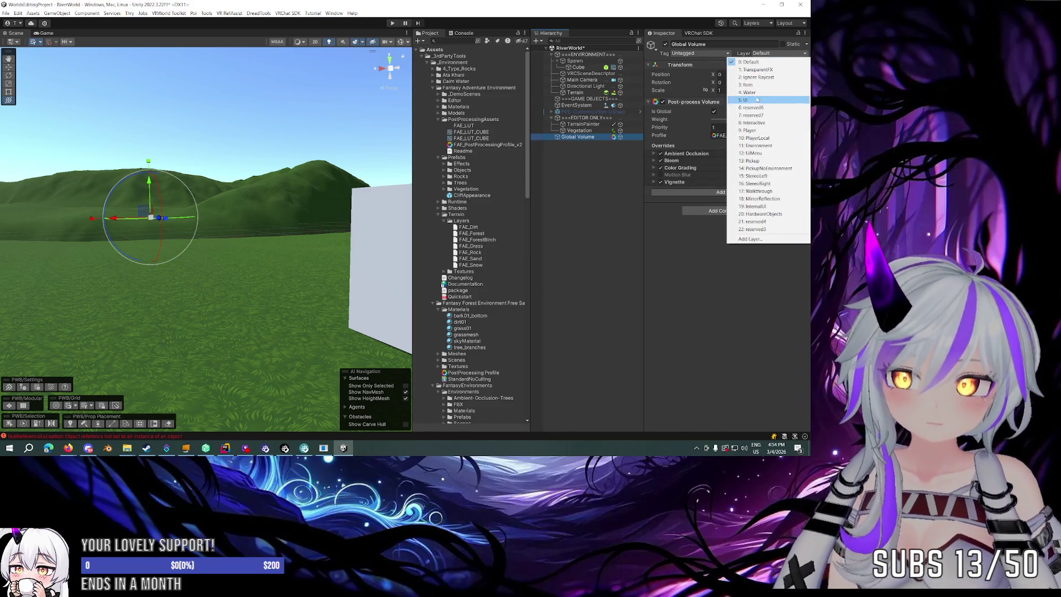
left_click(763, 93)
Expand the Global Volume's Color Grading override and toggle it to preview, leaving it on.
key("s")
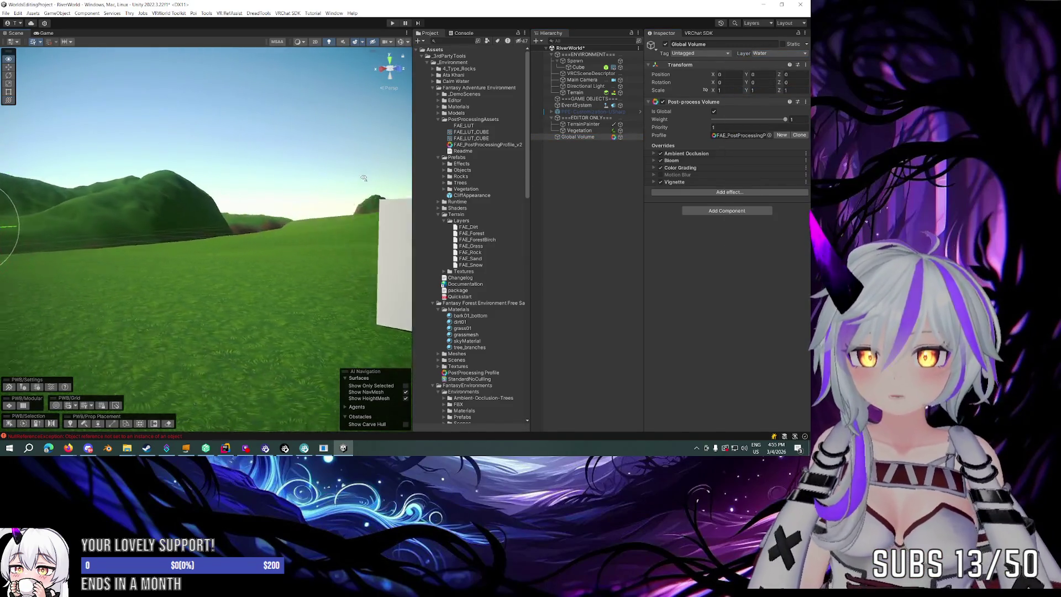
left_click_drag(383, 187, 379, 193)
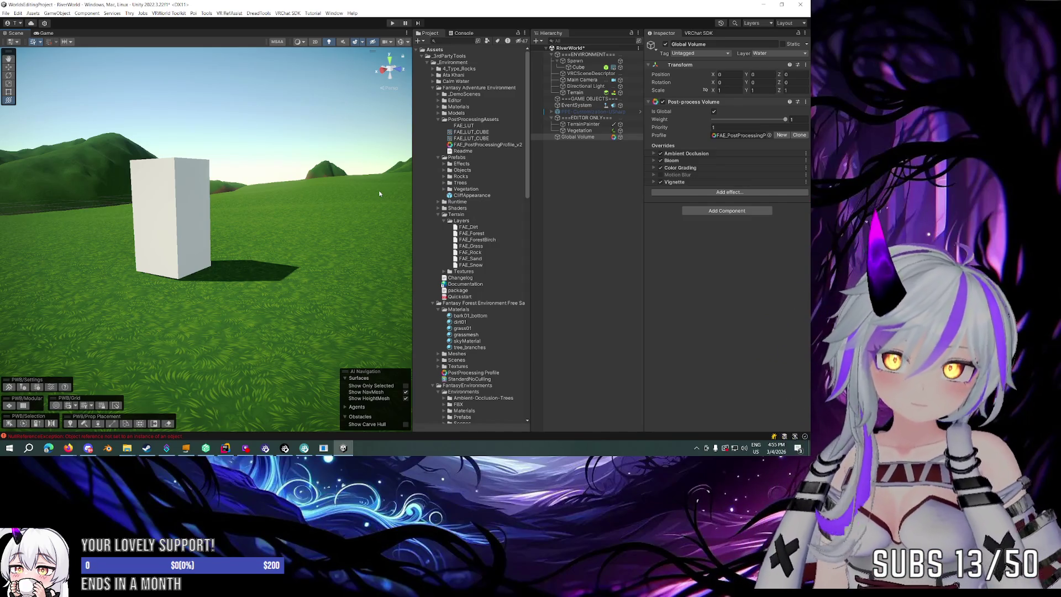
left_click(678, 168)
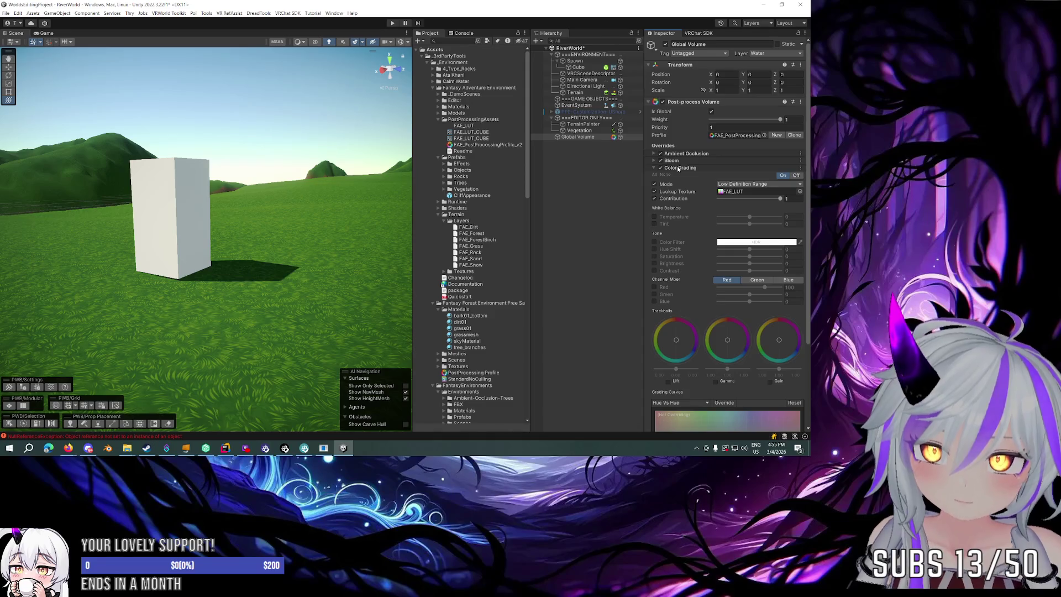
left_click(782, 177)
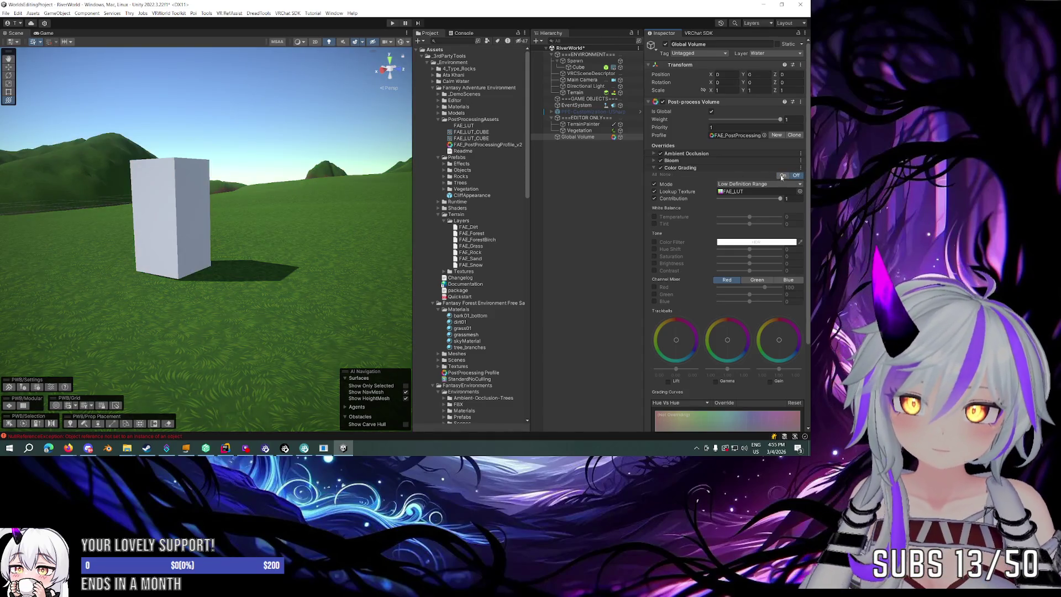
left_click(782, 176)
left_click(781, 176)
left_click(780, 176)
left_click(780, 176)
Delete the Global Volume object and tidy the PostProcessingAssets and Prefabs project folders.
left_click(577, 136)
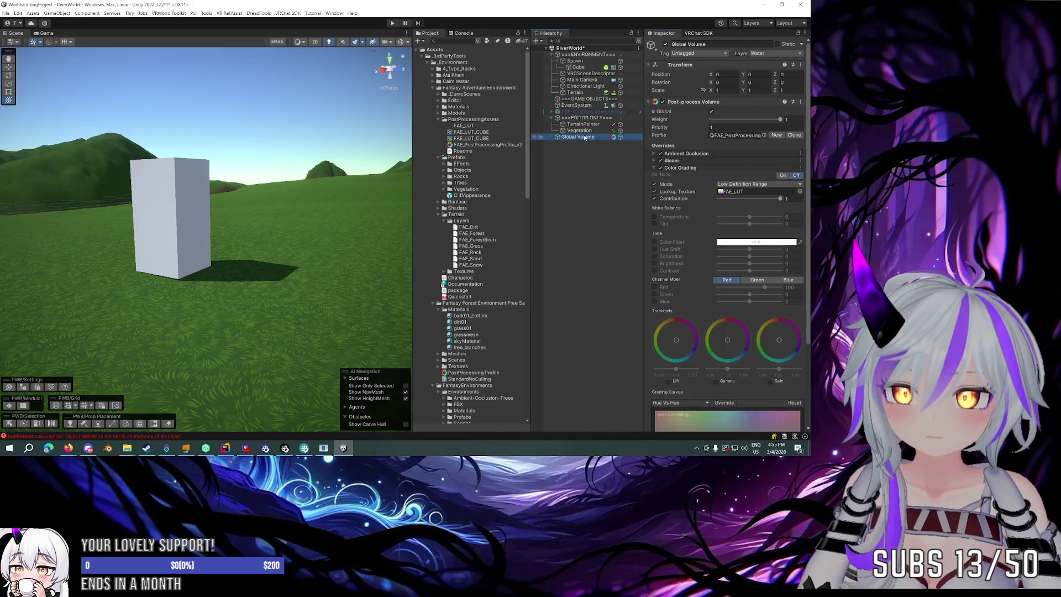
key("Delete")
left_click(438, 119)
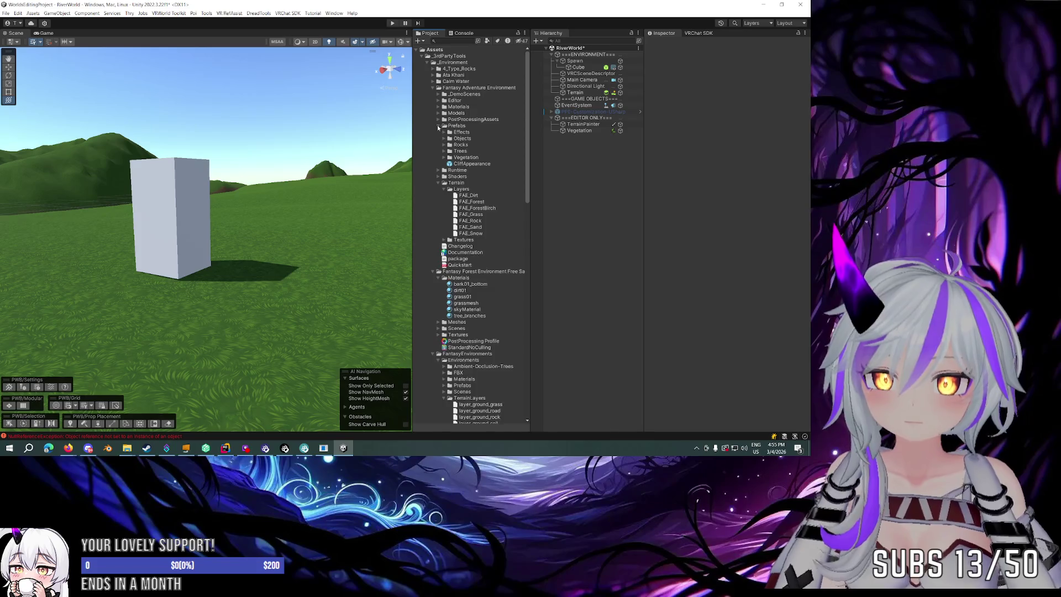
left_click(437, 126)
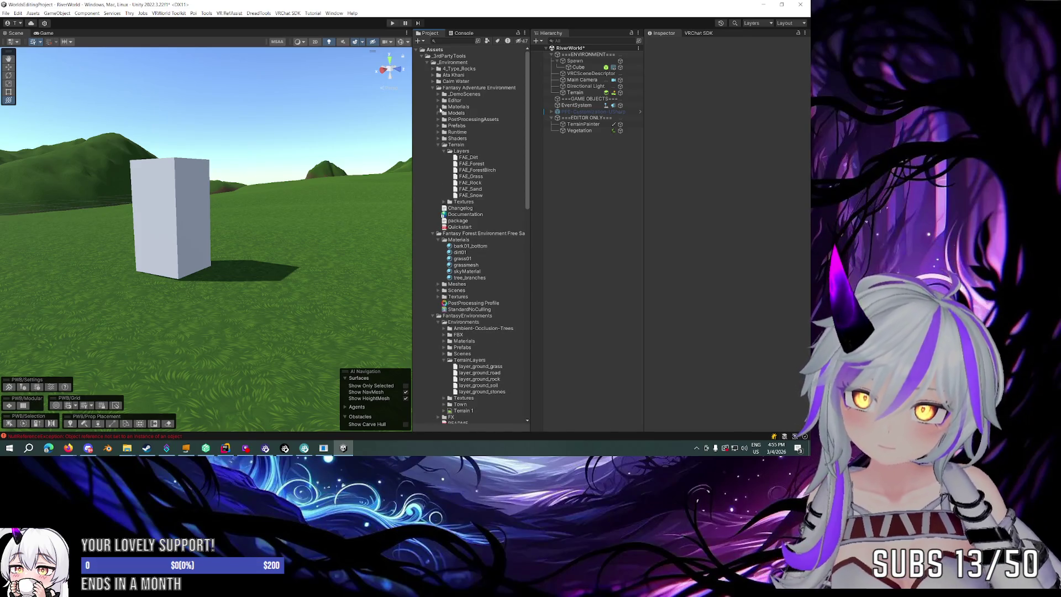
left_click(438, 126)
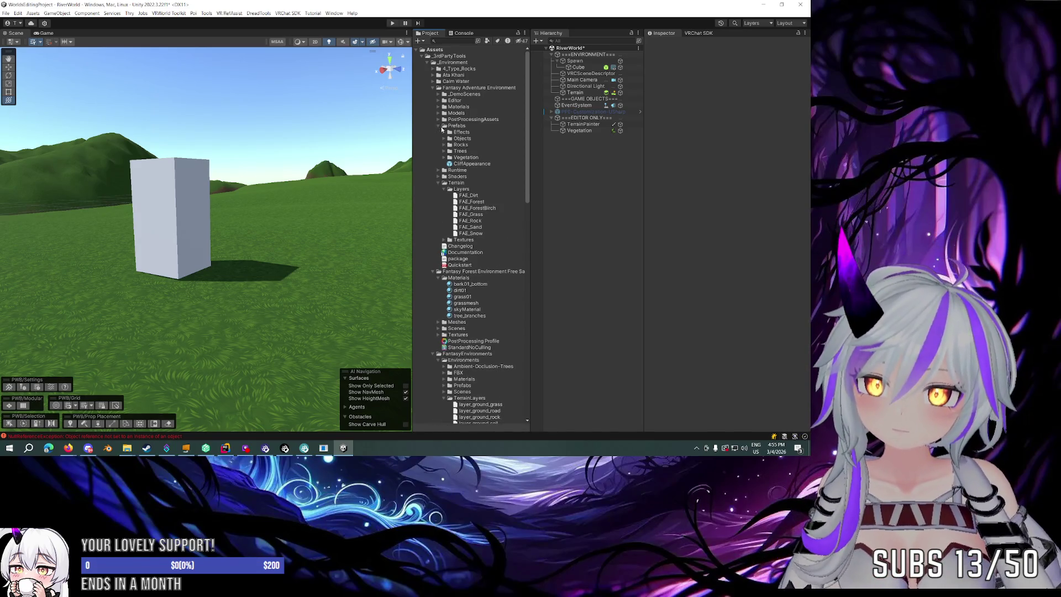
Collapse the Fantasy Adventure Environment folders, previewing the grass01 and tree_1 mesh prefabs.
left_click(444, 139)
left_click(444, 139)
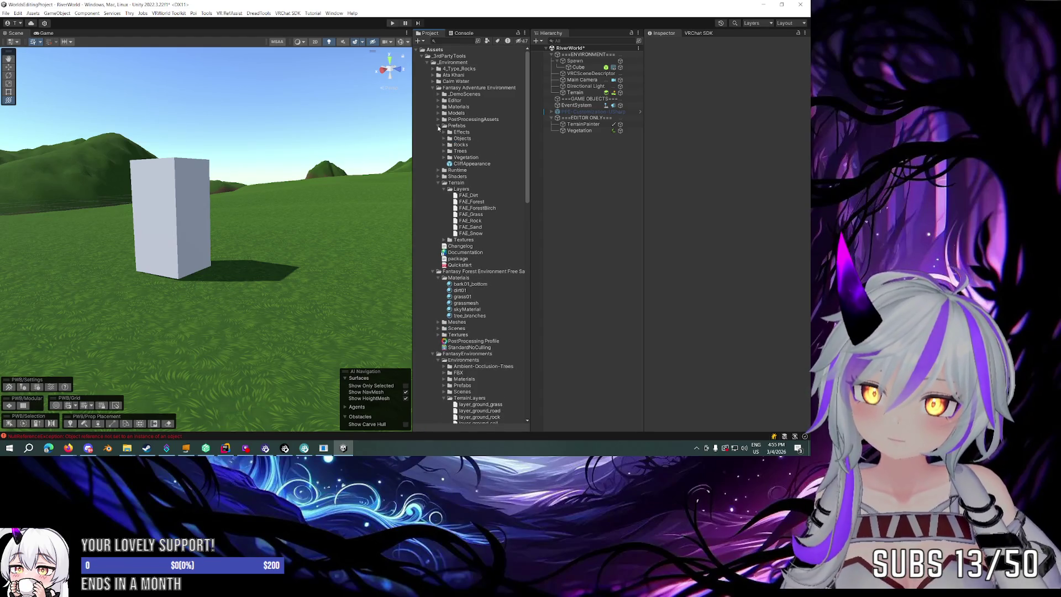
left_click(432, 87)
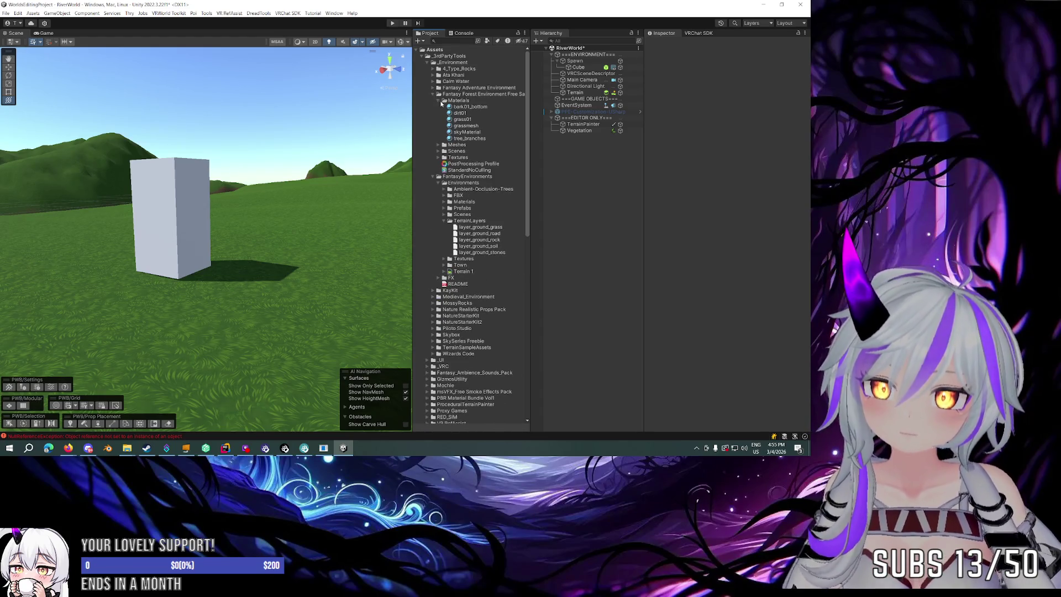
left_click(438, 101)
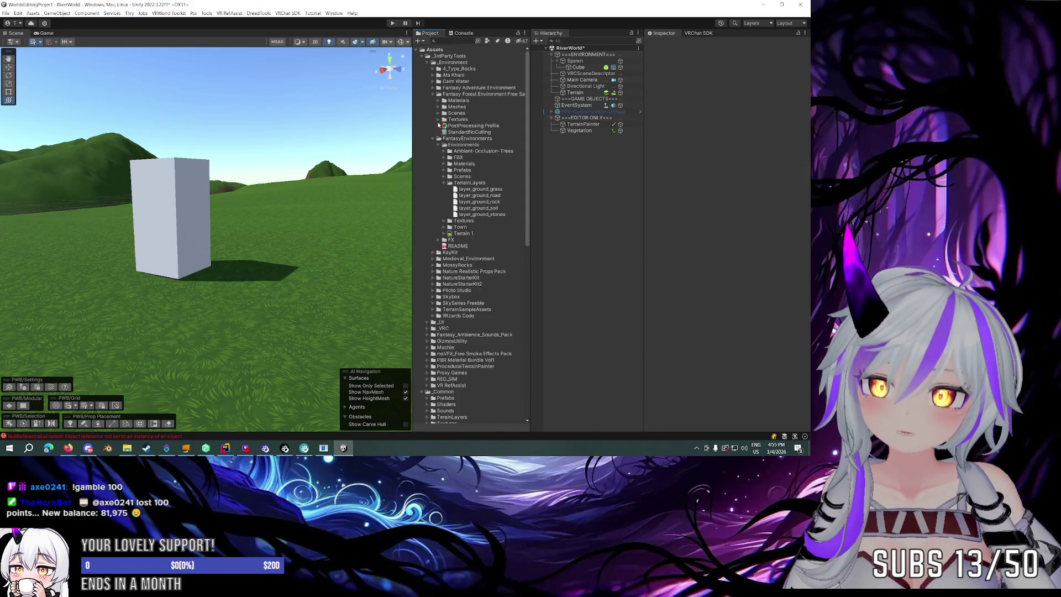
left_click(438, 108)
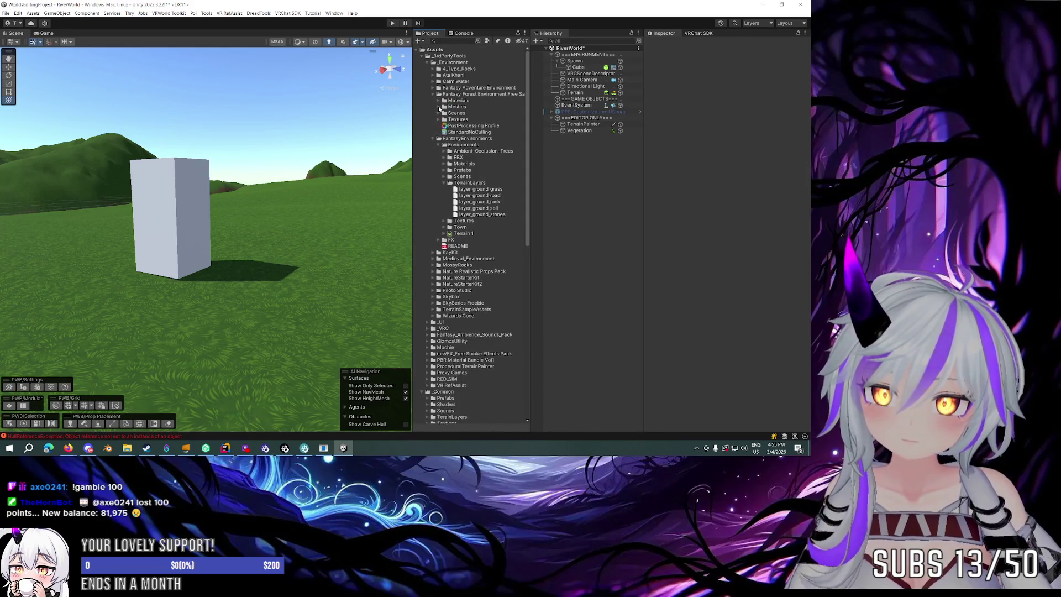
left_click(444, 113)
left_click(466, 120)
left_click(467, 126)
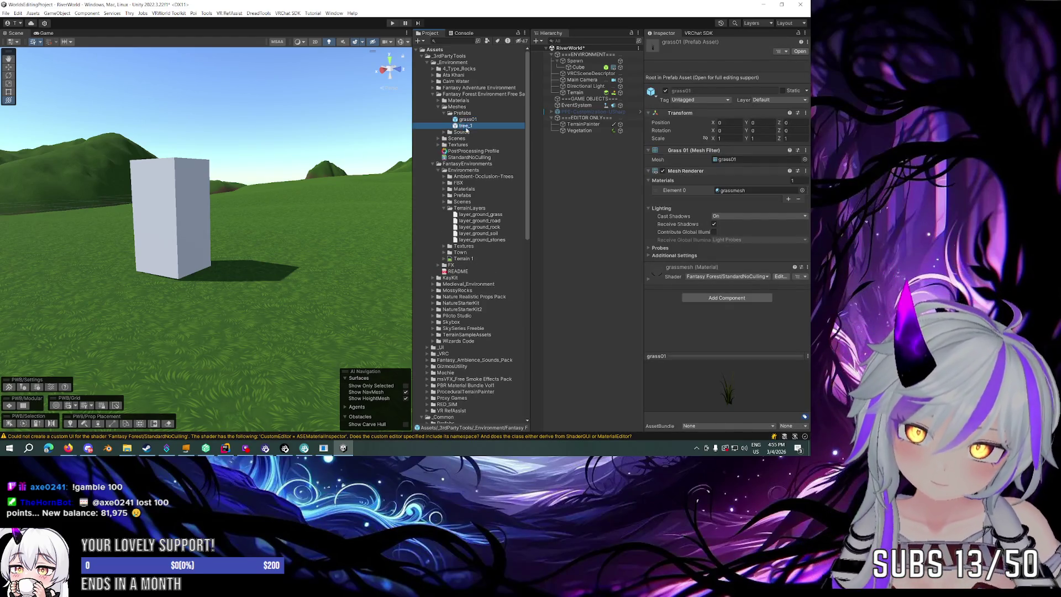
left_click(439, 108)
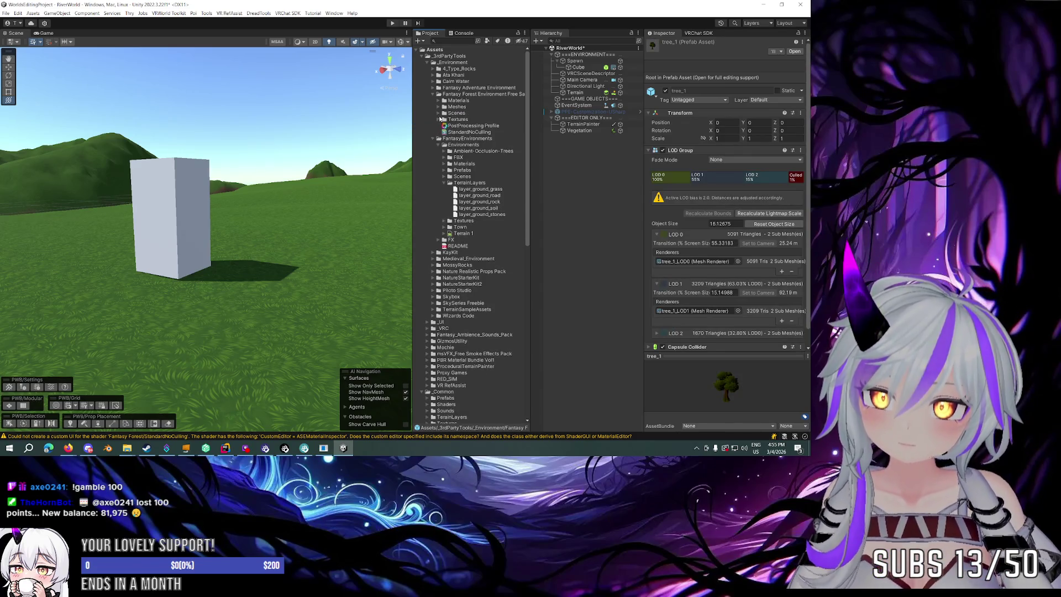
Browse the FantasyEnvironments Prefabs list, then collapse it and the Environments folder.
left_click(458, 170)
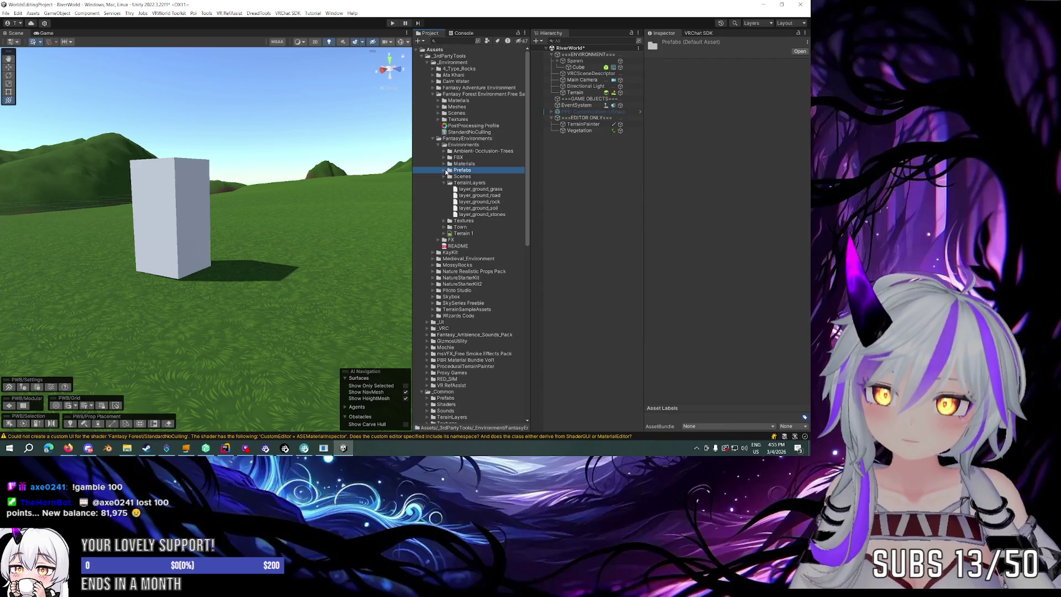
left_click(444, 170)
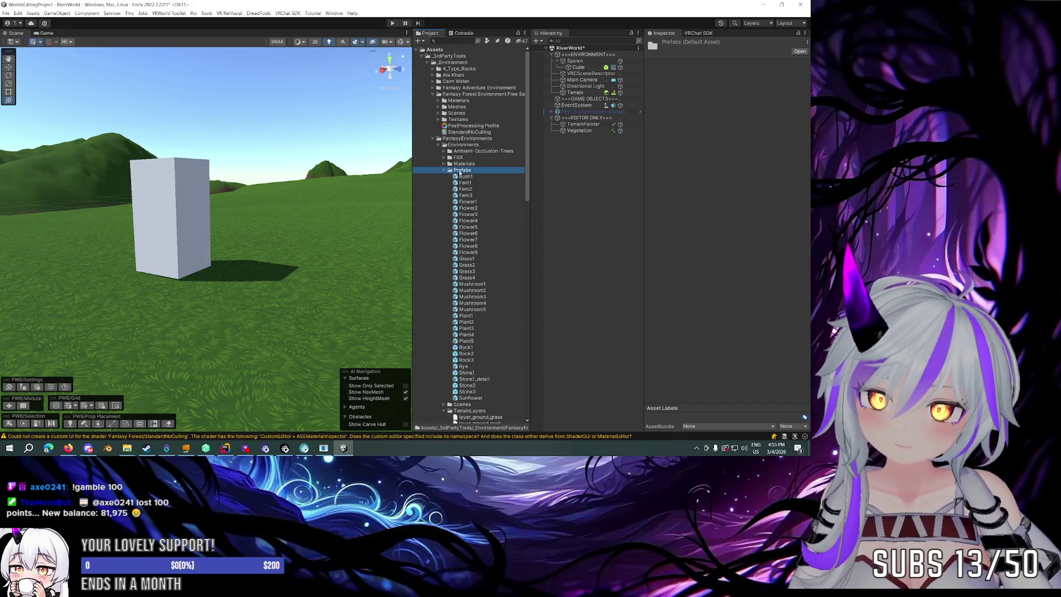
scroll(467, 171, "down", 4)
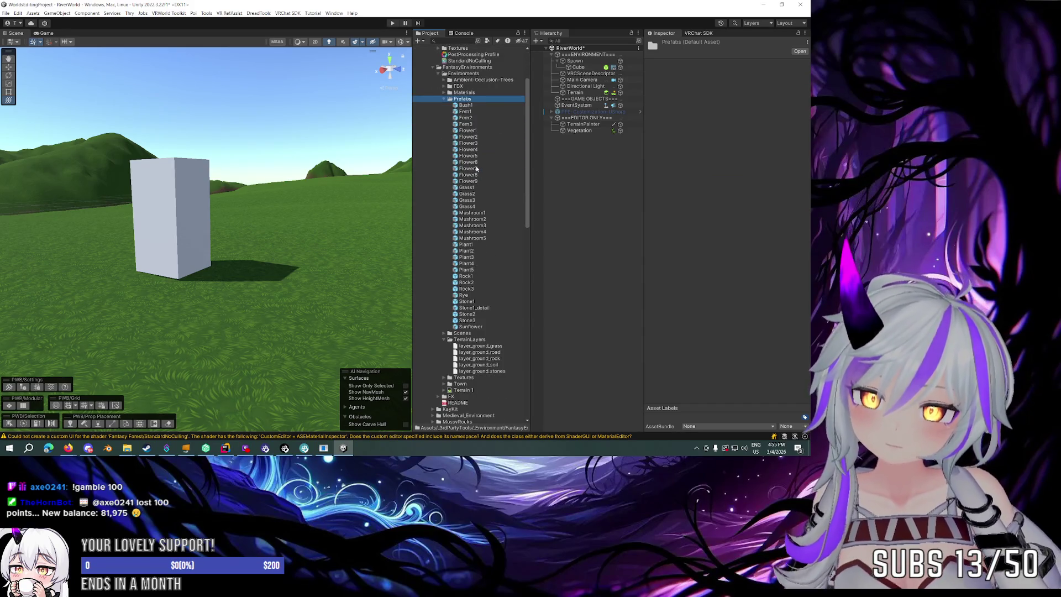
key("Left")
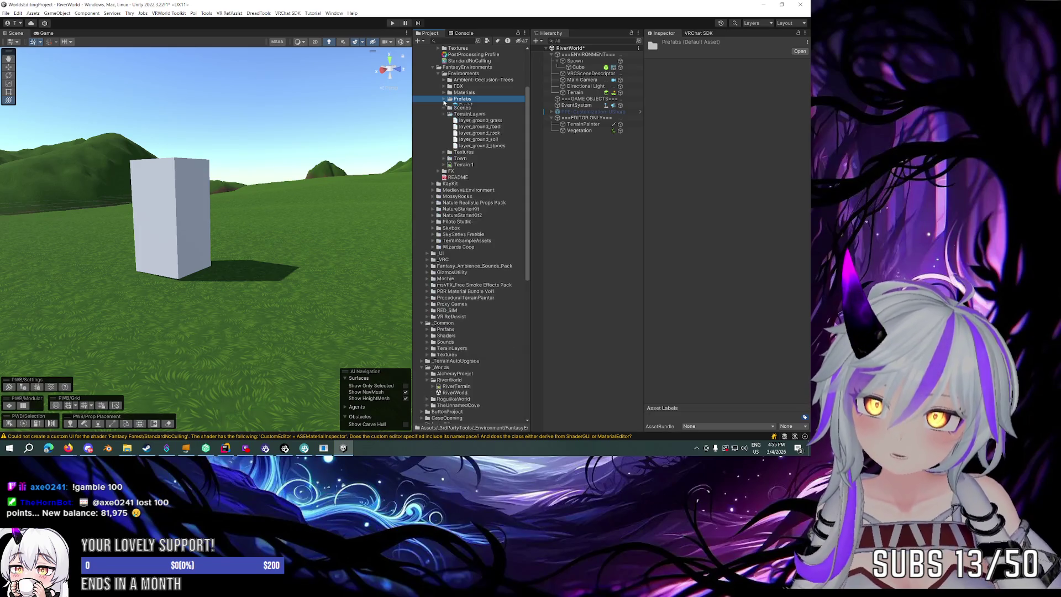
left_click(440, 74)
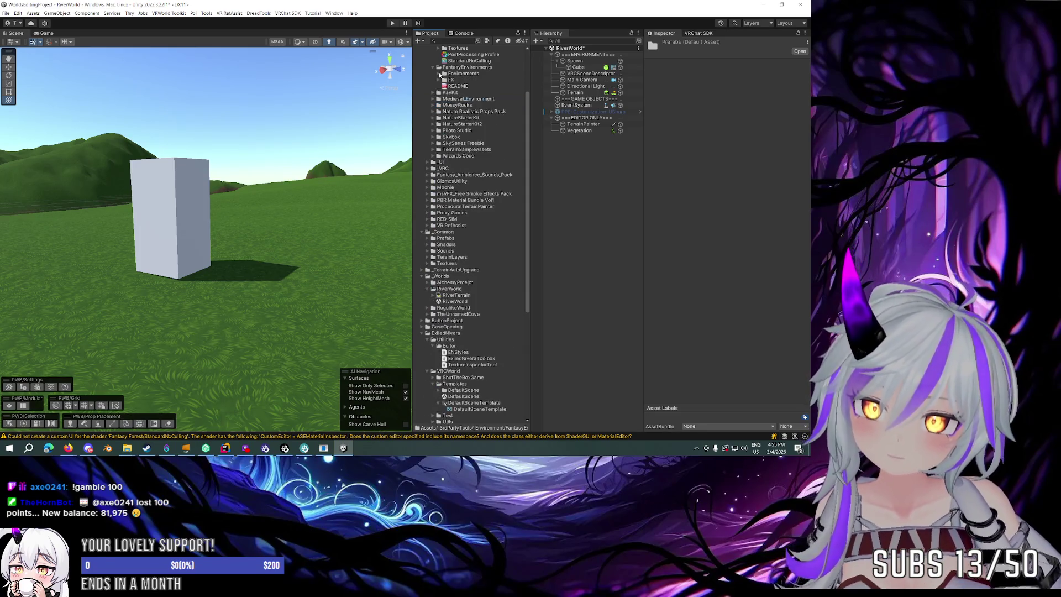
Expand Medieval_Environment and select the Built-In and URP_HDRP Medieval_Houses_Vol1 packages.
left_click(432, 99)
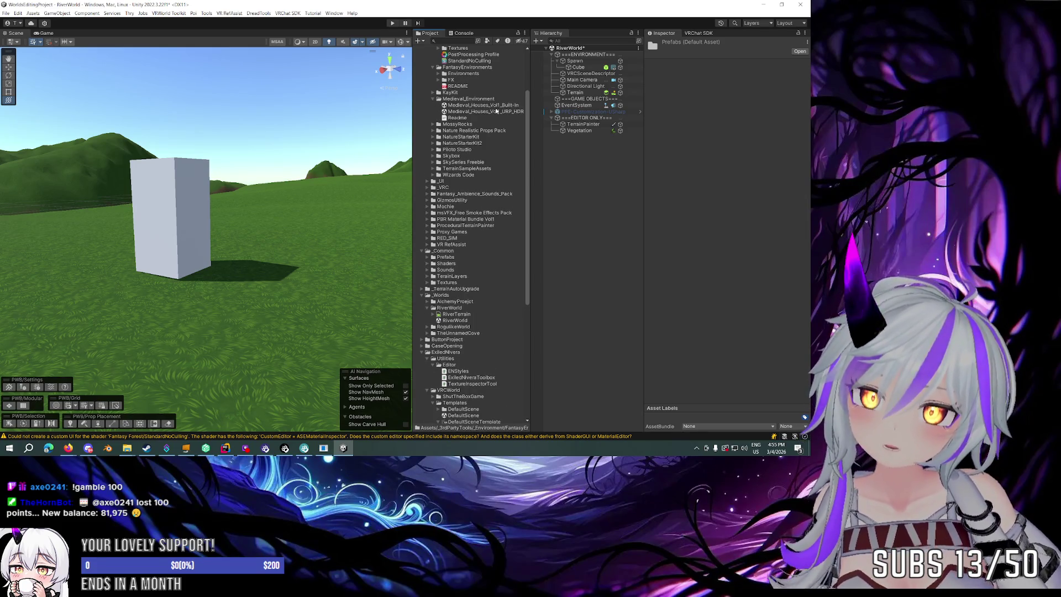
left_click(449, 107)
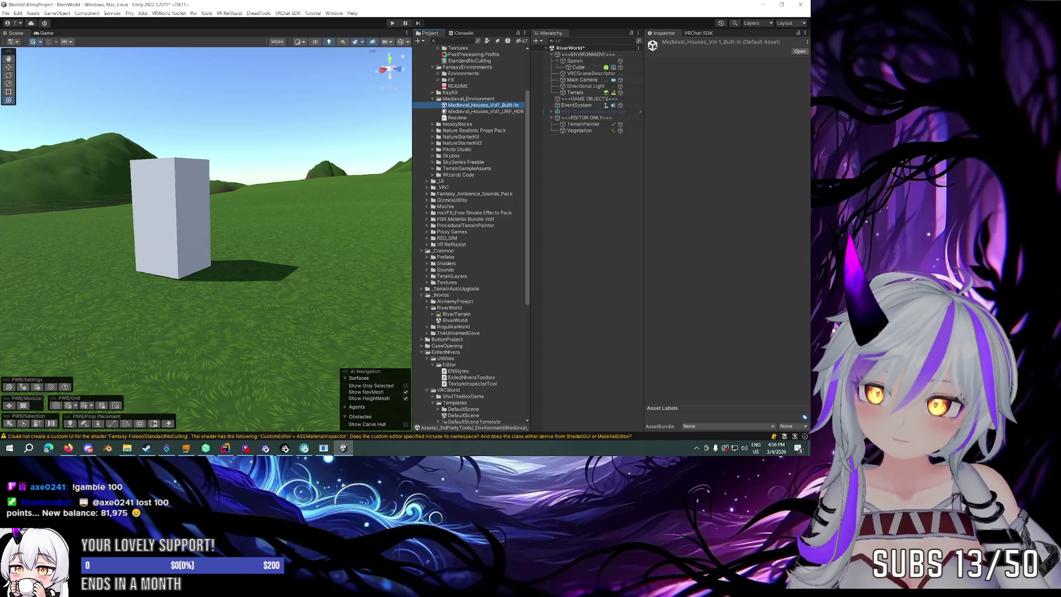
left_click(481, 111)
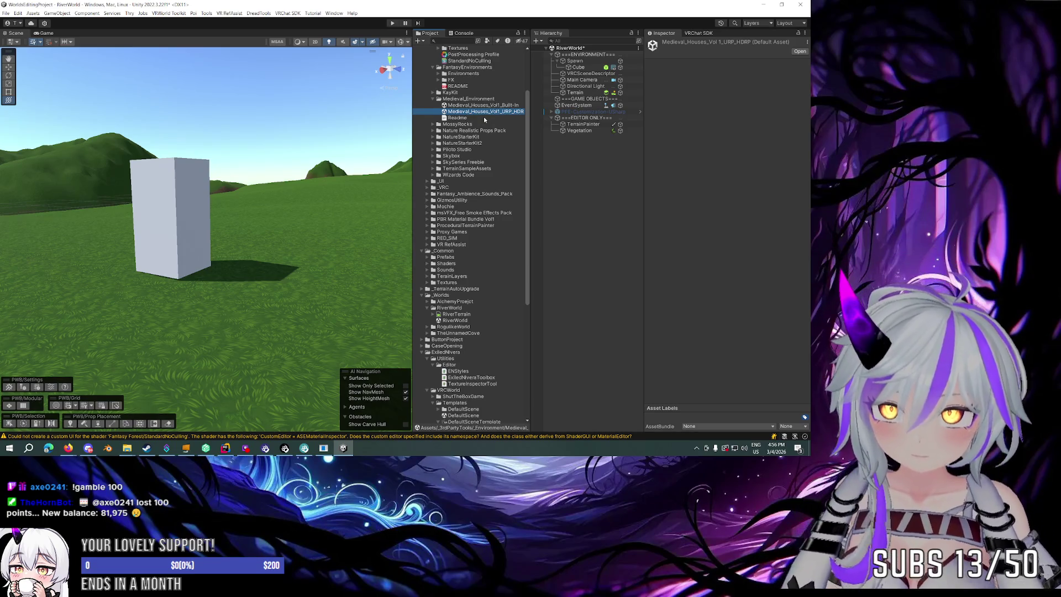
double_click(458, 111)
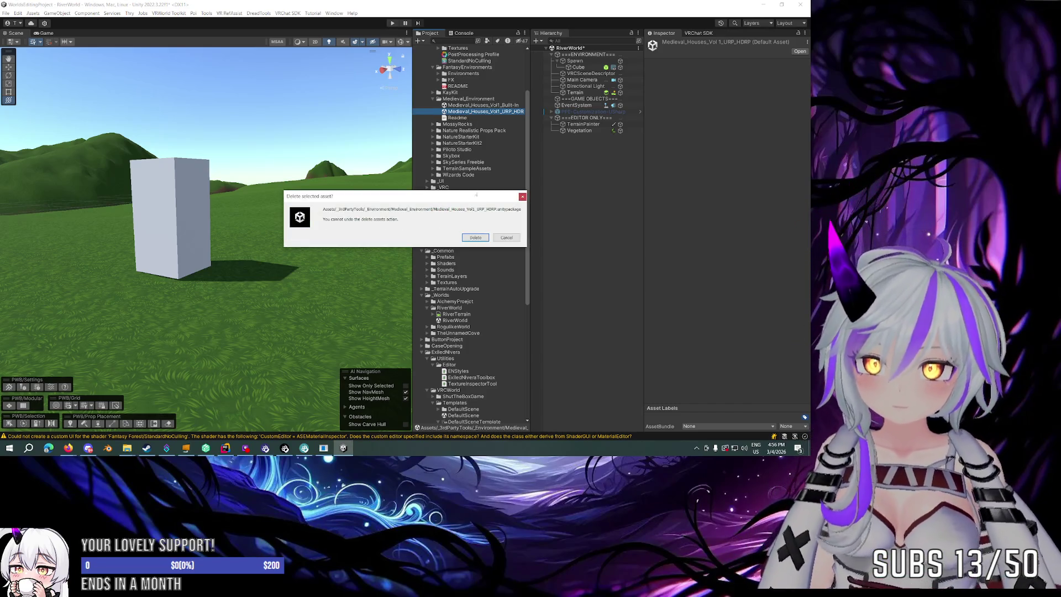
Confirm deleting Medieval_Houses_Vol1_URP_HDRP.unitypackage, then expand the Piloto Studio folder.
left_click(477, 238)
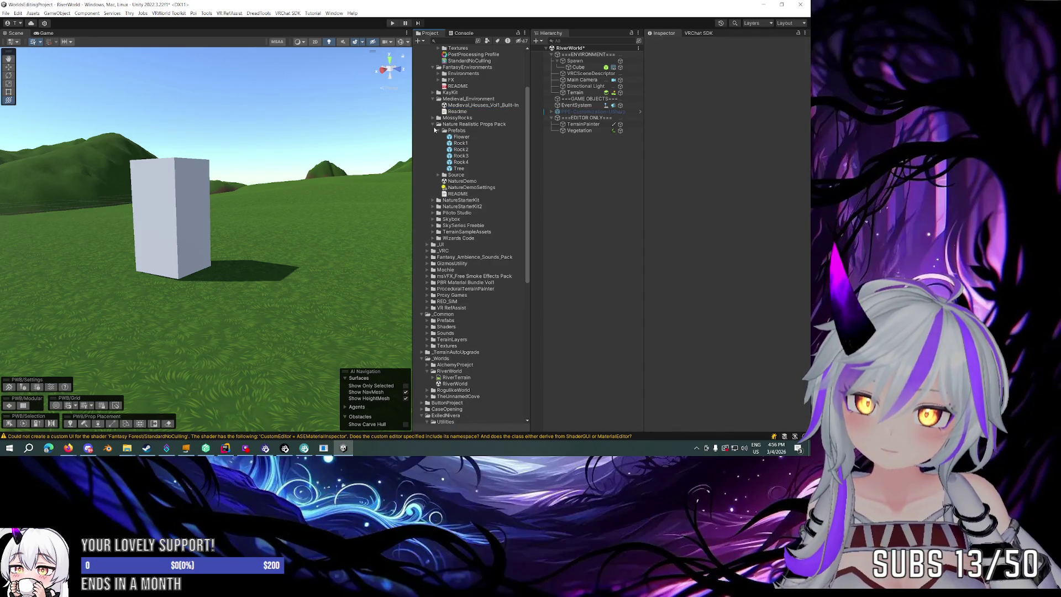
left_click(432, 143)
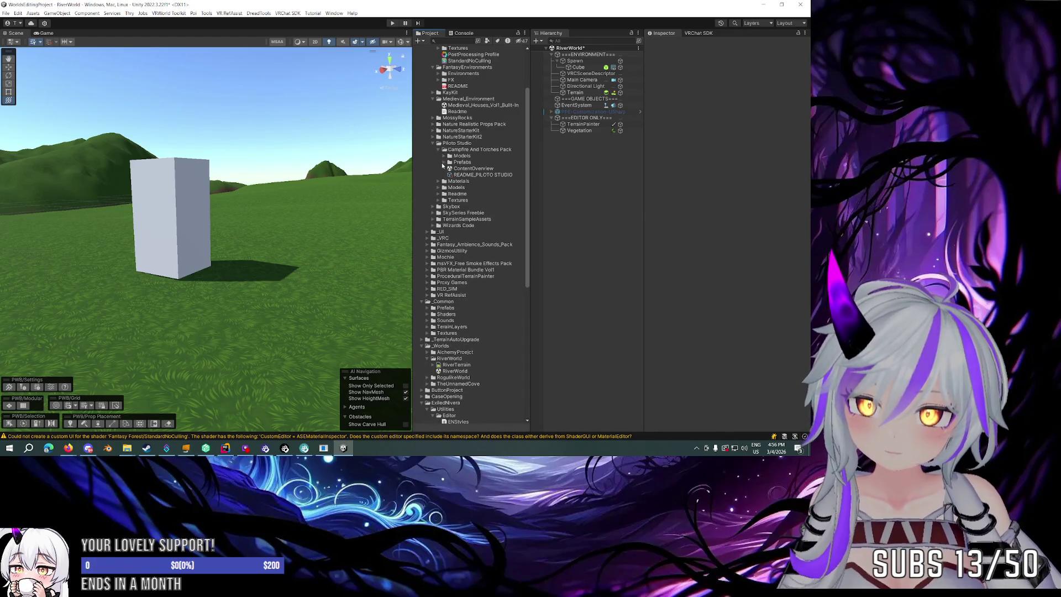
Test-place a campfire prefab in the scene, undo it, and check SM_campfire_001's mesh.
left_click(444, 162)
mouse_move(479, 168)
left_mouse_down()
mouse_move(565, 178)
mouse_move(257, 311)
mouse_move(283, 298)
left_mouse_up()
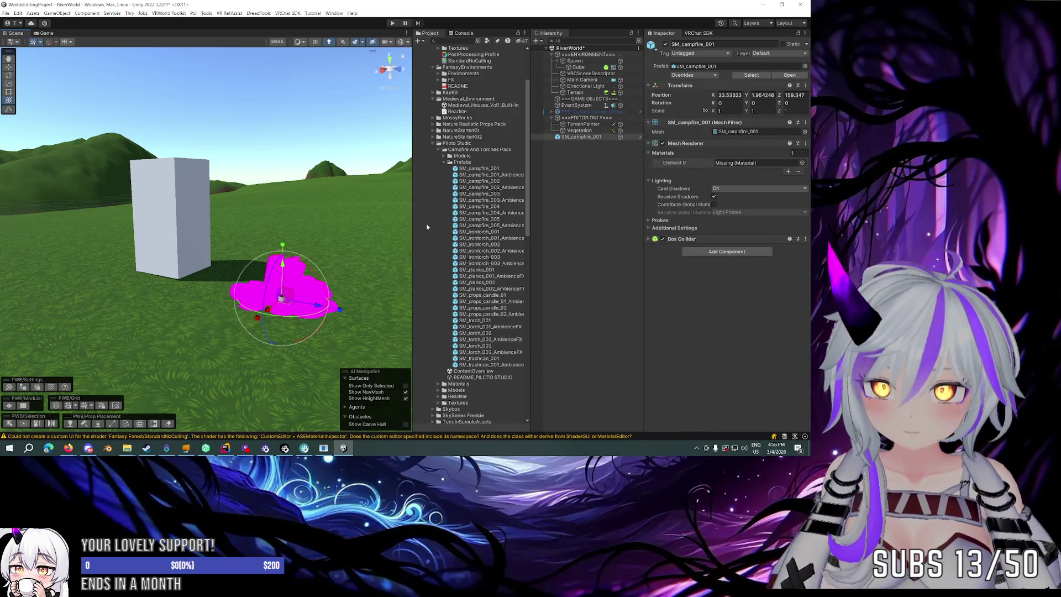
key("ctrl+z")
left_click(445, 162)
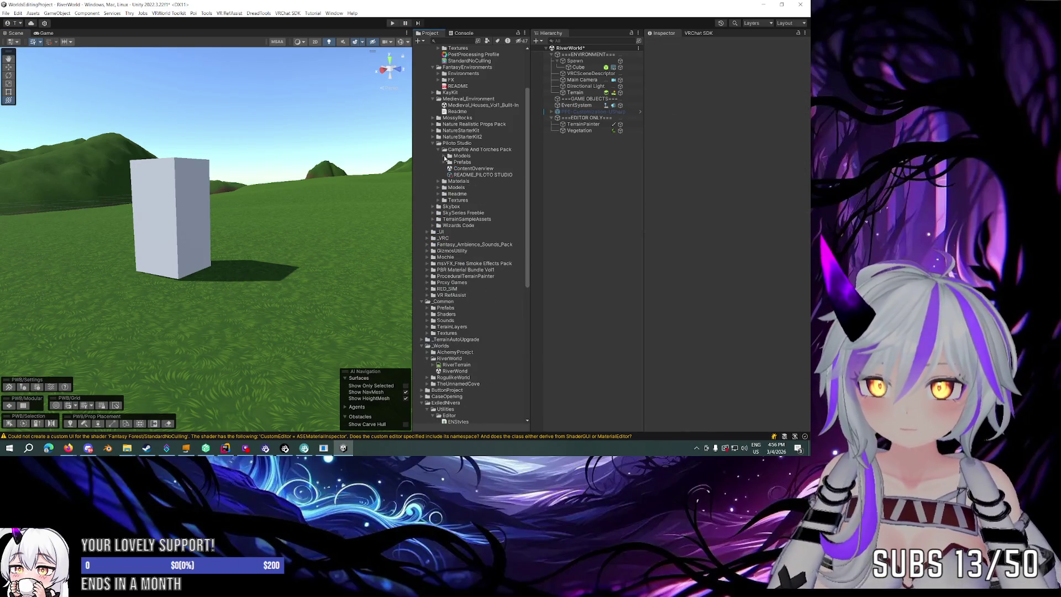
left_click(445, 156)
left_click(450, 162)
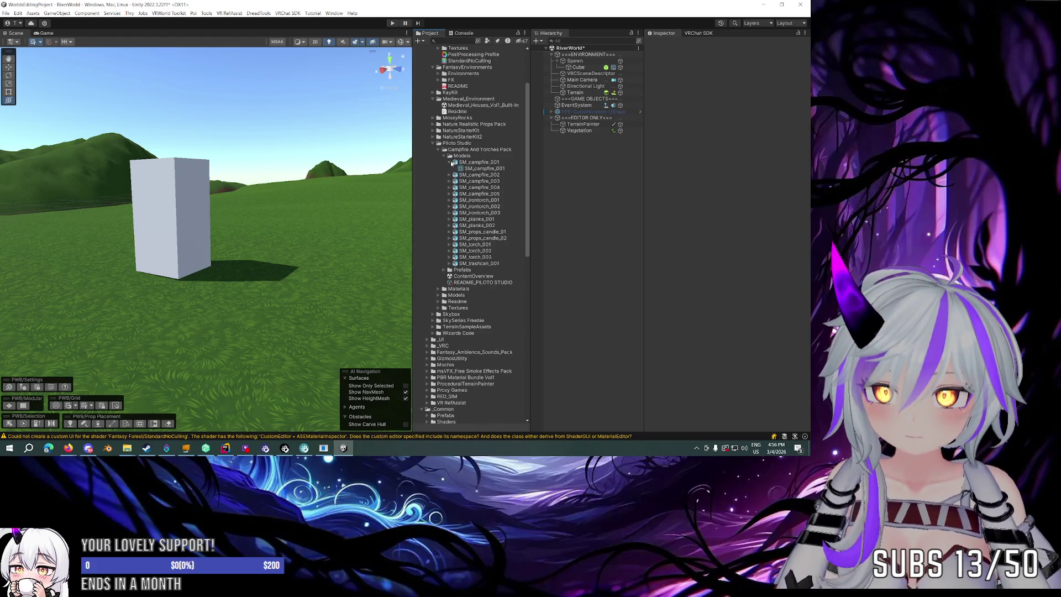
left_click(445, 156)
left_click(445, 162)
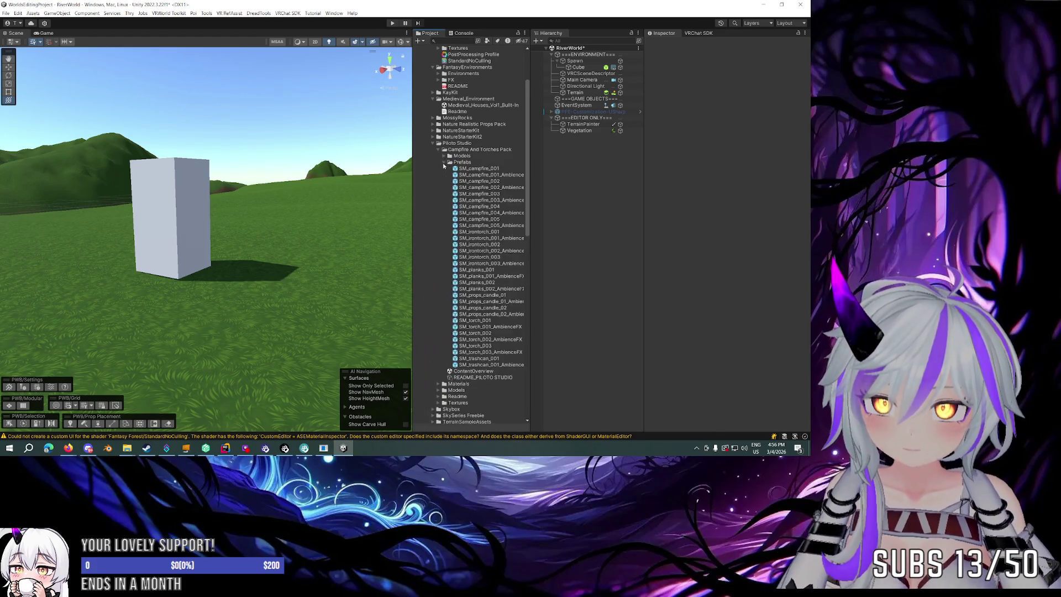
Inspect ContentOverview and the SM_campfire AmbienceFX prefabs, then select README_PILOTO STUDIO.
left_click(475, 371)
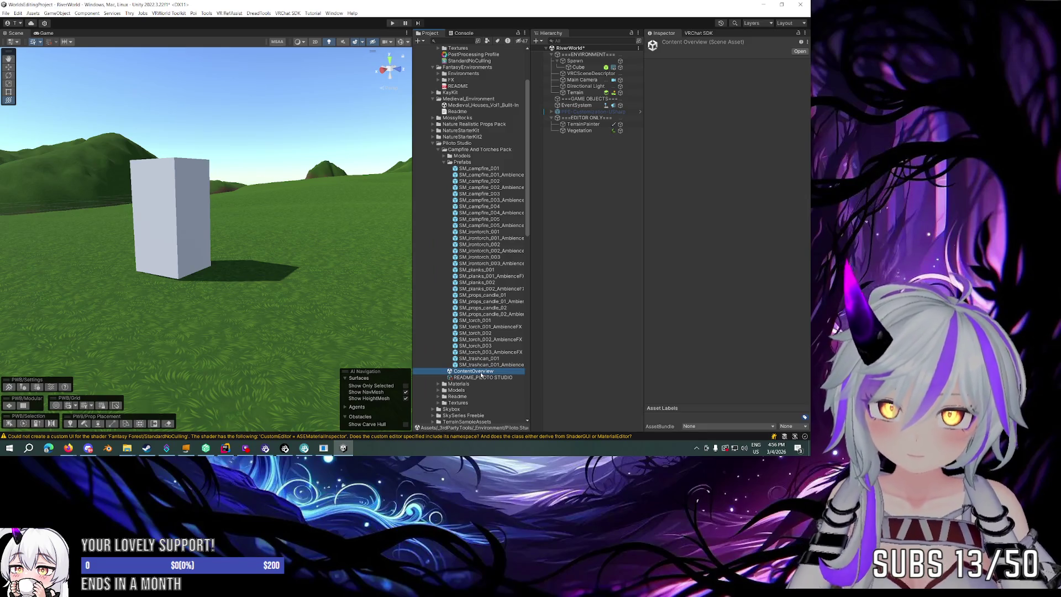
left_click(462, 170)
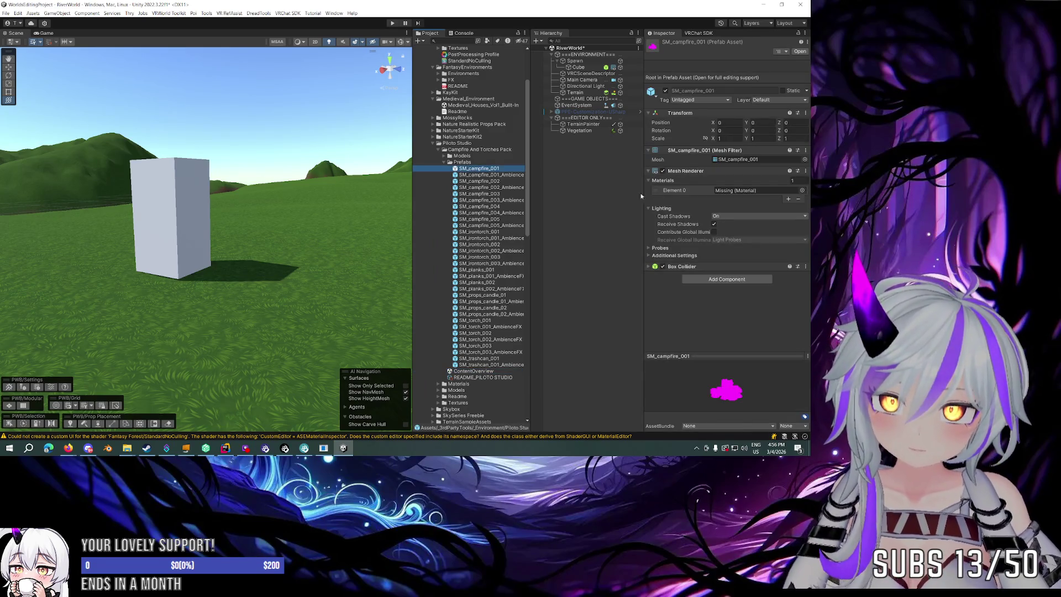
left_click(510, 176)
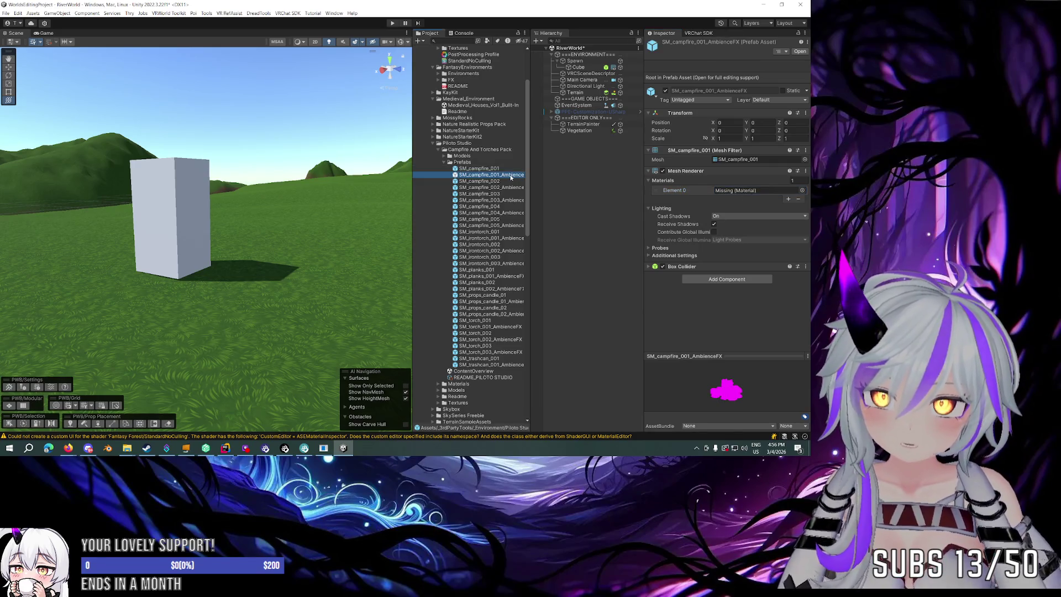
left_click(506, 187)
scroll(481, 221, "down", 5)
left_click(473, 222)
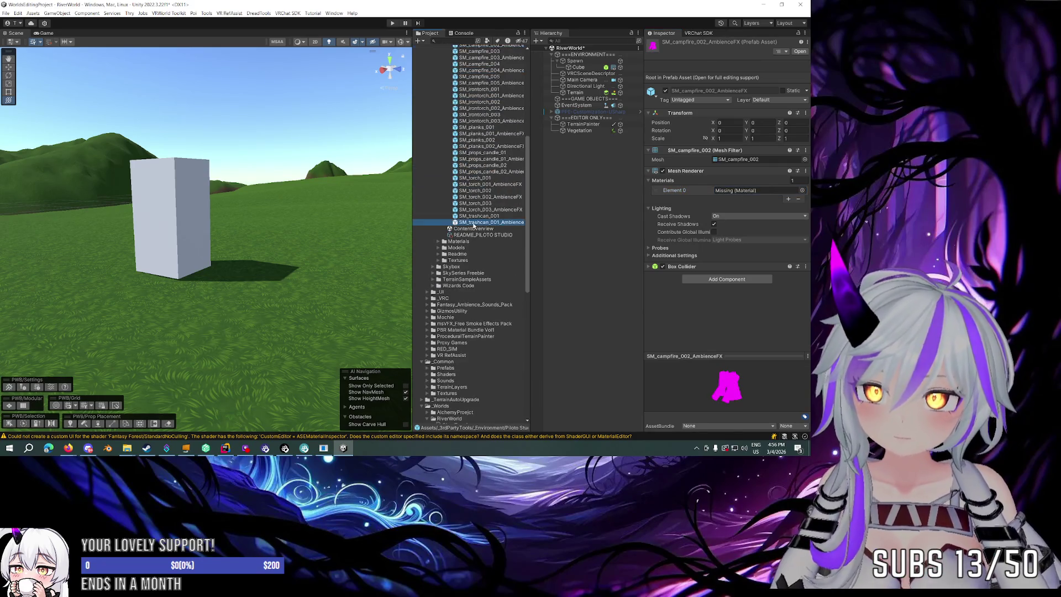
left_click(461, 235)
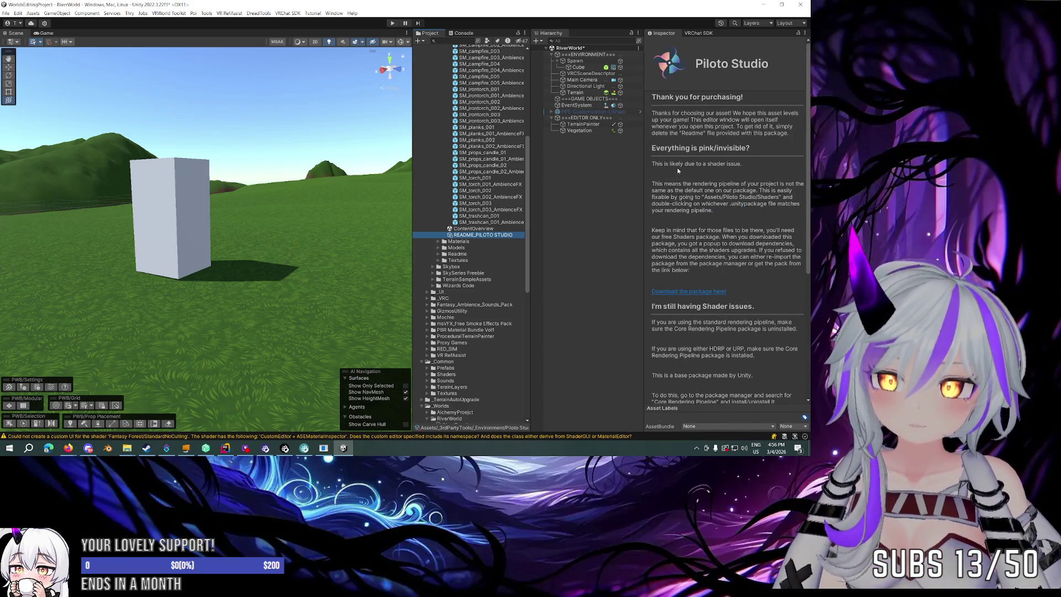
Read the Piloto Studio readme's pink or invisible material advice, then select the Piloto Studio folder.
scroll(678, 172, "down", 1)
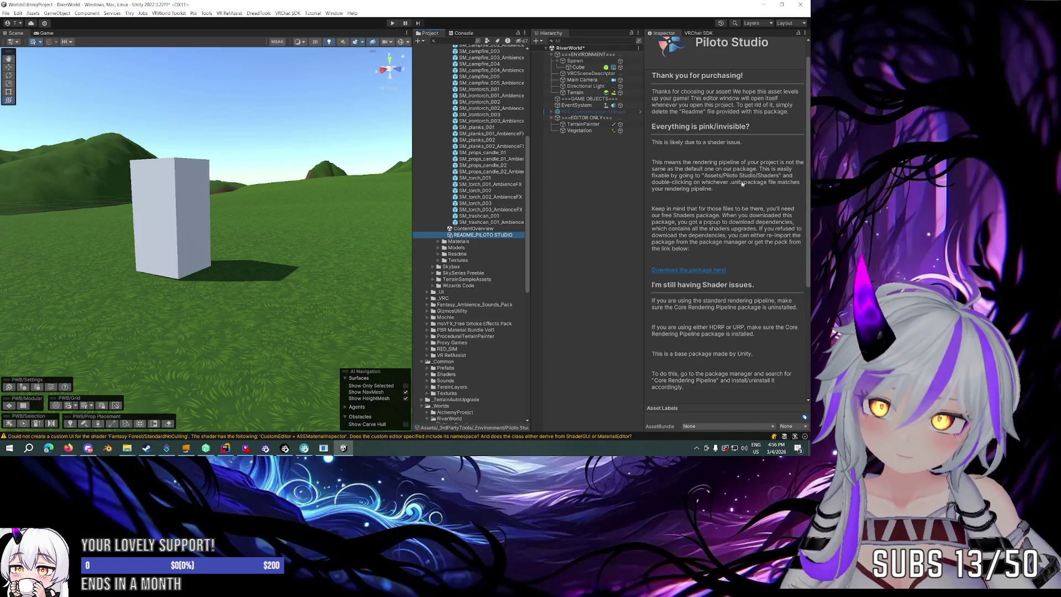
scroll(686, 191, "down", 3)
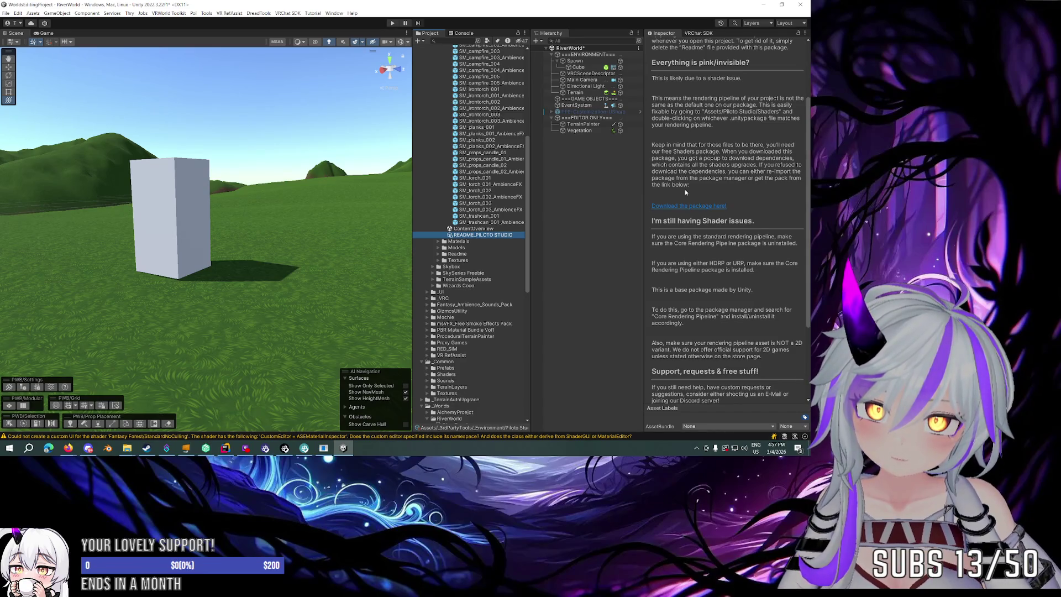
scroll(684, 189, "up", 4)
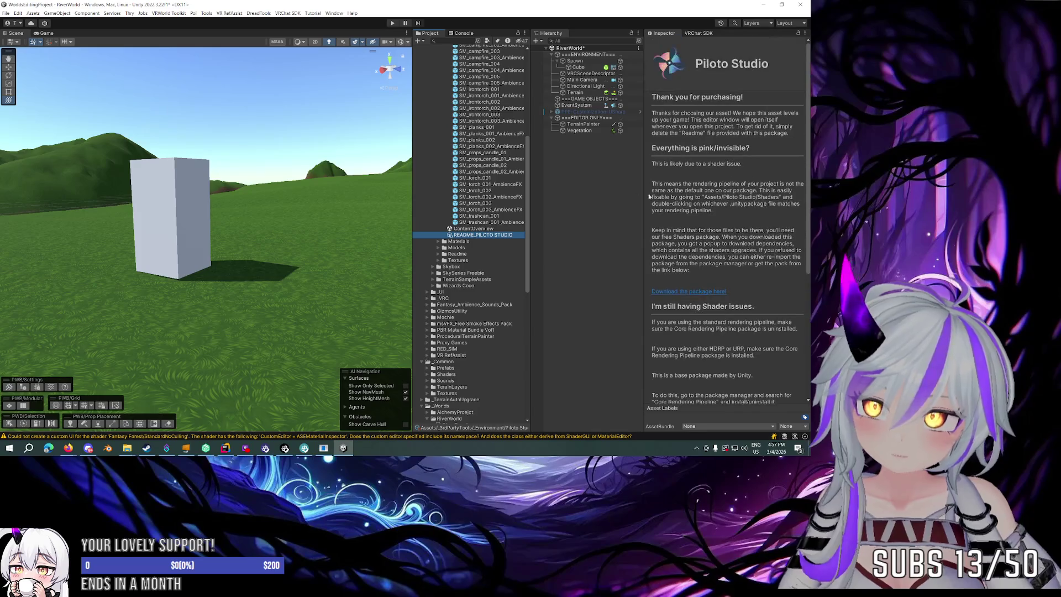
scroll(470, 180, "up", 8)
left_click(457, 167)
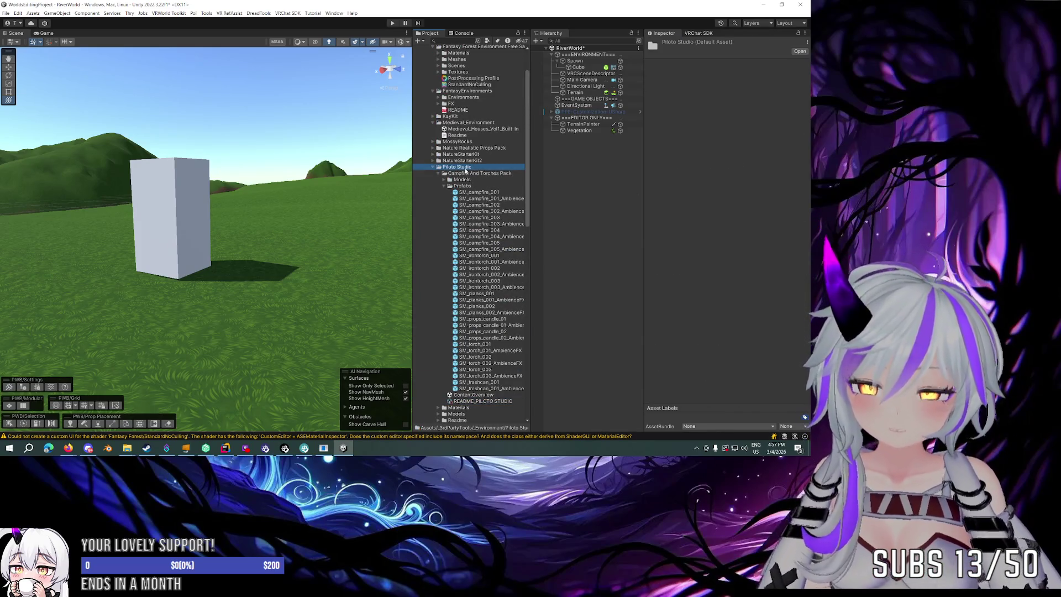
Expand the pack's Materials and inspect the InfiniteBG and Fire_AlphaDistort_Ramped materials.
left_click(438, 174)
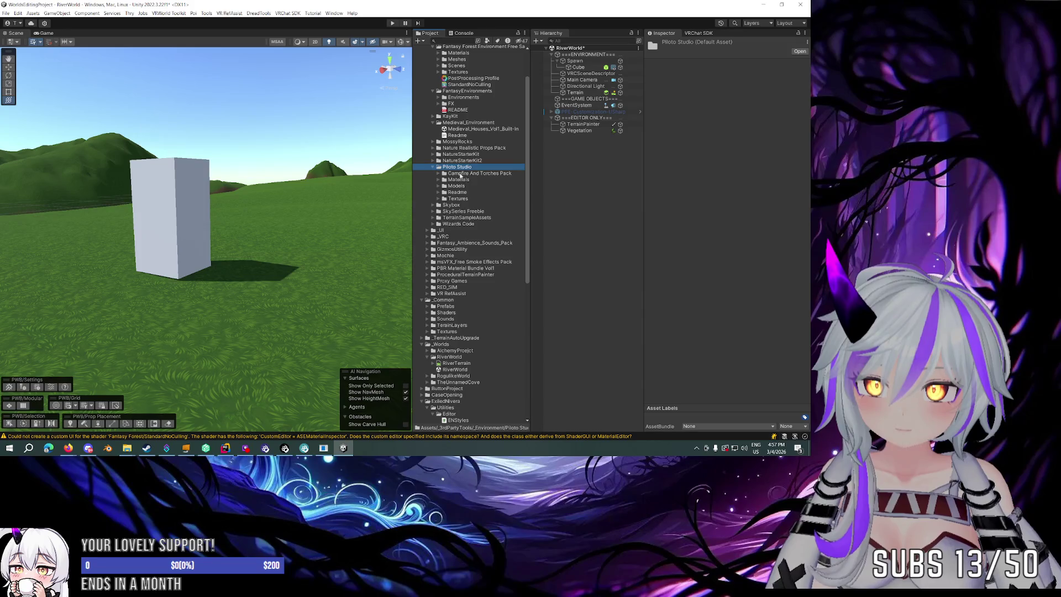
left_click(437, 199)
left_click(438, 198)
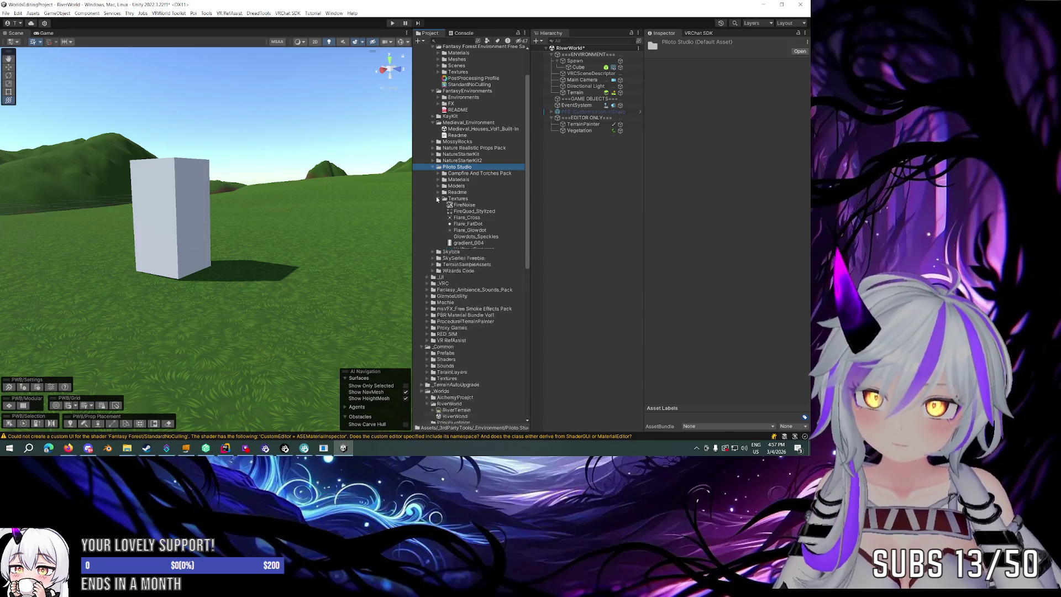
left_click(438, 179)
left_click(450, 199)
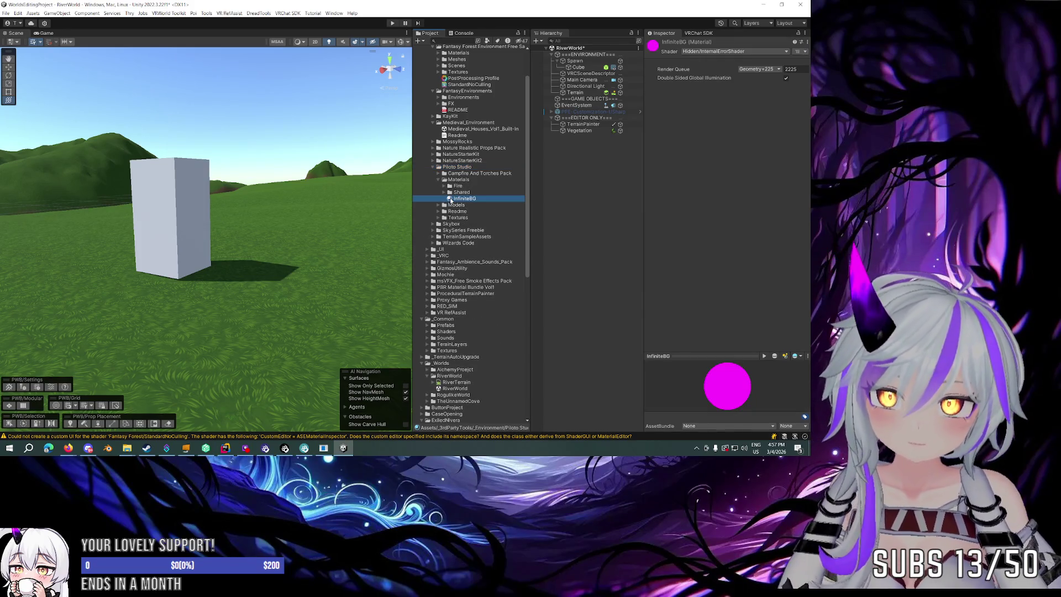
left_click(442, 187)
left_click(443, 194)
Switch all nine Shared materials to the Standard shader.
left_click(445, 199)
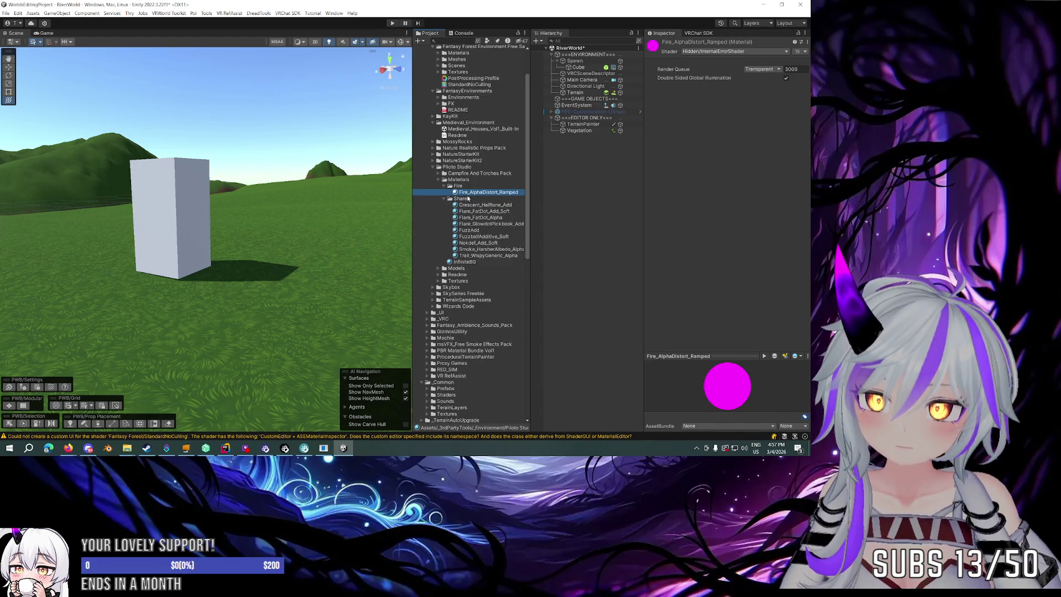
left_click(469, 205)
left_click(488, 256, "shift")
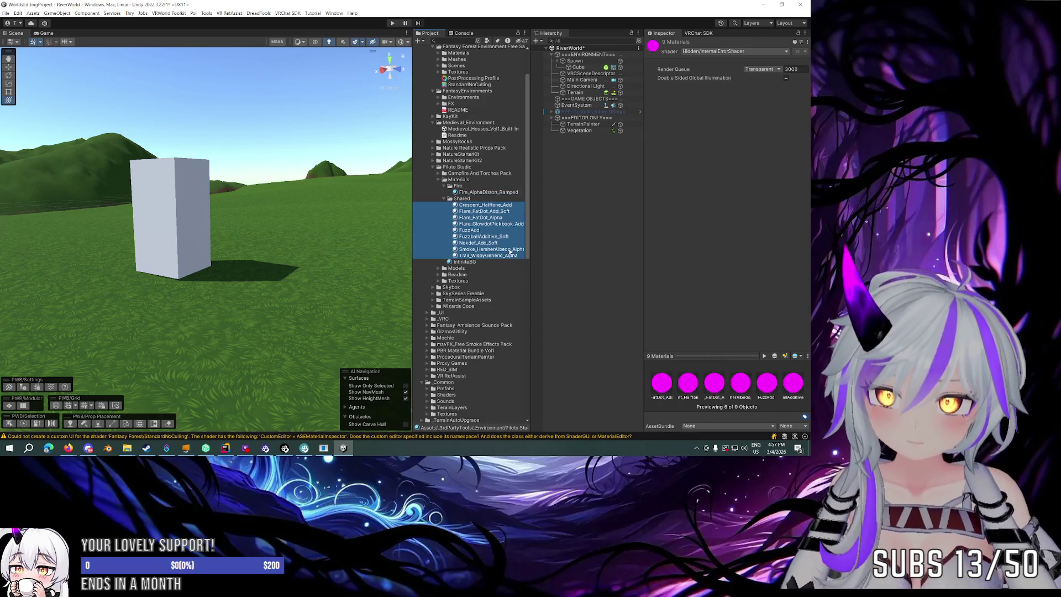
left_click(718, 52)
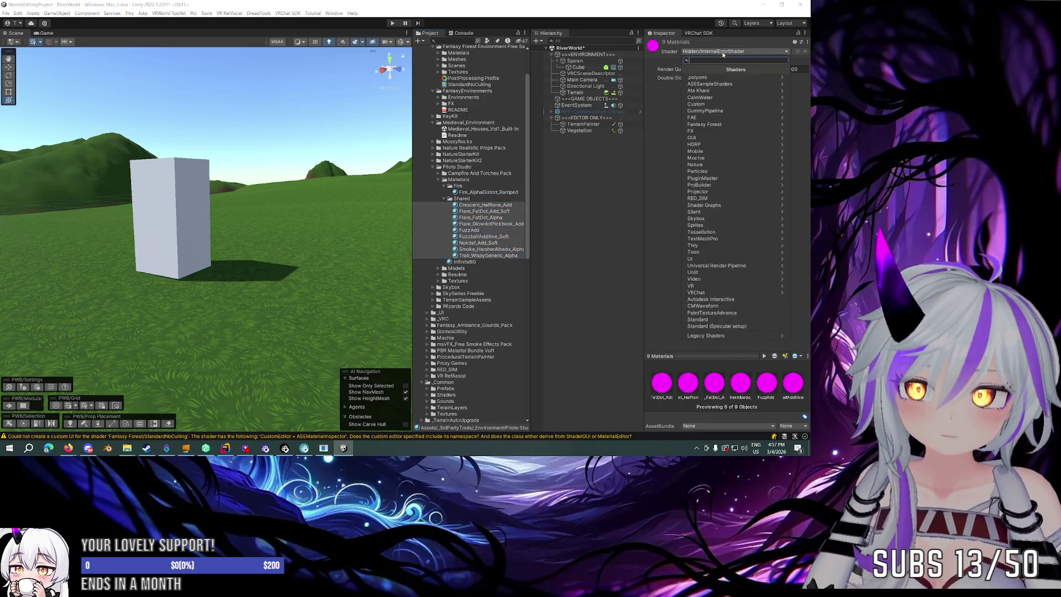
left_click(718, 321)
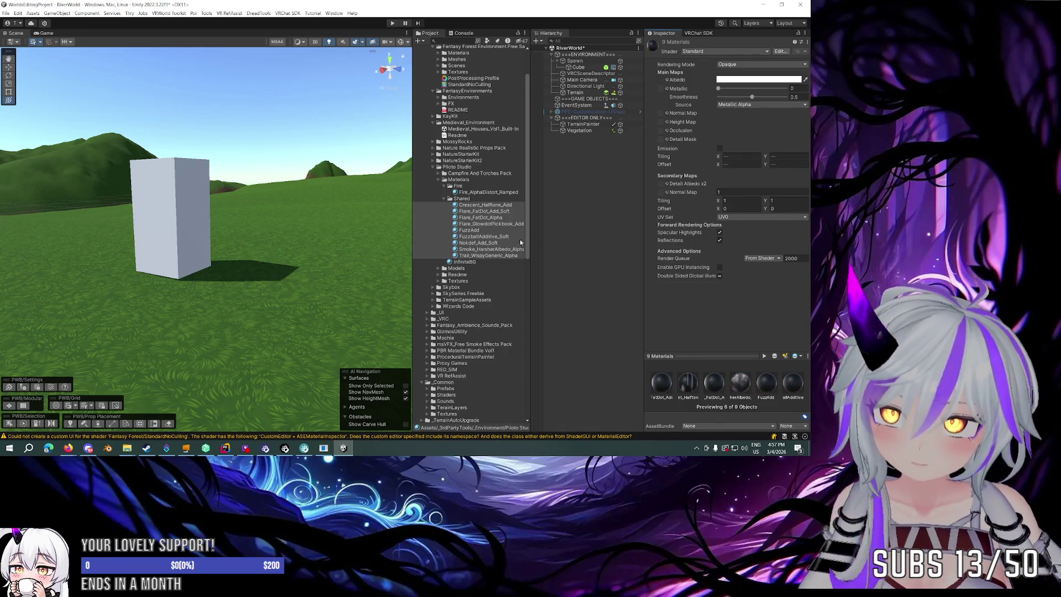
Switch InfiniteBG and Fire_AlphaDistort_Ramped to Standard, then select all pack materials to verify.
left_click(463, 262)
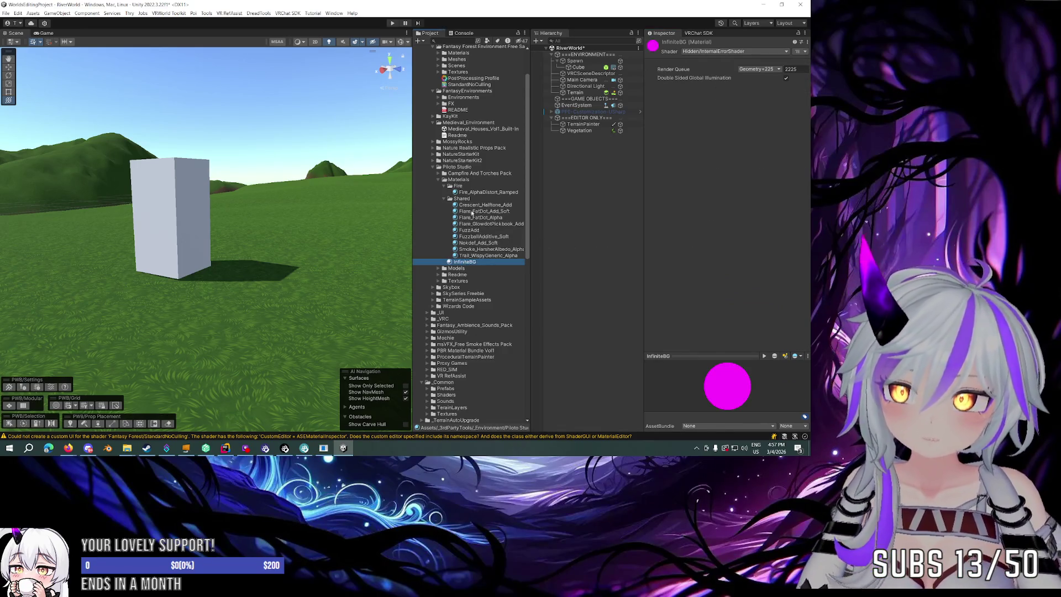
left_click(484, 193, "ctrl")
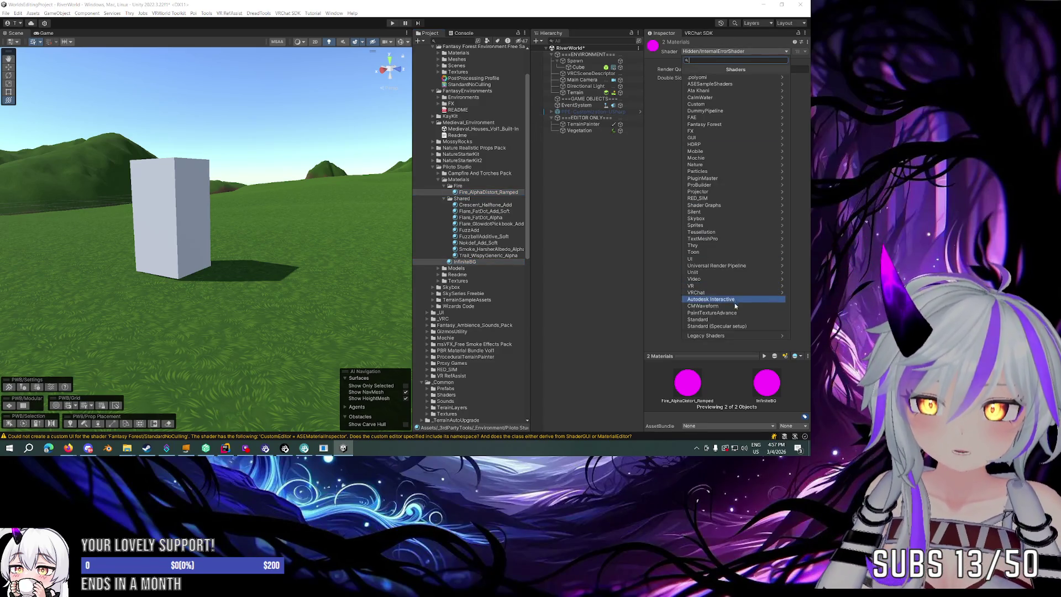
left_click(726, 319)
left_click(485, 205)
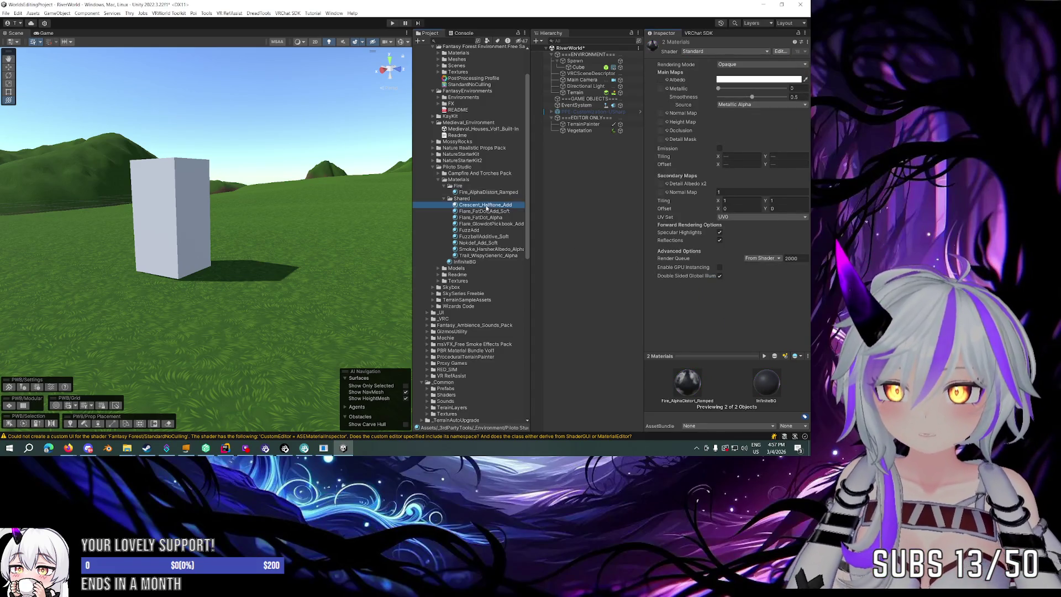
left_click(464, 262, "shift")
left_click(479, 194, "shift")
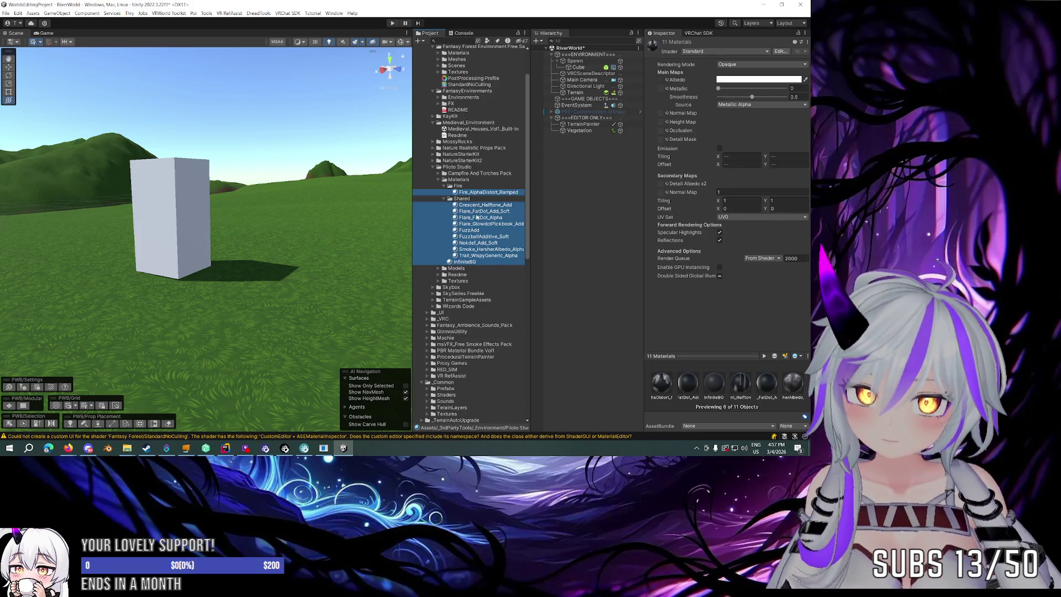
Collapse the Materials, Models and Prefabs lists after checking a campfire prefab, ending on the Piloto Studio folder.
left_click(438, 268)
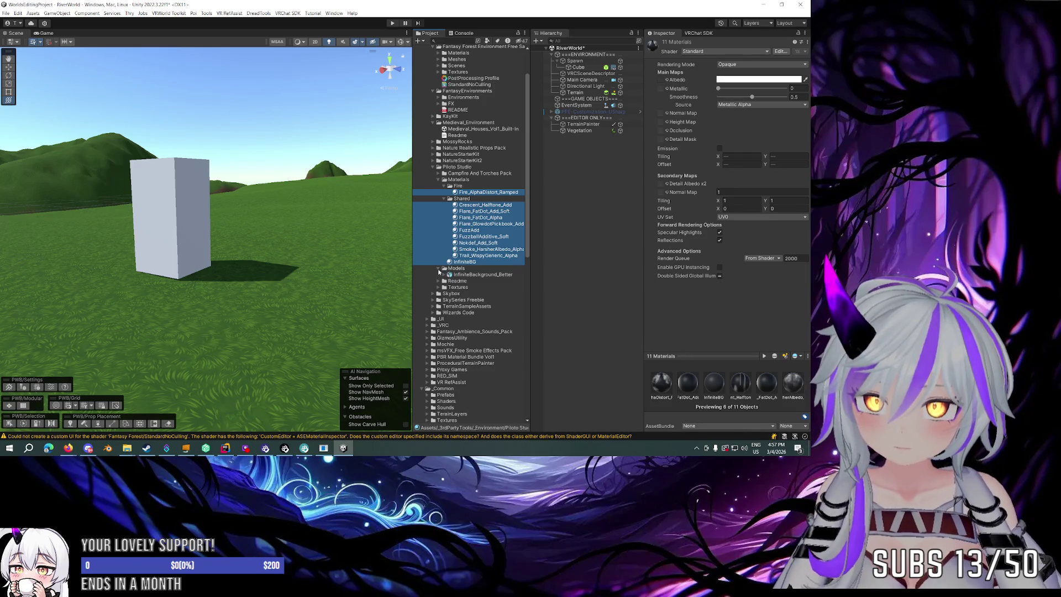
left_click(439, 269)
left_click(438, 180)
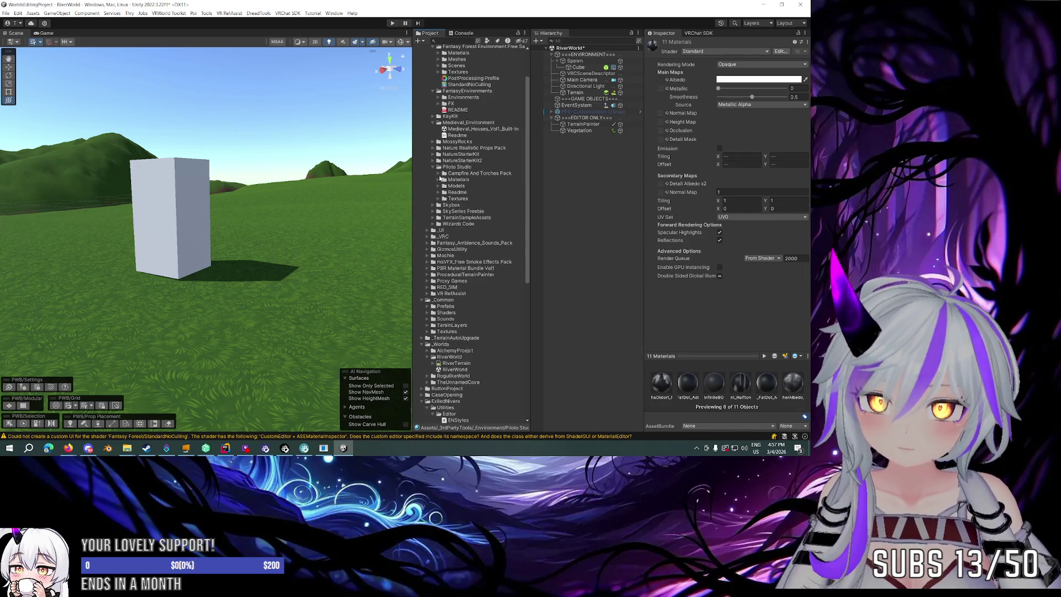
left_click(433, 173)
left_click(462, 193)
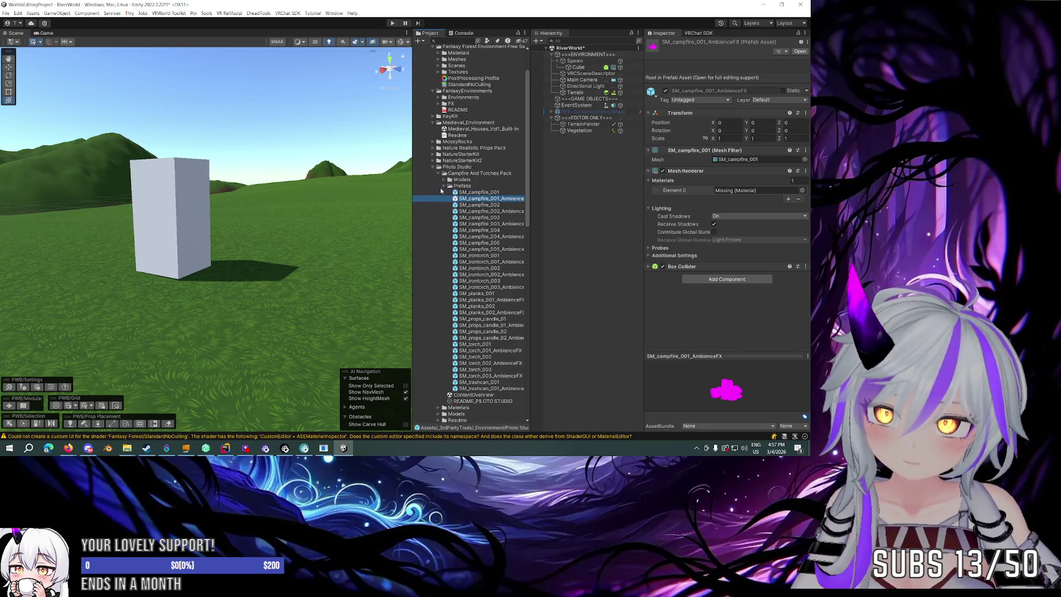
left_click(442, 185)
left_click(444, 186)
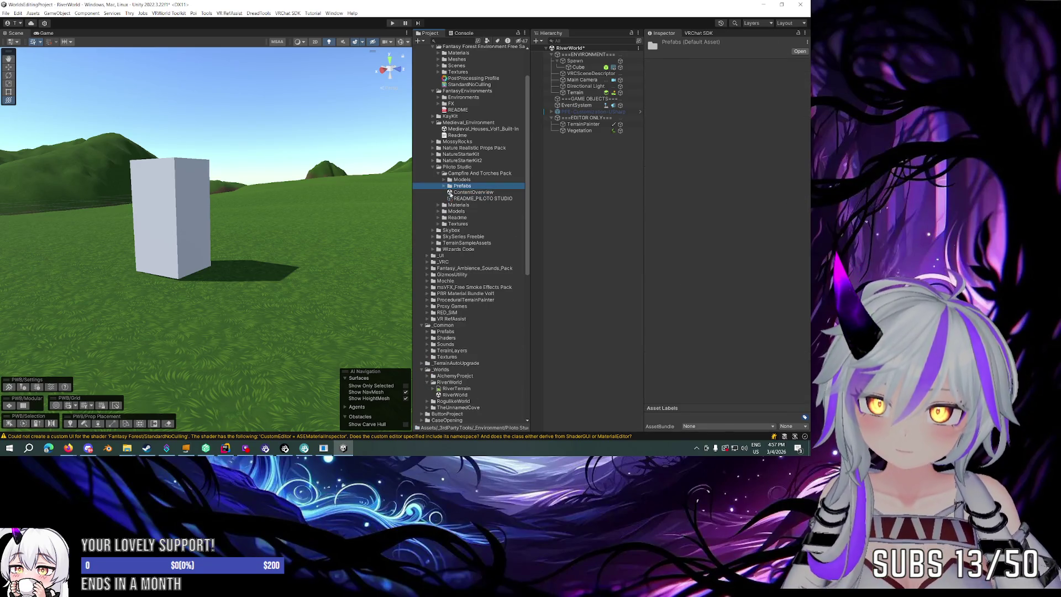
left_click(452, 174)
left_click(457, 167)
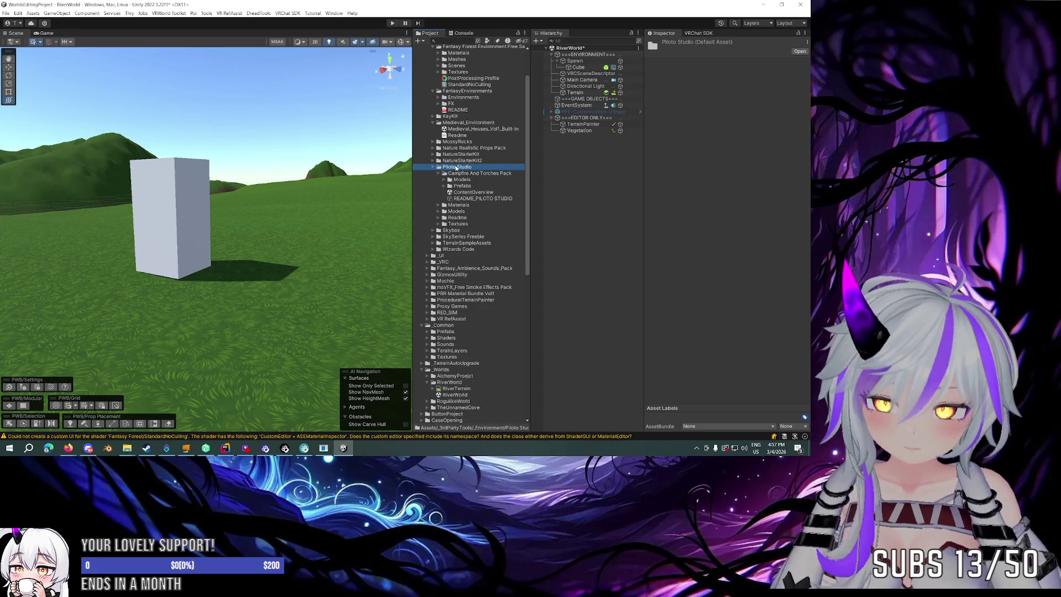
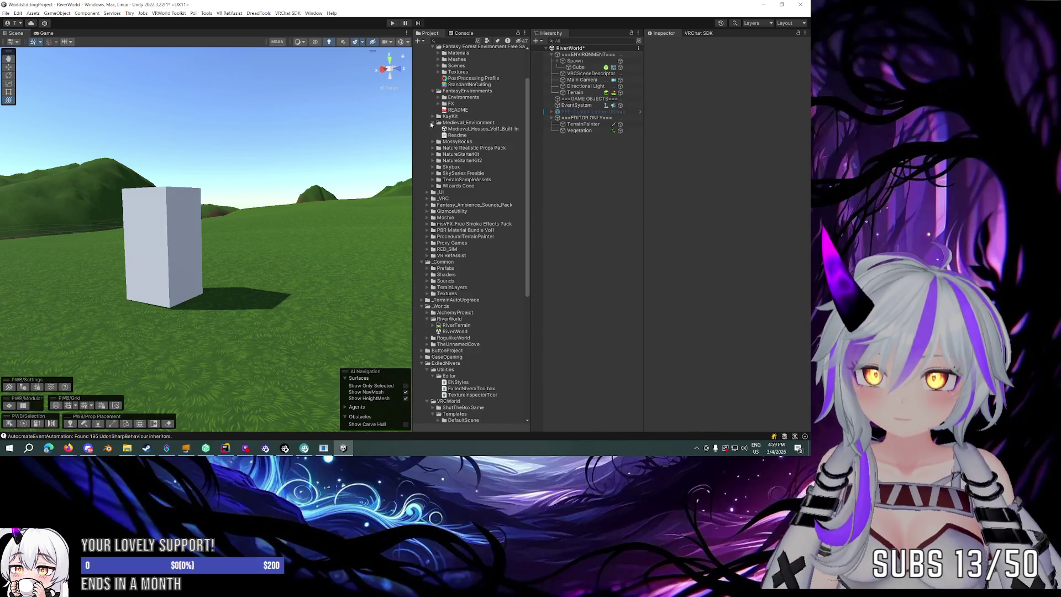
Expand the Skybox folder and select the 1024x1024 'sky' cubemap to view its import settings.
double_click(436, 188)
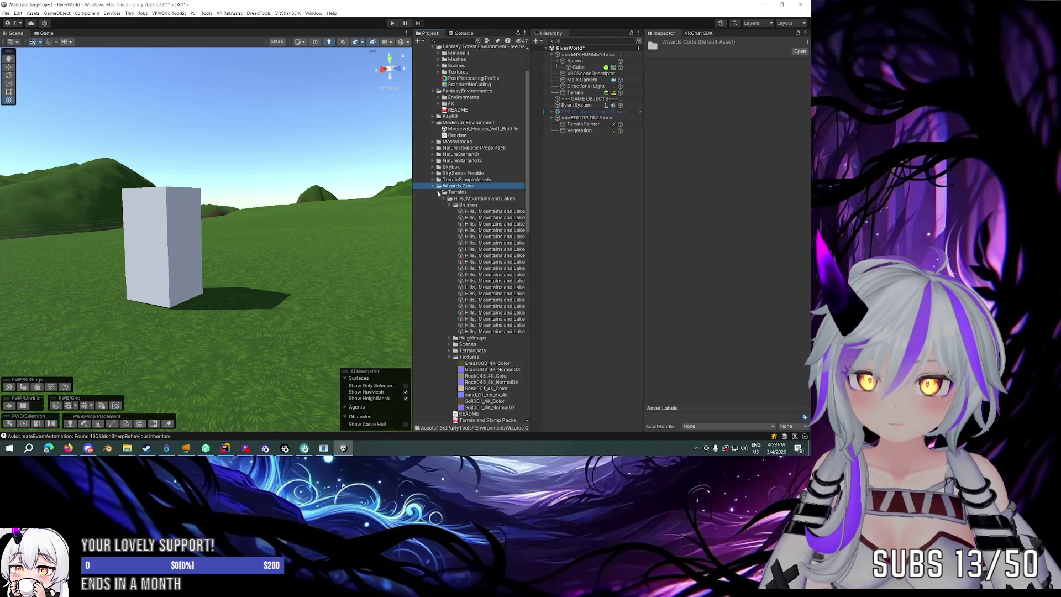
left_click(446, 199)
left_click(438, 186)
left_click(433, 173)
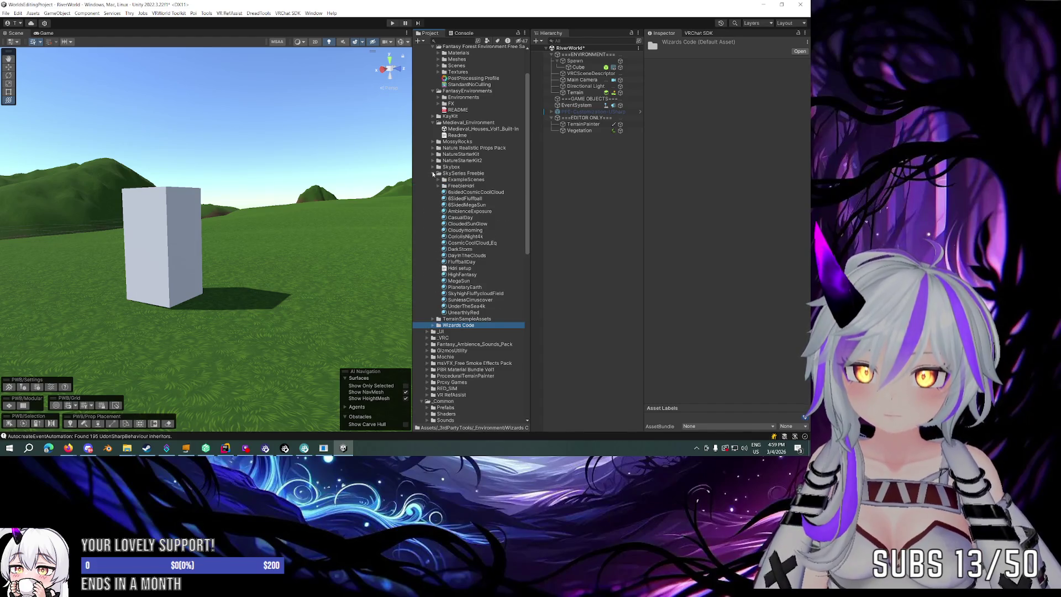
left_click(433, 173)
left_click(434, 167)
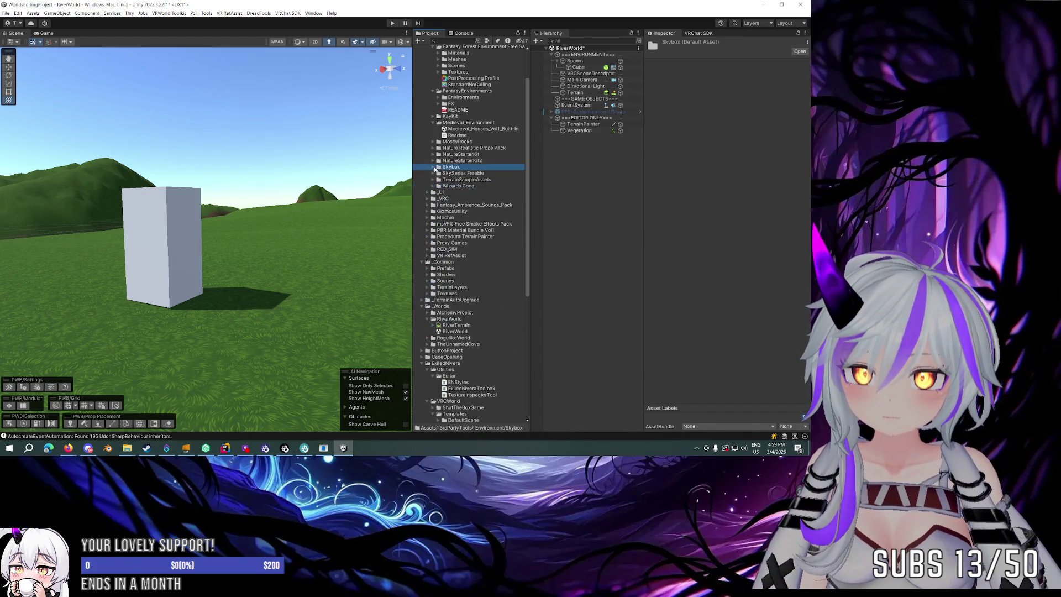
left_click(433, 167)
left_click(451, 173)
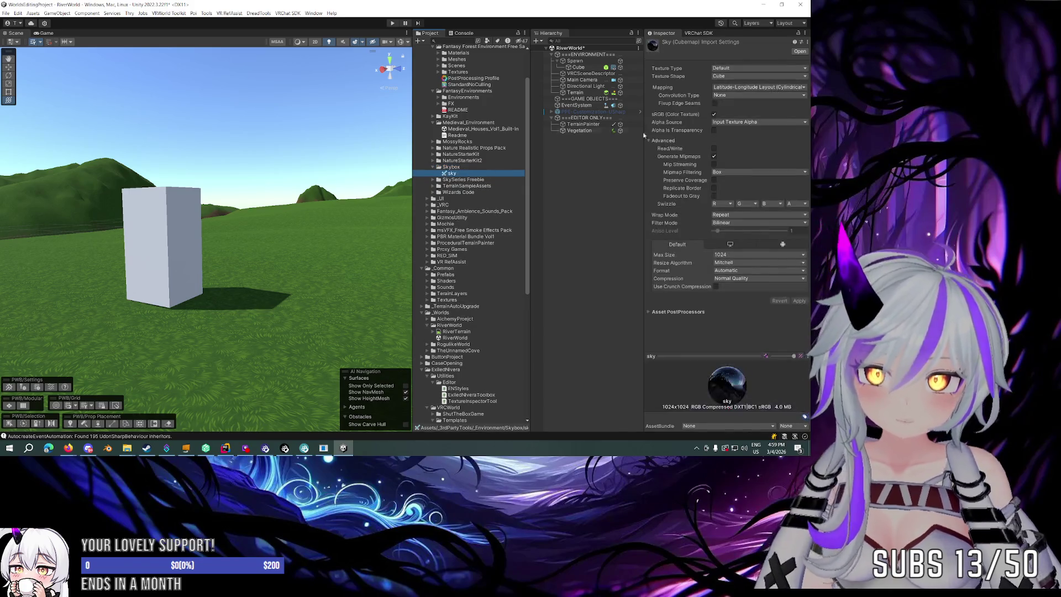
Drag the 'sky' cubemap into the Scene view as the sky, then orbit over the hills.
mouse_move(451, 175)
left_mouse_down()
mouse_move(339, 108)
mouse_move(589, 87)
left_mouse_up()
mouse_move(287, 105)
left_mouse_down()
mouse_move(212, 103)
mouse_move(236, 116)
left_mouse_up()
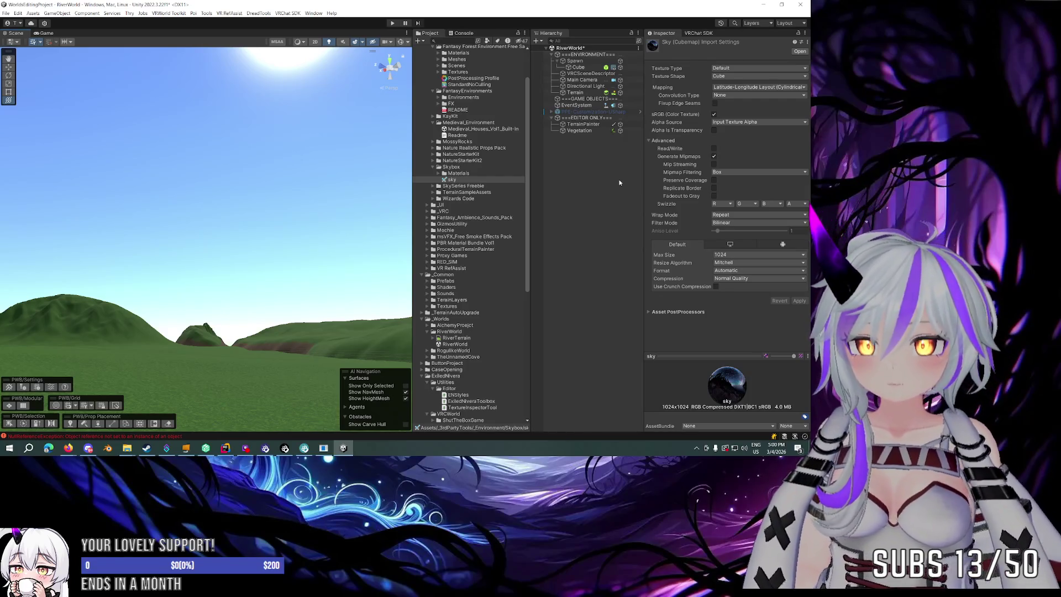
mouse_move(293, 182)
left_mouse_down()
mouse_move(293, 201)
mouse_move(277, 188)
mouse_move(210, 202)
left_mouse_up()
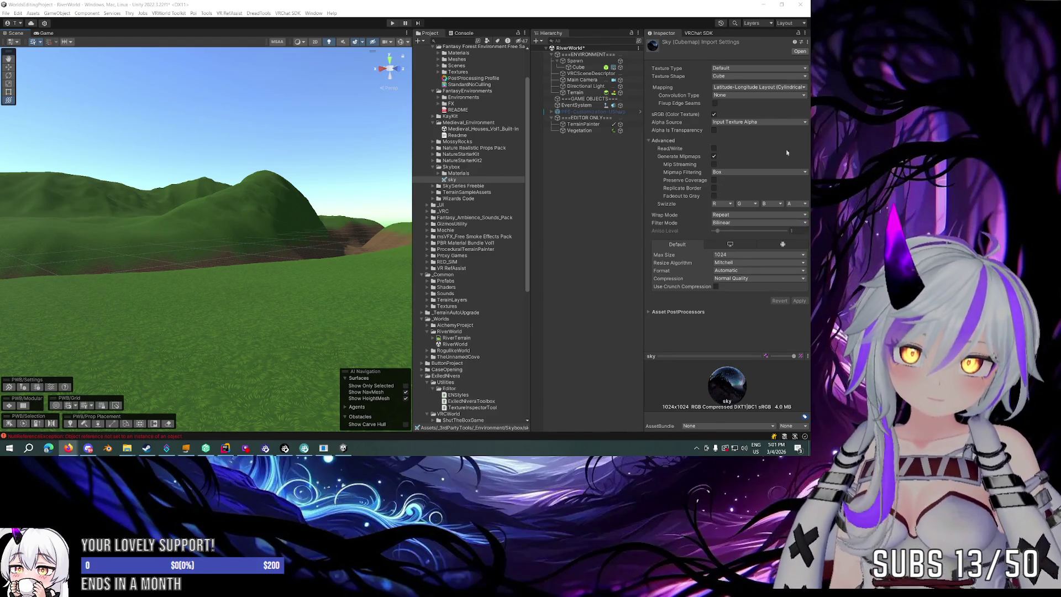
left_click_drag(279, 168, 294, 177)
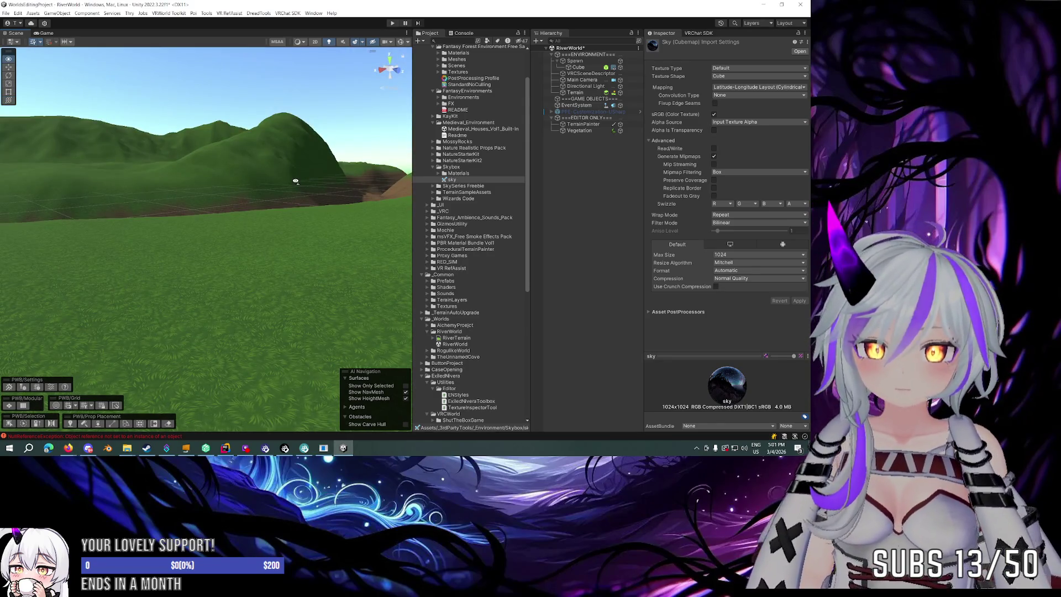
Show the Top Down - Fantasy Forest 1.3.0 details in Package Manager, moved to the lower left.
left_click(313, 13)
left_click(334, 152)
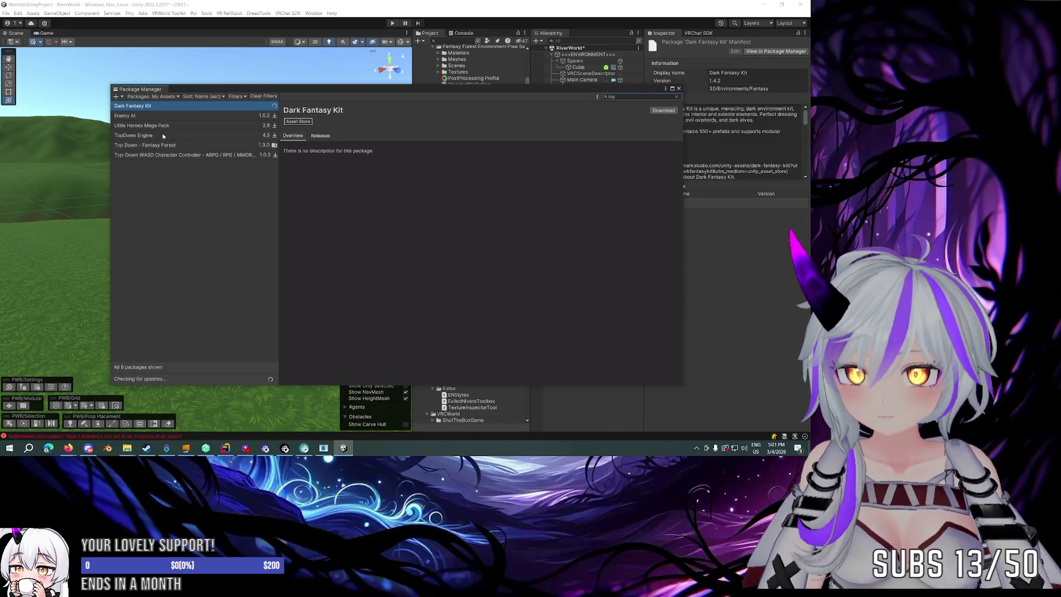
left_click(163, 136)
left_click(162, 145)
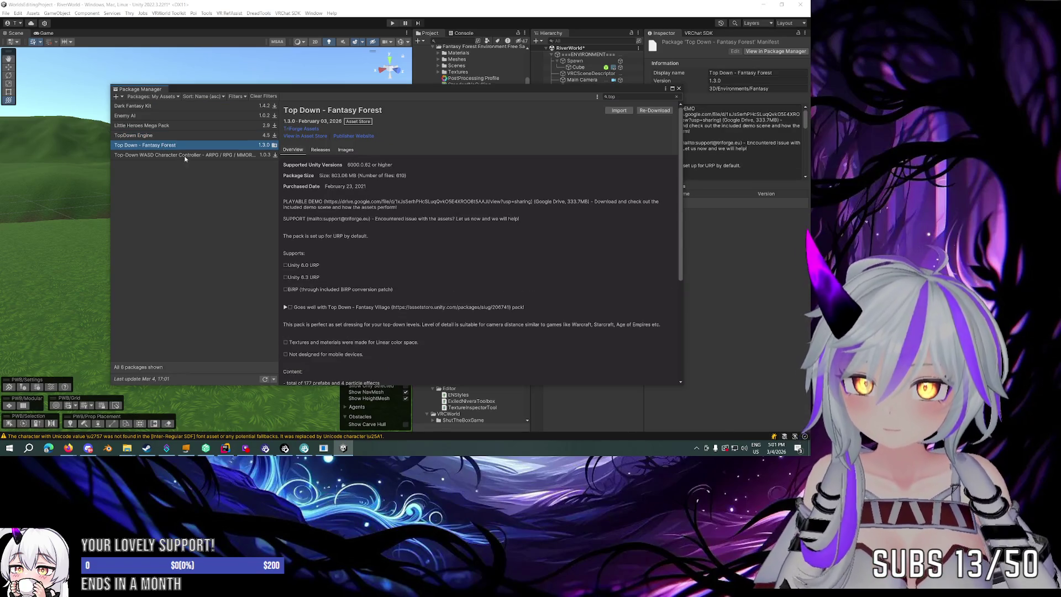
scroll(455, 237, "down", 5)
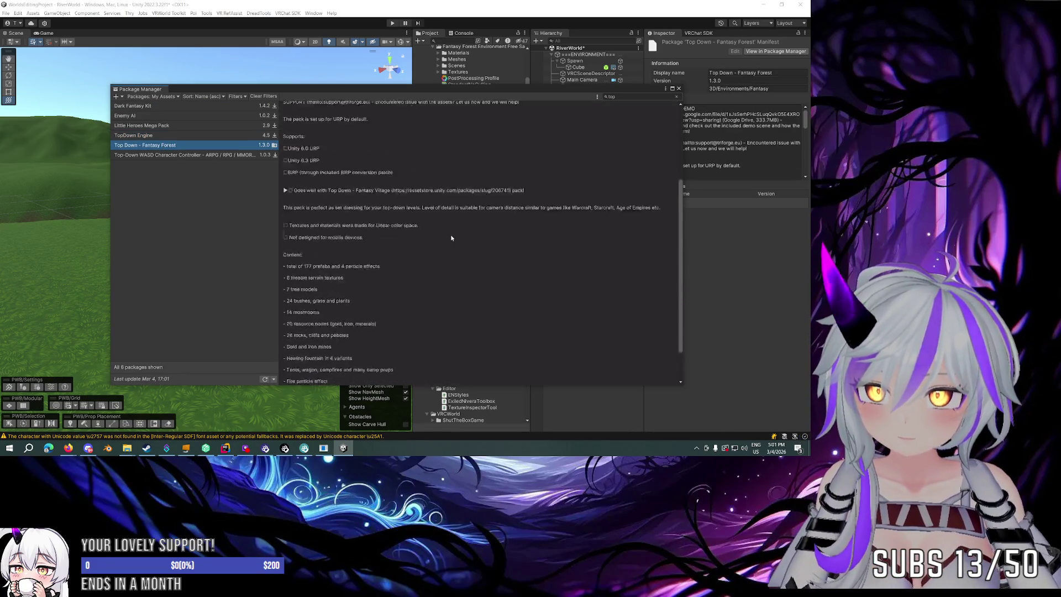
scroll(450, 238, "up", 5)
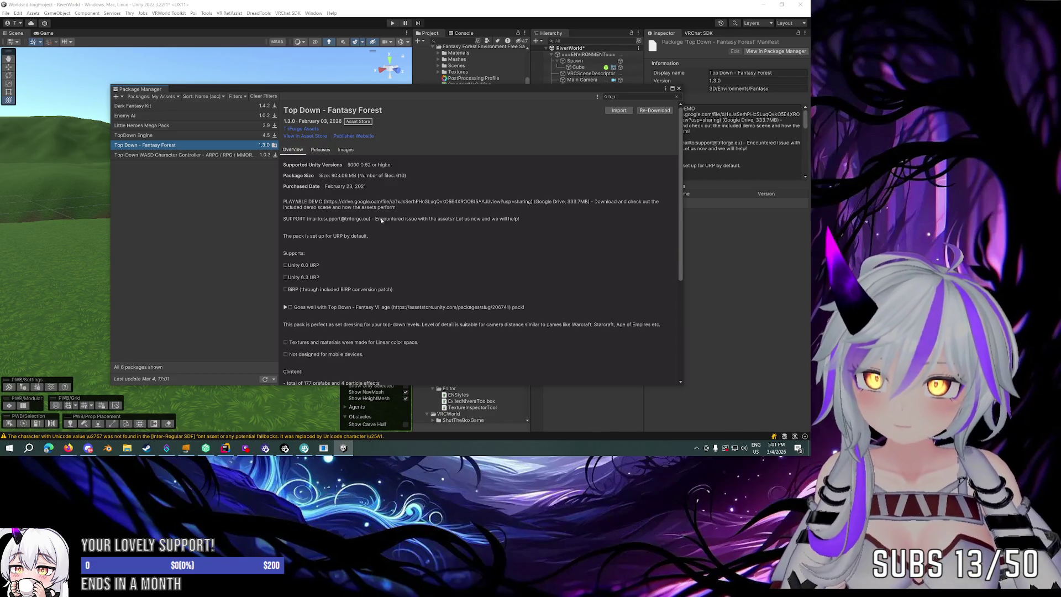
mouse_move(395, 95)
left_mouse_down()
mouse_move(378, 162)
mouse_move(299, 274)
left_mouse_up()
scroll(484, 161, "up", 3)
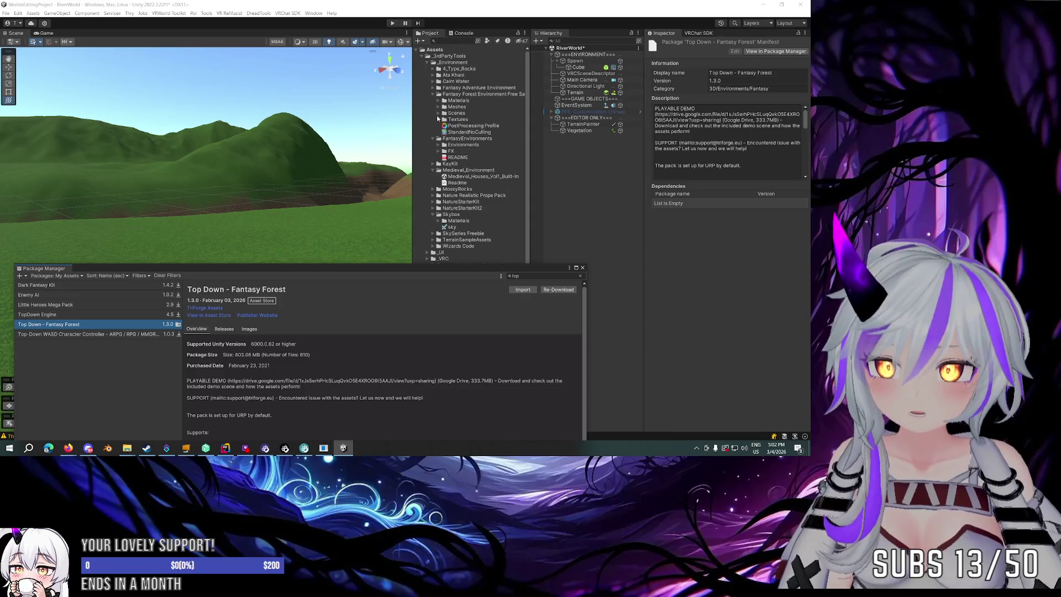
Enlarge the Package Manager and browse the FantasyEnvironments Meshes, Source, Prefabs and Materials folders.
left_click_drag(426, 269, 431, 248)
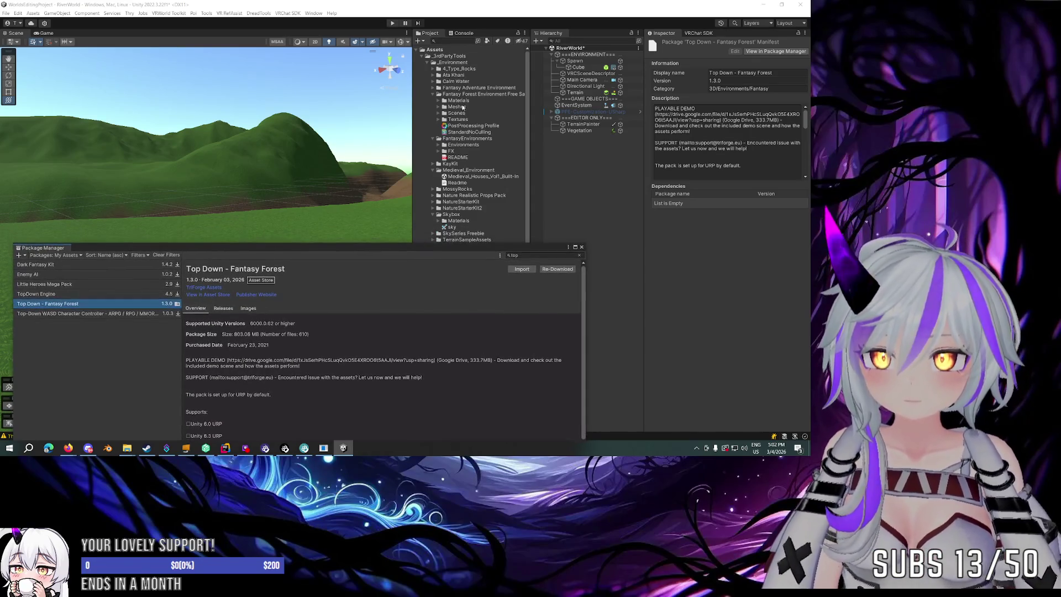
left_click(438, 109)
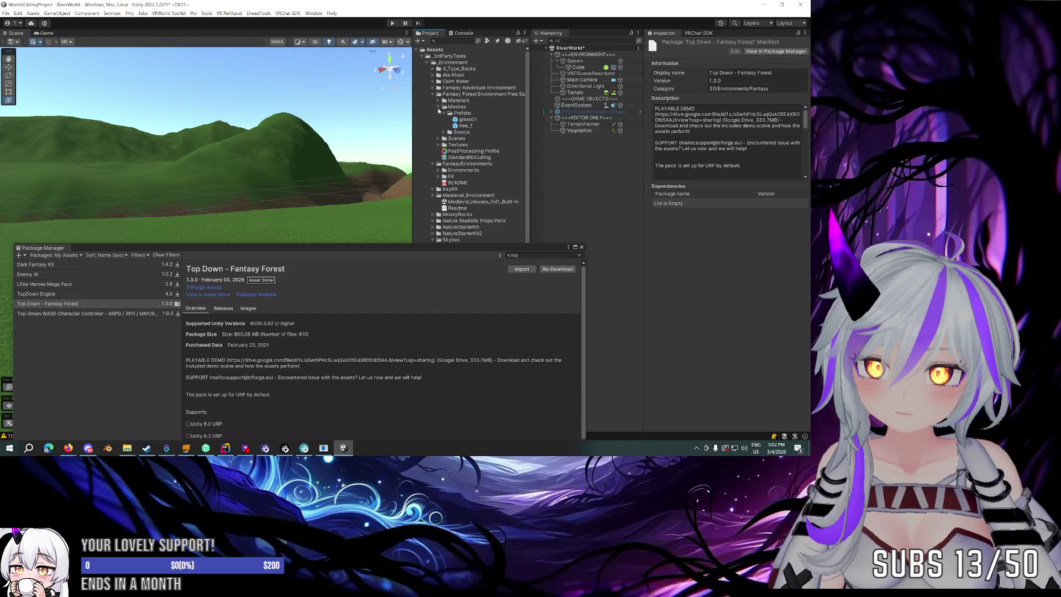
left_click(444, 133)
left_click(439, 108)
scroll(439, 119, "down", 2)
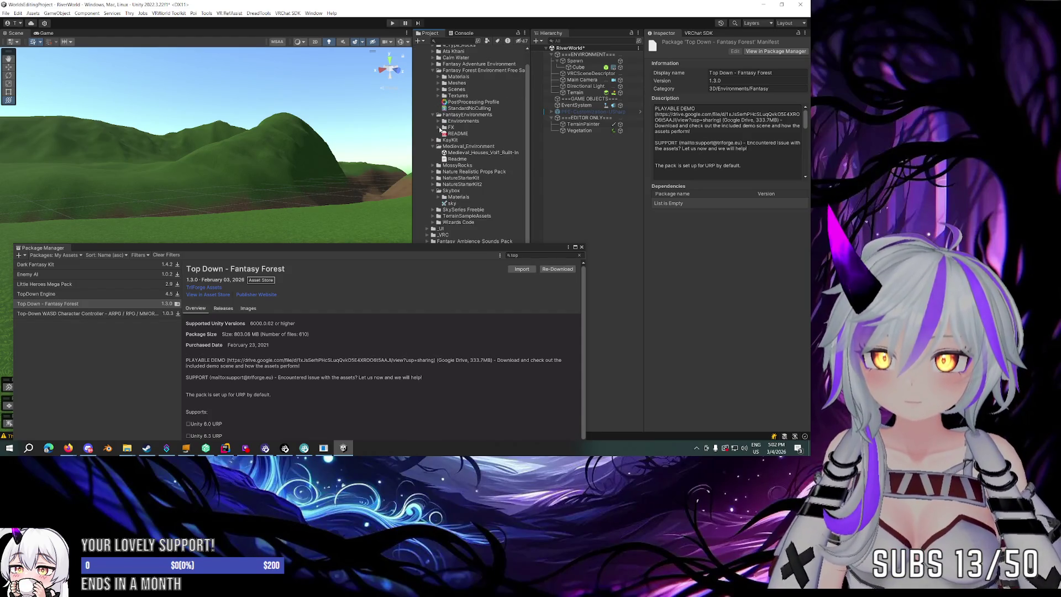
left_click(438, 121)
left_click(443, 145)
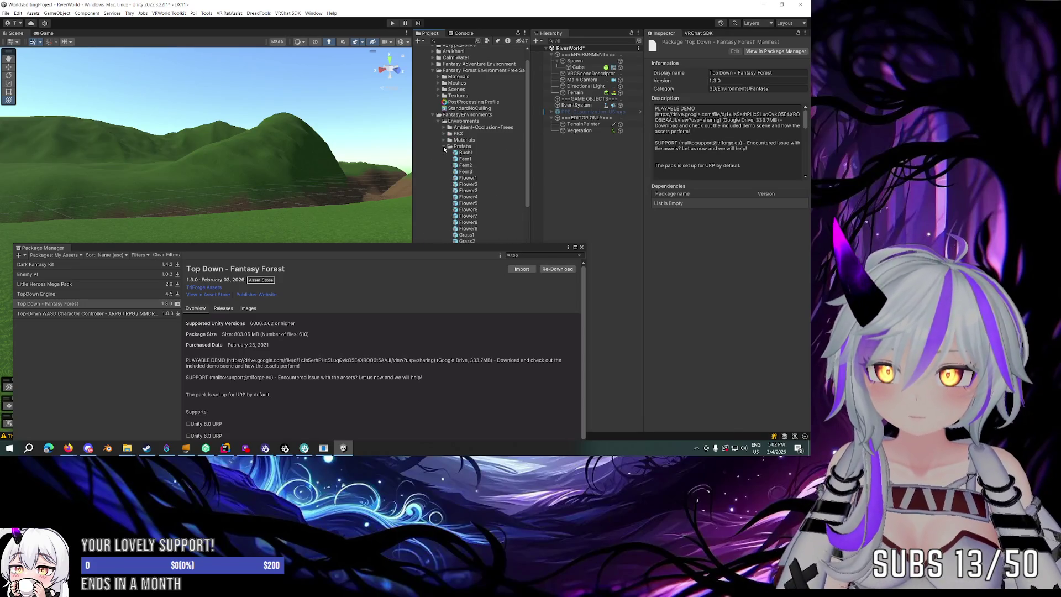
scroll(443, 146, "down", 5)
scroll(444, 146, "up", 5)
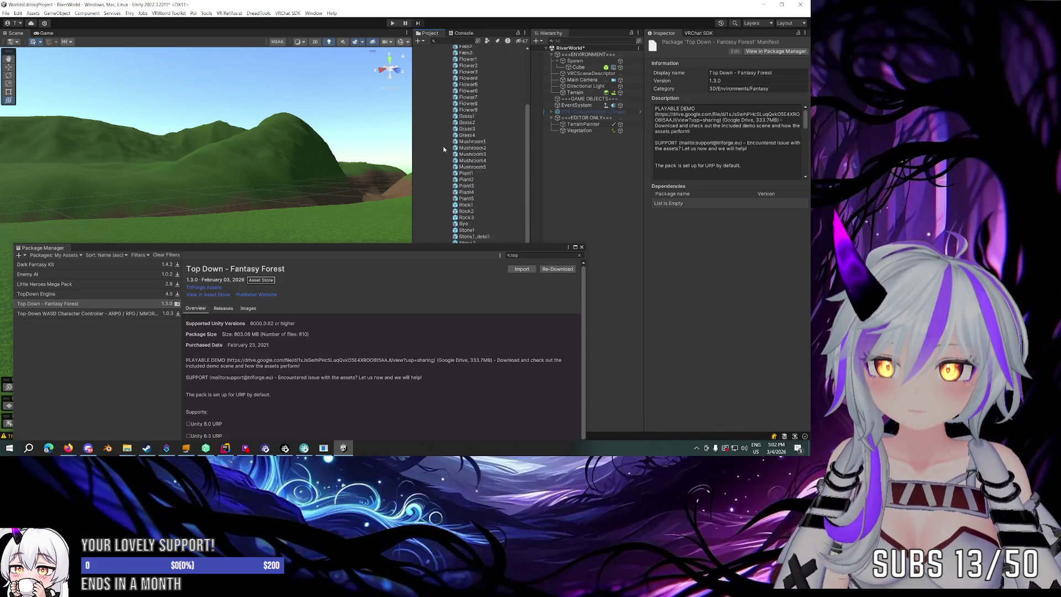
left_click(443, 146)
left_click(444, 141)
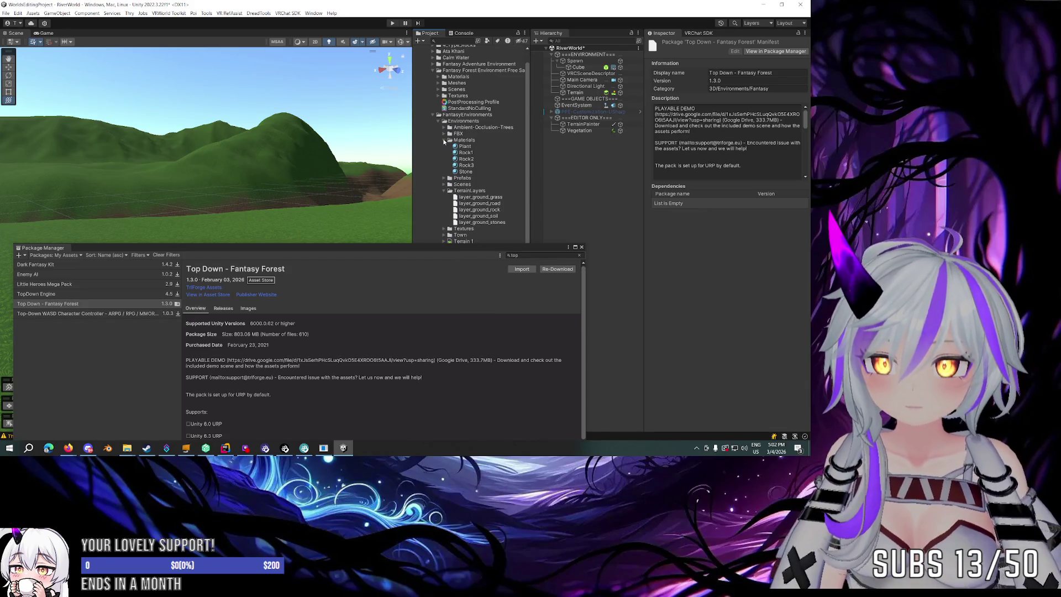
left_click(444, 141)
Browse the Ambient-Occlusion-Trees folders, expand Town, and close the Package Manager.
left_click(443, 127)
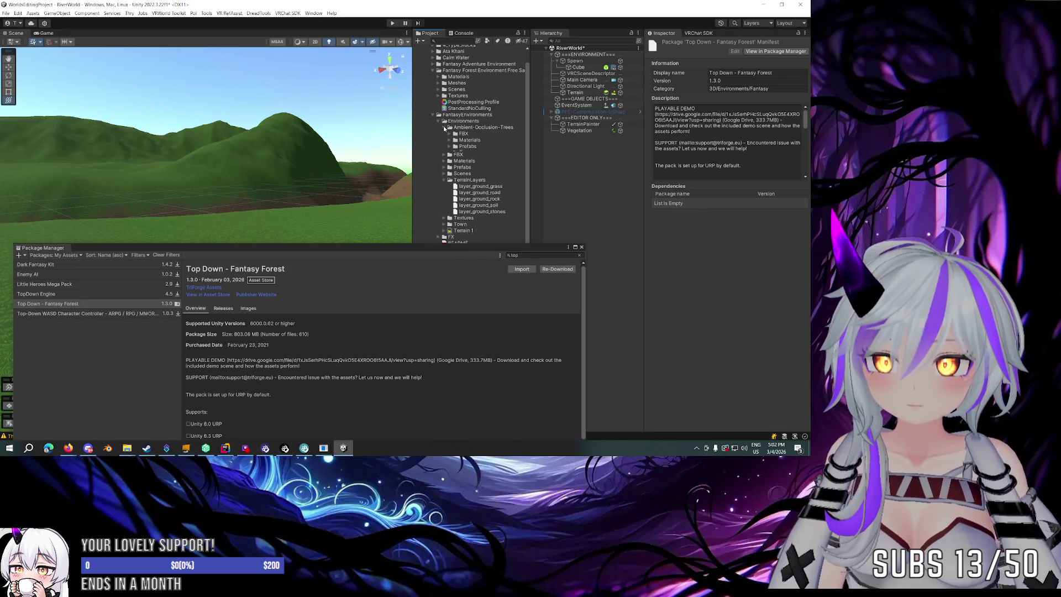
left_click(449, 135)
left_click(450, 135)
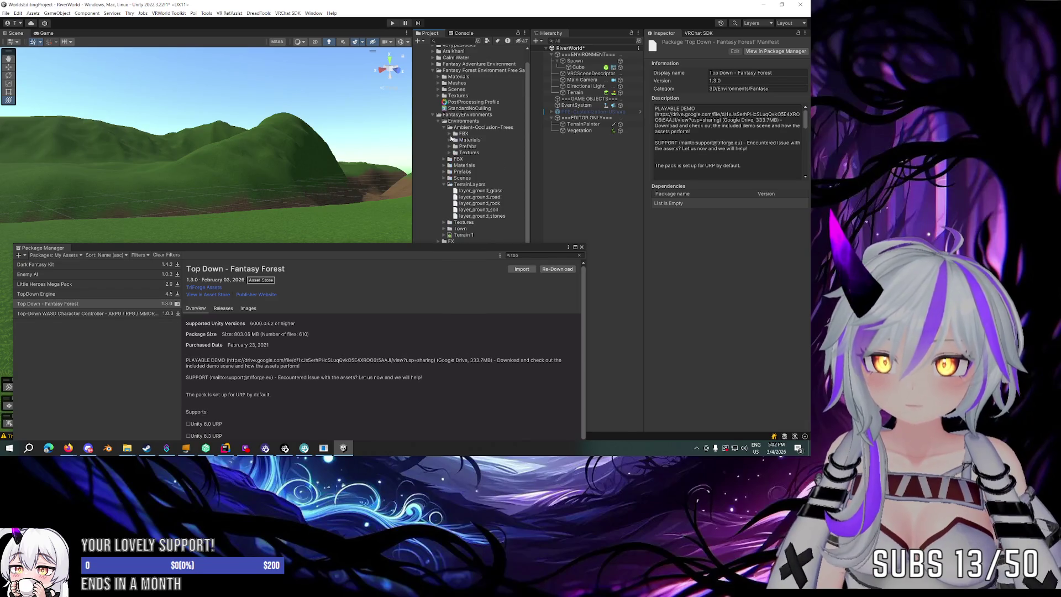
left_click(450, 146)
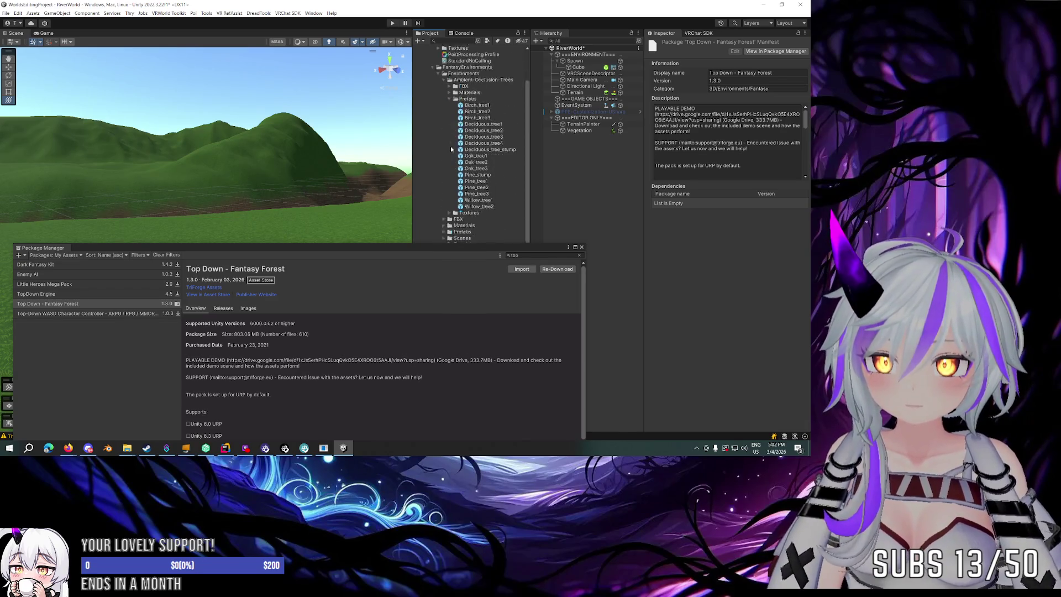
scroll(451, 150, "up", 4)
left_click(448, 147)
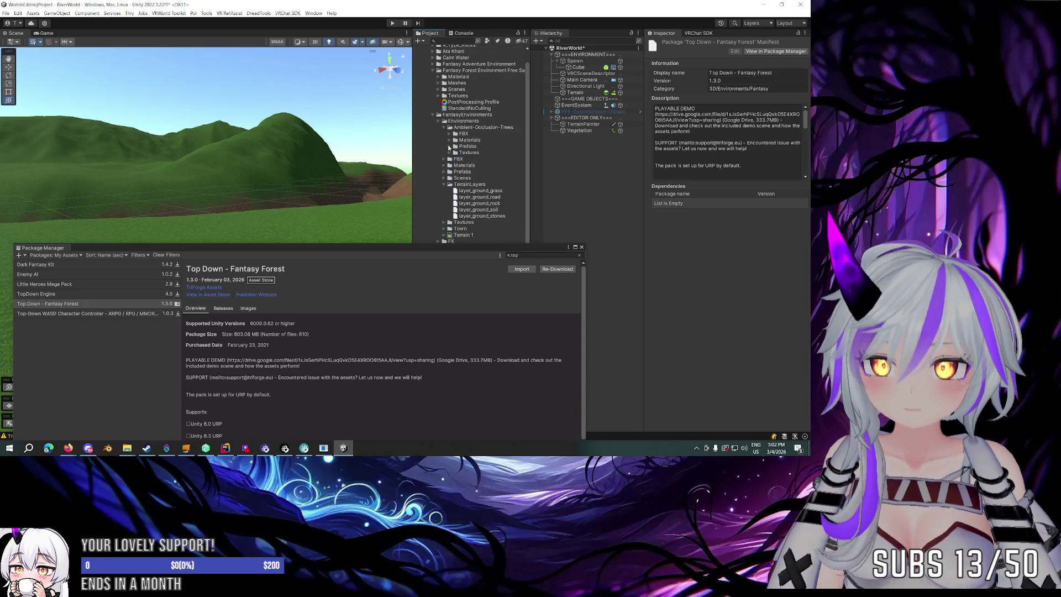
scroll(443, 127, "down", 2)
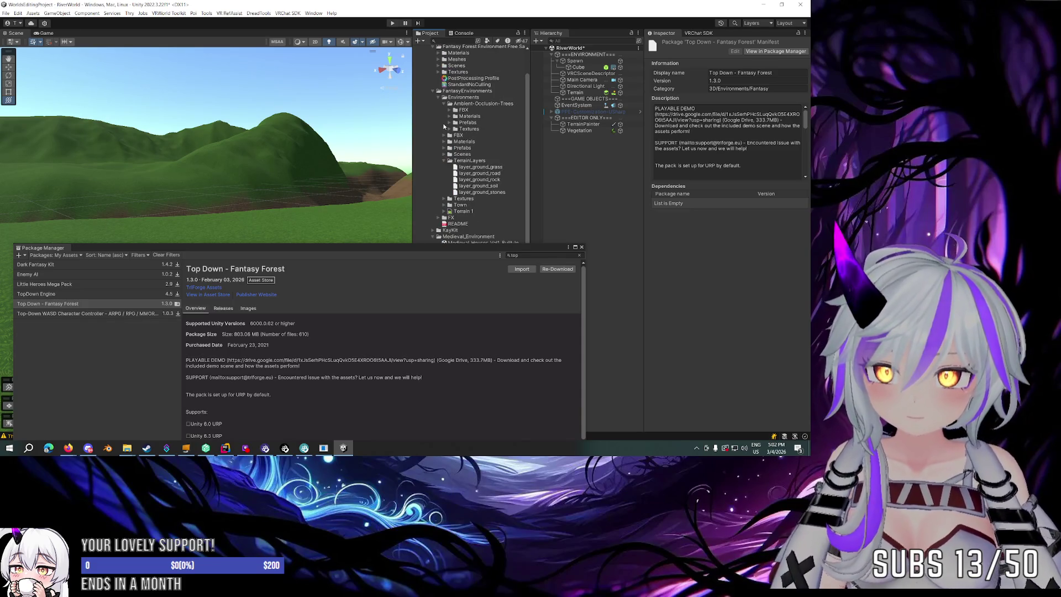
scroll(444, 127, "down", 4)
left_click(444, 158)
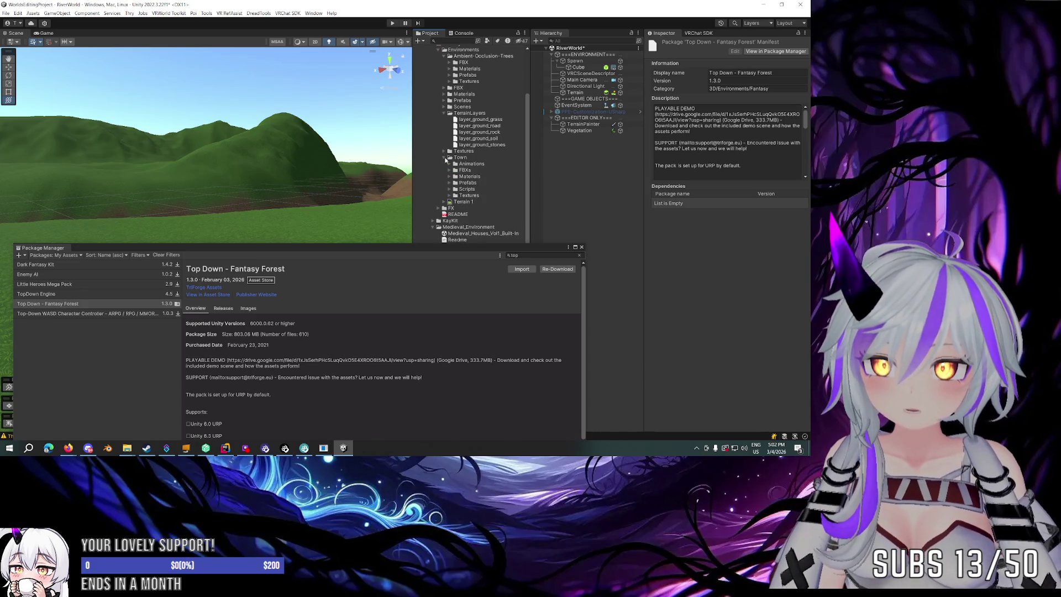
left_click(581, 247)
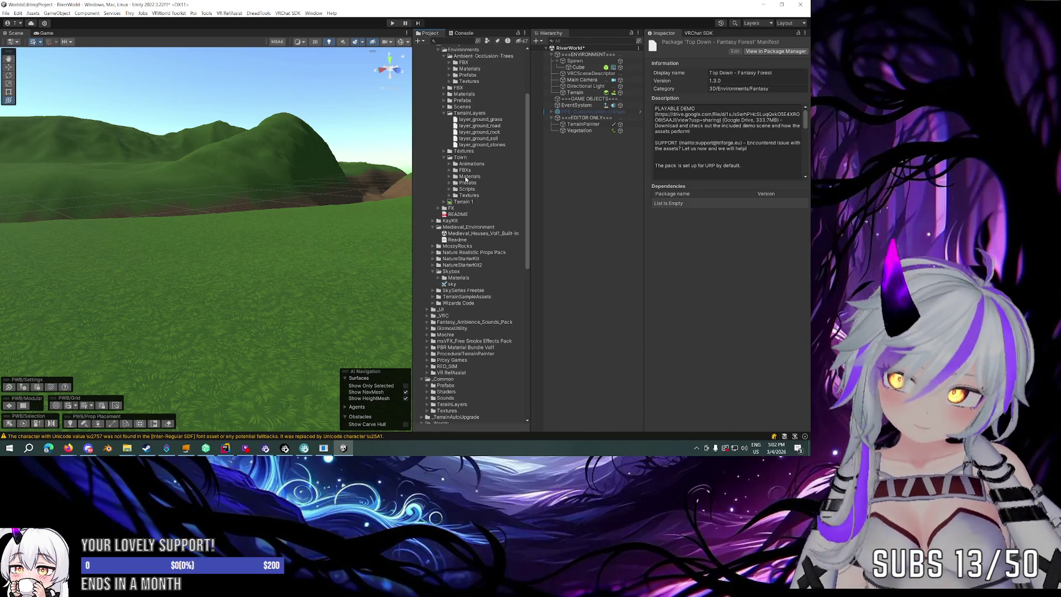
Preview Town prefabs: carts, houses, Tavern, WoodenHouse_1, Windmill, wall pieces and TownGate.
double_click(465, 180)
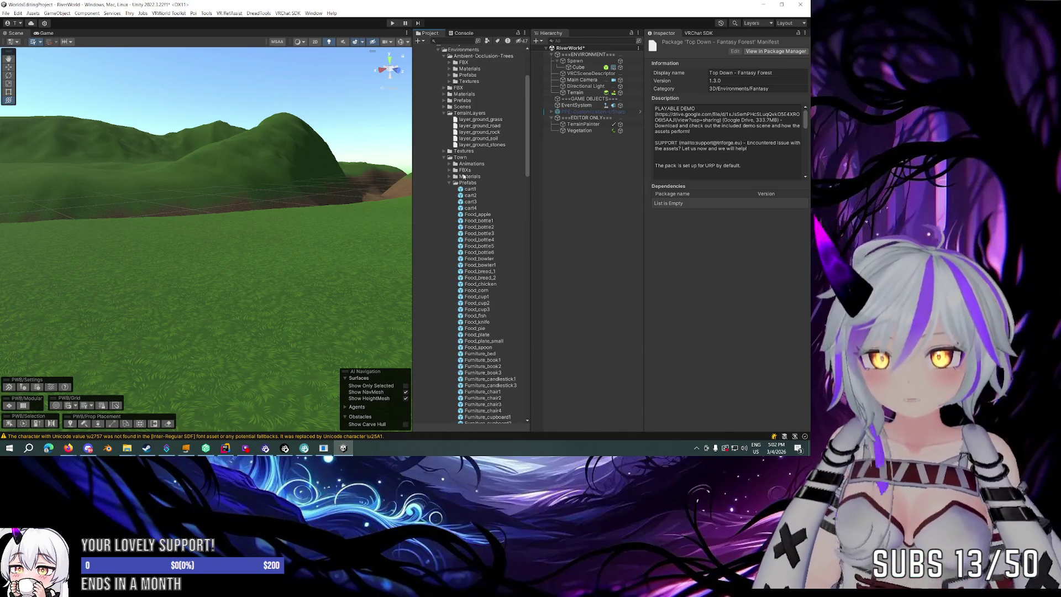
scroll(465, 176, "down", 3)
left_click(471, 148)
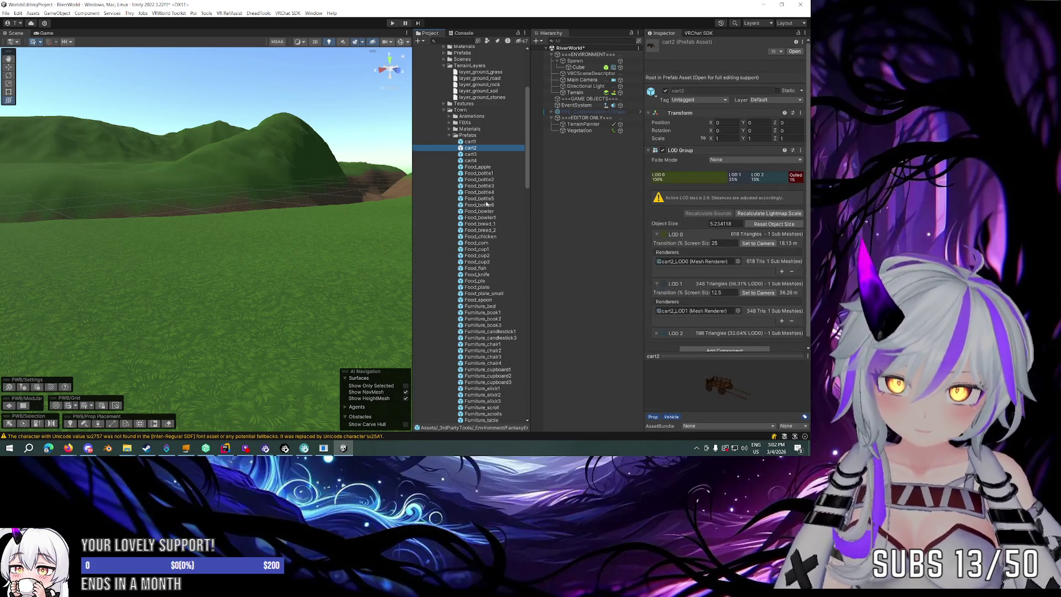
left_click(482, 199)
scroll(486, 208, "down", 10)
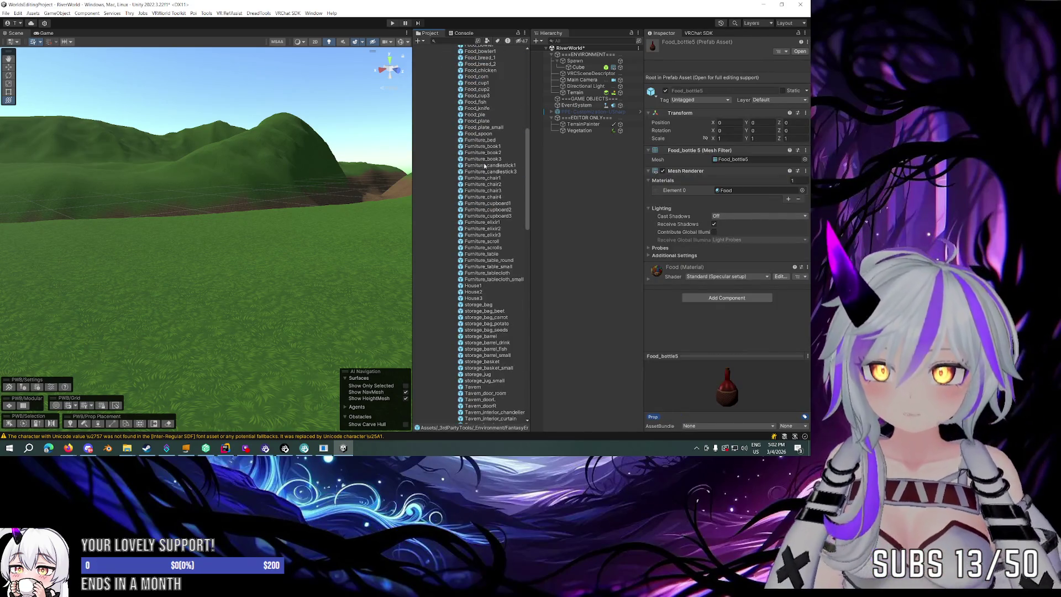
scroll(485, 166, "down", 10)
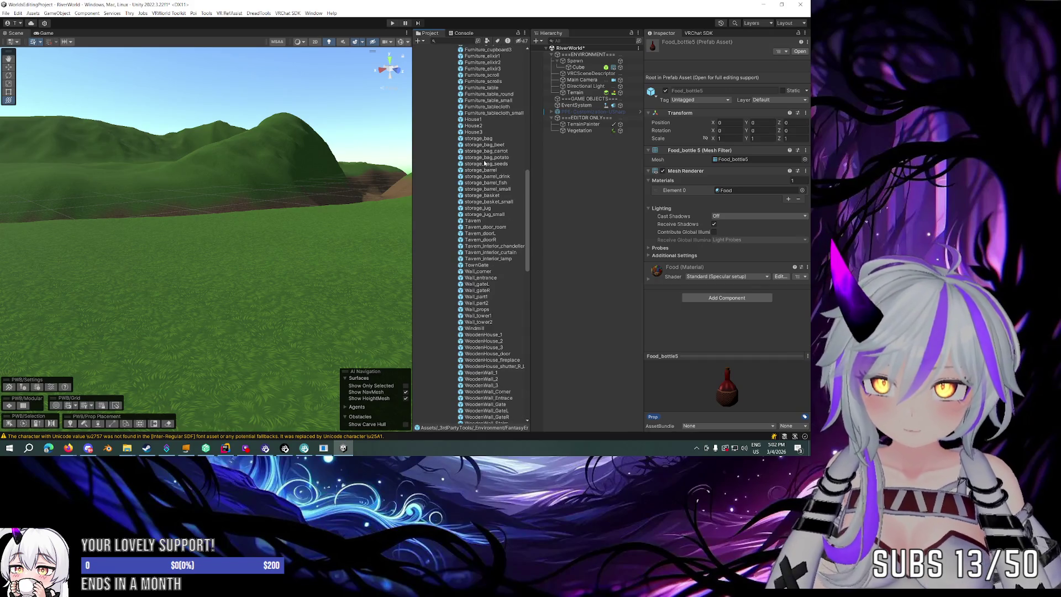
left_click(476, 120)
left_click(474, 133)
left_click(479, 196)
left_click(471, 221)
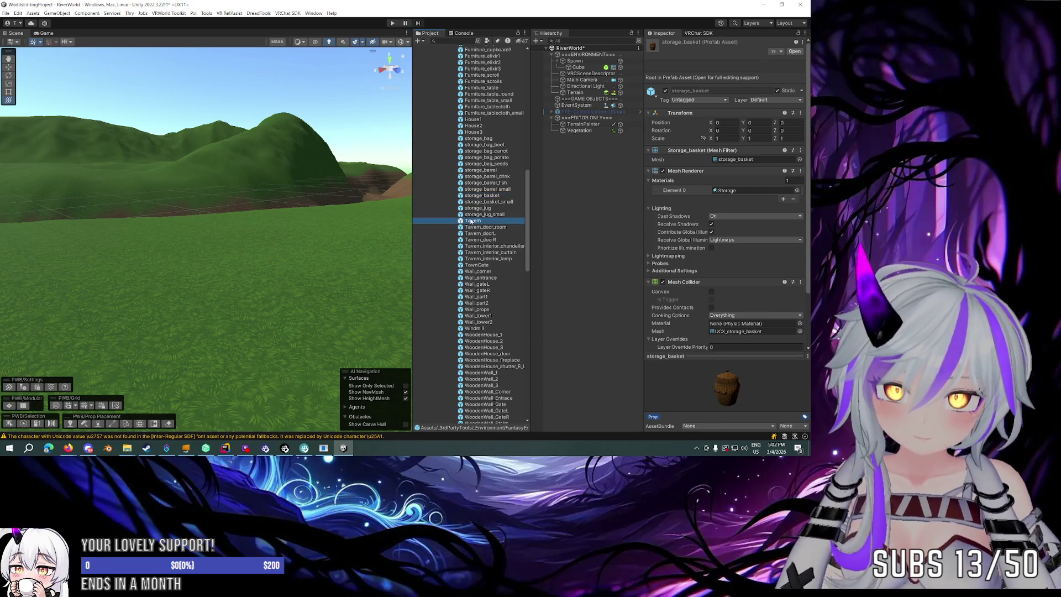
scroll(471, 221, "down", 7)
left_click(475, 216)
left_click(475, 210)
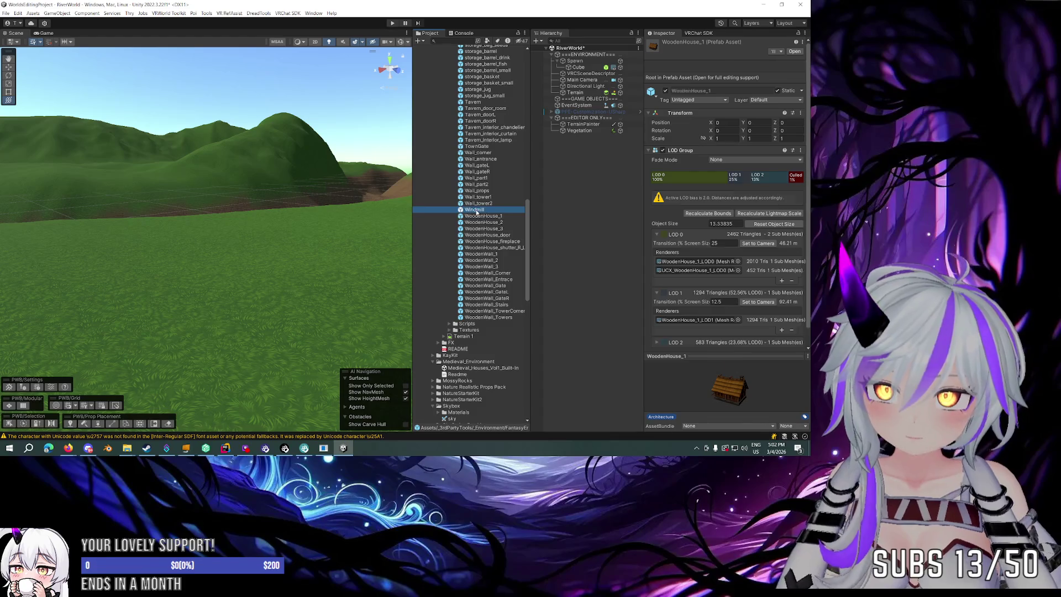
left_click(478, 197)
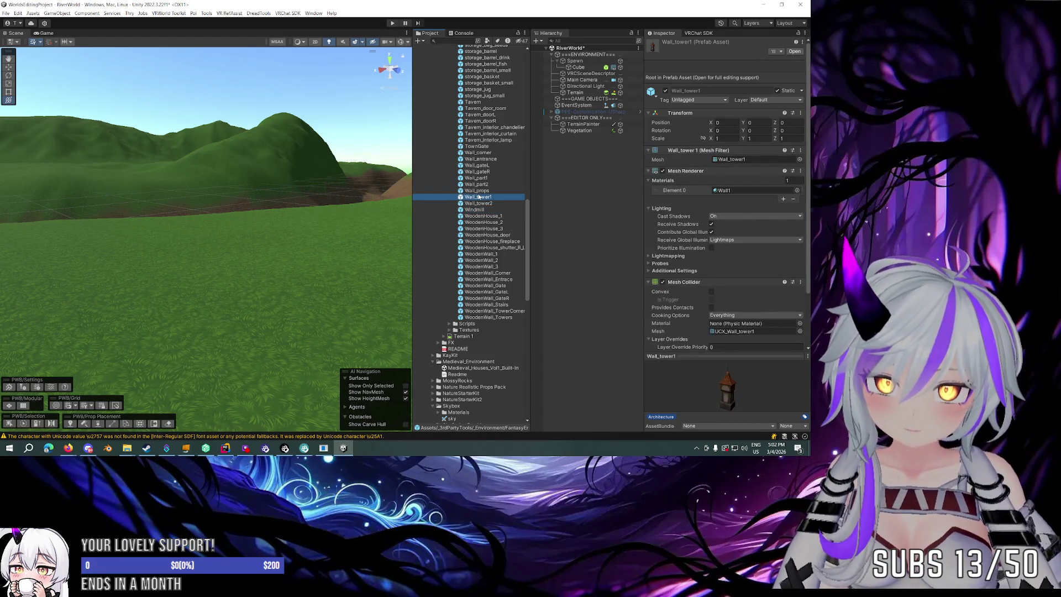
left_click(480, 191)
left_click(491, 185)
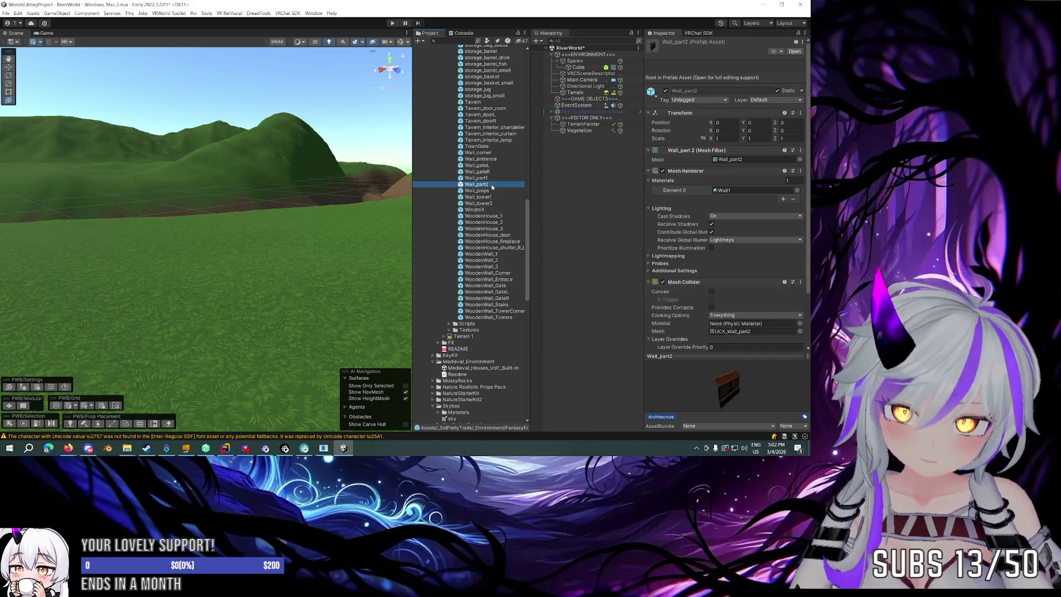
left_click(492, 174)
left_click(491, 165)
left_click(485, 158)
left_click(482, 147)
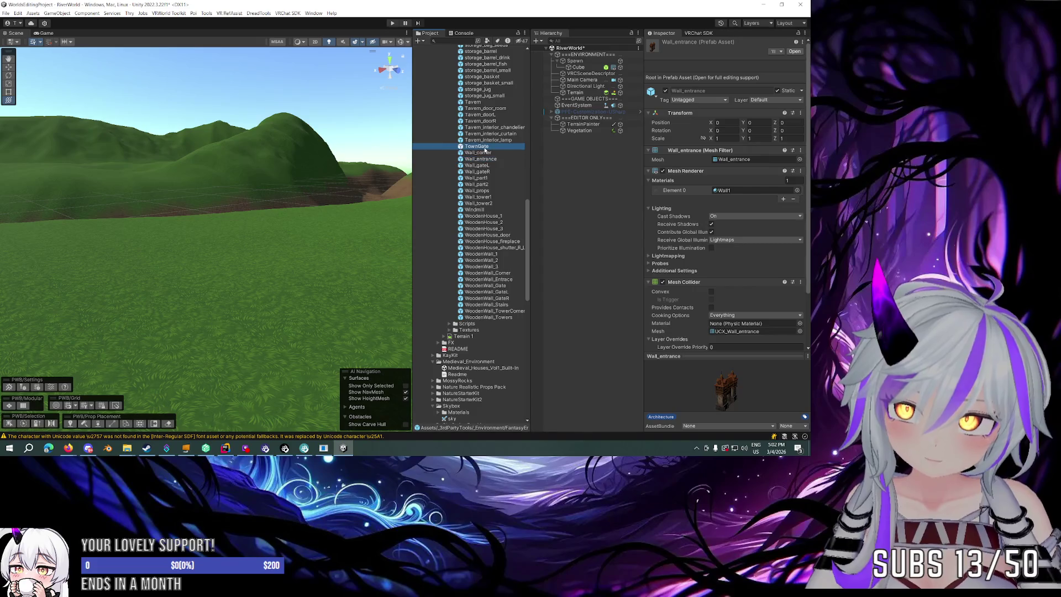
Preview more Town prefabs: Tavern_doorL, storage bags, carts, food items and furniture up to Furniture_bed.
scroll(483, 152, "up", 3)
left_click(481, 186)
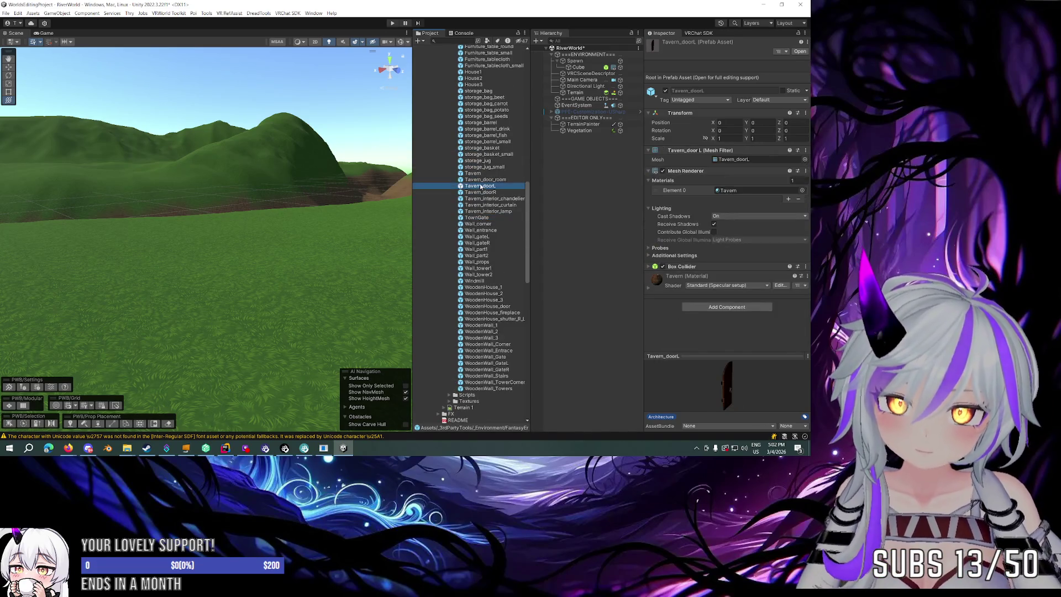
scroll(481, 186, "up", 3)
left_click(481, 182)
left_click(486, 161)
left_click(485, 136)
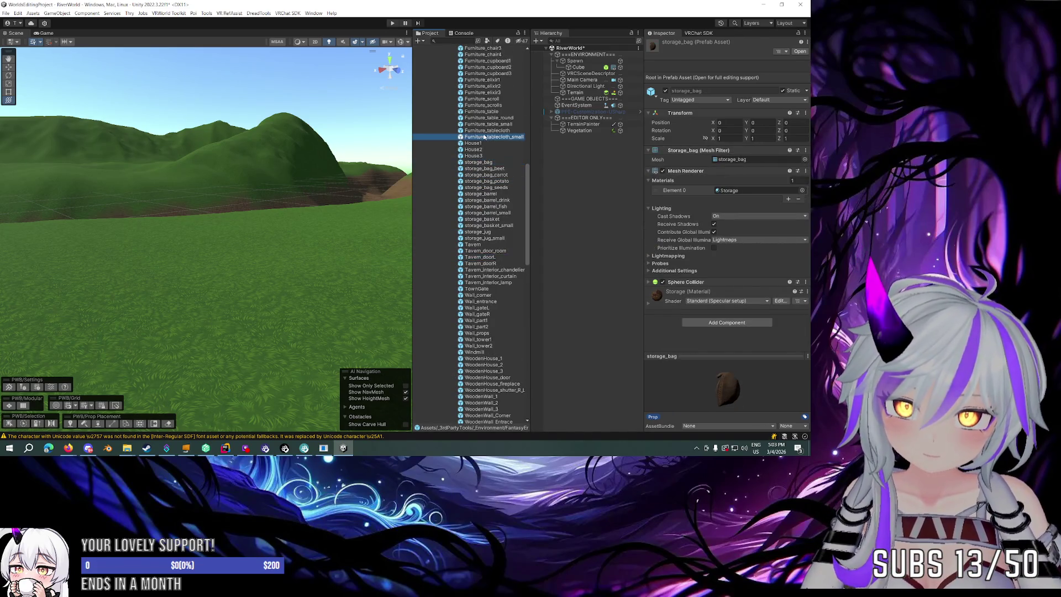
scroll(485, 138, "up", 2)
left_click(485, 160)
scroll(485, 162, "up", 9)
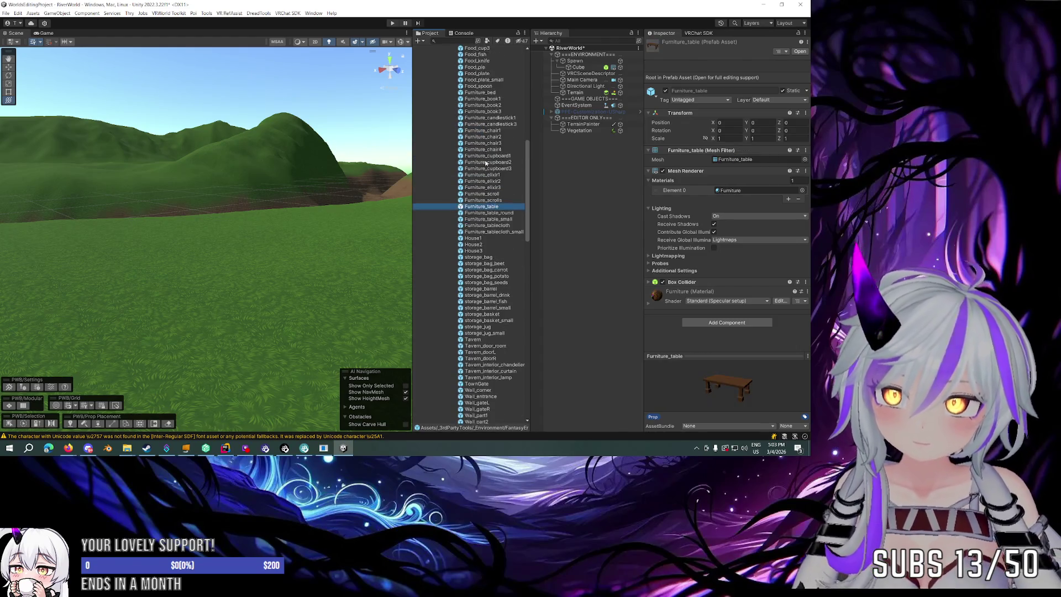
left_click(474, 107)
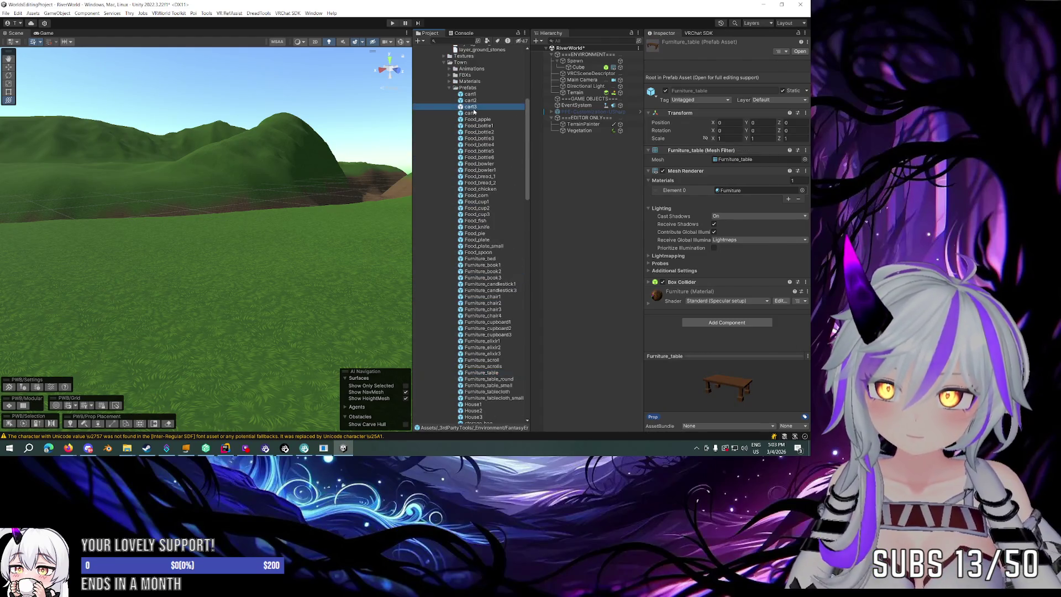
left_click(474, 94)
left_click(475, 113)
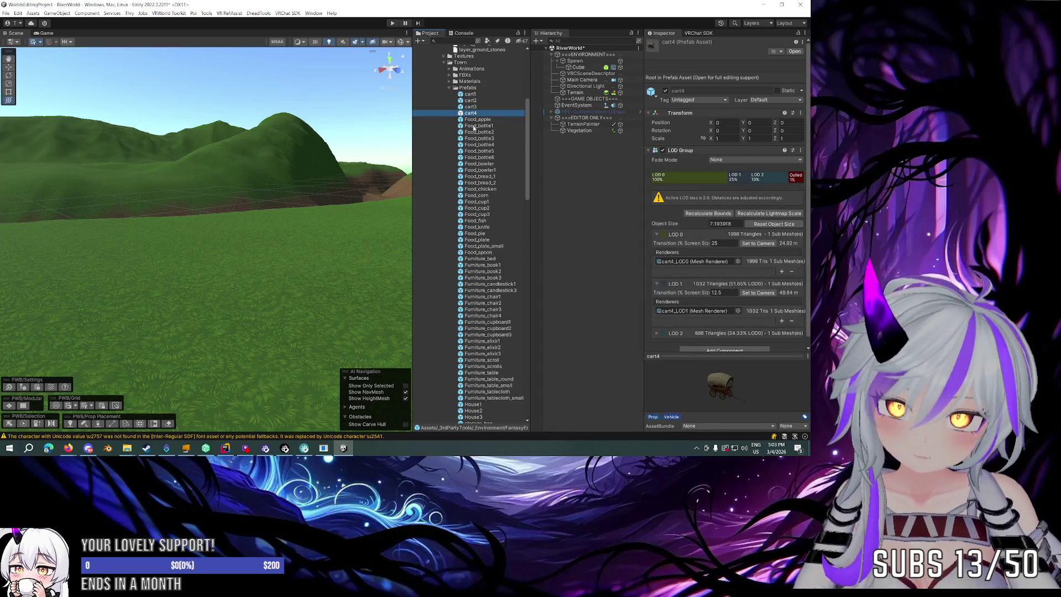
left_click(475, 126)
left_click(475, 151)
left_click(476, 177)
left_click(476, 226)
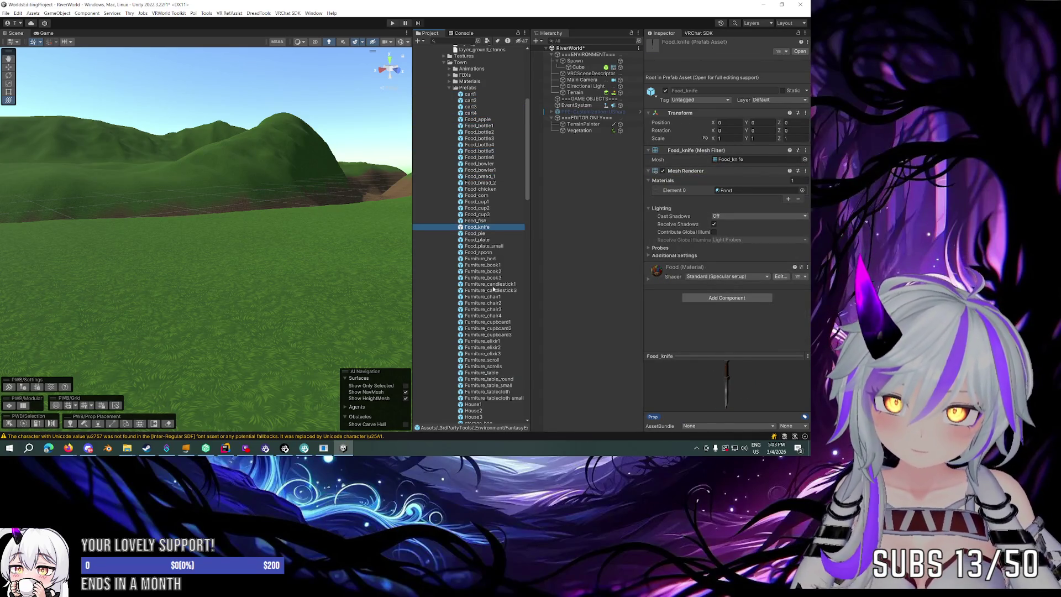
left_click(490, 284)
left_click(488, 278)
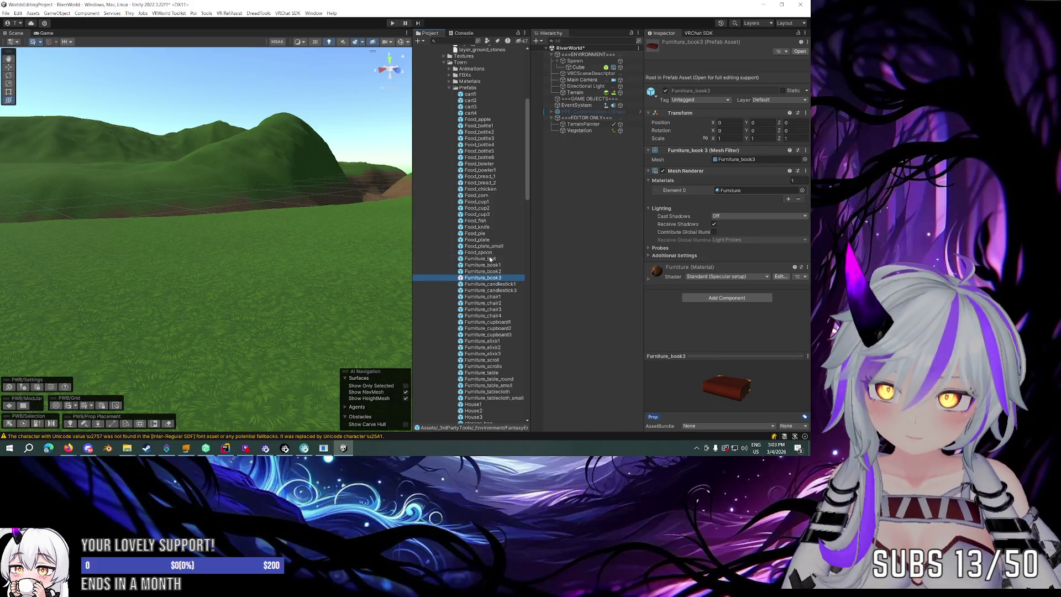
left_click(491, 259)
Inspect the FX folder's CandleParticle material and FX_CandleFlame particle prefab.
left_click(449, 88)
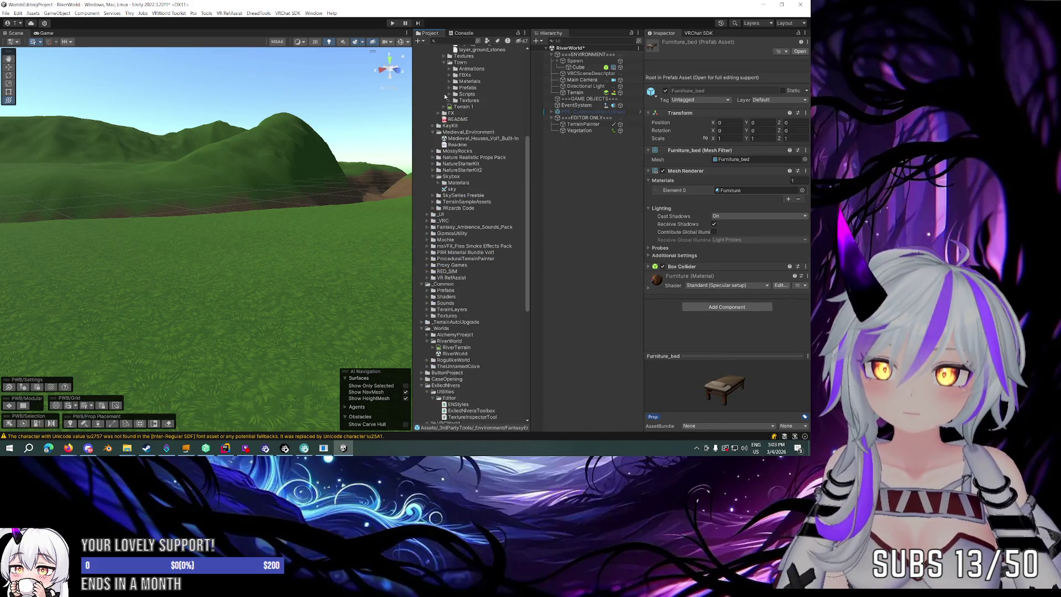
left_click(438, 112)
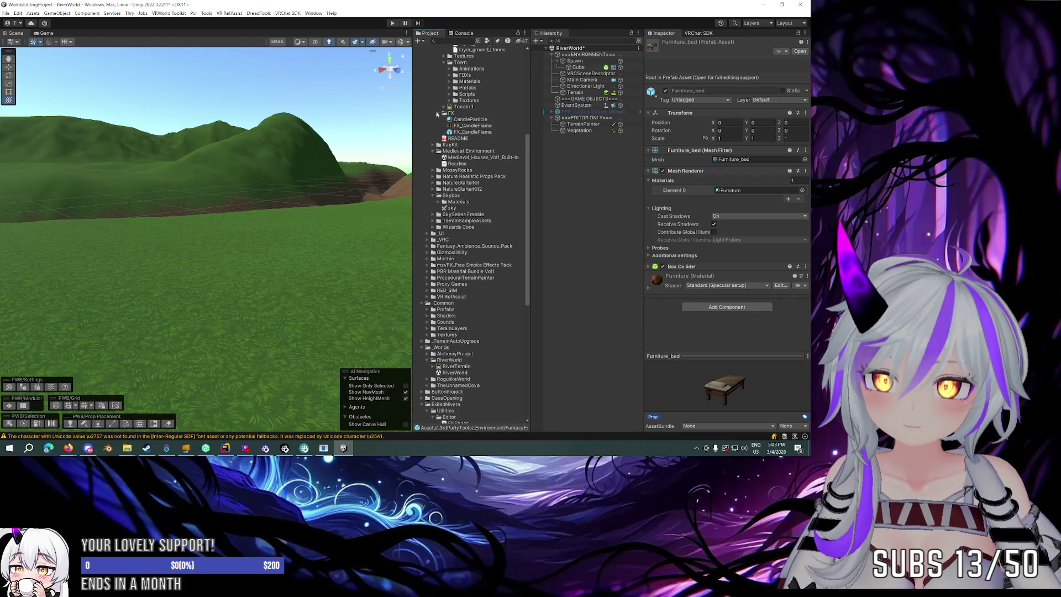
left_click(454, 118)
left_click(476, 132)
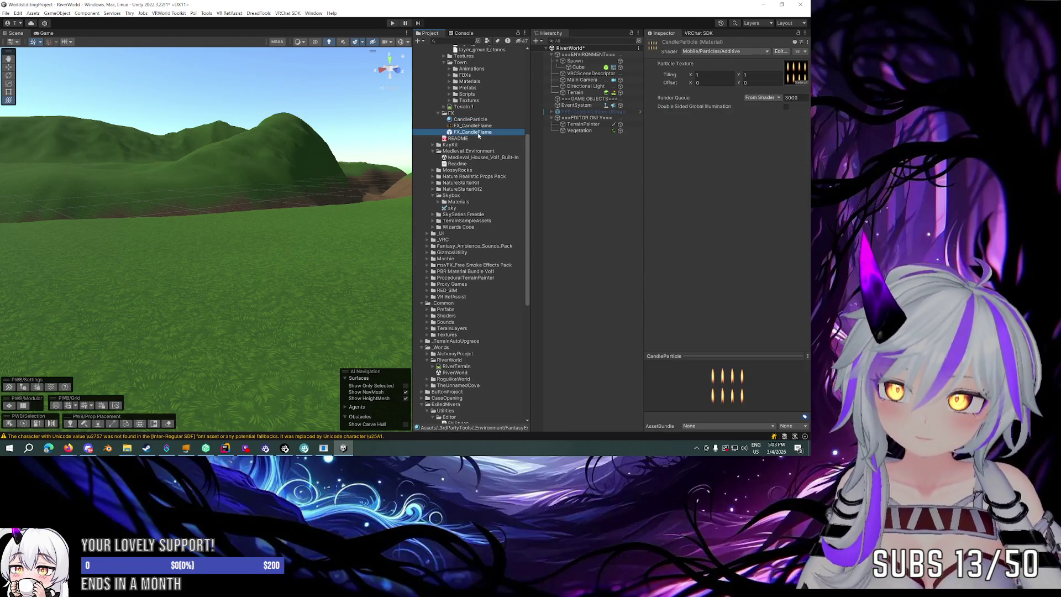
left_click(438, 114)
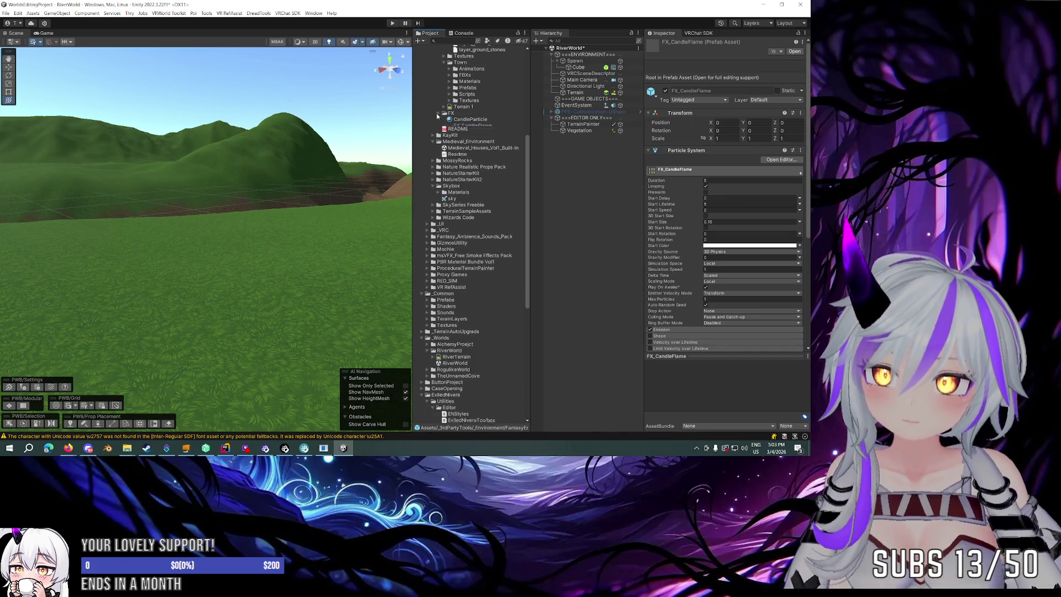
Glance at the tree prefabs and FBX models, then collapse the Town and Environments folders.
scroll(436, 114, "up", 5)
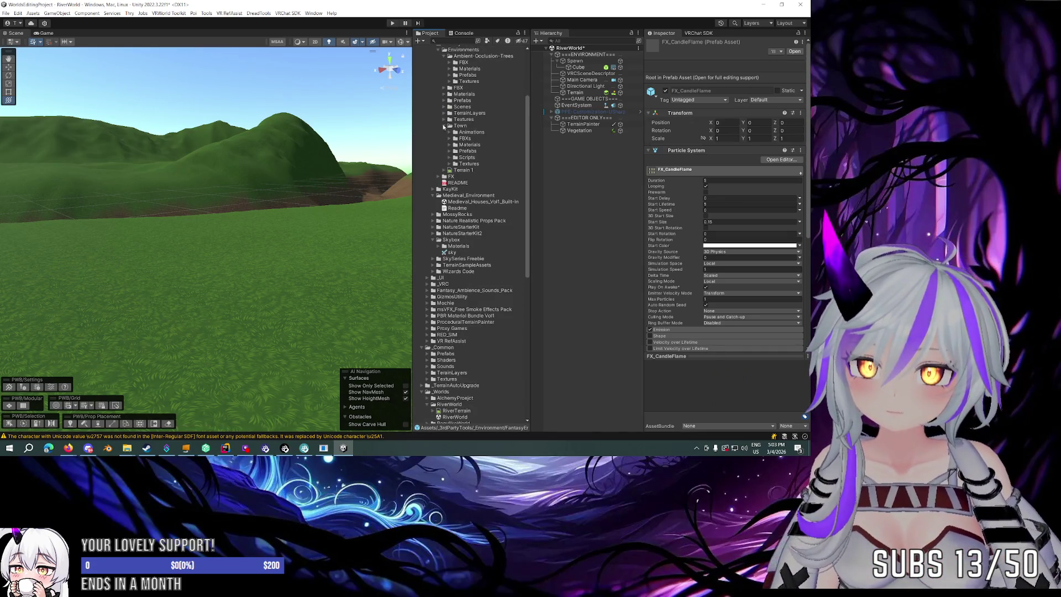
left_click(443, 126)
scroll(442, 127, "up", 3)
left_click(449, 123)
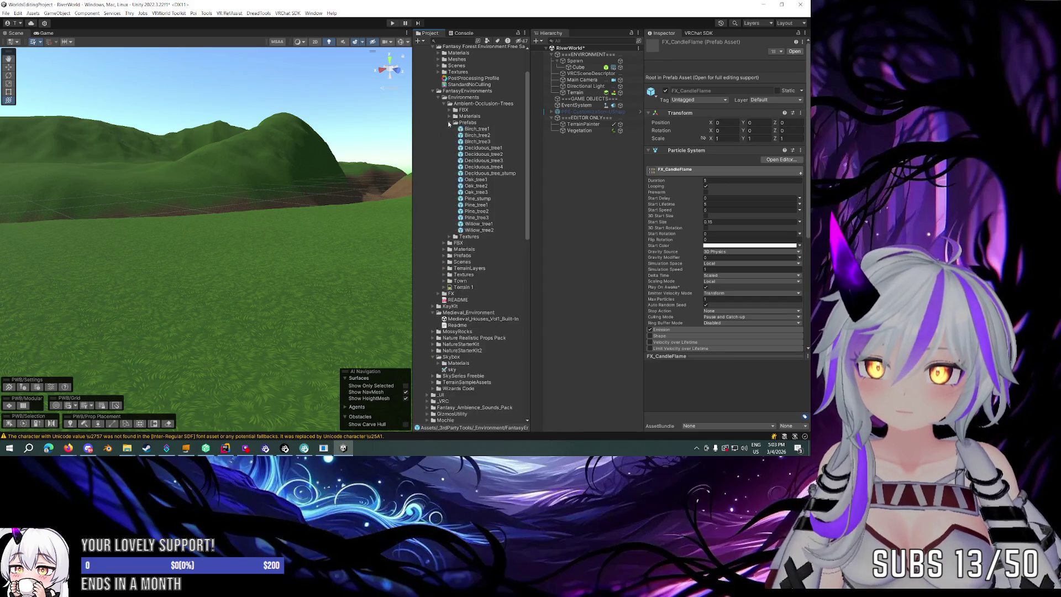
left_click(449, 122)
left_click(449, 110)
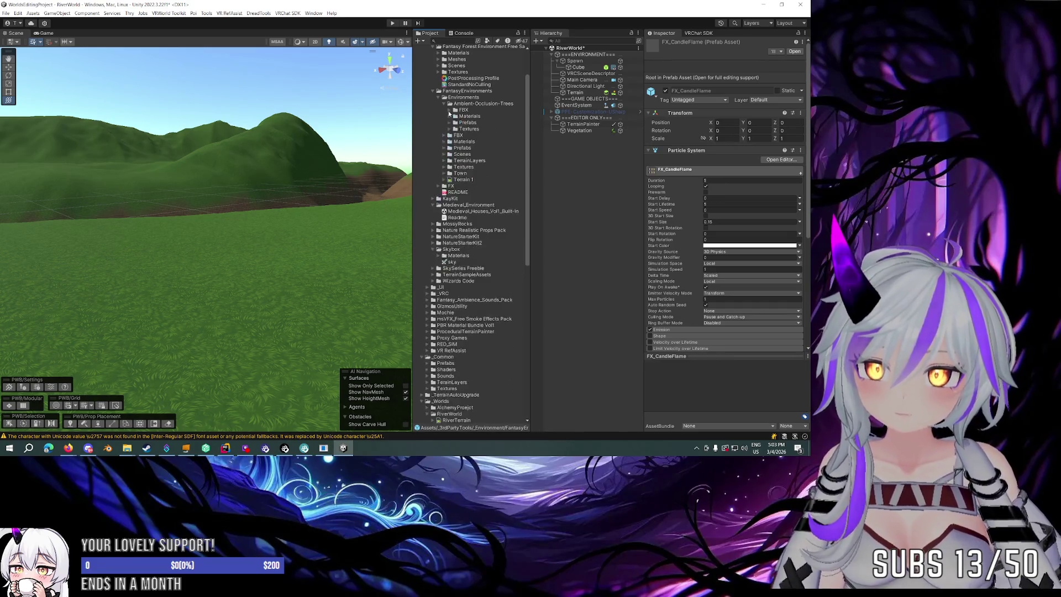
left_click(448, 110)
left_click(443, 104)
left_click(437, 97)
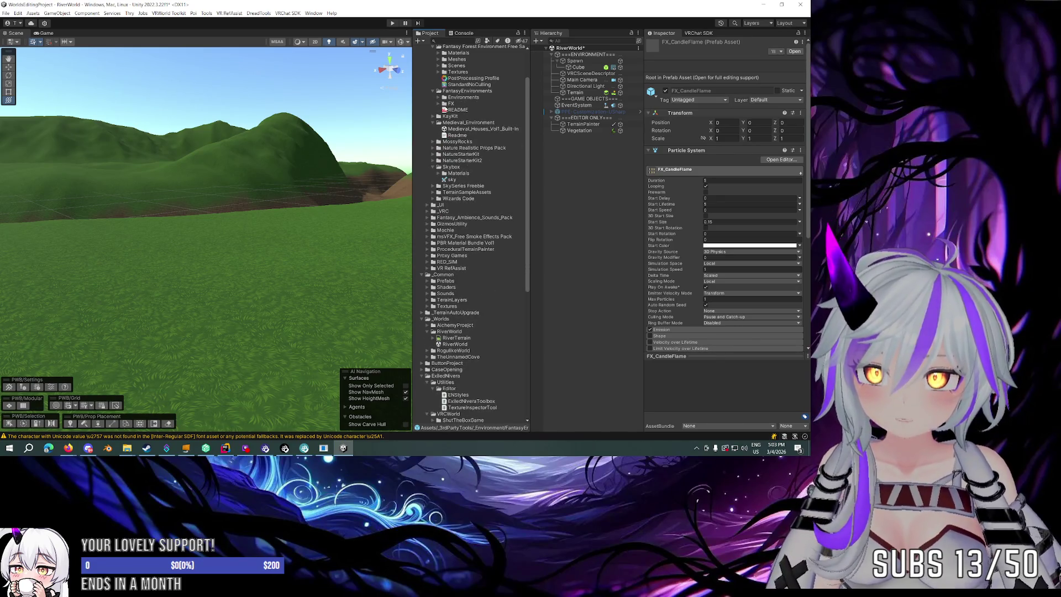
Browse the ForestNaturePack assets inside the KayKit folder.
left_click(432, 117)
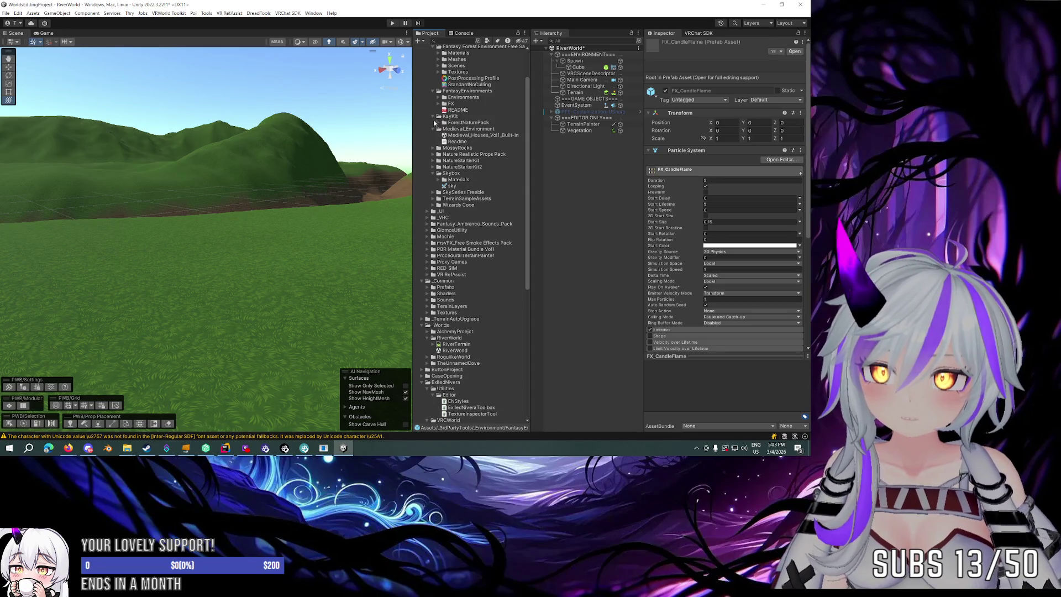
left_click(438, 122)
scroll(438, 125, "down", 15)
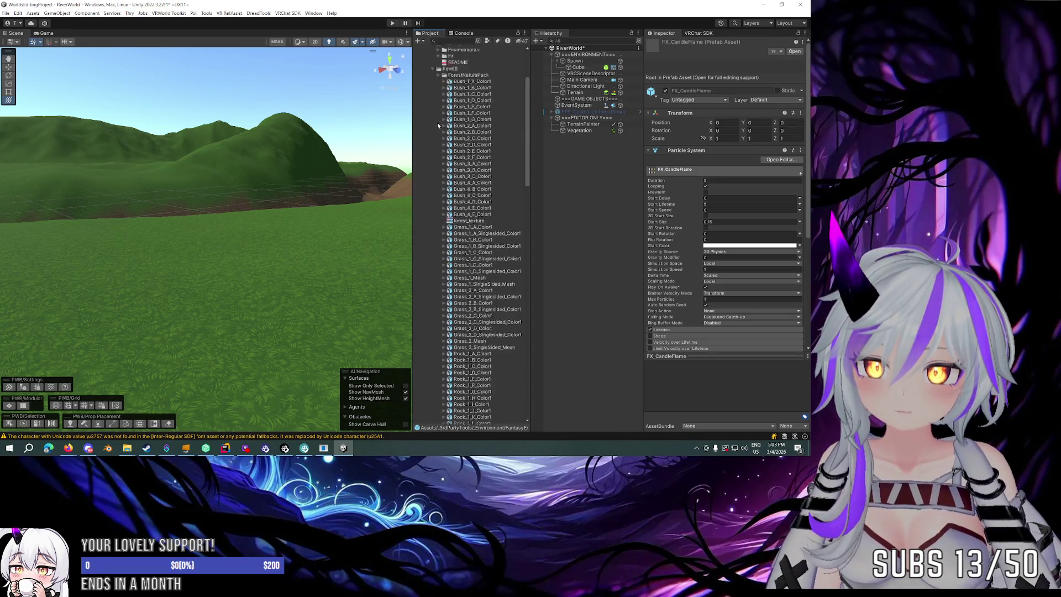
scroll(438, 126, "up", 15)
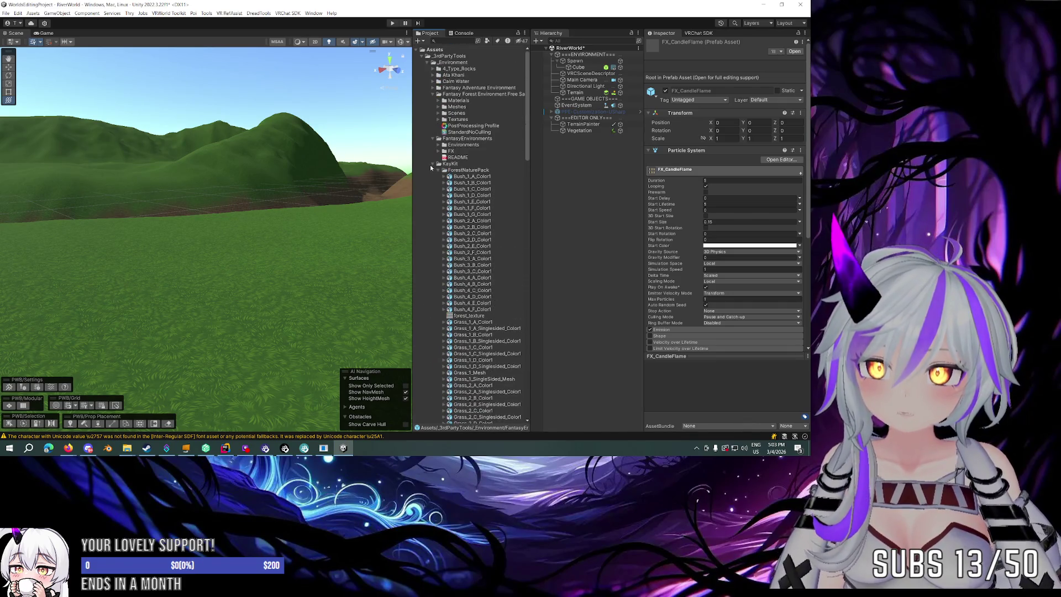
left_click(430, 164)
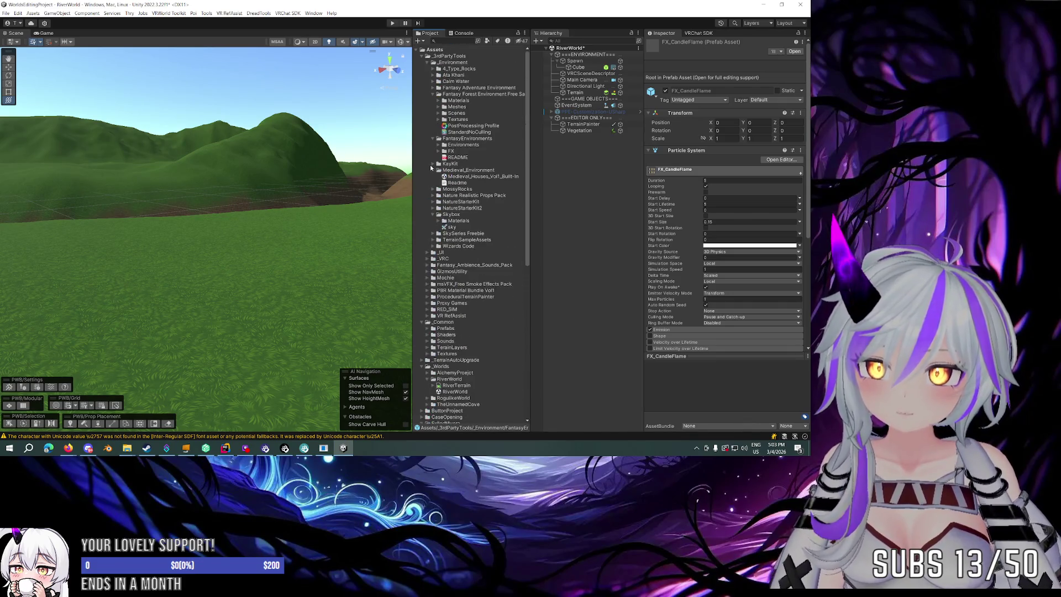
Browse NatureStarterKit, Wizards Code and TerrainSampleAssets, then expand SkySeries Freebie.
left_click(434, 202)
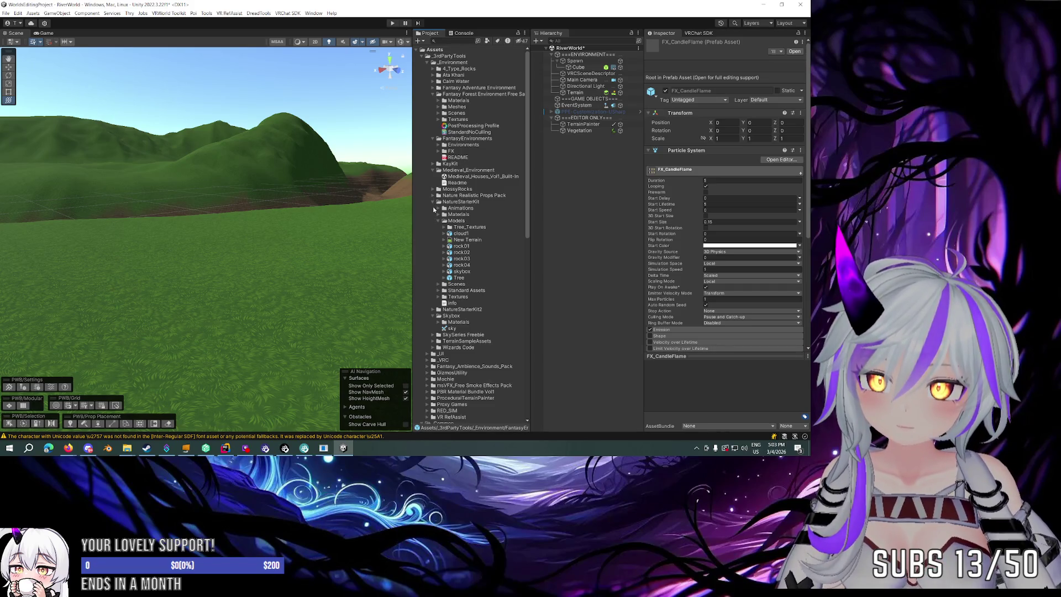
left_click(433, 203)
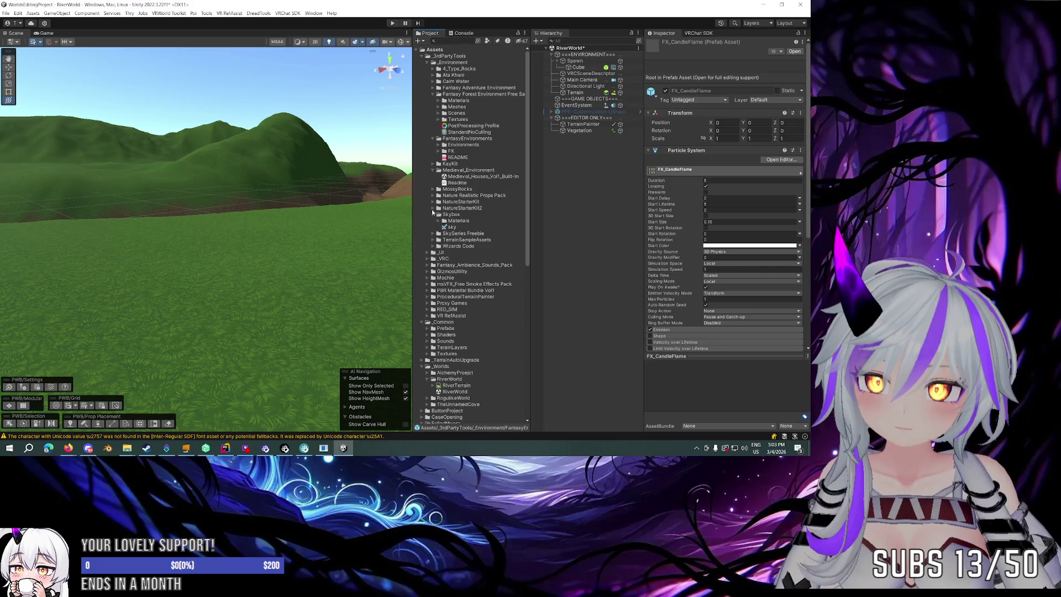
left_click(433, 246)
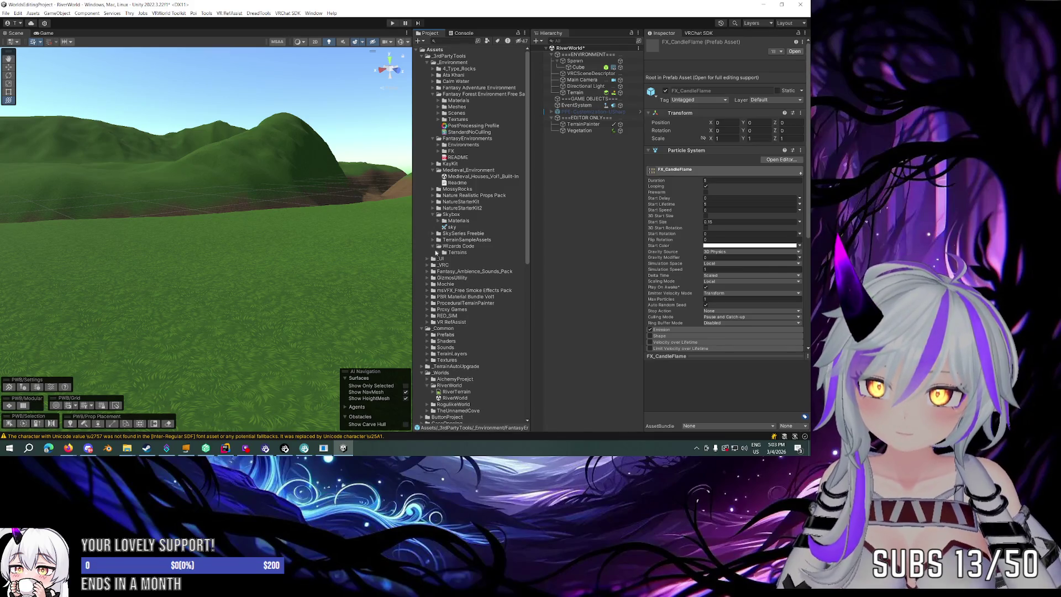
left_click(433, 246)
left_click(434, 241)
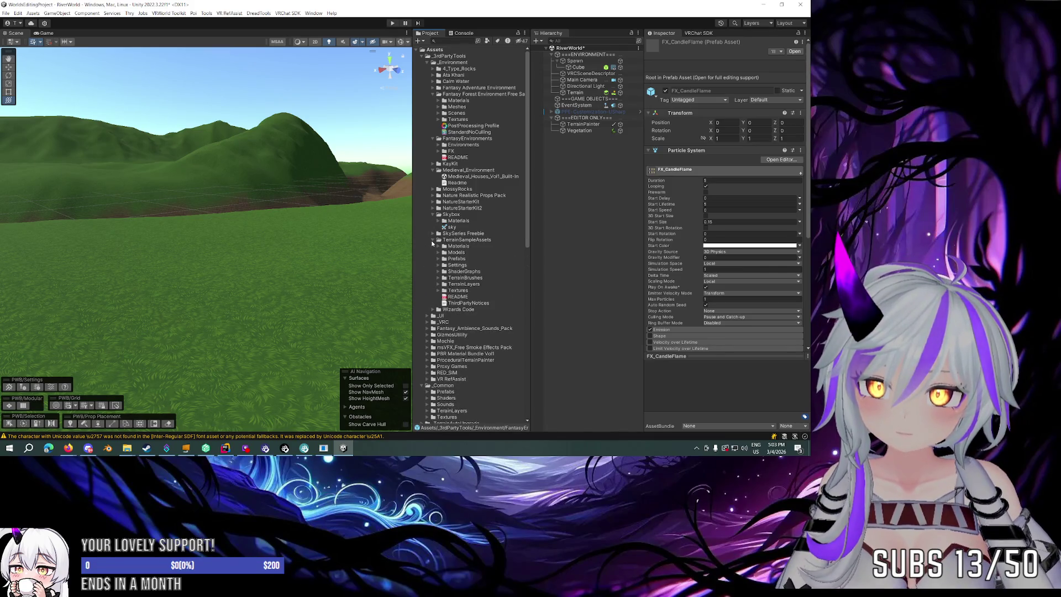
left_click(437, 258)
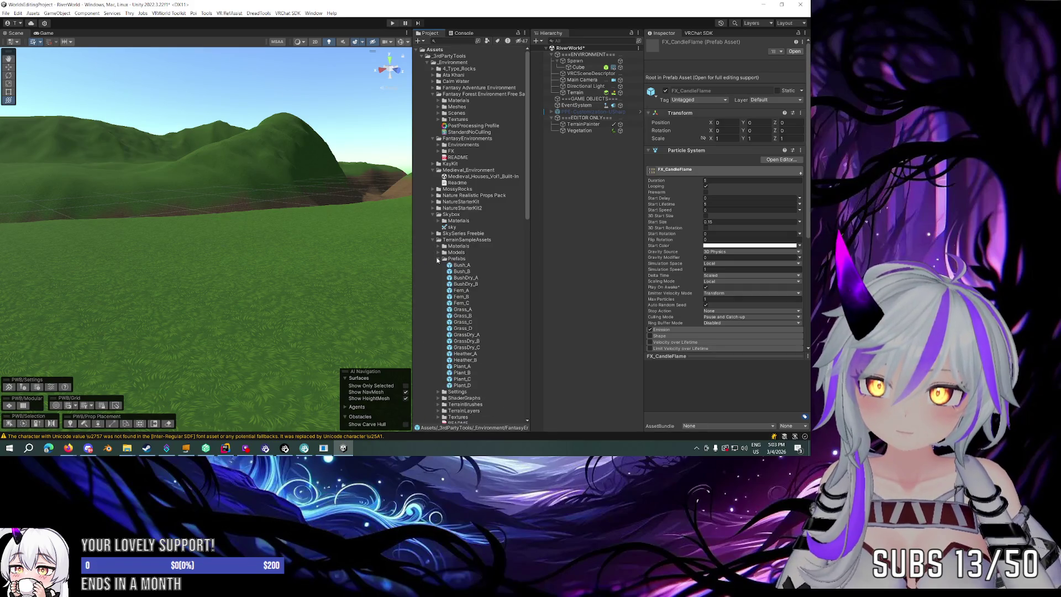
left_click(434, 240)
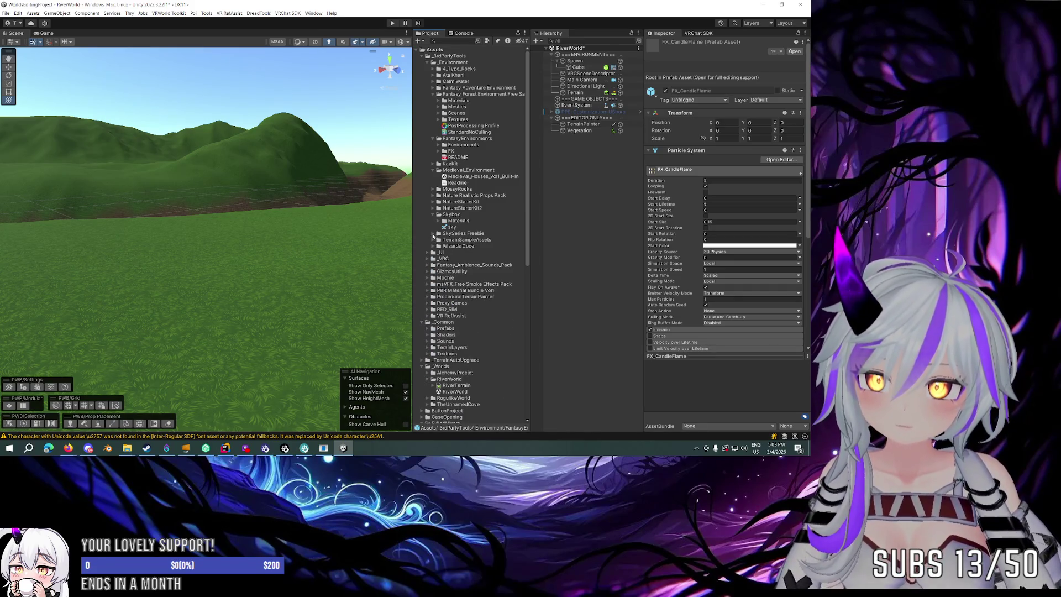
left_click(433, 234)
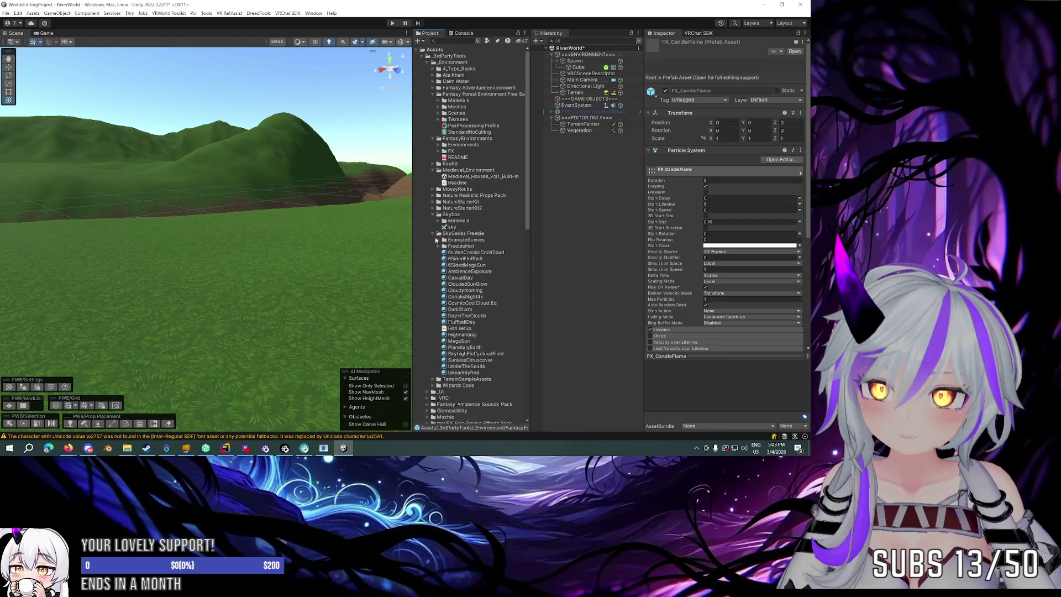
Preview sky materials from 6sidedCosmicCoolCloud to DarkStorm, then apply CosmicCoolCloud_Eq as the skybox.
left_click(484, 252)
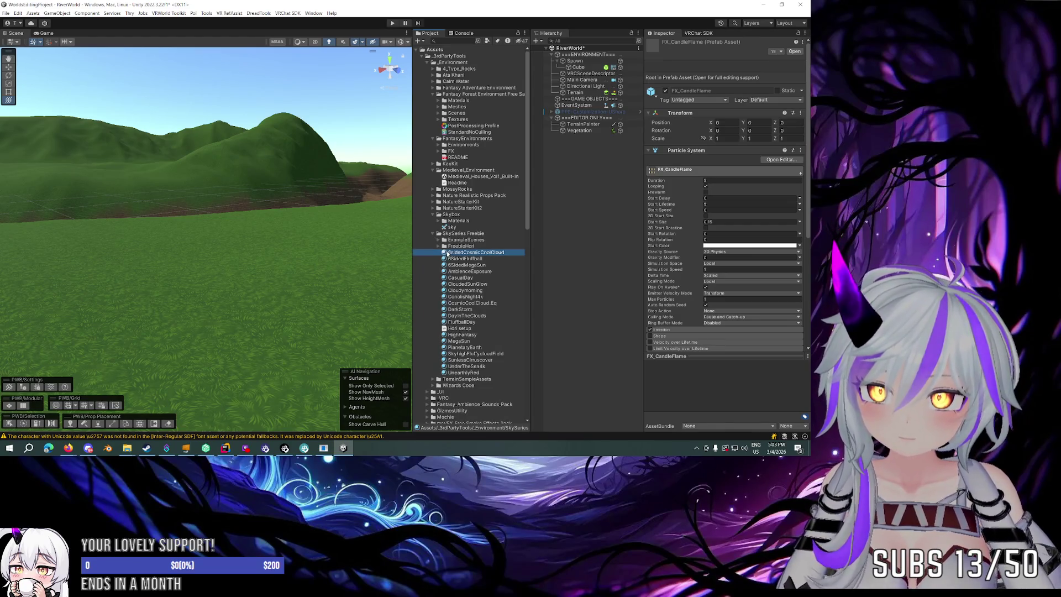
left_click(492, 258)
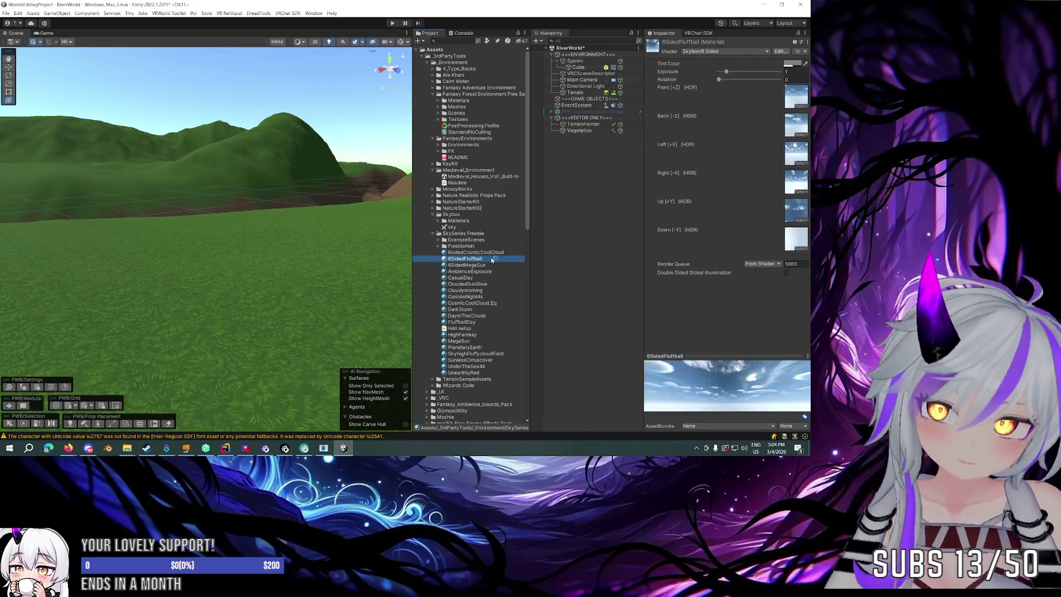
key("Down")
key("Down")
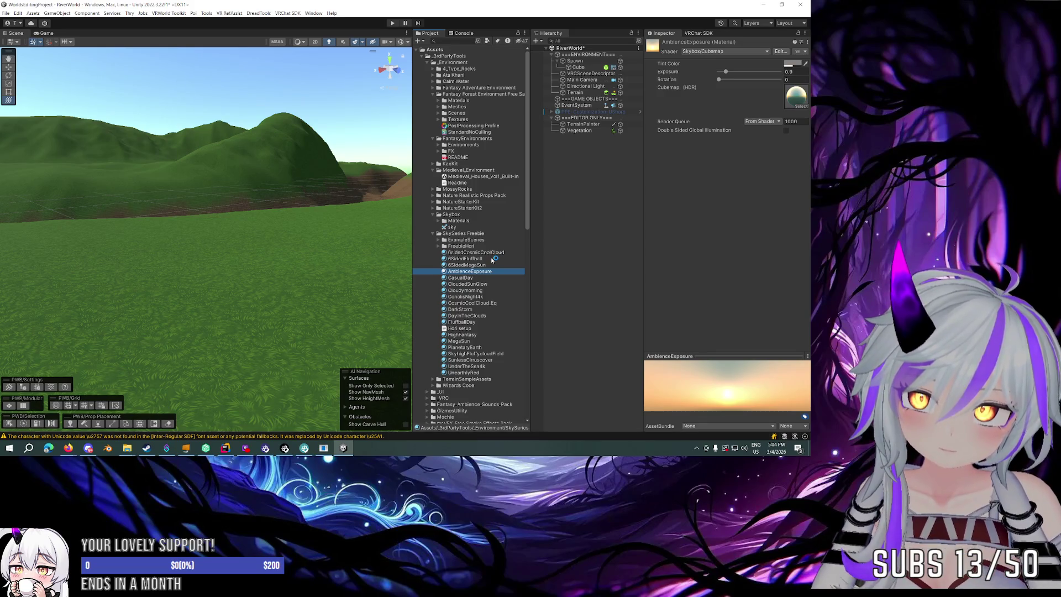
key("Down")
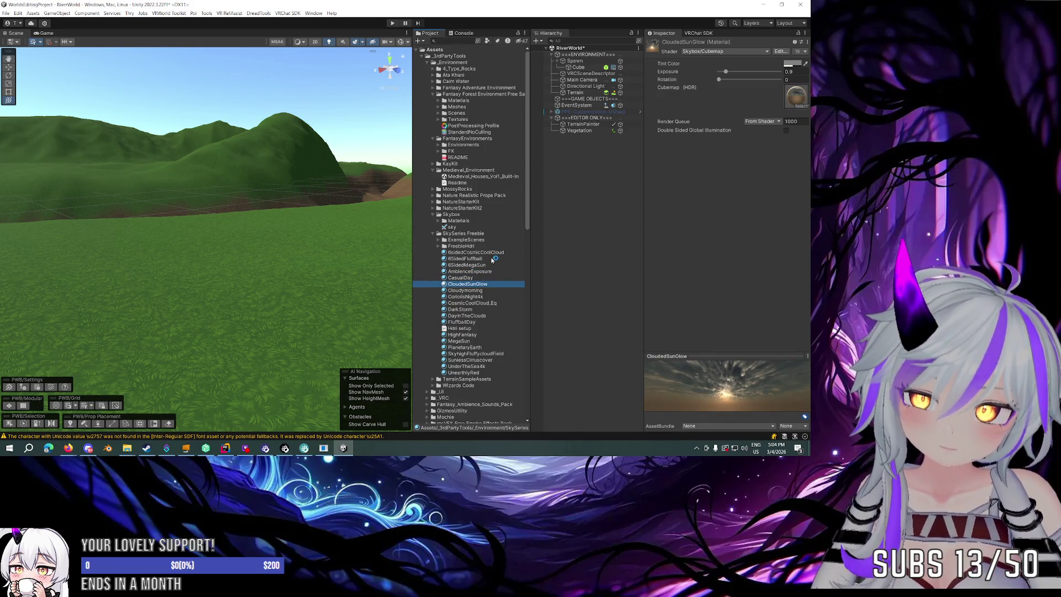
key("Down")
key("Down")
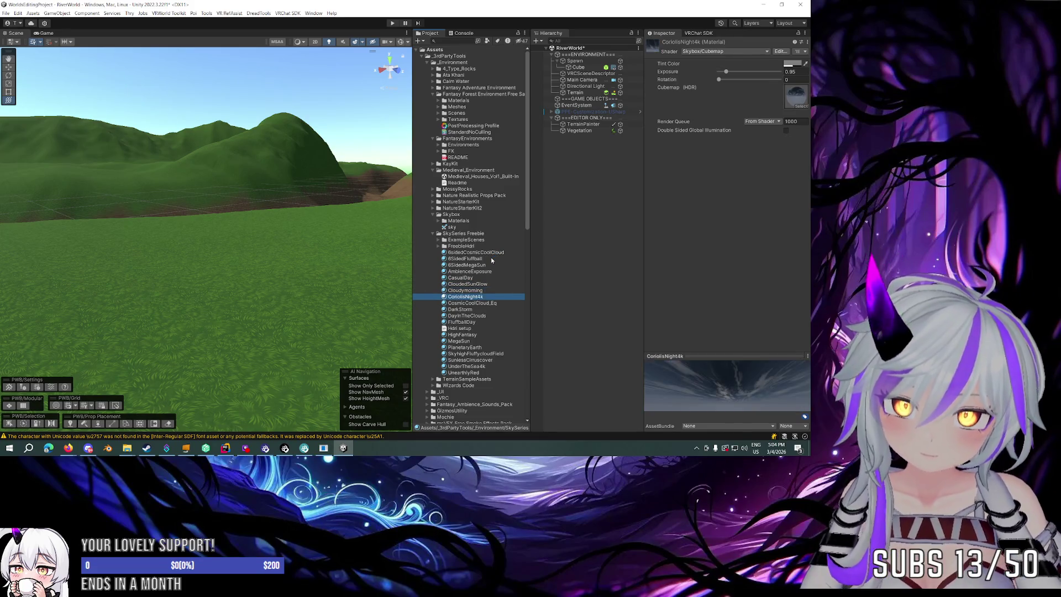
key("Down")
key("Down")
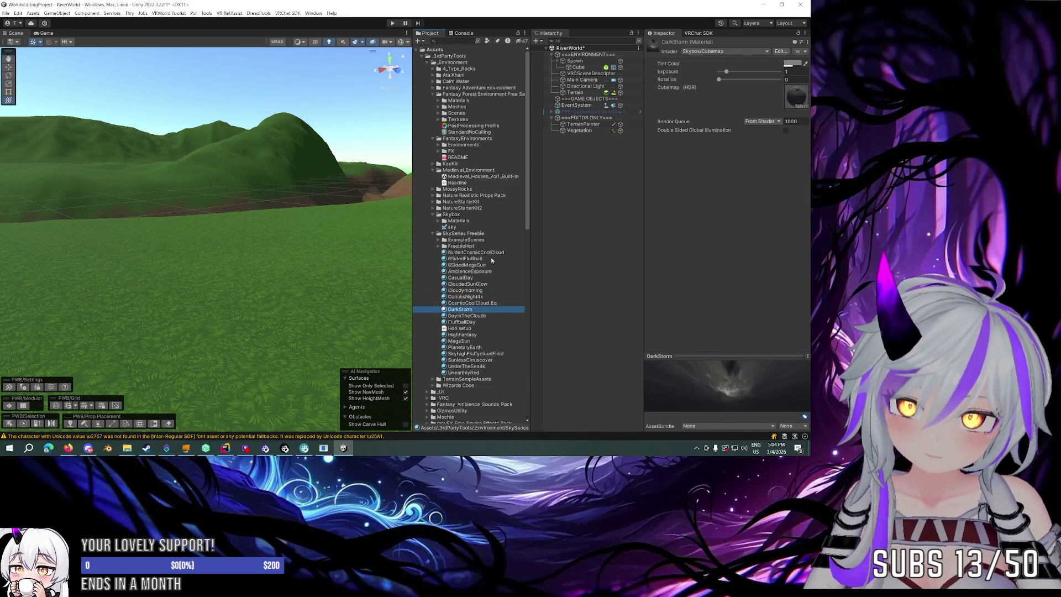
key("Up")
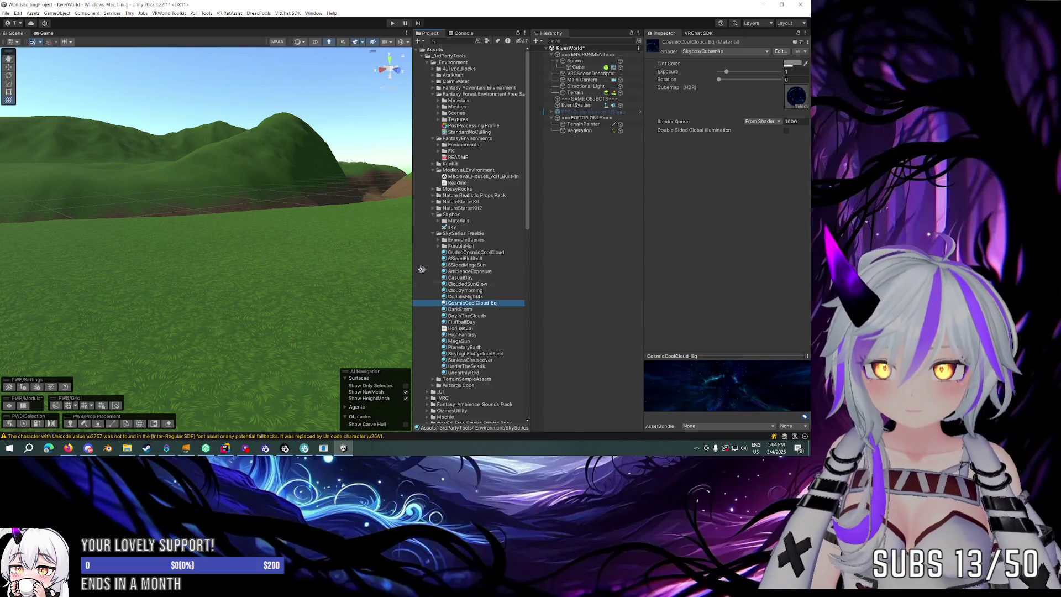
left_click_drag(422, 269, 328, 88)
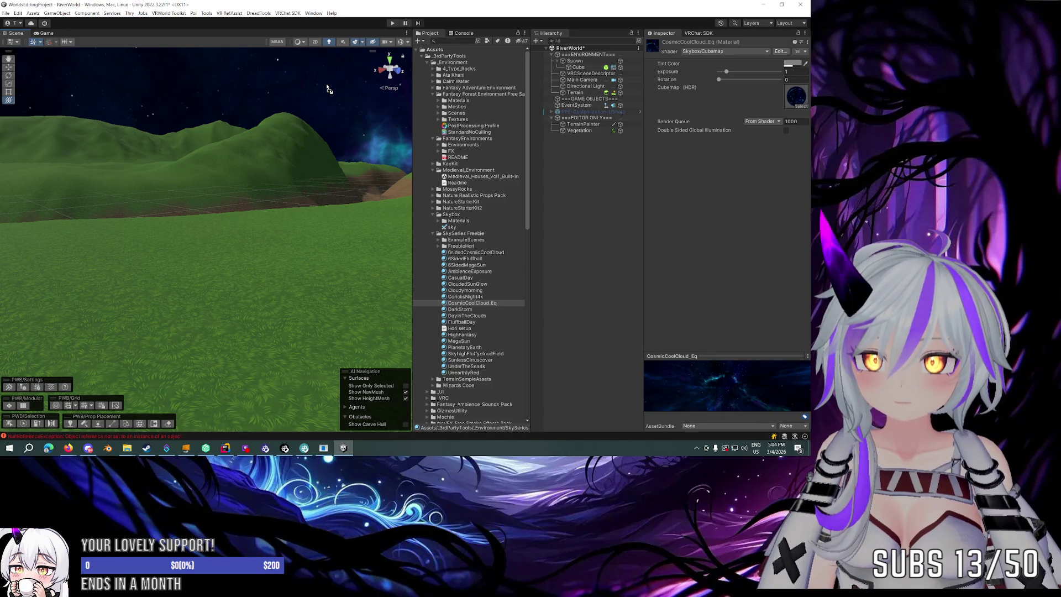
Try the DarkStorm and DayInTheClouds skies in the scene.
left_click_drag(330, 88, 636, 229)
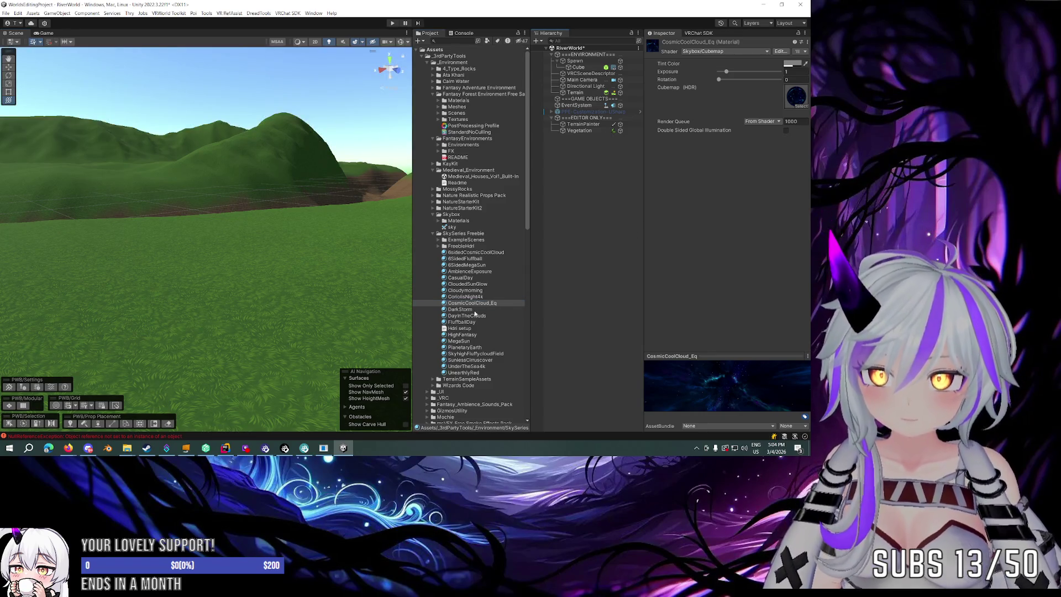
left_click(475, 310)
mouse_move(469, 308)
left_mouse_down()
mouse_move(322, 104)
mouse_move(276, 99)
mouse_move(409, 142)
mouse_move(398, 142)
left_mouse_up()
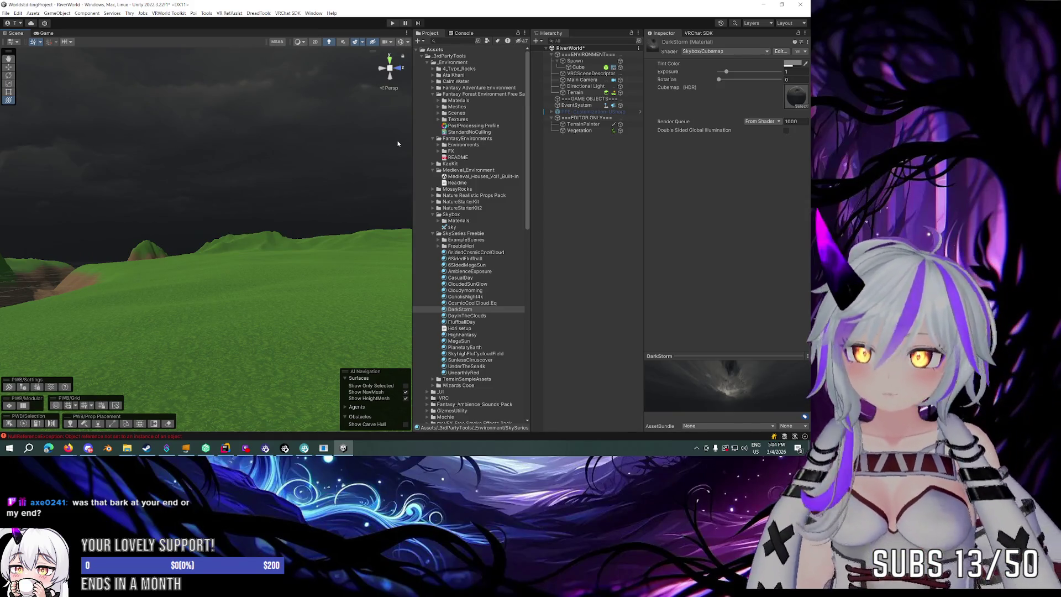
mouse_move(477, 316)
left_mouse_down()
mouse_move(293, 166)
mouse_move(619, 259)
left_mouse_up()
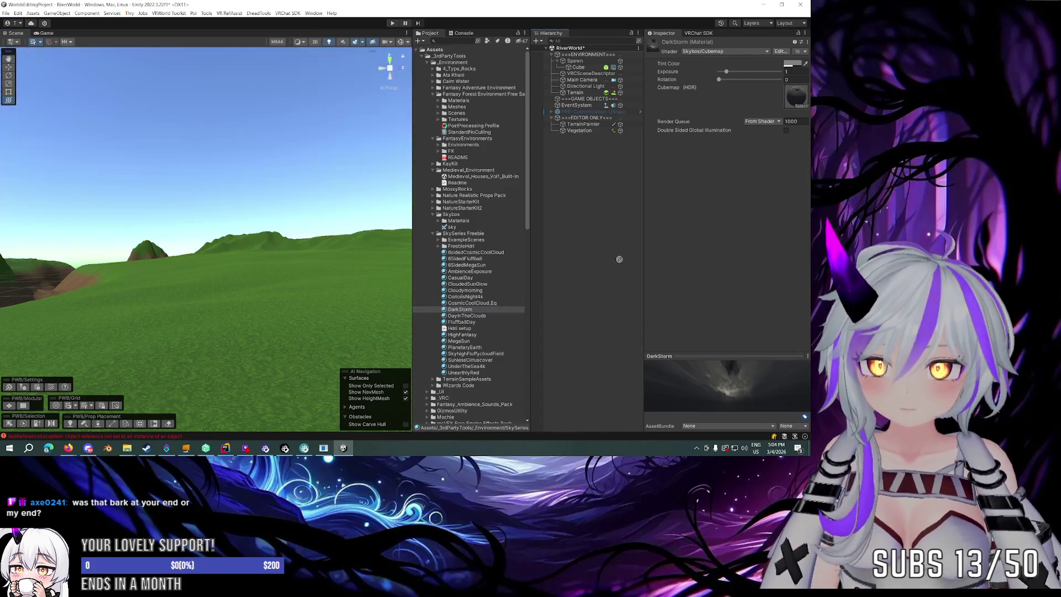
Step through FluffballDay to UnderTheSea4k, then apply the UnearthlyRed skybox.
left_click(478, 320)
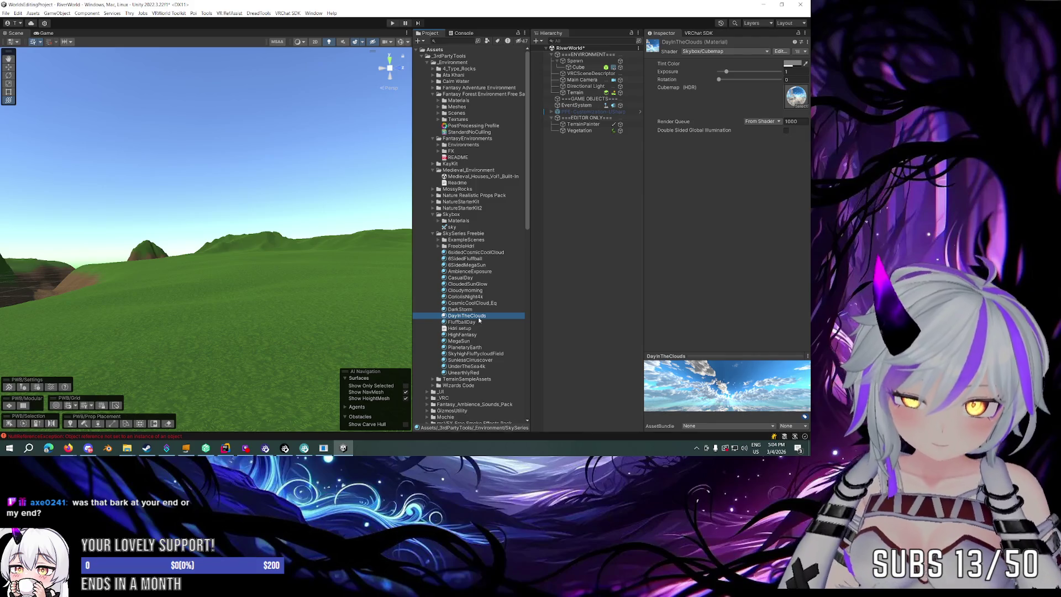
key("Down")
key("Down")
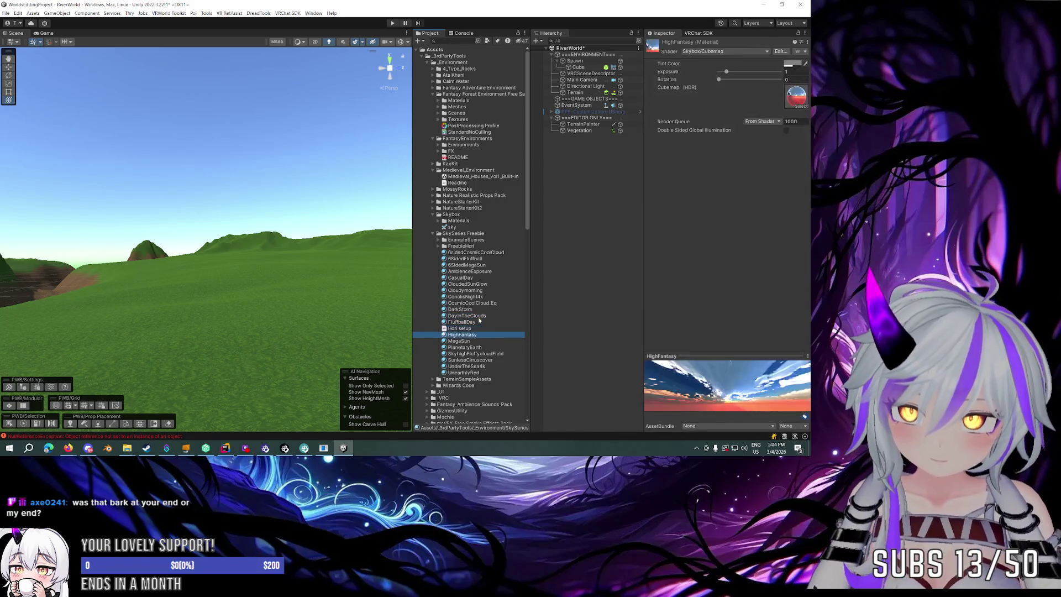
key("Down")
key("Down")
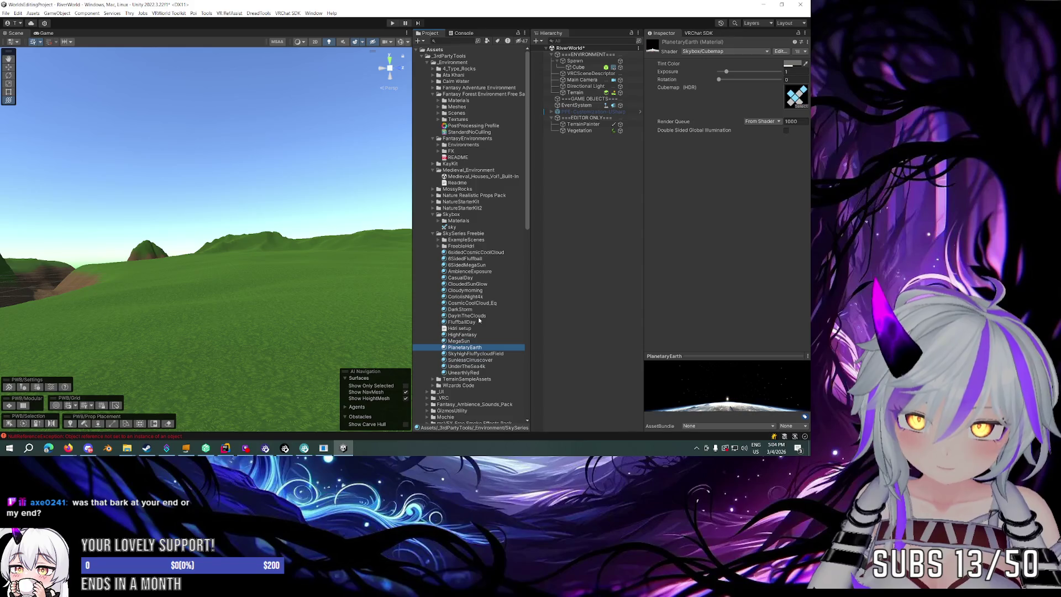
key("Down")
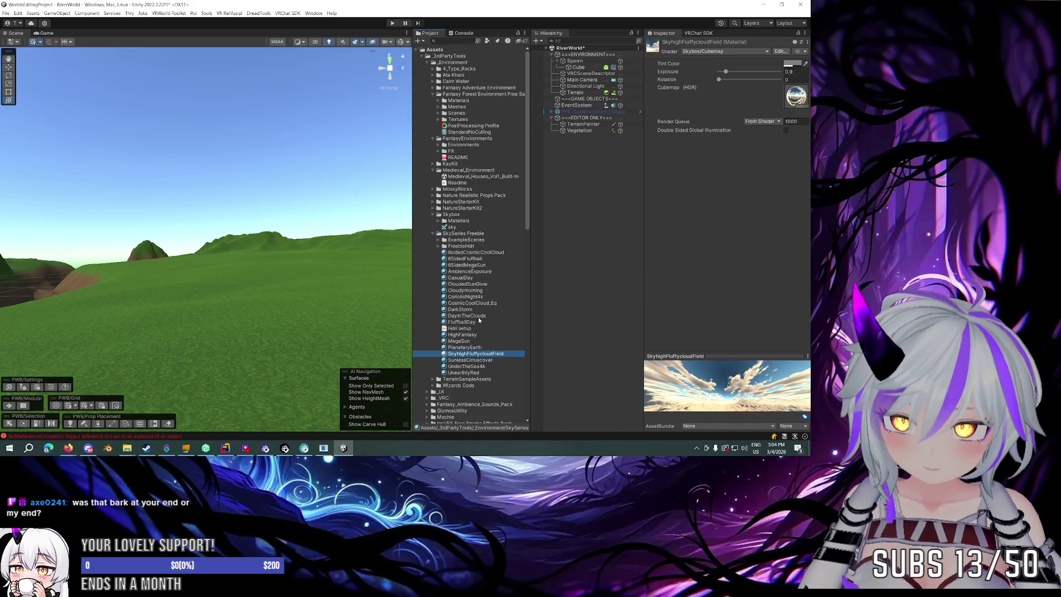
key("Down")
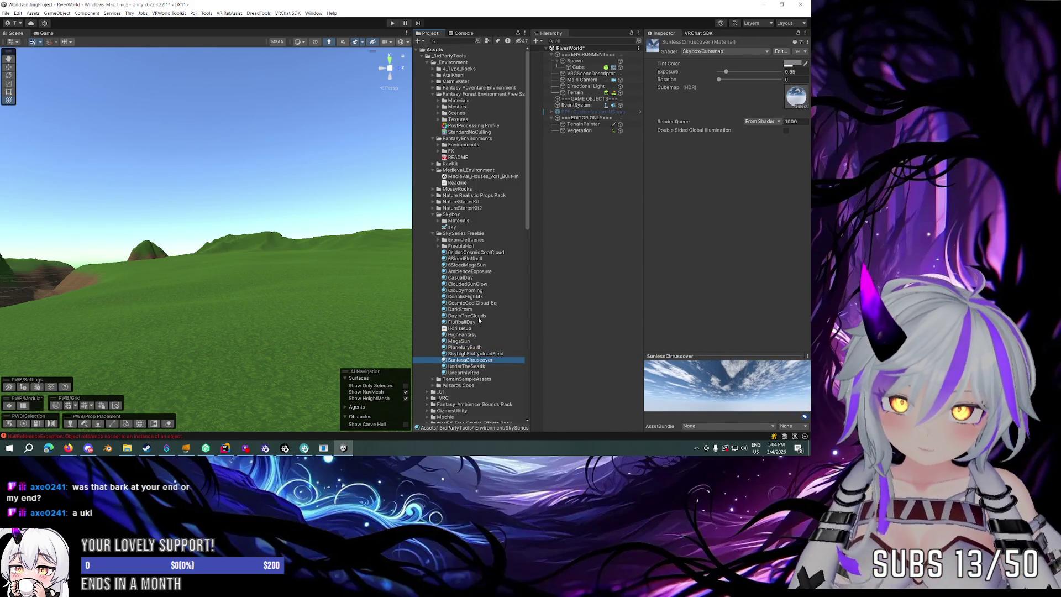
key("Down")
left_click(475, 373)
mouse_move(474, 374)
left_mouse_down()
mouse_move(387, 221)
mouse_move(261, 108)
mouse_move(320, 99)
mouse_move(354, 144)
mouse_move(433, 173)
mouse_move(88, 204)
mouse_move(469, 274)
left_mouse_up()
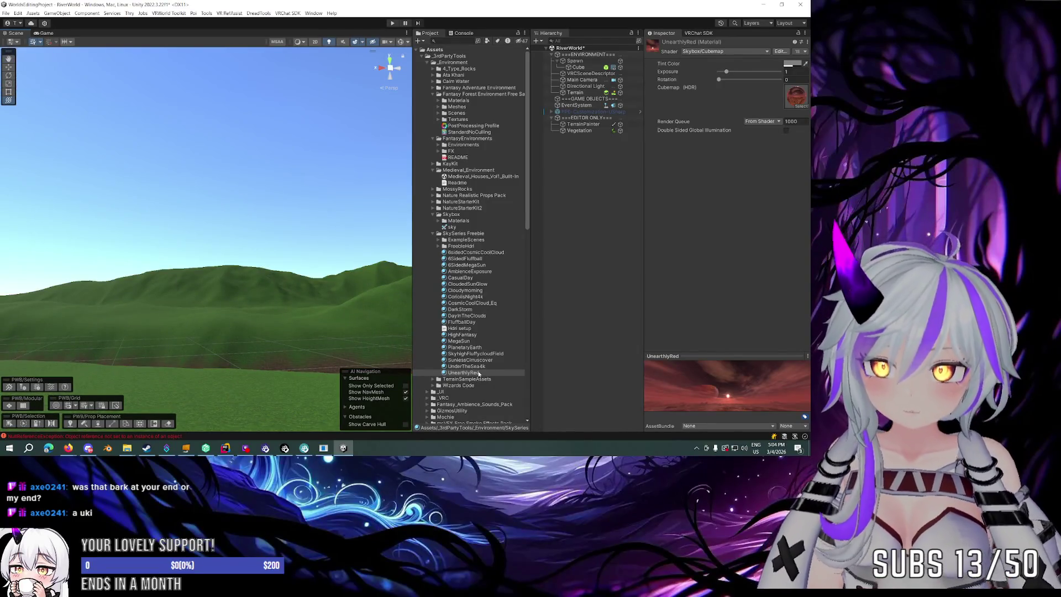
left_click_drag(476, 374, 315, 173)
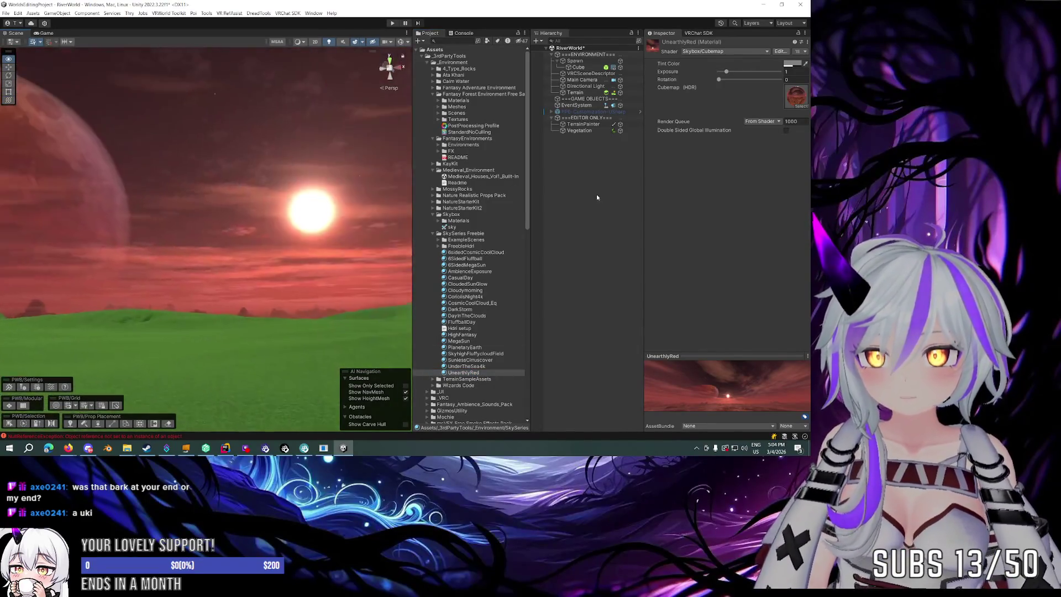
Undo the UnearthlyRed skybox and preview the PlanetaryEarth, DarkStorm and CoriolisNight4k skies.
mouse_move(669, 208)
left_mouse_down()
mouse_move(755, 220)
mouse_move(648, 238)
mouse_move(589, 204)
mouse_move(628, 246)
mouse_move(619, 267)
mouse_move(542, 285)
mouse_move(608, 301)
mouse_move(623, 295)
mouse_move(627, 254)
left_mouse_up()
key("ctrl+z")
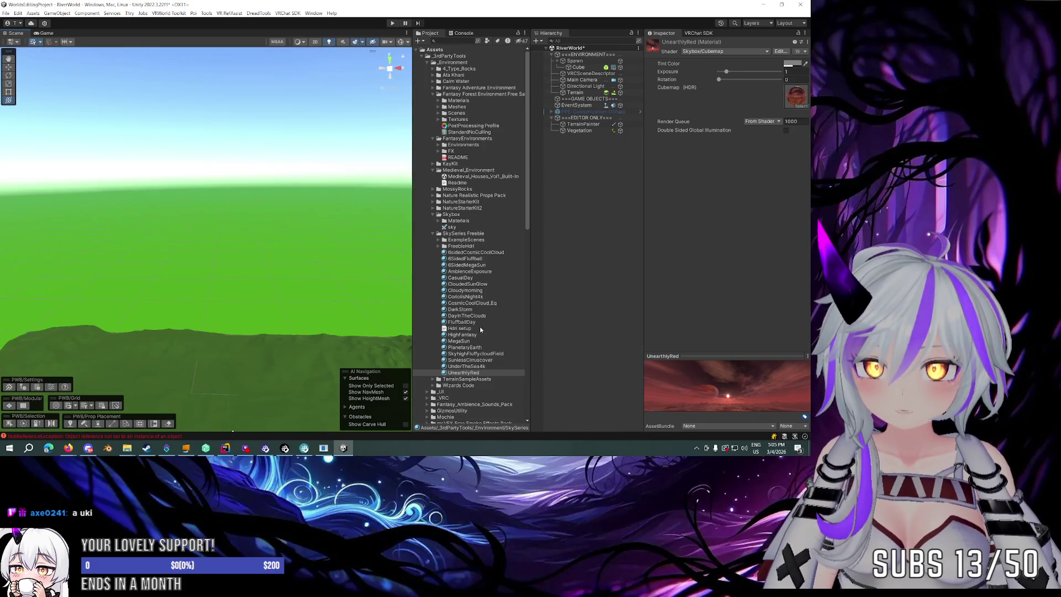
mouse_move(463, 373)
left_mouse_down()
mouse_move(420, 354)
mouse_move(314, 212)
mouse_move(594, 277)
left_mouse_up()
mouse_move(478, 349)
left_mouse_down()
mouse_move(340, 210)
mouse_move(575, 251)
left_mouse_up()
mouse_move(460, 309)
left_mouse_down()
mouse_move(326, 225)
mouse_move(601, 268)
left_mouse_up()
mouse_move(466, 296)
left_mouse_down()
mouse_move(304, 204)
mouse_move(509, 277)
mouse_move(442, 265)
mouse_move(345, 181)
left_mouse_up()
mouse_move(494, 217)
left_mouse_down()
mouse_move(470, 264)
mouse_move(286, 191)
mouse_move(582, 255)
left_mouse_up()
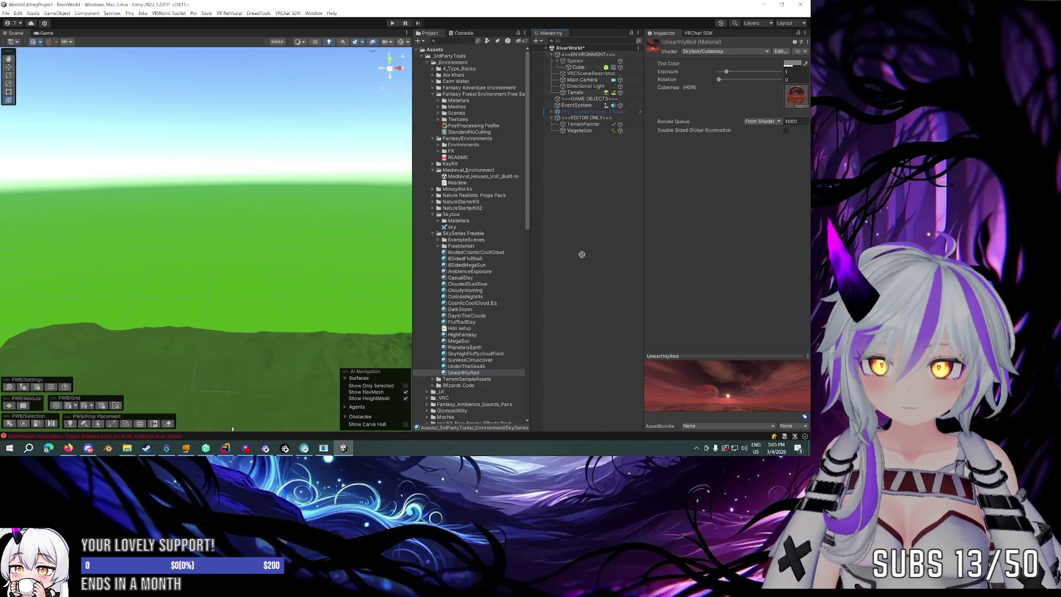
Pick the CosmicCoolCloud_Eq sky material and apply it to the Scene, looking down on the hills.
left_click(439, 240)
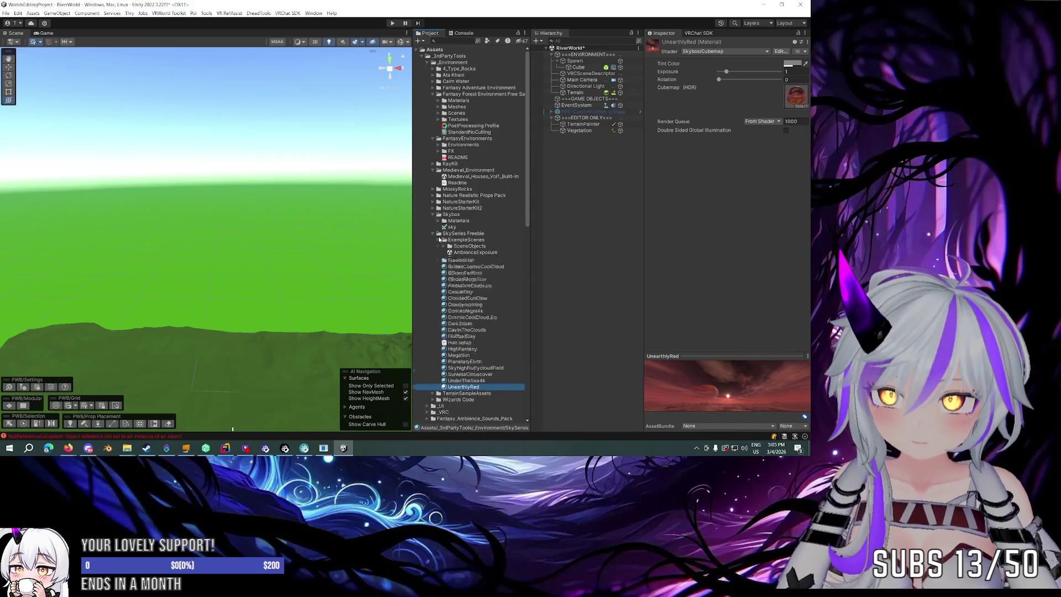
left_click(439, 240)
scroll(460, 221, "down", 5)
left_click(464, 221)
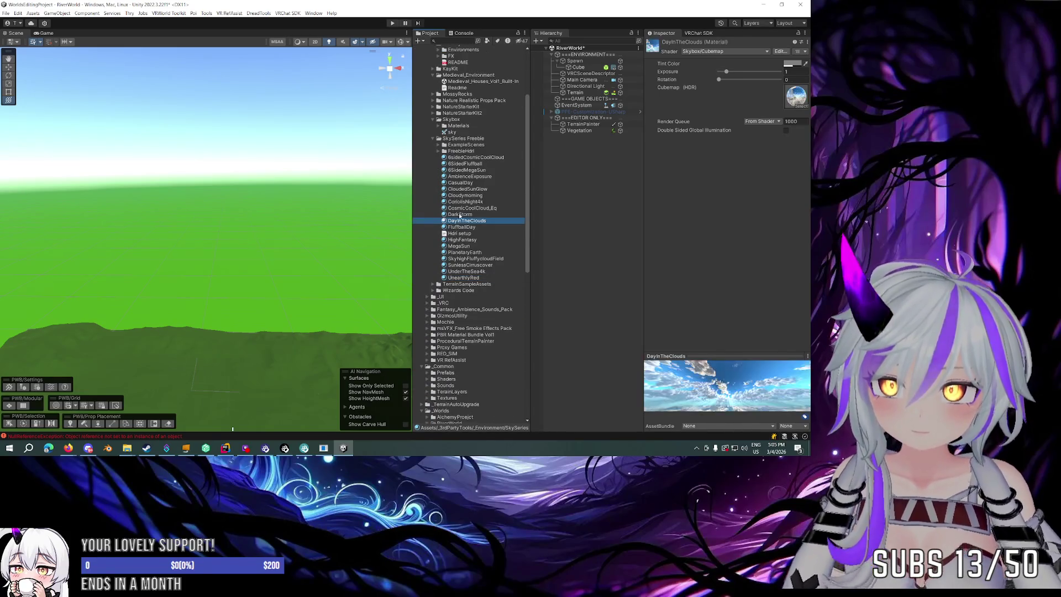
left_click(460, 214)
key("Up")
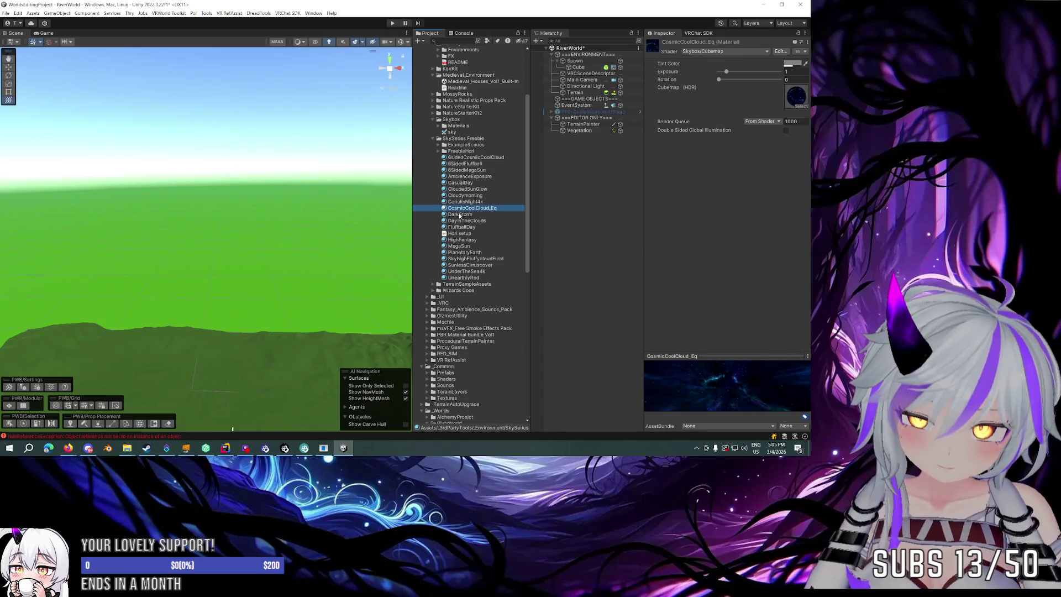
left_click_drag(476, 209, 331, 188)
mouse_move(321, 243)
left_mouse_down()
mouse_move(558, 265)
mouse_move(578, 277)
mouse_move(409, 186)
left_mouse_up()
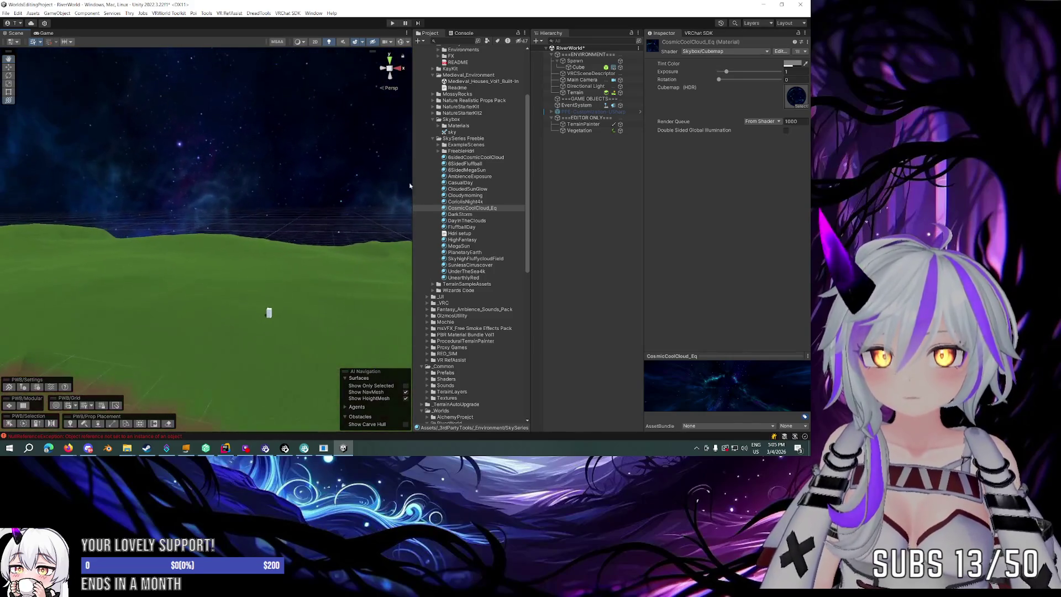
Tint the Directional Light blue by shifting its colour hue and saturation.
left_click(578, 86)
left_click(744, 128)
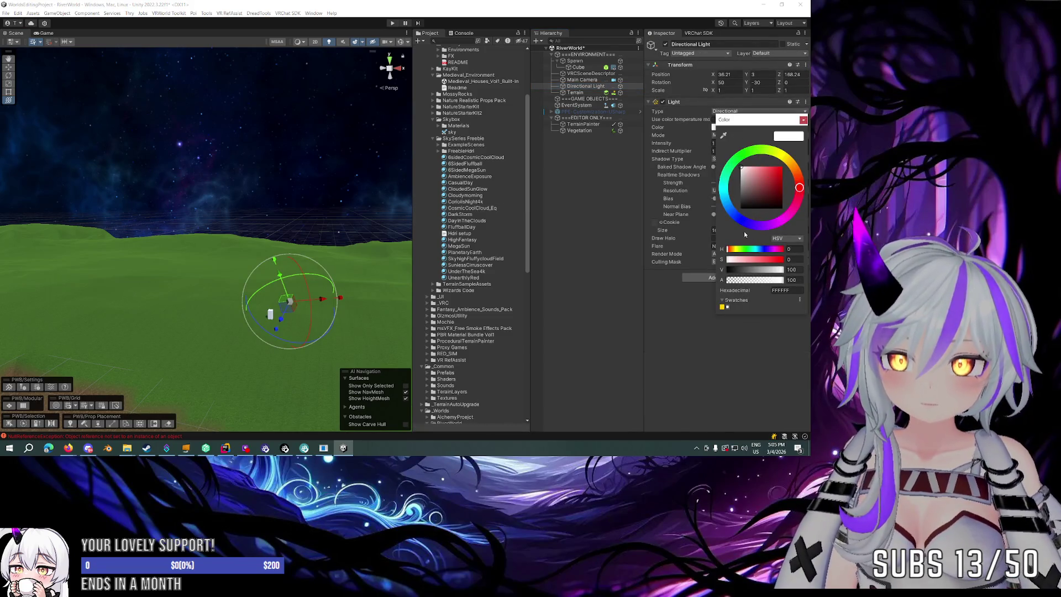
left_click_drag(745, 234, 729, 226)
mouse_move(748, 177)
left_mouse_down()
mouse_move(771, 161)
mouse_move(767, 181)
left_mouse_up()
mouse_move(300, 200)
left_mouse_down()
mouse_move(298, 210)
mouse_move(133, 201)
mouse_move(178, 185)
mouse_move(226, 194)
left_mouse_up()
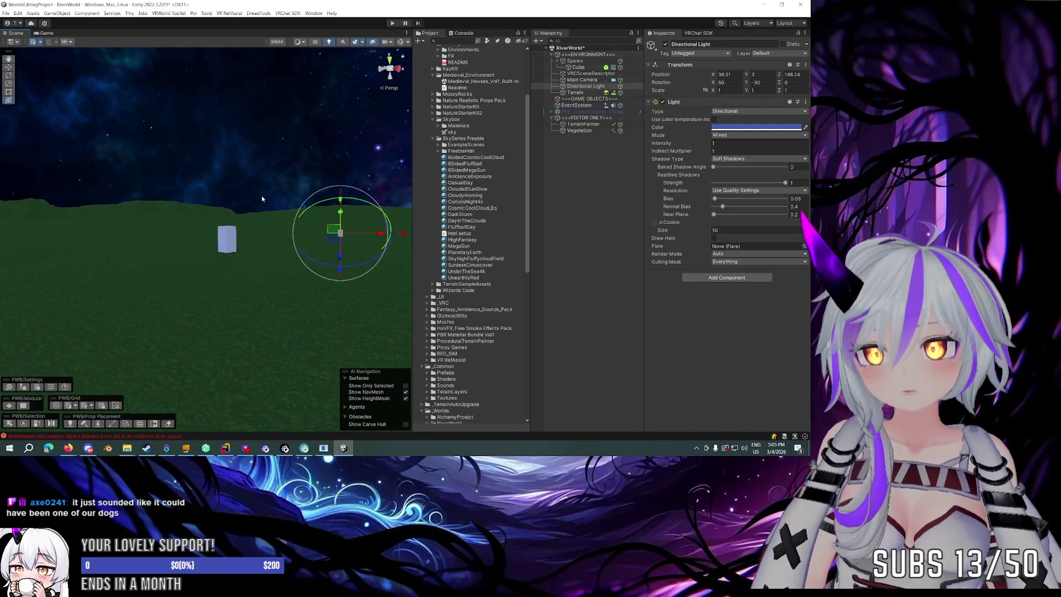
Lower the light's shadow bias to 0.01, leave shadow type unchanged, and set intensity to 1.
left_click(715, 230)
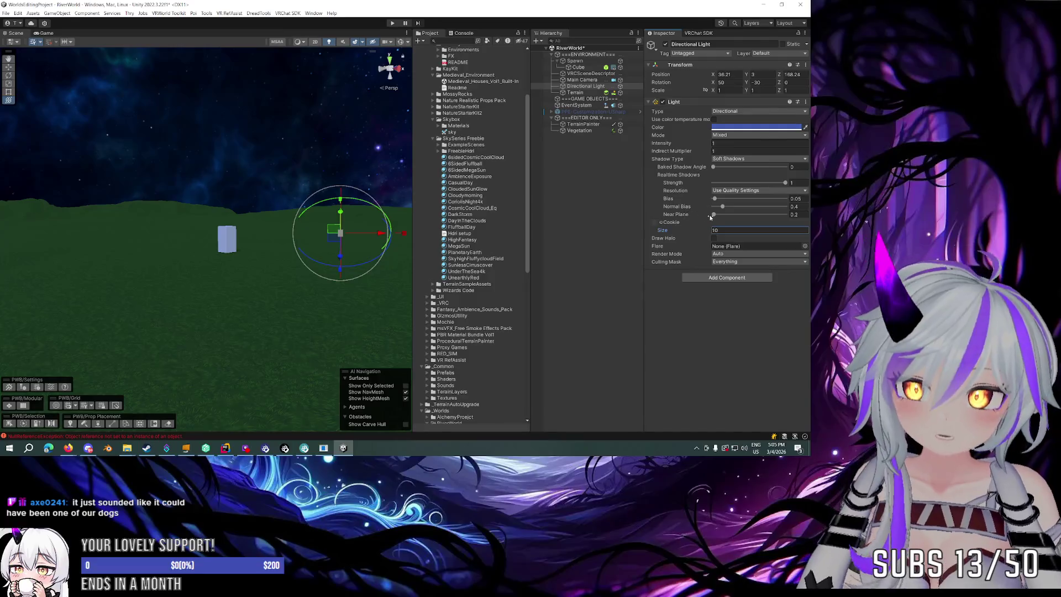
mouse_move(715, 199)
left_mouse_down()
mouse_move(729, 199)
mouse_move(713, 200)
left_mouse_up()
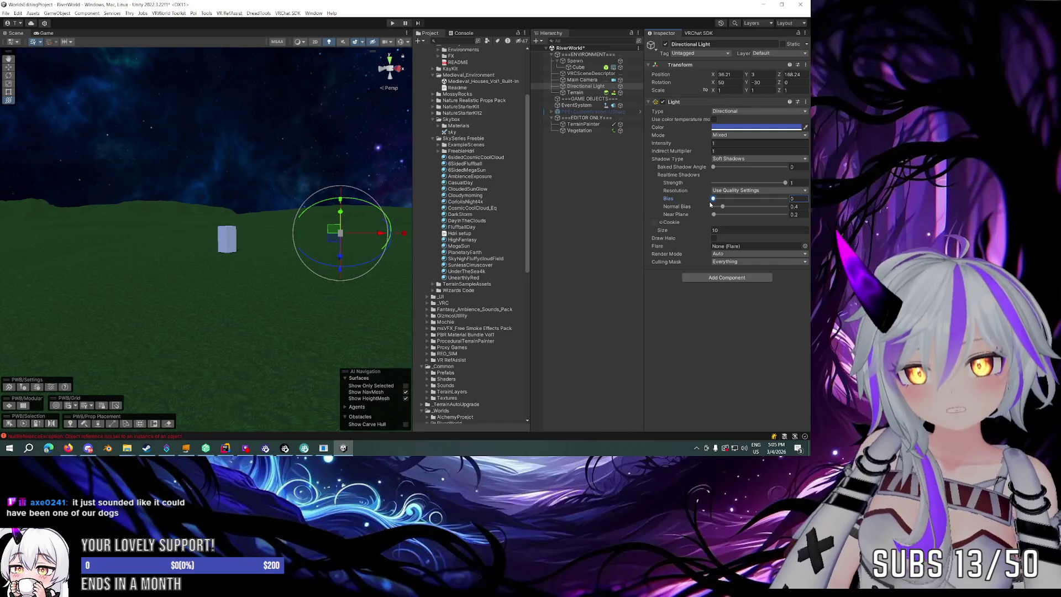
left_click(728, 160)
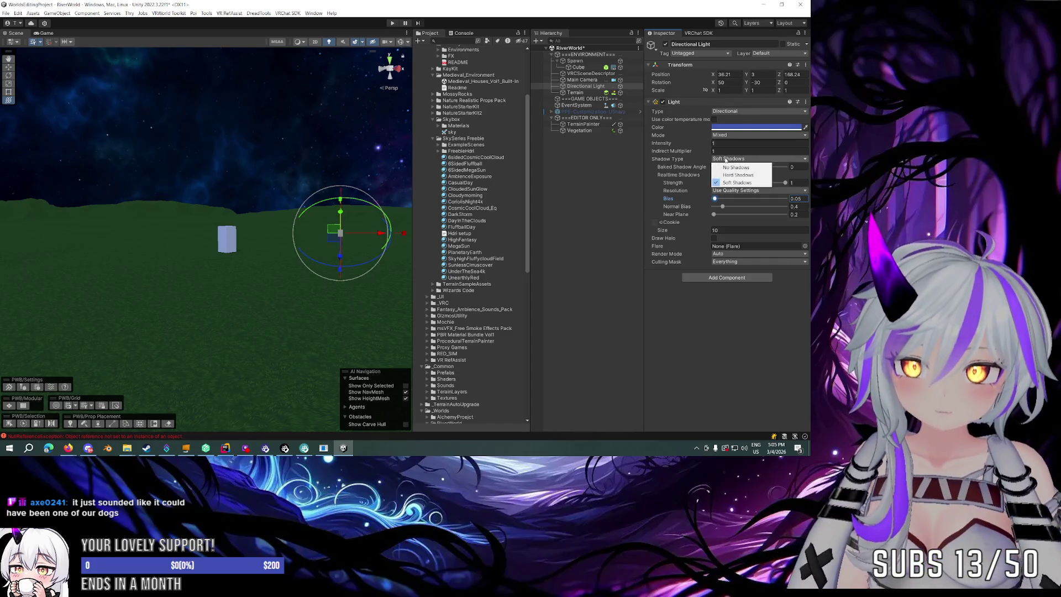
key("Escape")
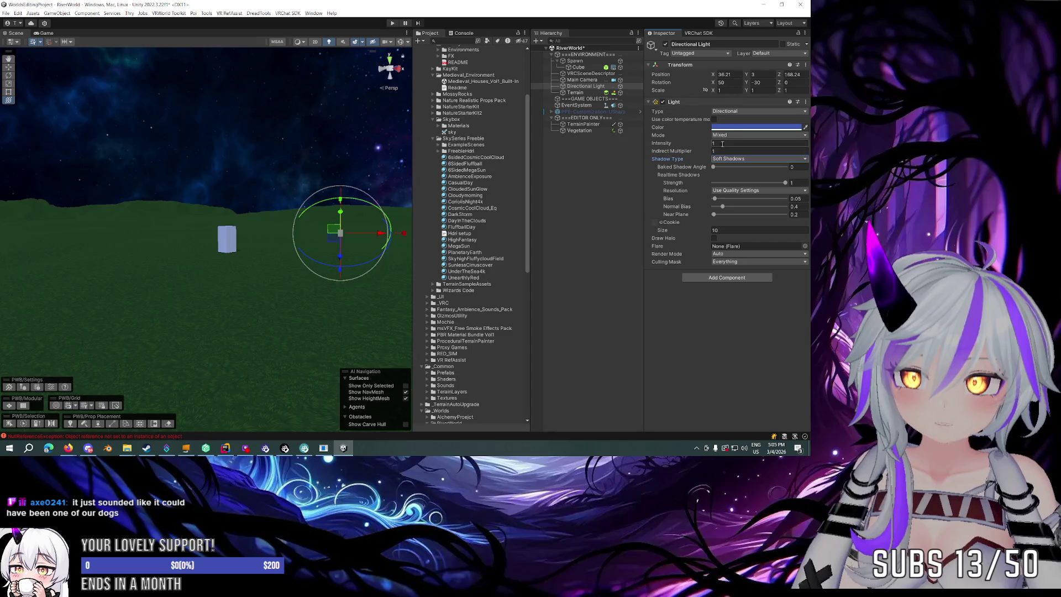
left_click_drag(684, 147, 746, 152)
type("1")
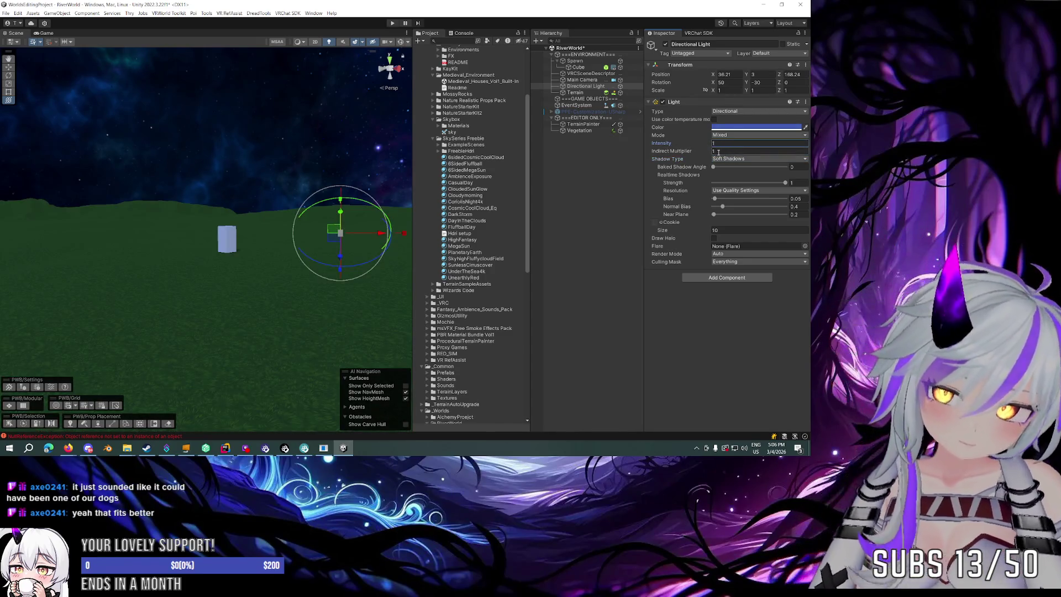
Undo back to the white-lit daytime sky and tilt the view toward the hills.
mouse_move(248, 155)
left_mouse_down()
mouse_move(180, 166)
mouse_move(289, 169)
mouse_move(213, 114)
mouse_move(334, 99)
mouse_move(463, 152)
mouse_move(715, 157)
mouse_move(360, 205)
mouse_move(509, 217)
mouse_move(325, 191)
left_mouse_up()
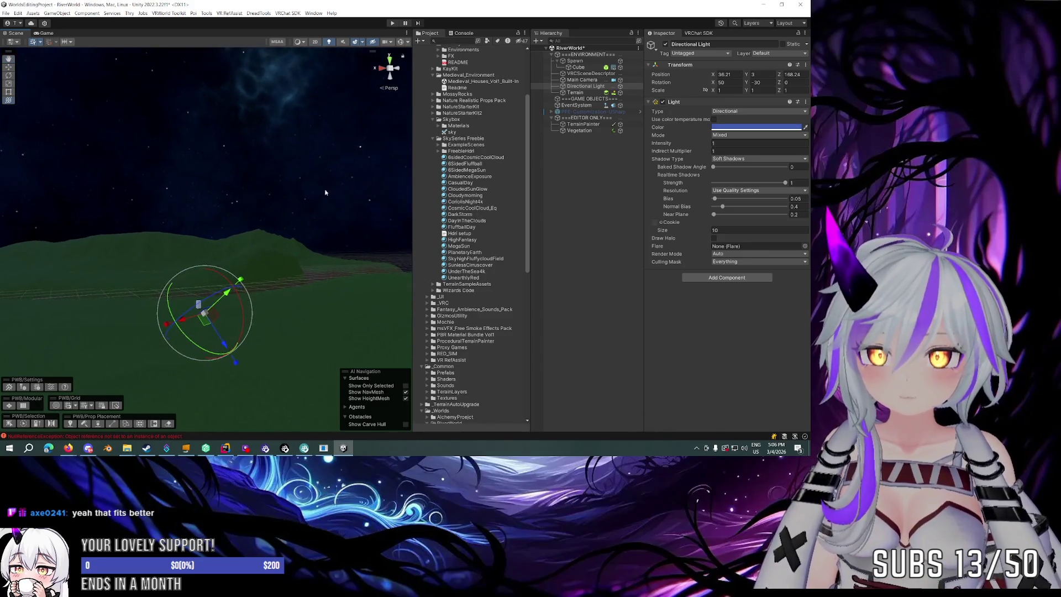
key("ctrl+z")
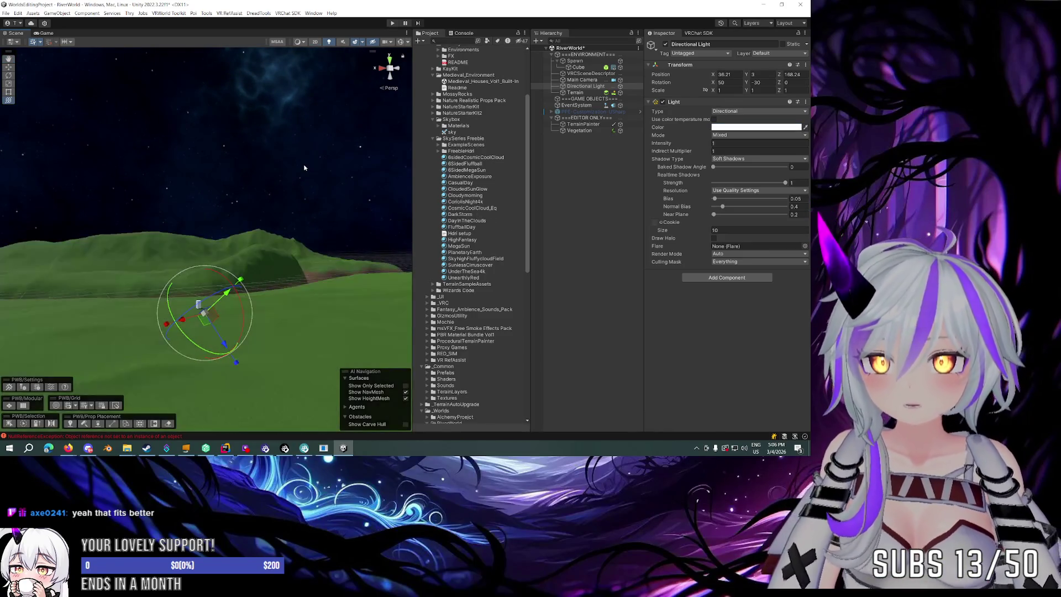
mouse_move(246, 180)
left_mouse_down()
mouse_move(189, 201)
mouse_move(254, 176)
mouse_move(262, 192)
left_mouse_up()
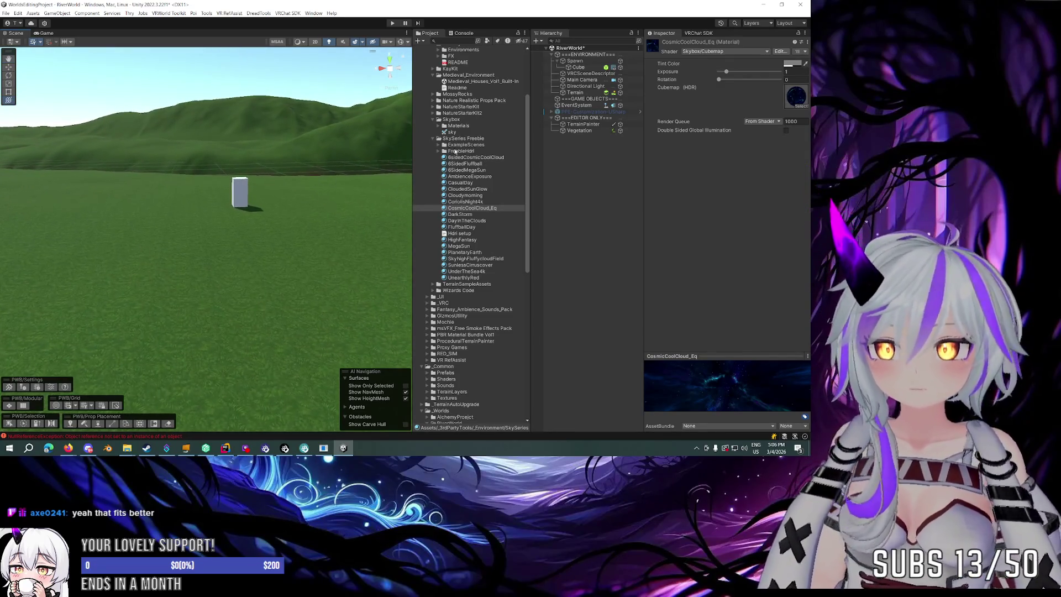
Collapse the SkySeries Freebie folder and glance through the Window and Help menus.
scroll(446, 150, "up", 3)
left_click(433, 186)
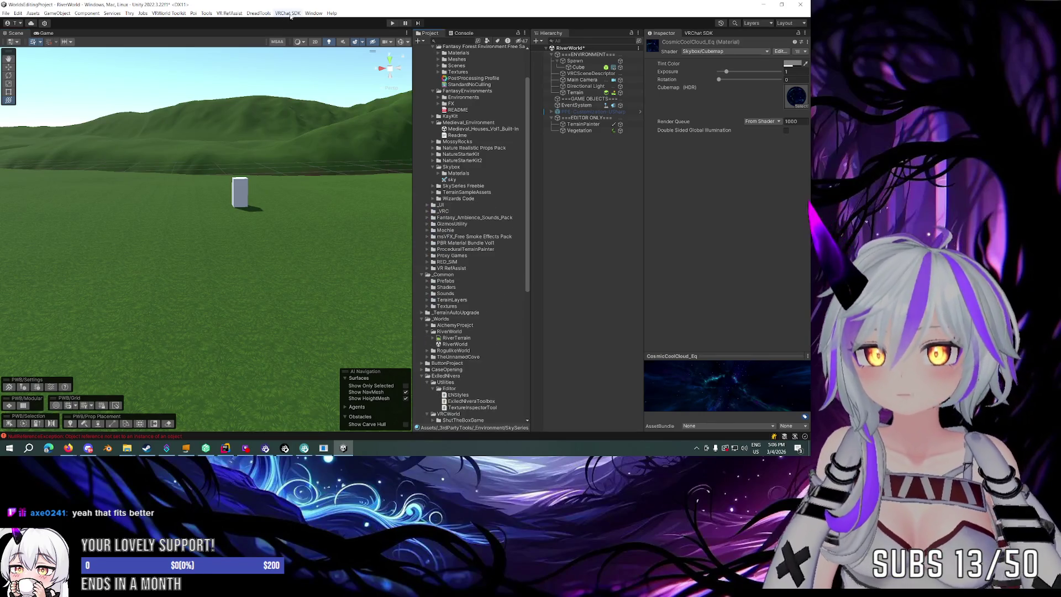
left_click(312, 13)
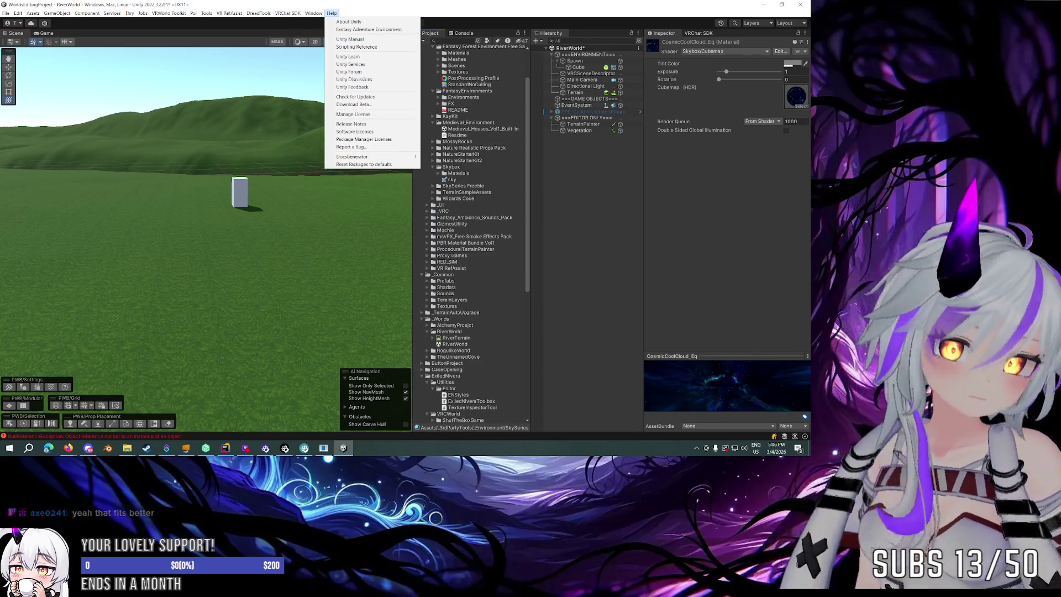
left_click(68, 448)
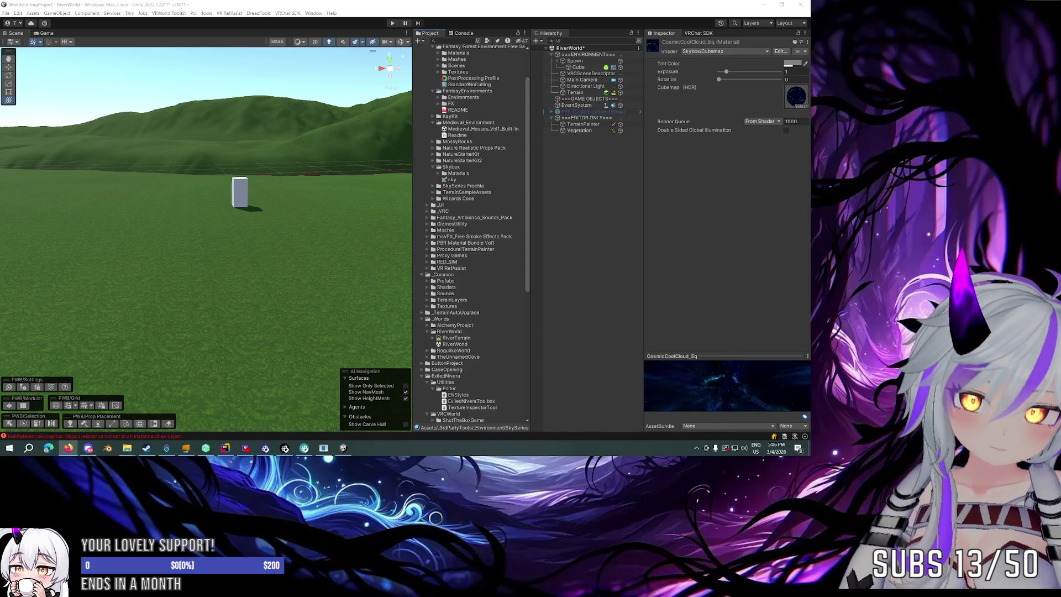
mouse_move(380, 225)
left_mouse_down()
mouse_move(347, 187)
mouse_move(454, 199)
mouse_move(354, 195)
mouse_move(419, 198)
mouse_move(379, 208)
mouse_move(448, 200)
mouse_move(354, 221)
mouse_move(370, 226)
mouse_move(390, 224)
mouse_move(224, 212)
left_mouse_up()
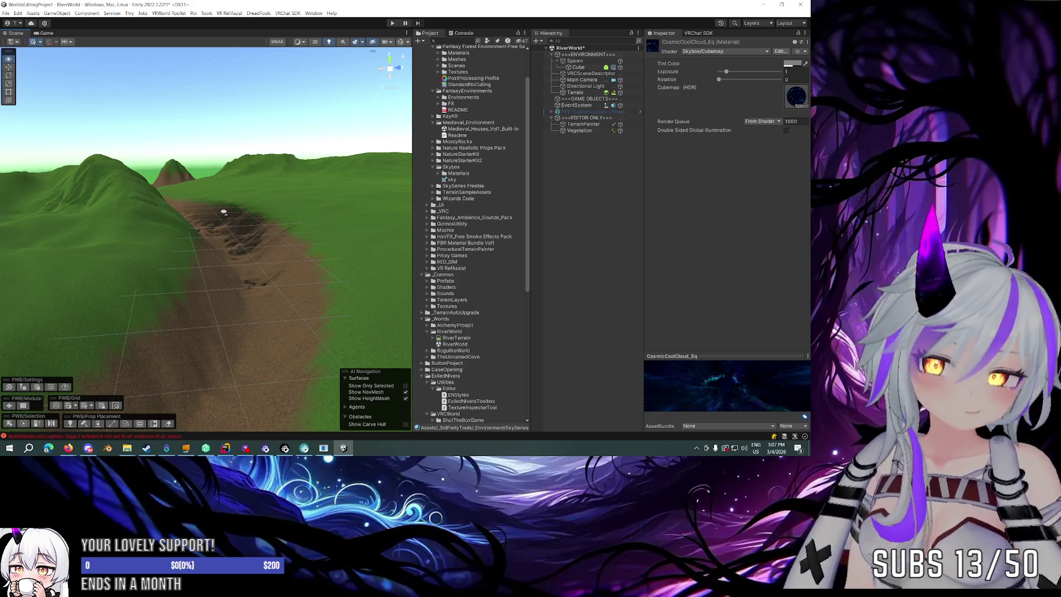
Look along the green ridge and riverbed, then Alt+Tab over to the web browser.
mouse_move(224, 212)
left_mouse_down()
mouse_move(149, 232)
mouse_move(260, 230)
mouse_move(286, 217)
mouse_move(199, 219)
mouse_move(237, 220)
mouse_move(246, 199)
left_mouse_up()
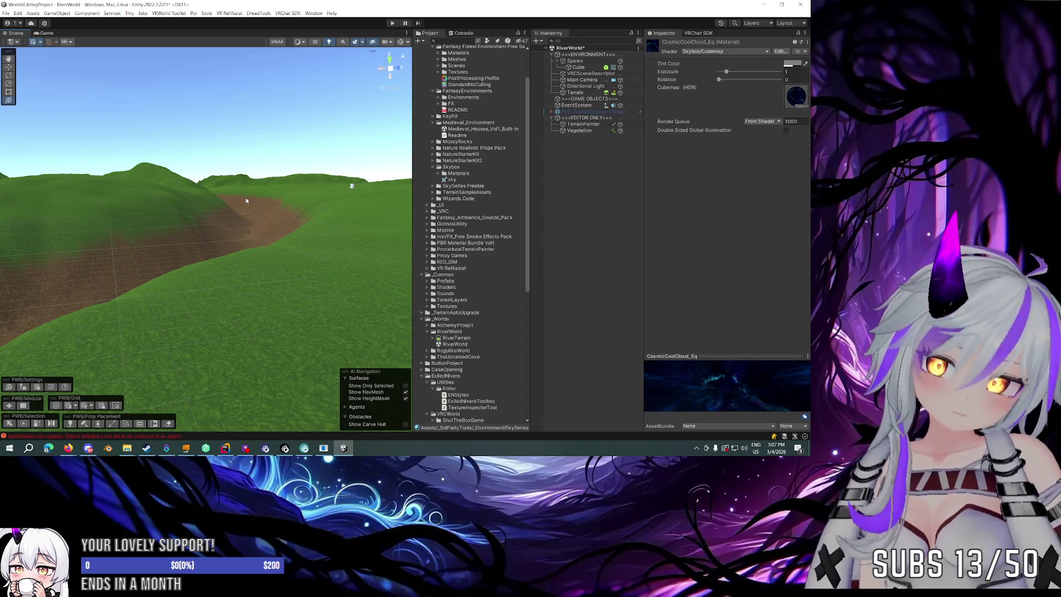
key("alt+Tab")
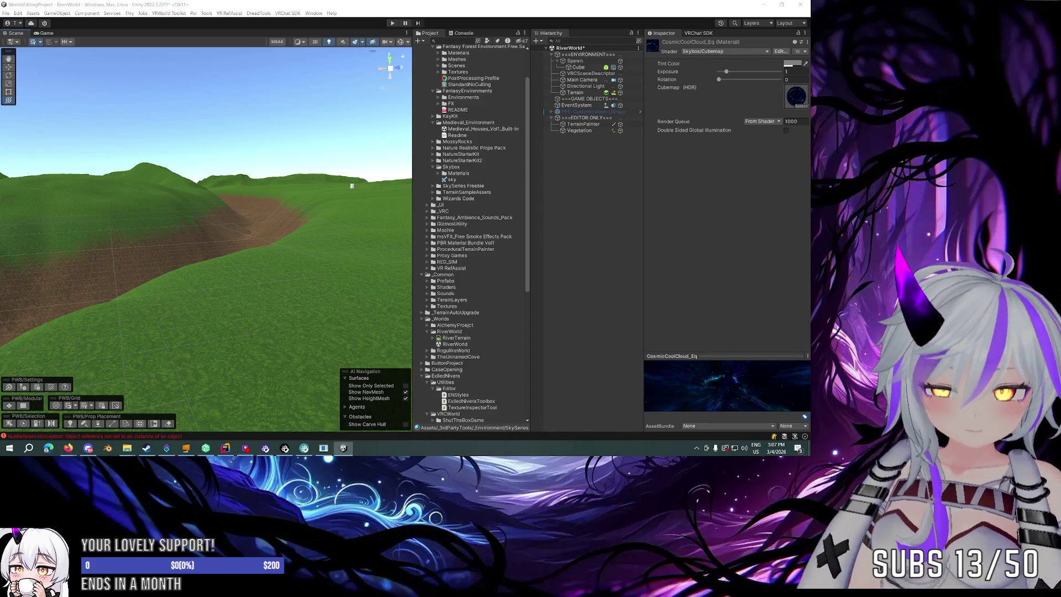
key("alt+Tab")
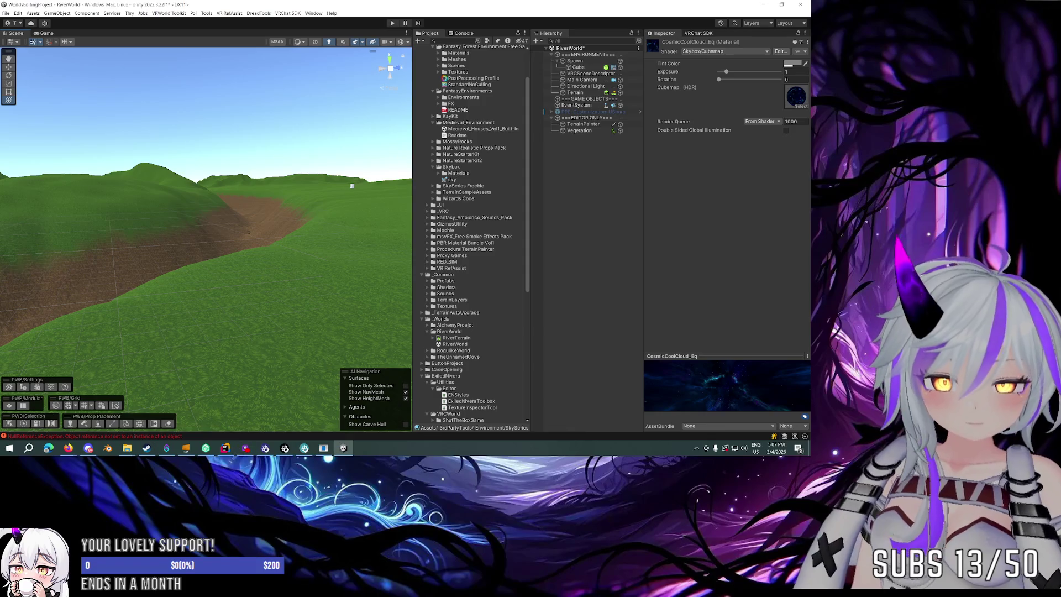
key("alt+Tab")
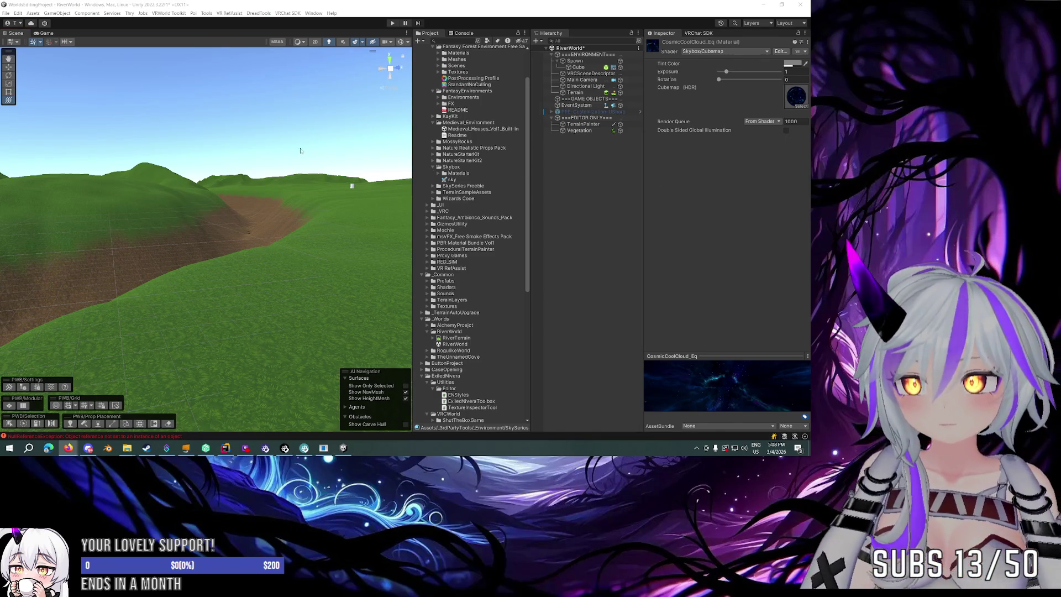
Open the wood bridge and Bridge Wood Game Asset models in new tabs and orbit the bridge.
key("alt+Tab")
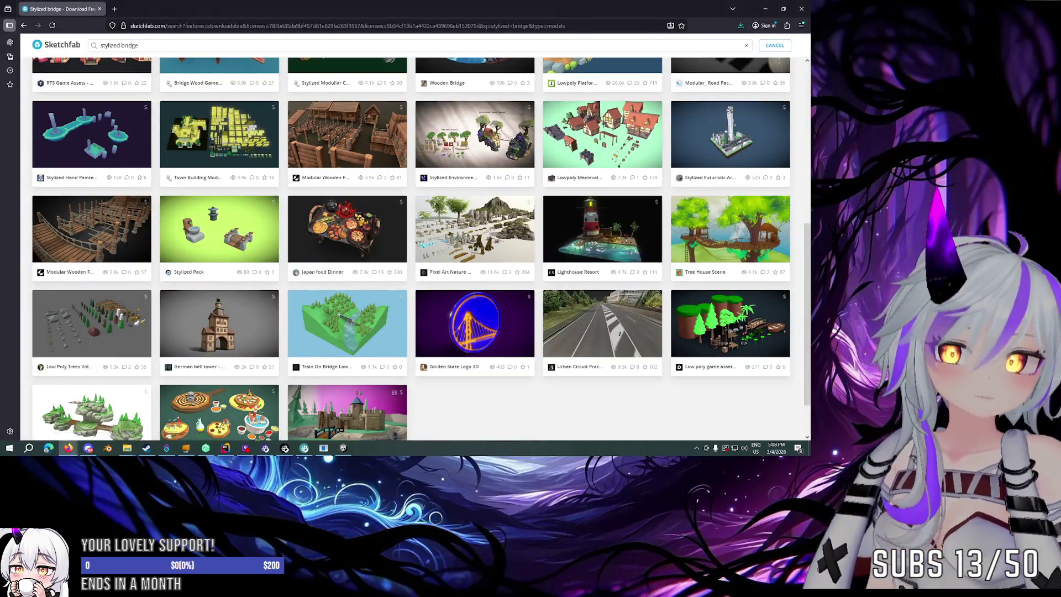
middle_click(218, 67)
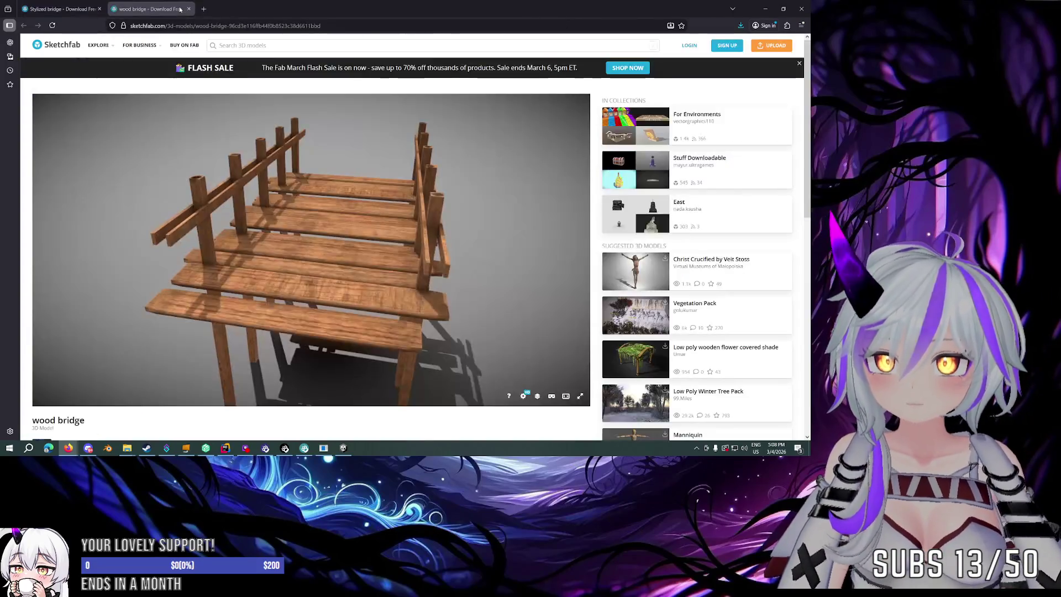
key("ctrl+Tab")
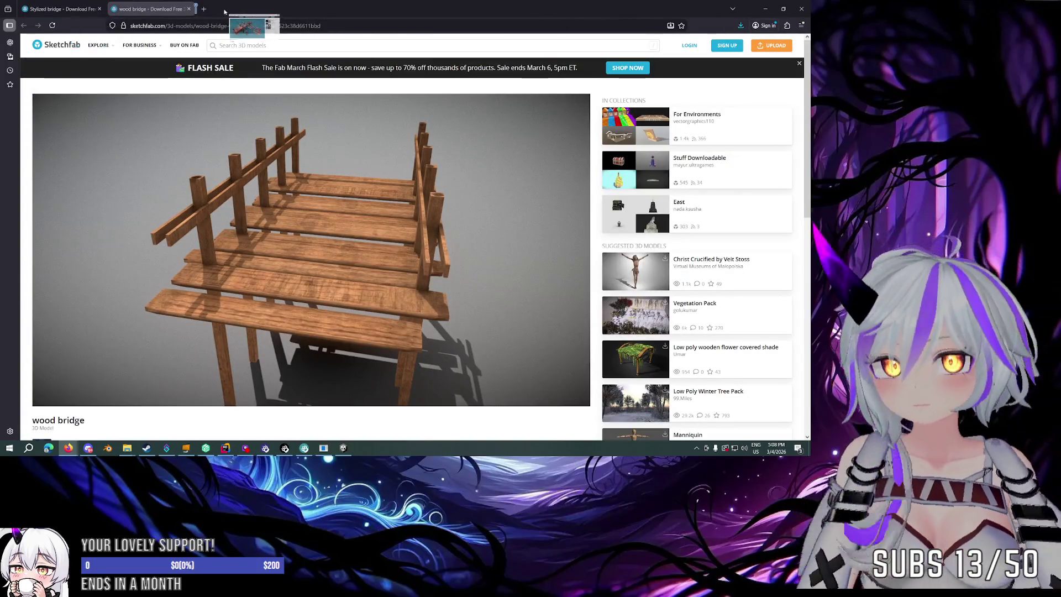
left_click(225, 10)
mouse_move(386, 124)
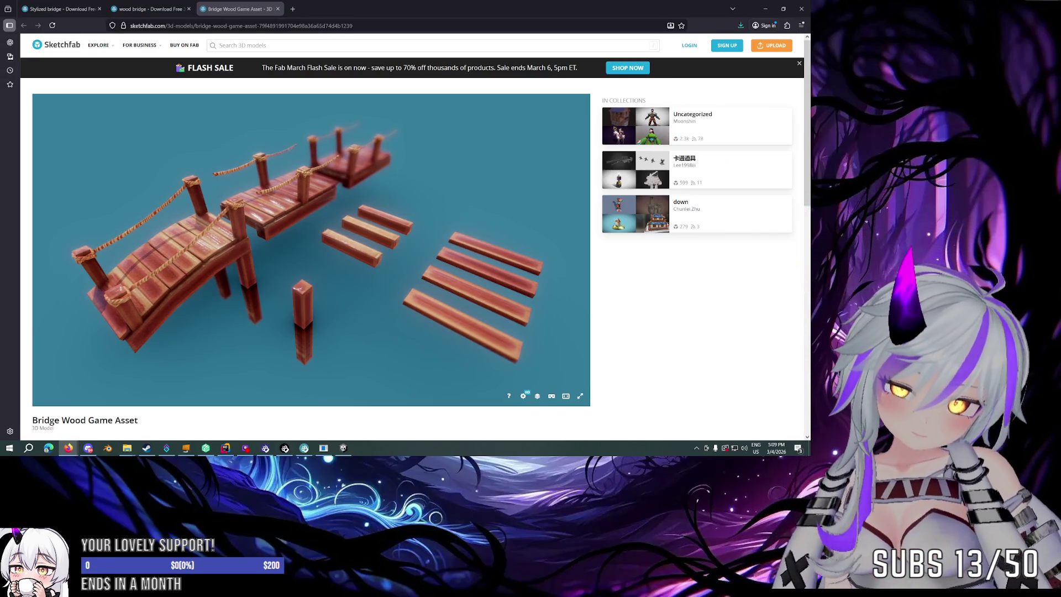
key("alt+Tab")
mouse_move(331, 232)
left_mouse_down()
mouse_move(444, 242)
mouse_move(509, 225)
mouse_move(333, 207)
left_mouse_up()
Inspect the wood bridge's planks and pillars from above and below, then return to the results.
key("ctrl+shift+Tab")
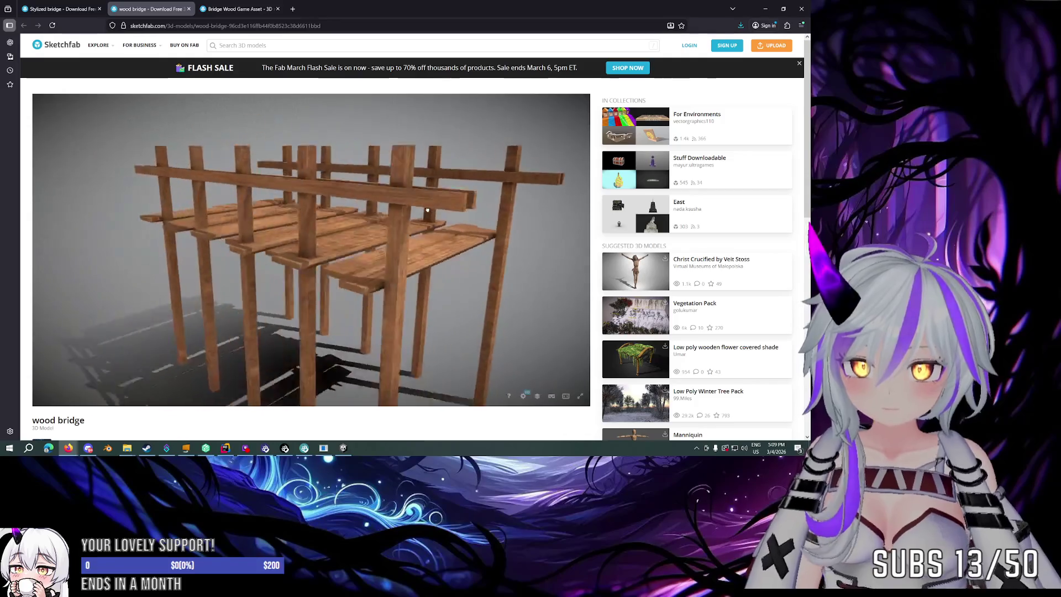
mouse_move(362, 192)
left_mouse_down()
mouse_move(354, 186)
mouse_move(315, 204)
mouse_move(350, 221)
mouse_move(362, 211)
mouse_move(305, 205)
left_mouse_up()
scroll(308, 209, "up", 5)
scroll(305, 205, "down", 5)
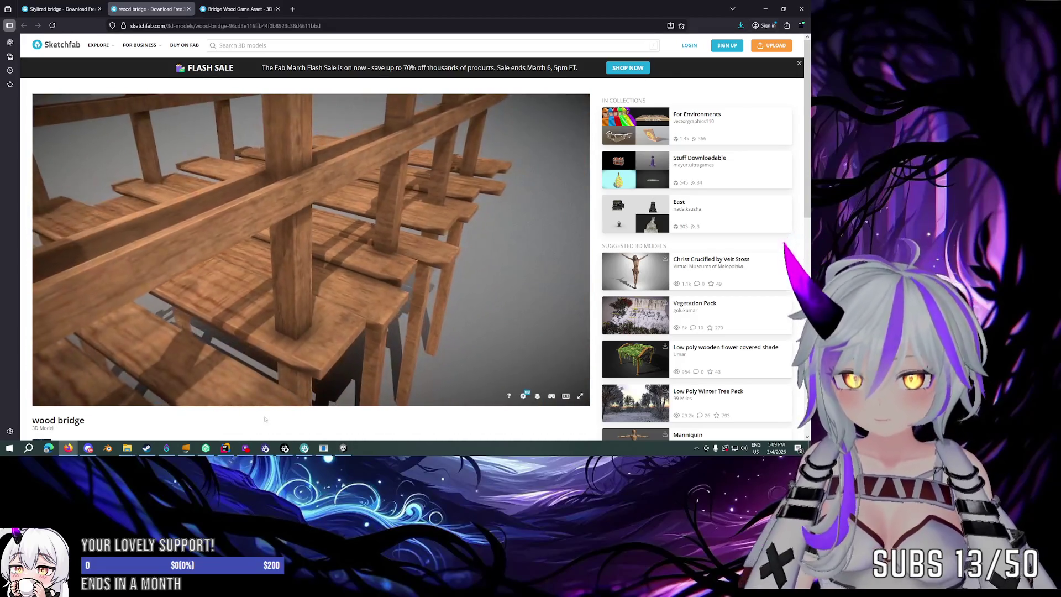
scroll(97, 265, "down", 4)
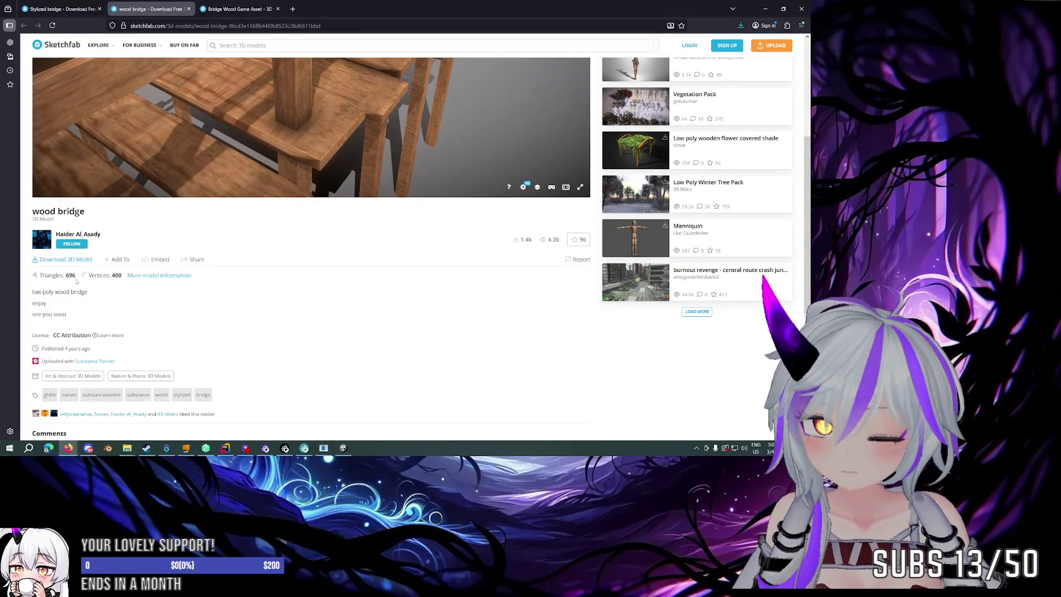
scroll(76, 281, "up", 4)
mouse_move(238, 260)
left_mouse_down()
mouse_move(357, 289)
mouse_move(343, 232)
left_mouse_up()
left_click(61, 9)
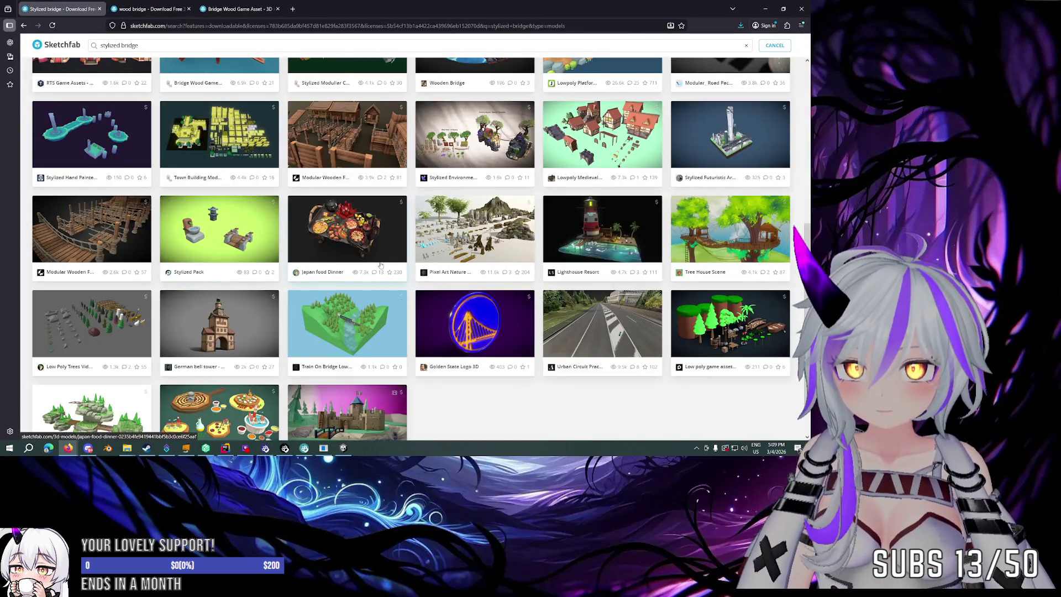
Open the Lowpoly Platformer Kit (Asset Pack) in a new tab and orbit it to a top-down view.
scroll(381, 265, "up", 10)
scroll(265, 280, "down", 6)
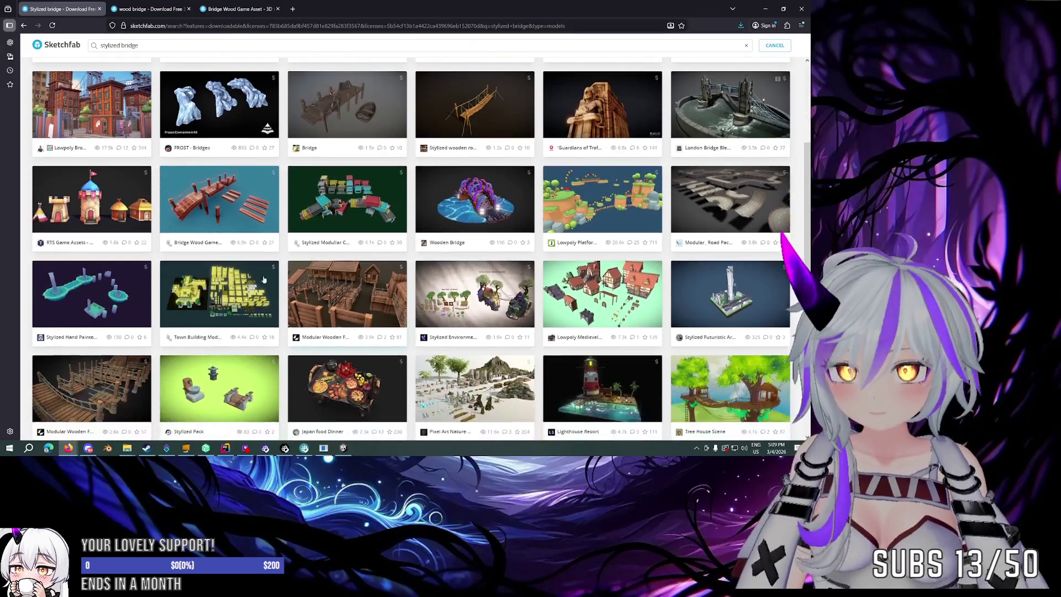
scroll(228, 237, "down", 1)
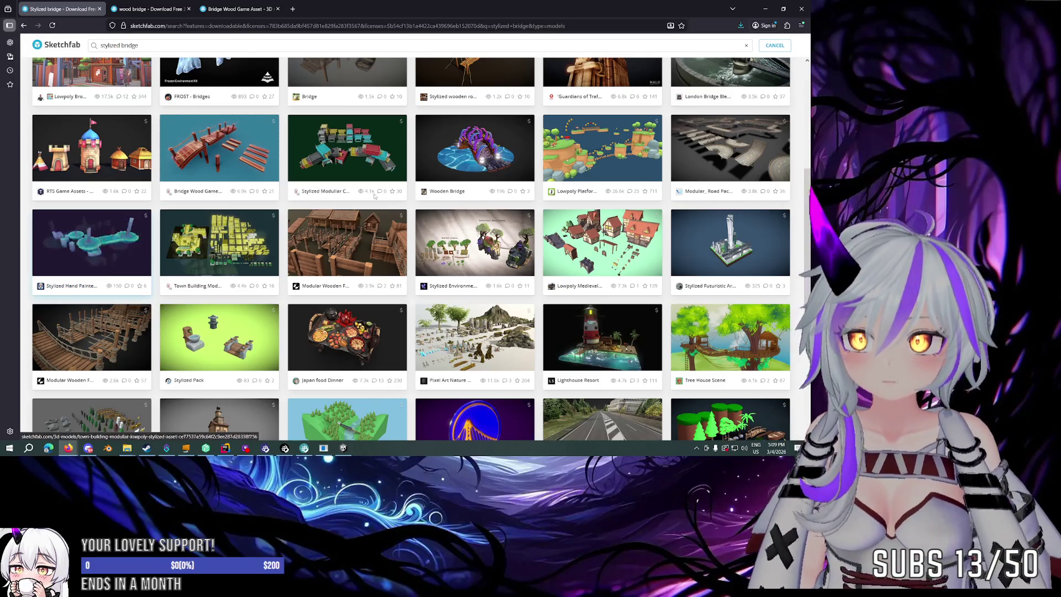
middle_click(615, 156)
left_click(149, 9)
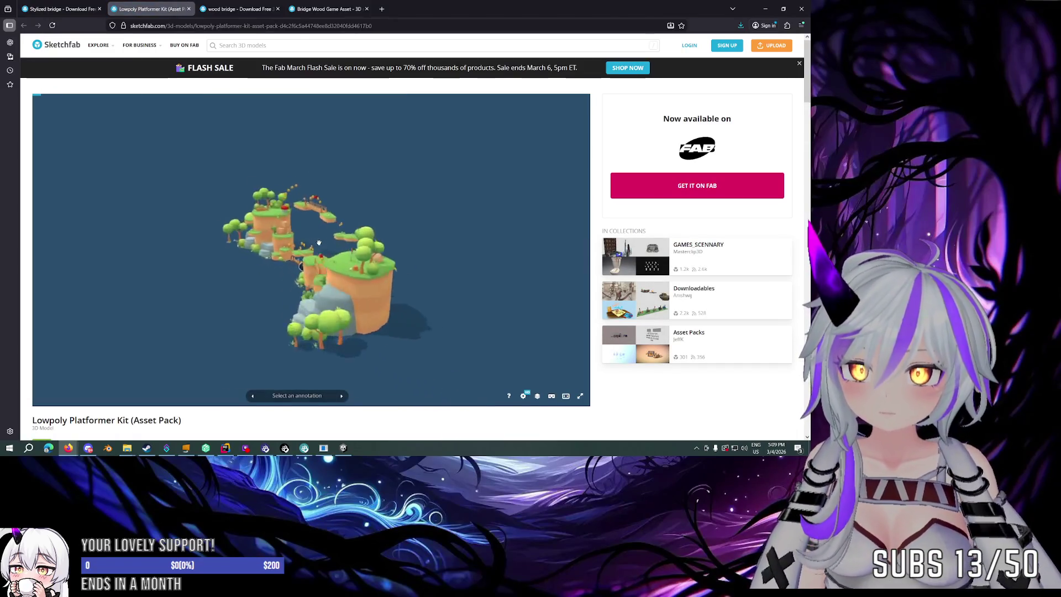
mouse_move(315, 246)
left_mouse_down()
mouse_move(345, 271)
mouse_move(261, 253)
mouse_move(344, 235)
mouse_move(240, 221)
mouse_move(374, 235)
mouse_move(320, 213)
left_mouse_up()
scroll(319, 218, "down", 3)
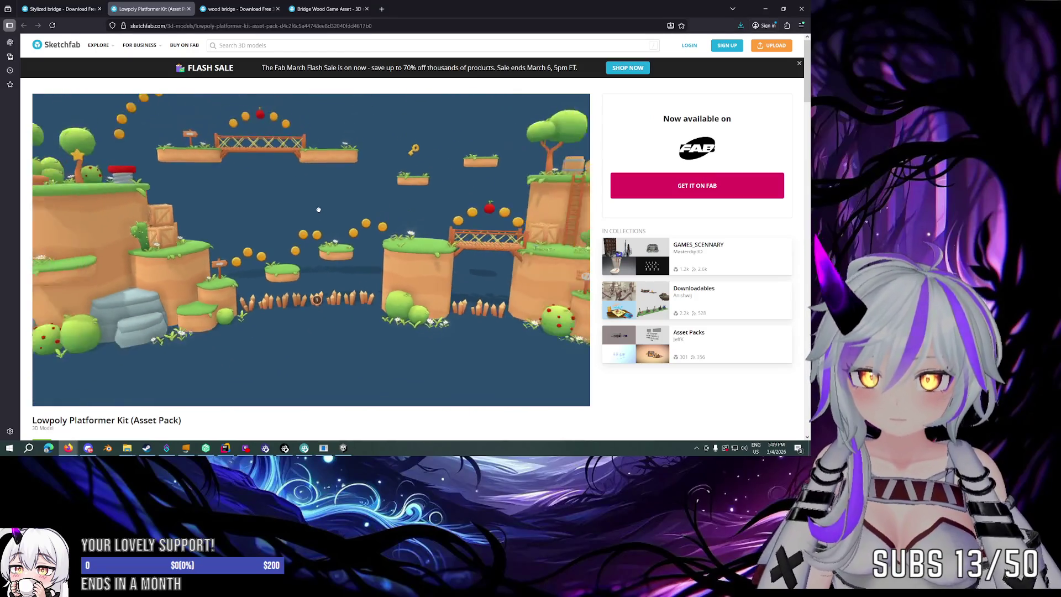
left_click(61, 8)
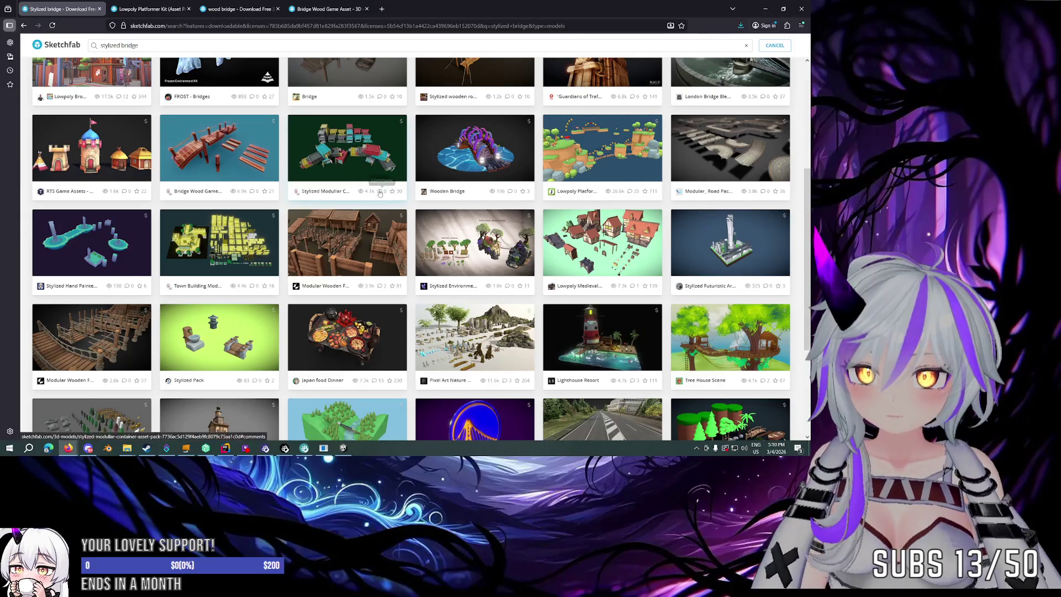
Preview the Low Poly Trees Videogame Assets model from above, then close it.
scroll(402, 183, "down", 1)
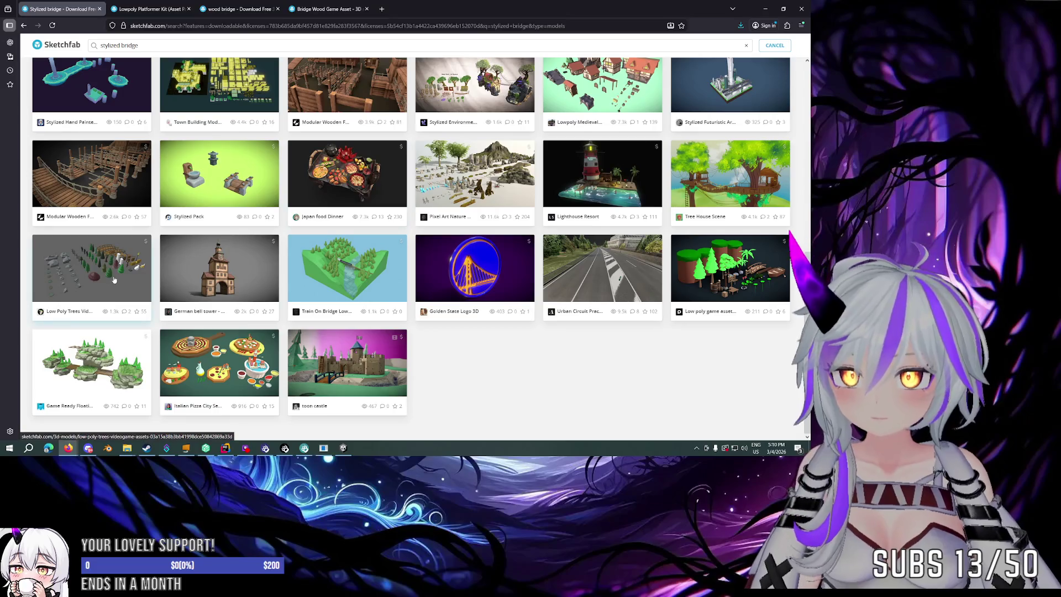
left_click(82, 277)
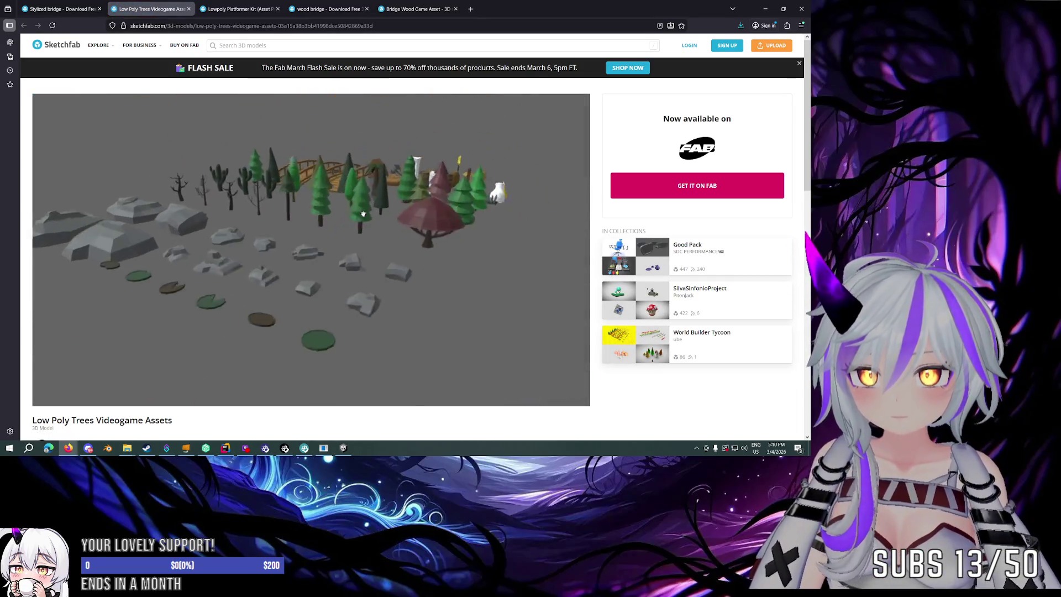
scroll(363, 213, "up", 5)
mouse_move(362, 213)
left_mouse_down()
mouse_move(459, 230)
mouse_move(486, 208)
mouse_move(392, 213)
mouse_move(504, 219)
mouse_move(221, 212)
left_mouse_up()
scroll(486, 208, "down", 5)
scroll(403, 216, "up", 5)
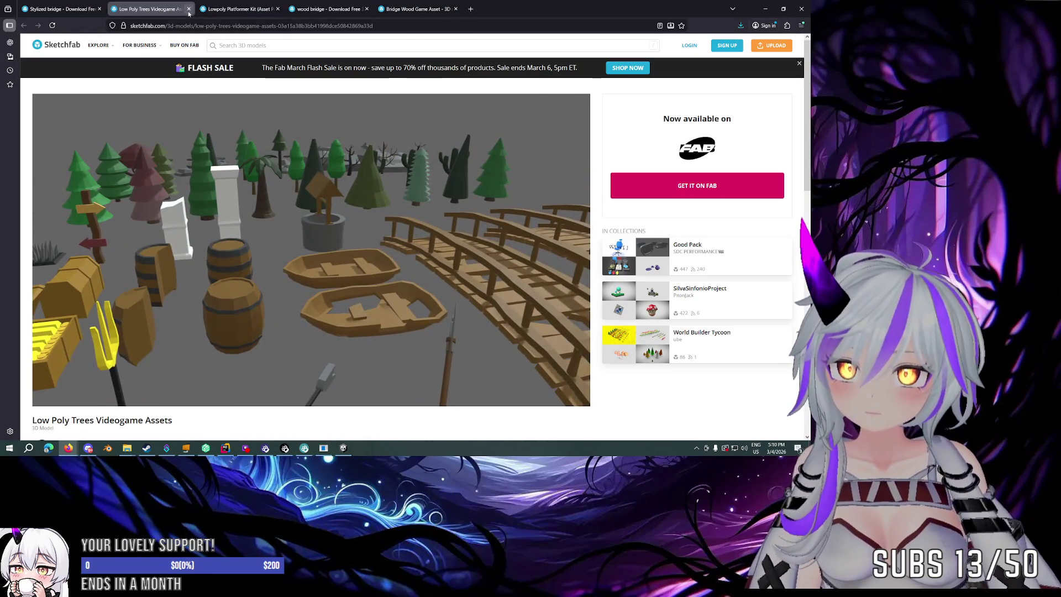
left_click(188, 9)
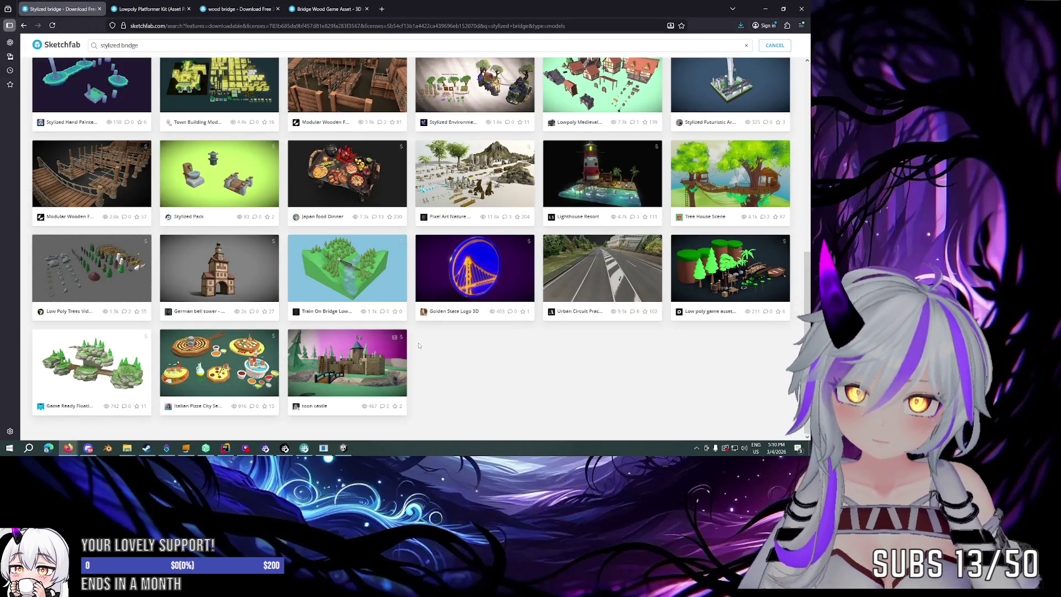
Open the Modular_ Road Pack 3D model in a background tab.
scroll(418, 346, "up", 1)
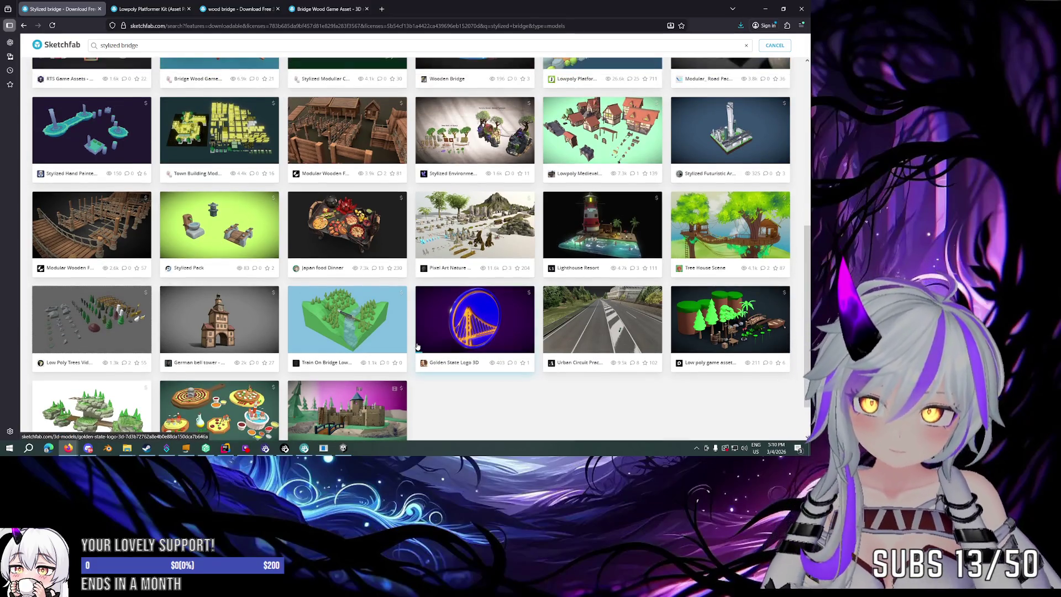
scroll(417, 345, "up", 4)
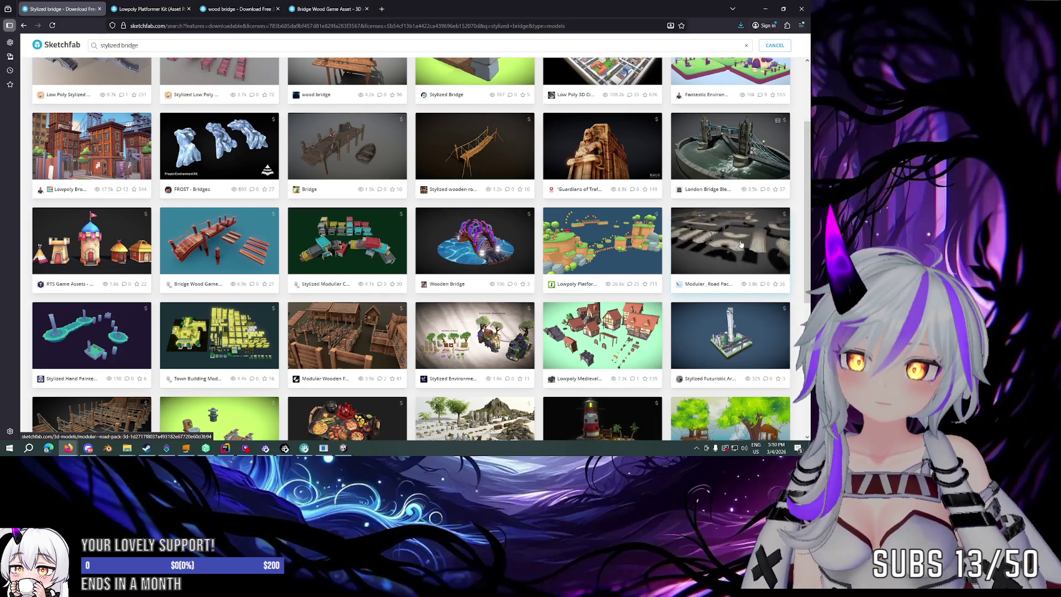
middle_click(712, 241)
scroll(565, 241, "up", 3)
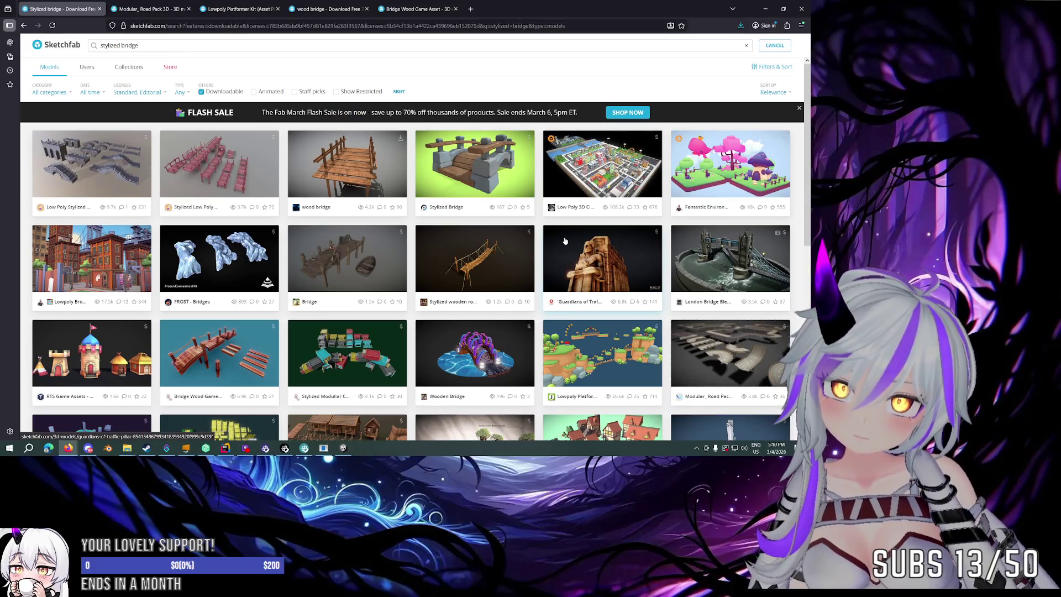
Rotate the Modular_ Road Pack 3D to a low side view, then go to the Lowpoly Platformer Kit page.
key("ctrl+Tab")
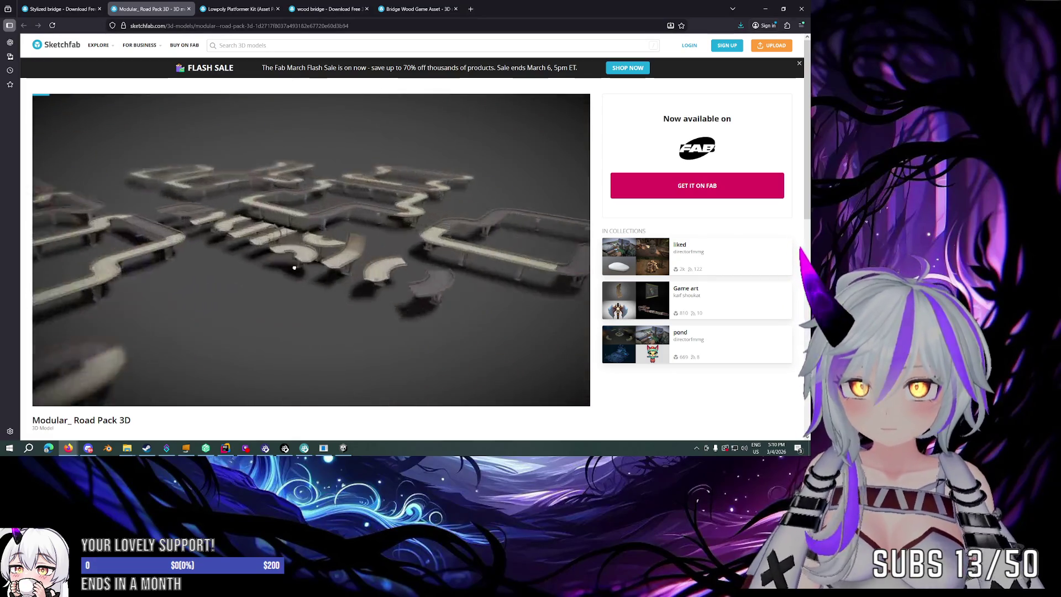
mouse_move(447, 286)
left_mouse_down()
mouse_move(502, 280)
mouse_move(543, 251)
mouse_move(362, 224)
mouse_move(472, 246)
left_mouse_up()
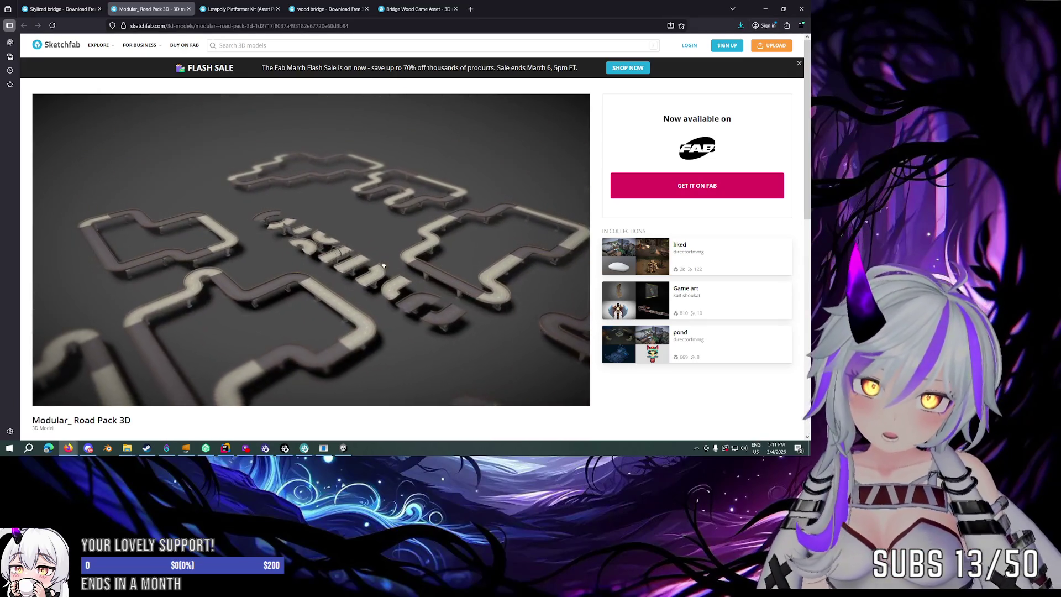
left_click(238, 9)
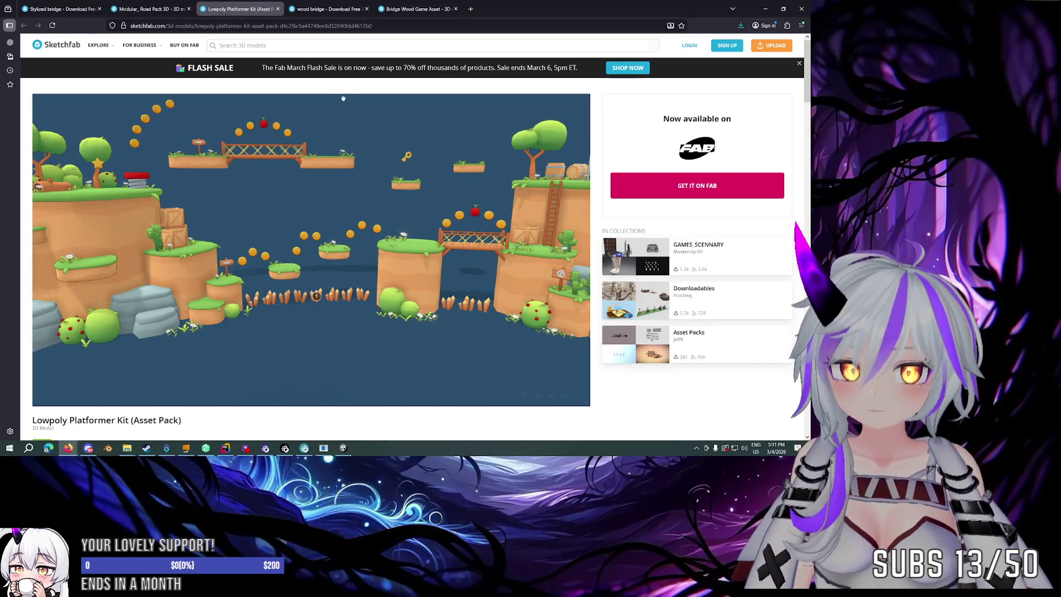
Close the platformer kit and look over the Bridge Wood Game Asset model and its description.
left_click(277, 9)
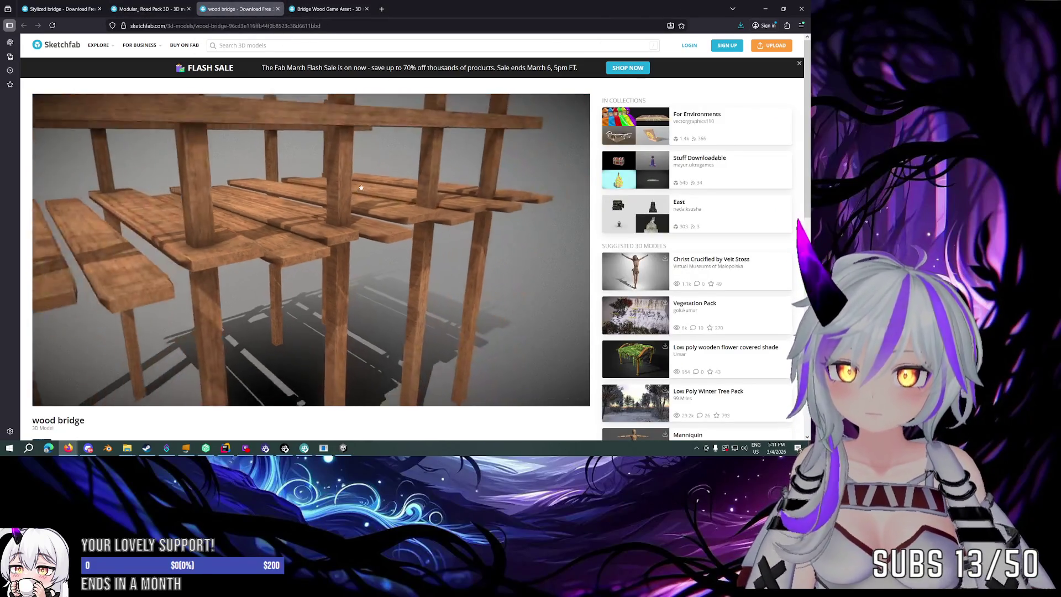
key("ctrl+Tab")
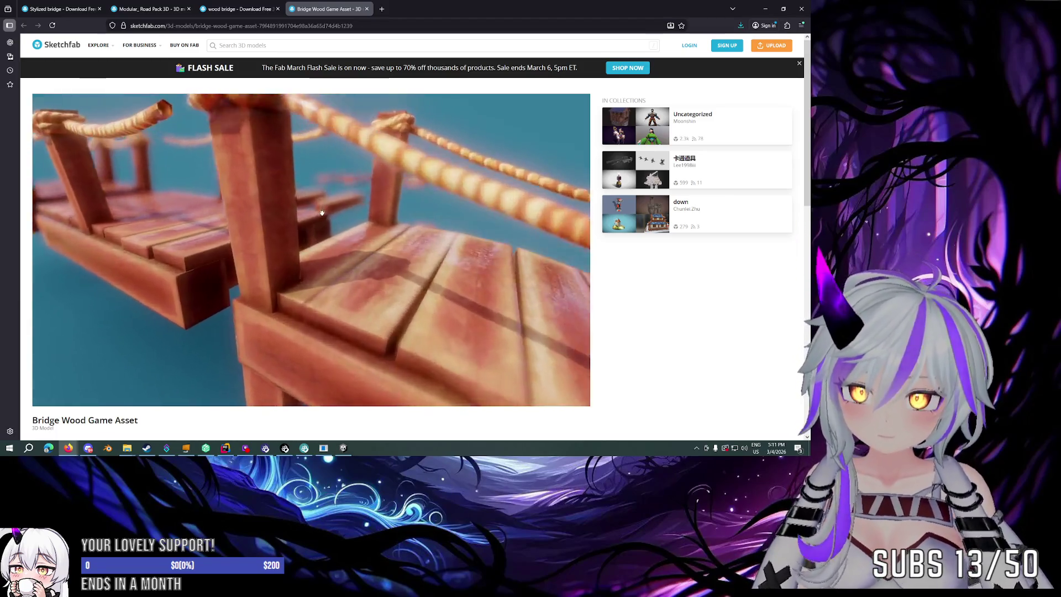
scroll(142, 292, "down", 4)
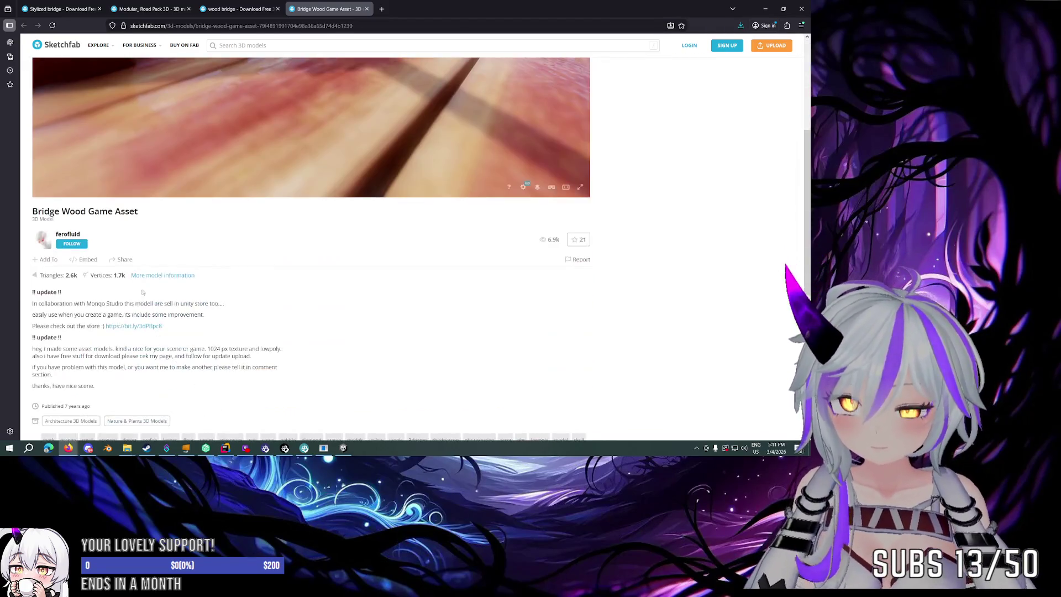
scroll(200, 271, "up", 2)
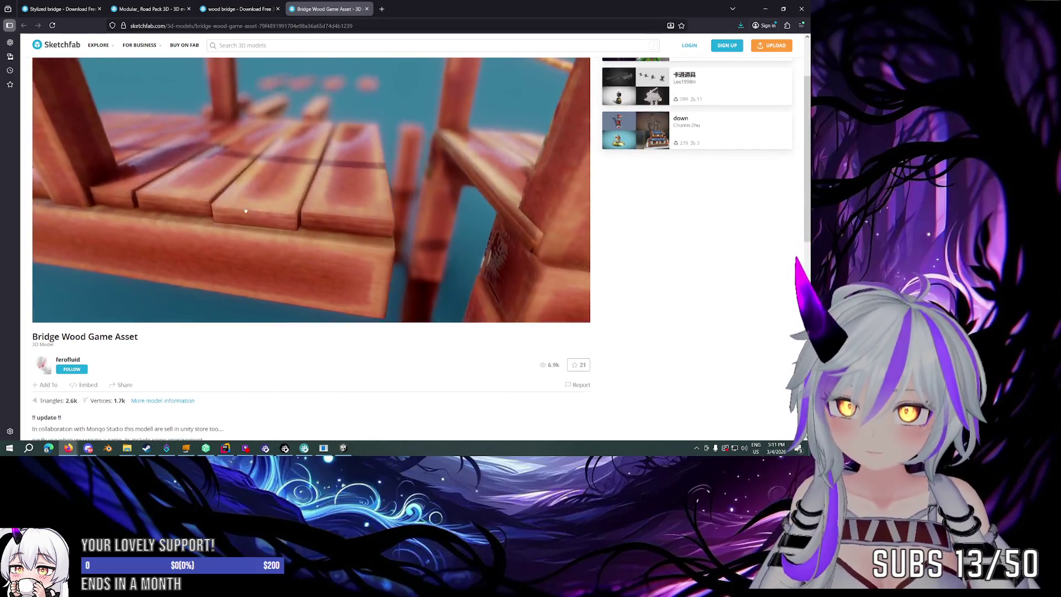
mouse_move(249, 216)
left_mouse_down()
mouse_move(266, 227)
mouse_move(343, 218)
mouse_move(396, 198)
left_mouse_up()
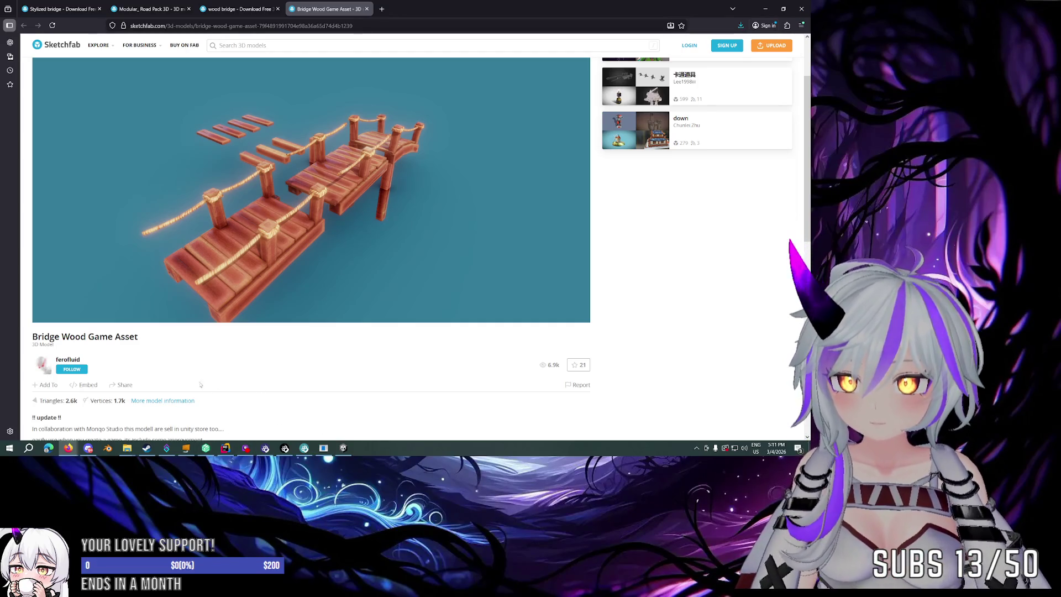
scroll(201, 385, "down", 2)
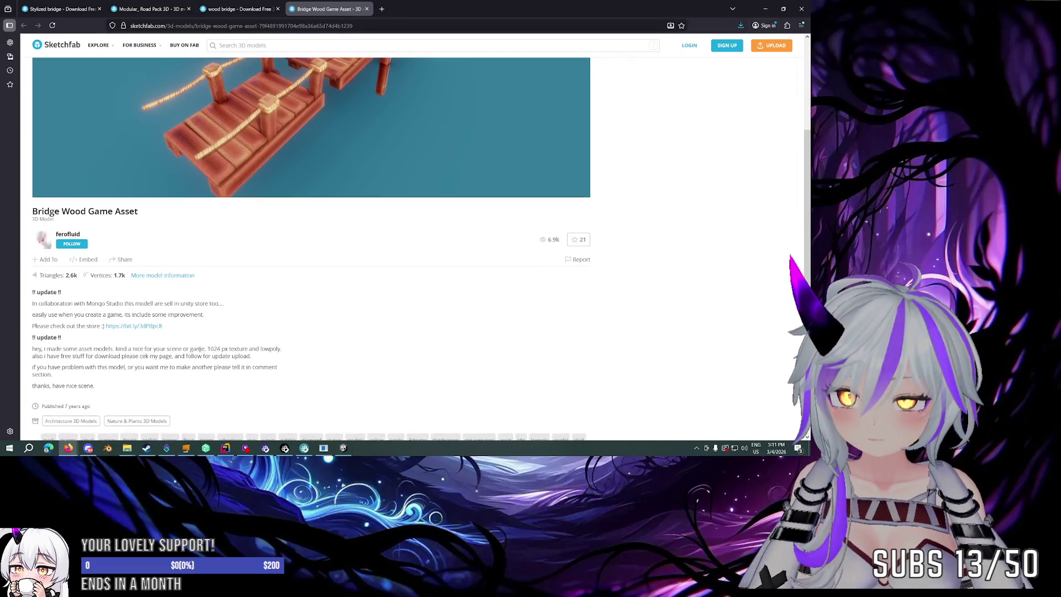
scroll(200, 349, "down", 2)
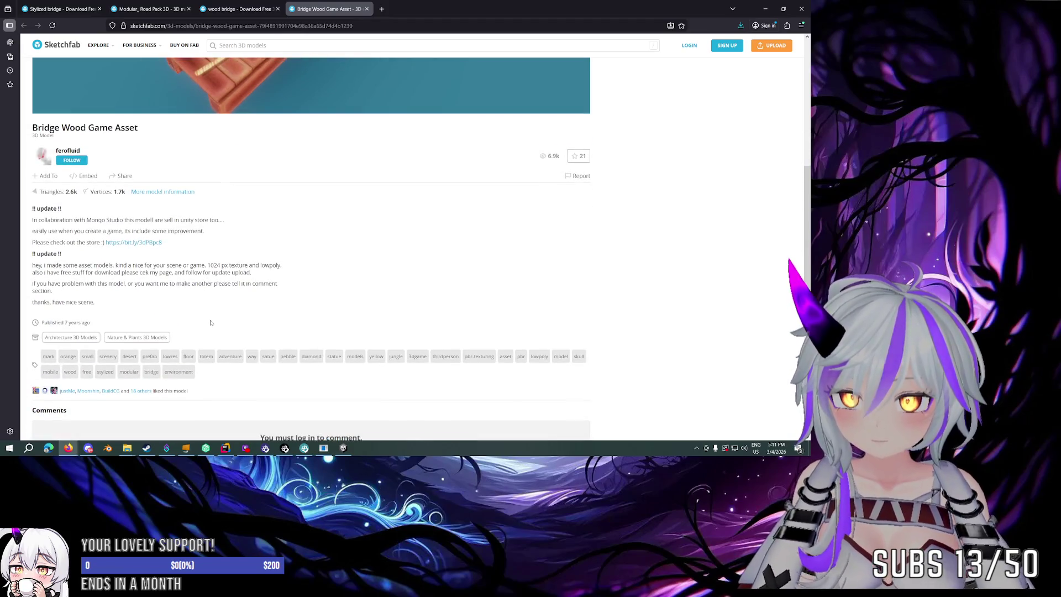
scroll(210, 323, "up", 3)
Back on the stylized bridge results, open the Modular Wooden Fort Pack in a background tab.
left_click(61, 9)
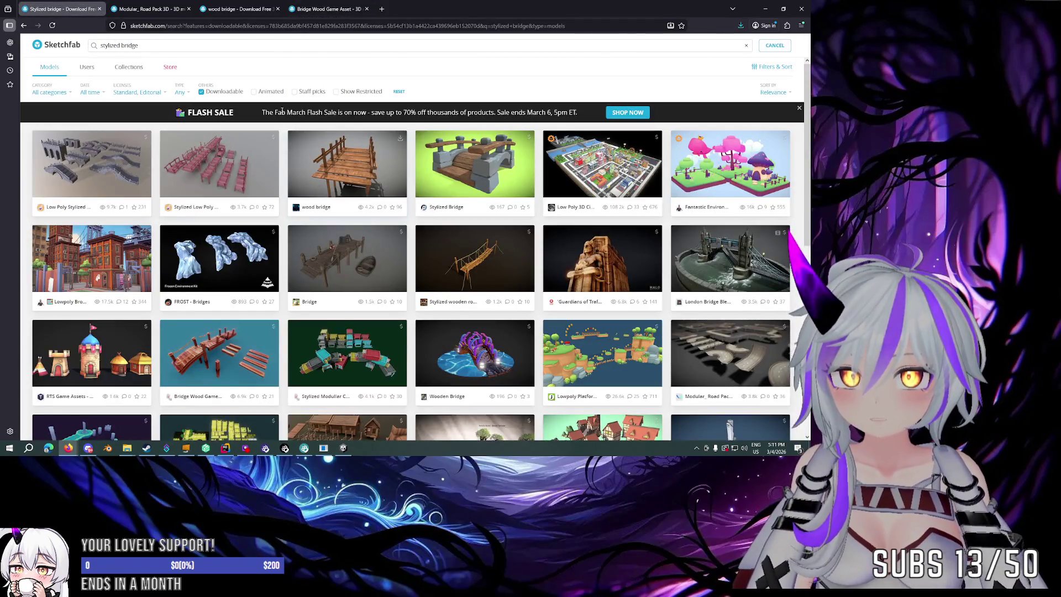
left_click(329, 3)
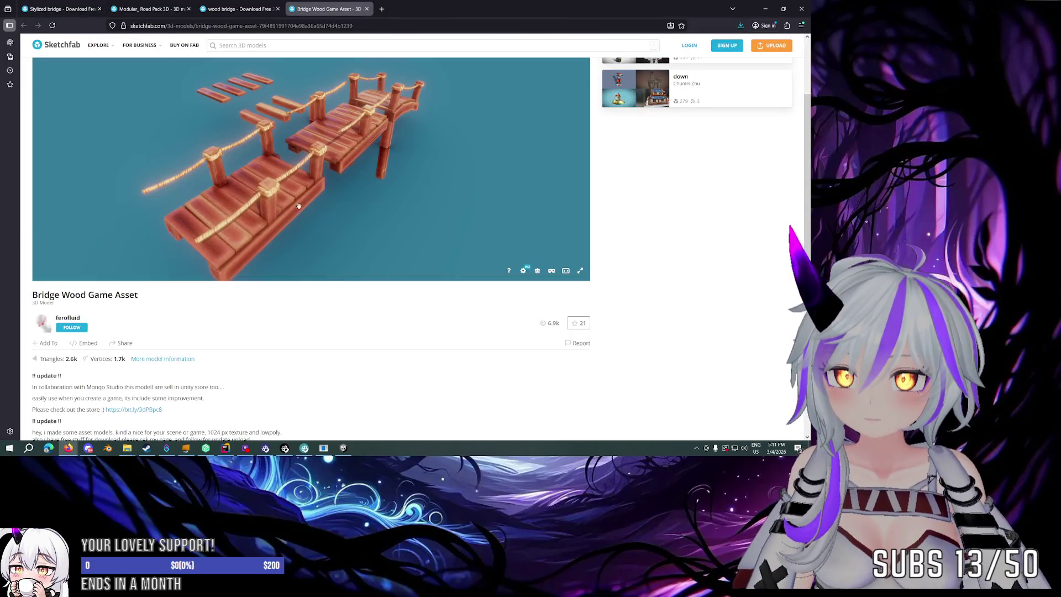
key("ctrl+Tab")
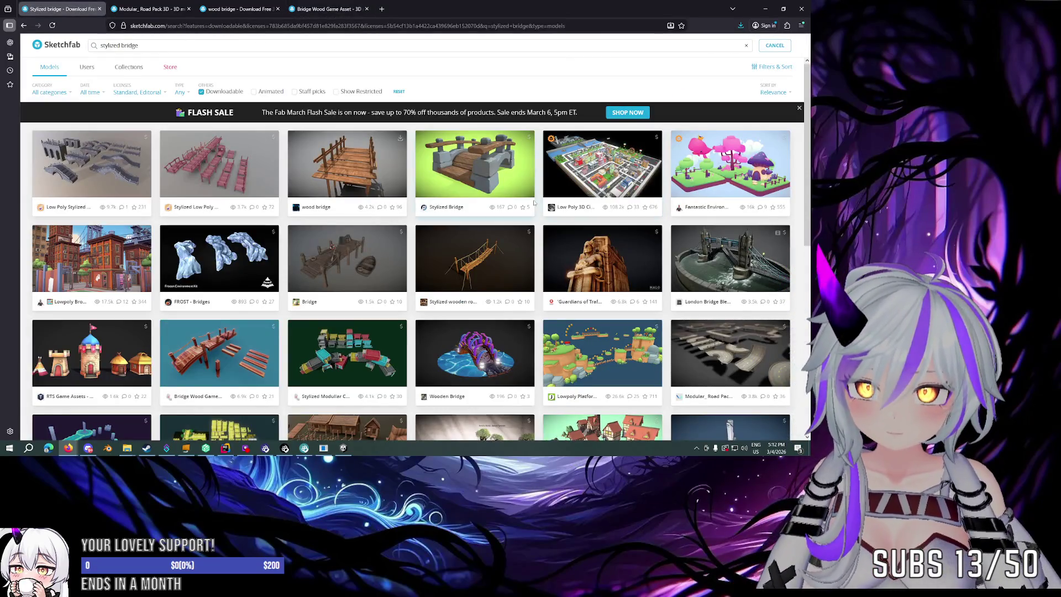
scroll(547, 232, "down", 5)
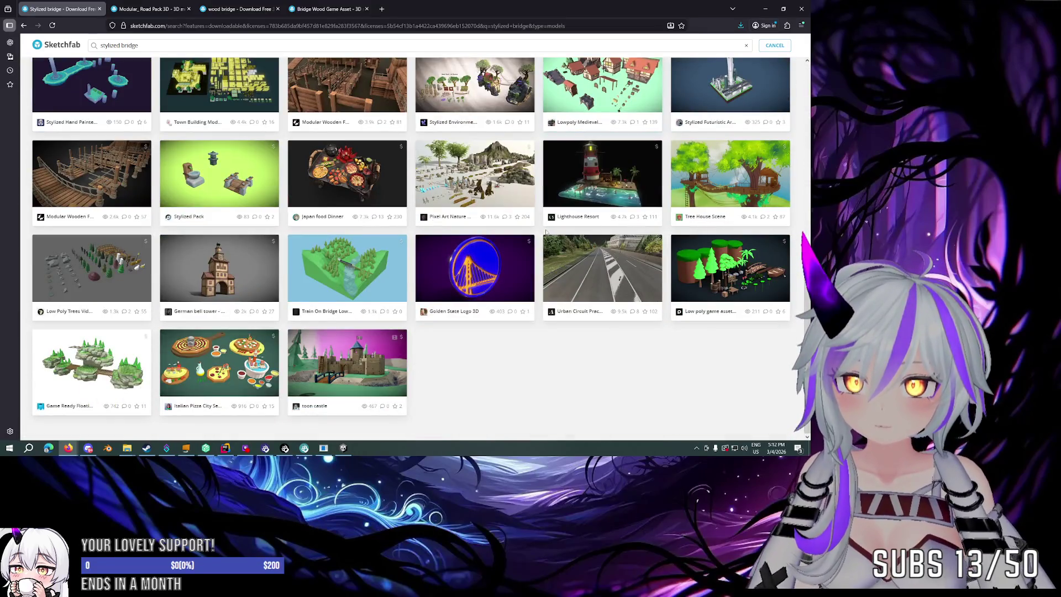
scroll(546, 232, "up", 5)
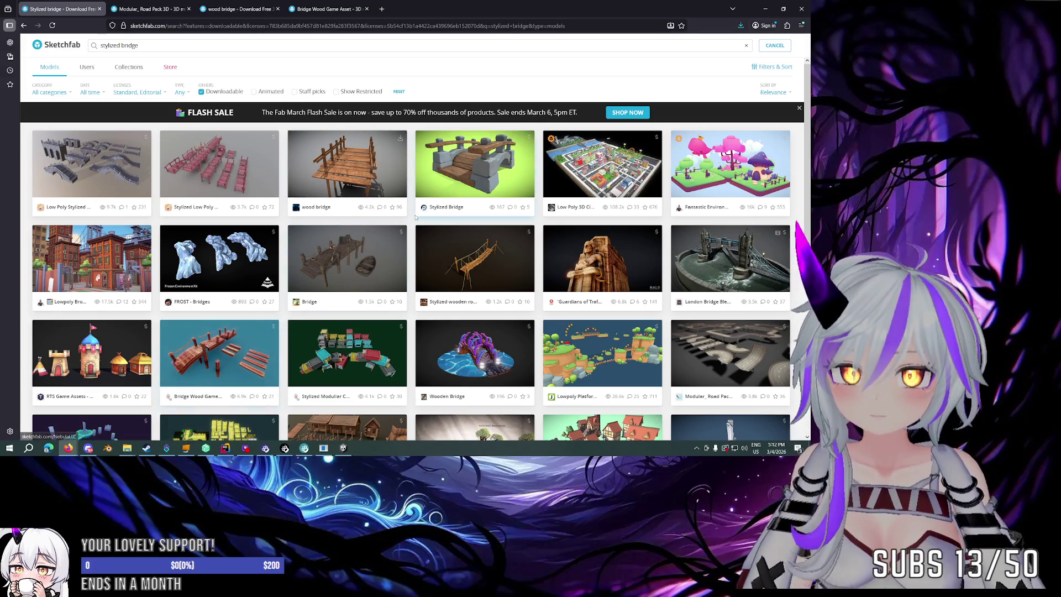
scroll(206, 158, "down", 2)
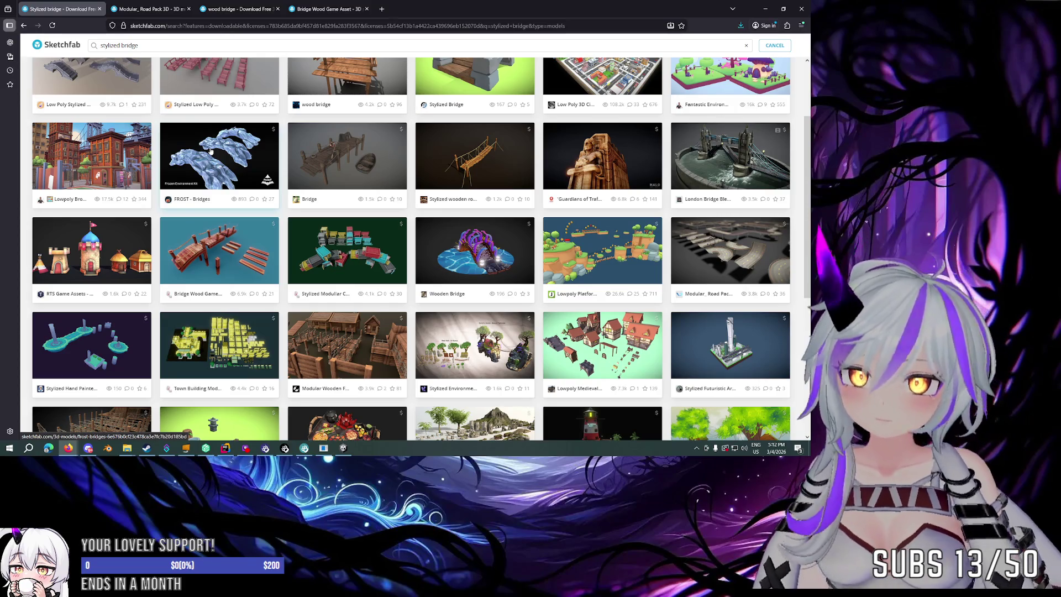
scroll(535, 208, "up", 1)
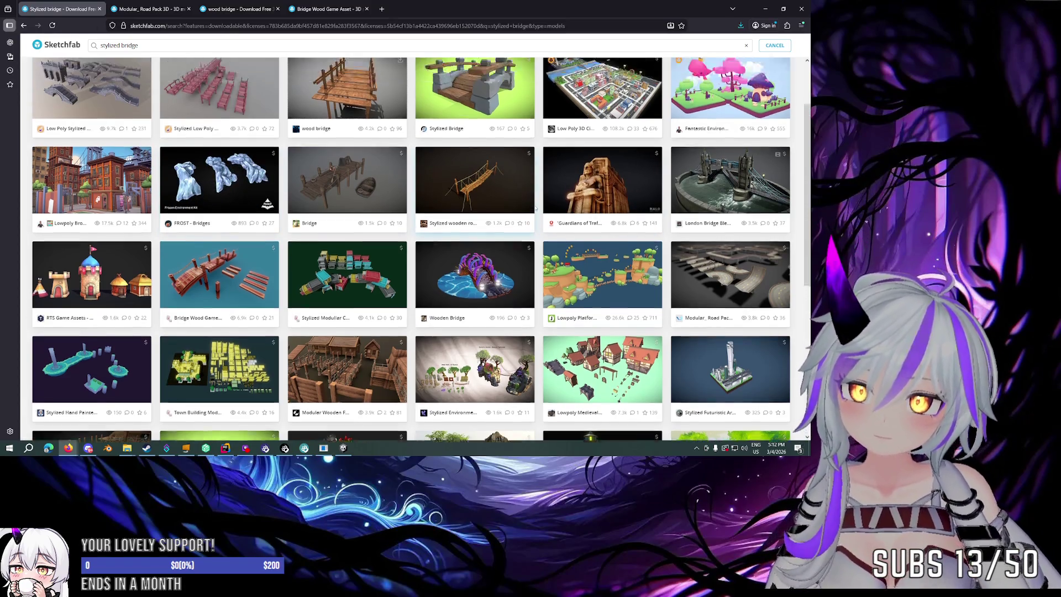
scroll(535, 208, "down", 2)
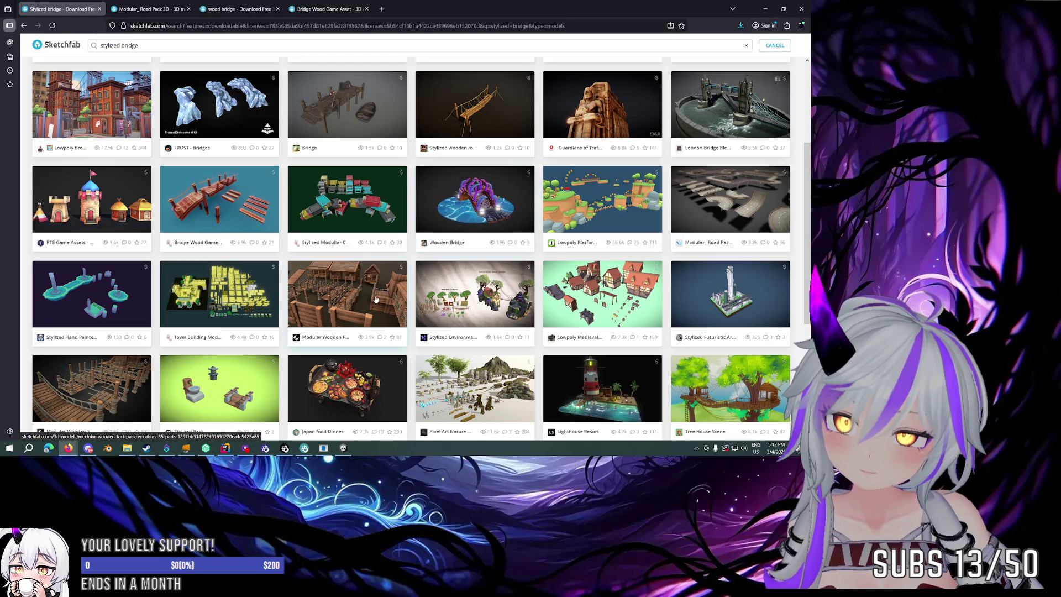
middle_click(342, 297)
Switch to the fort pack and zoom in close to the rope-bridge platforms.
left_click(148, 9)
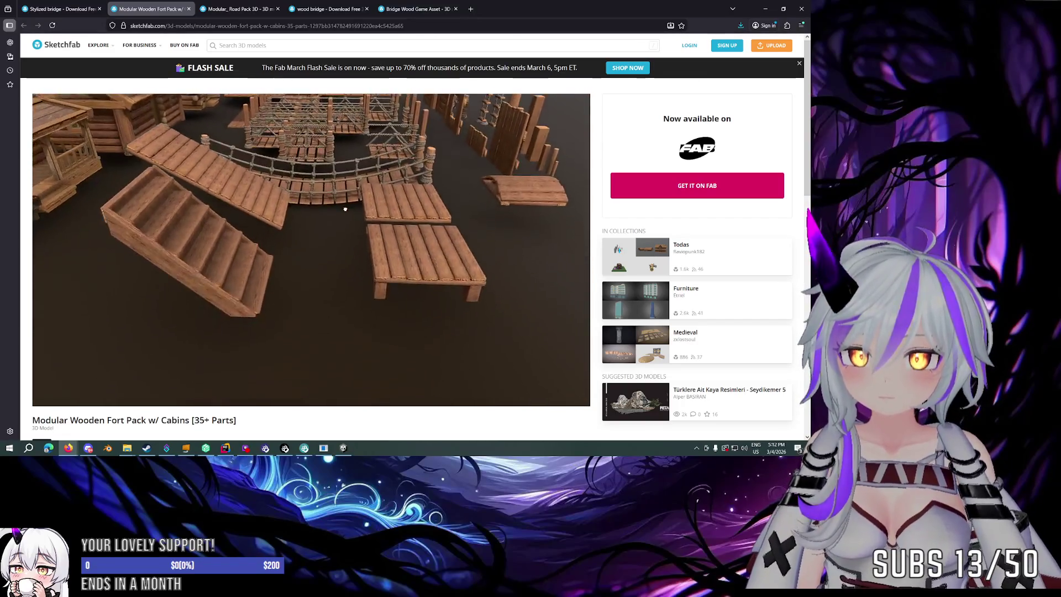
left_click_drag(255, 200, 275, 172)
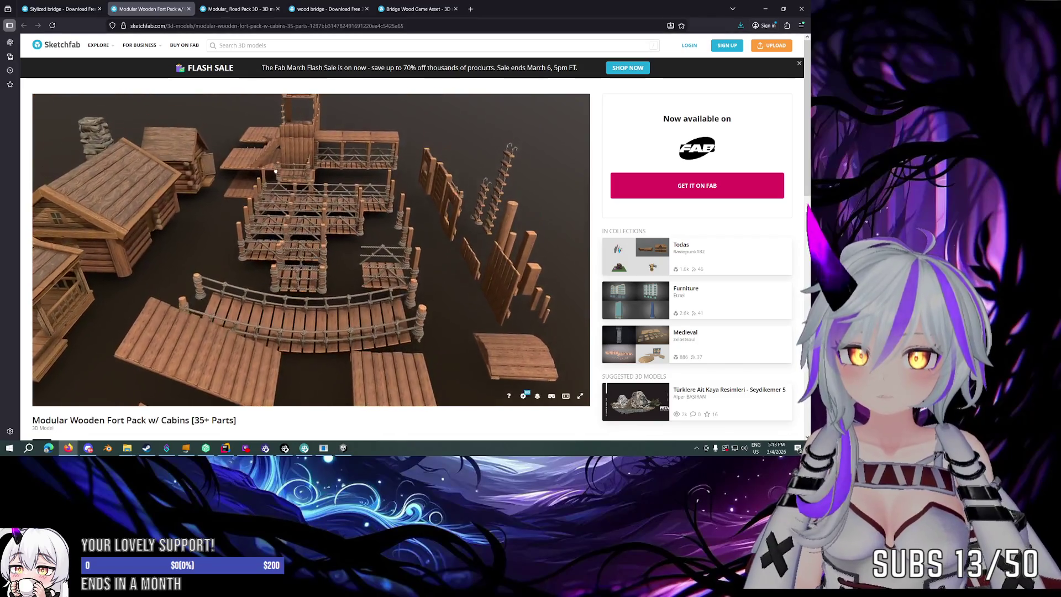
mouse_move(444, 216)
left_mouse_down()
mouse_move(391, 199)
mouse_move(425, 215)
mouse_move(453, 207)
left_mouse_up()
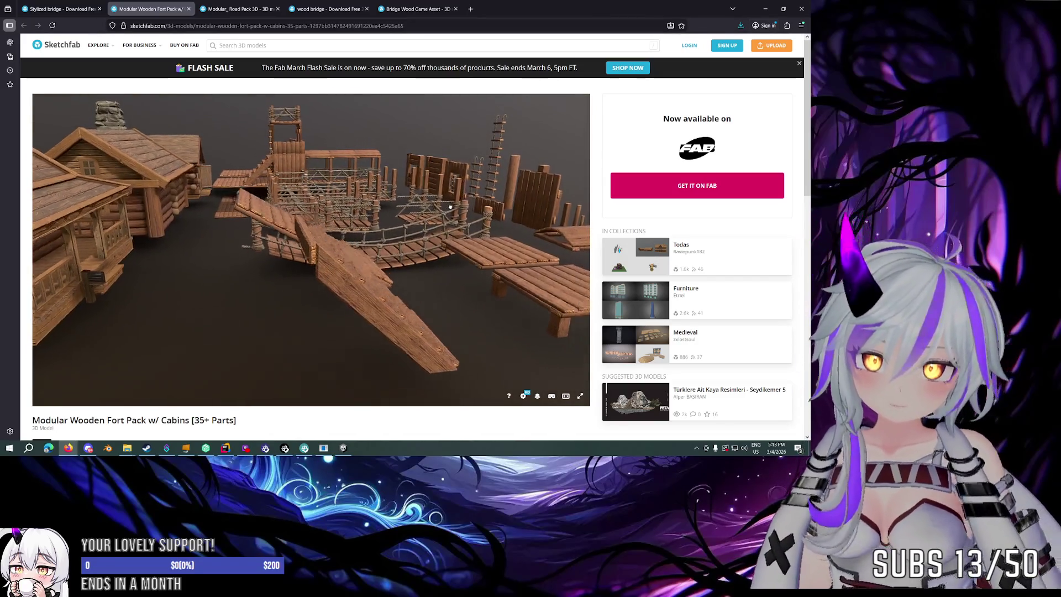
double_click(450, 206)
mouse_move(375, 191)
left_mouse_down()
mouse_move(440, 245)
mouse_move(406, 238)
mouse_move(459, 249)
mouse_move(332, 213)
left_mouse_up()
Orbit around the rope-wrapped wooden post and open the Model Inspector.
scroll(446, 254, "up", 5)
scroll(343, 216, "up", 5)
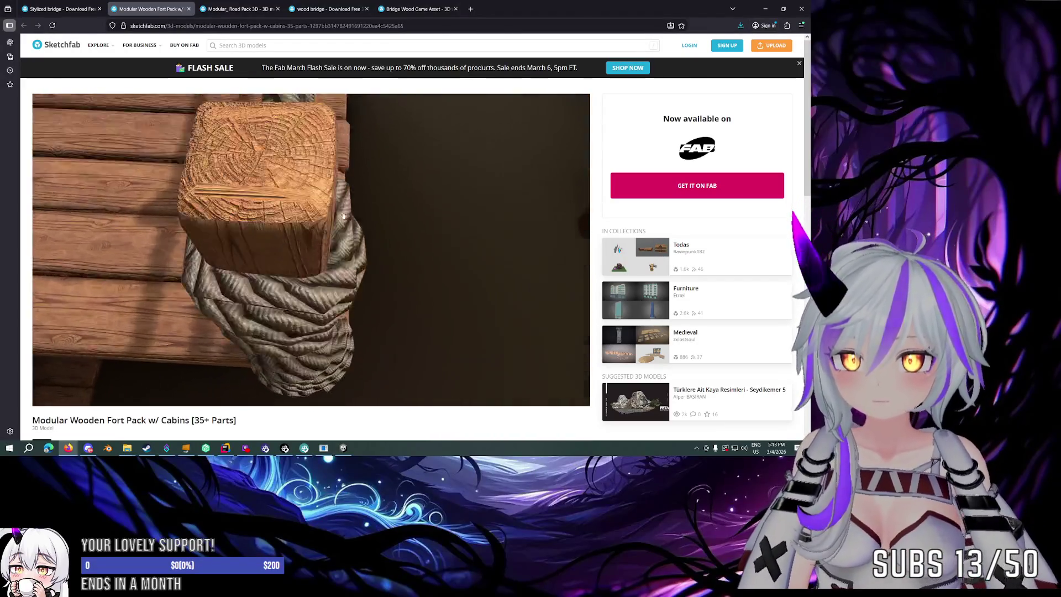
scroll(343, 215, "down", 3)
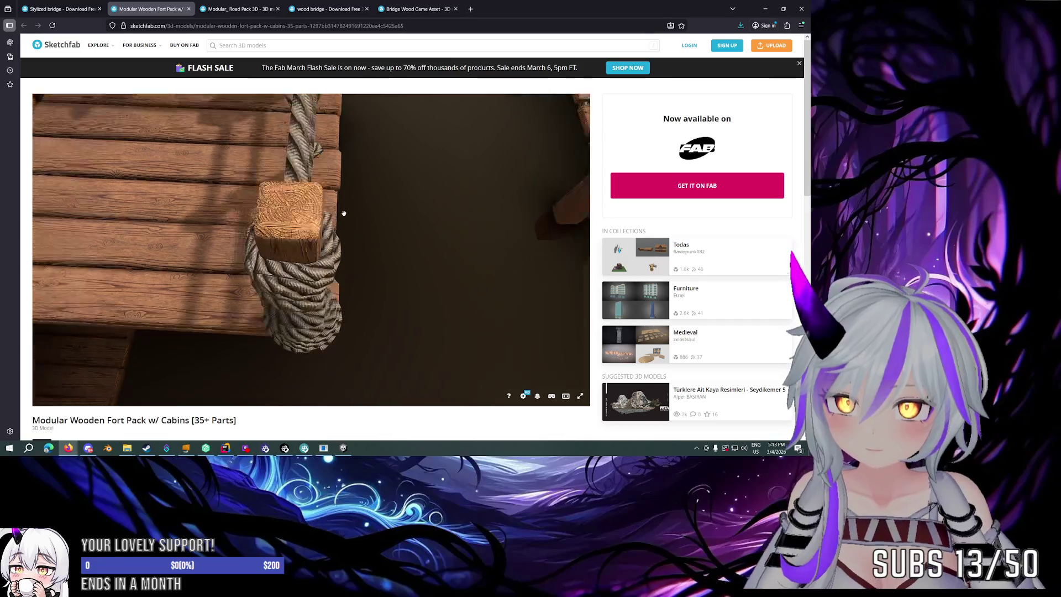
left_click_drag(343, 213, 354, 187)
left_click_drag(369, 229, 520, 360)
left_click(539, 397)
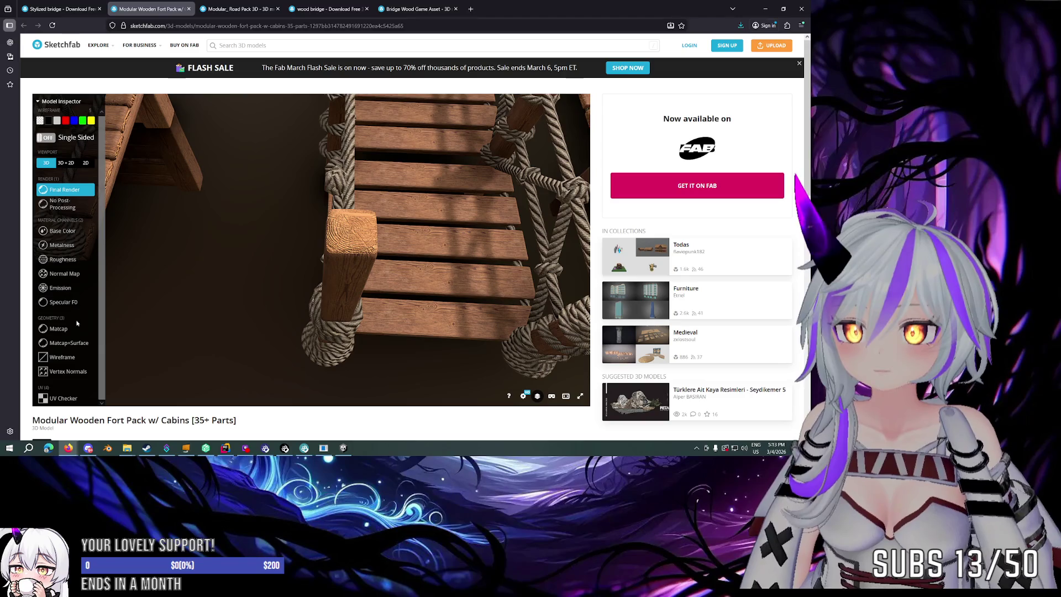
View the fort pack's mesh in Sketchfab as wireframe, then with matcap shading.
left_click(71, 360)
mouse_move(279, 282)
left_mouse_down()
mouse_move(301, 250)
mouse_move(273, 239)
left_mouse_up()
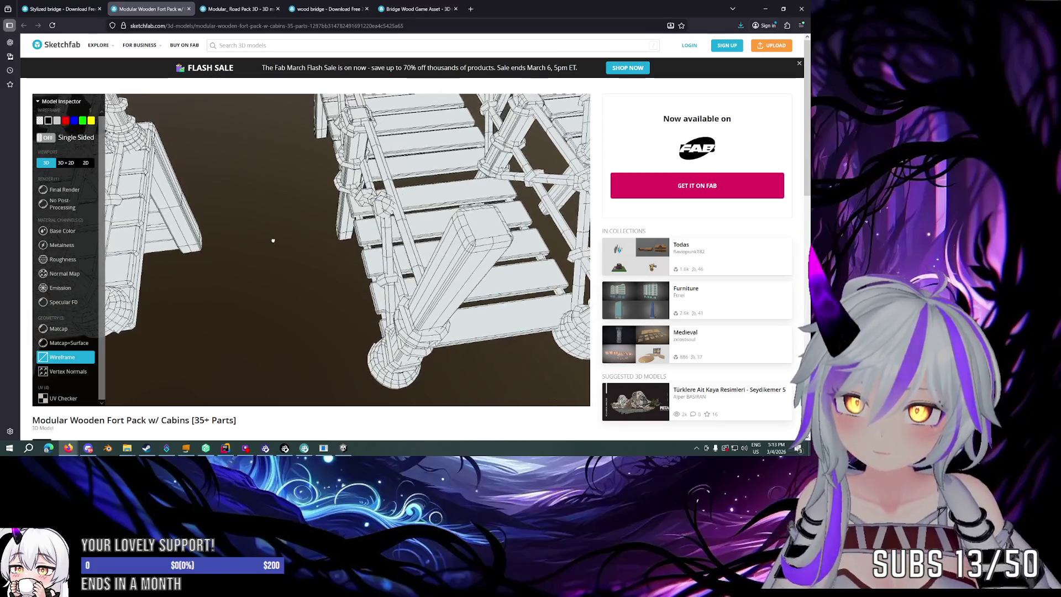
scroll(273, 240, "down", 10)
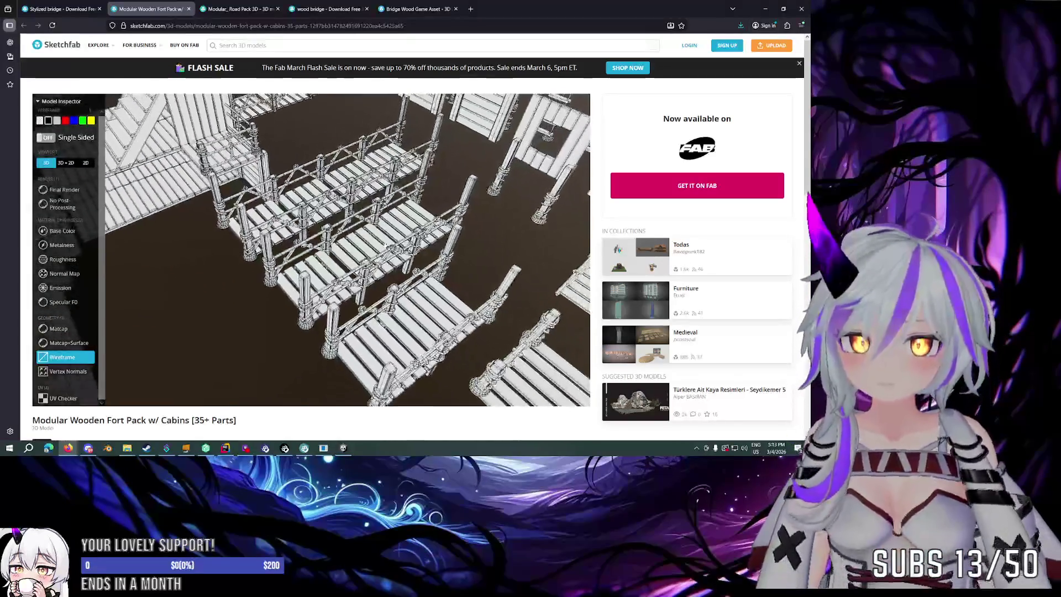
left_click(65, 330)
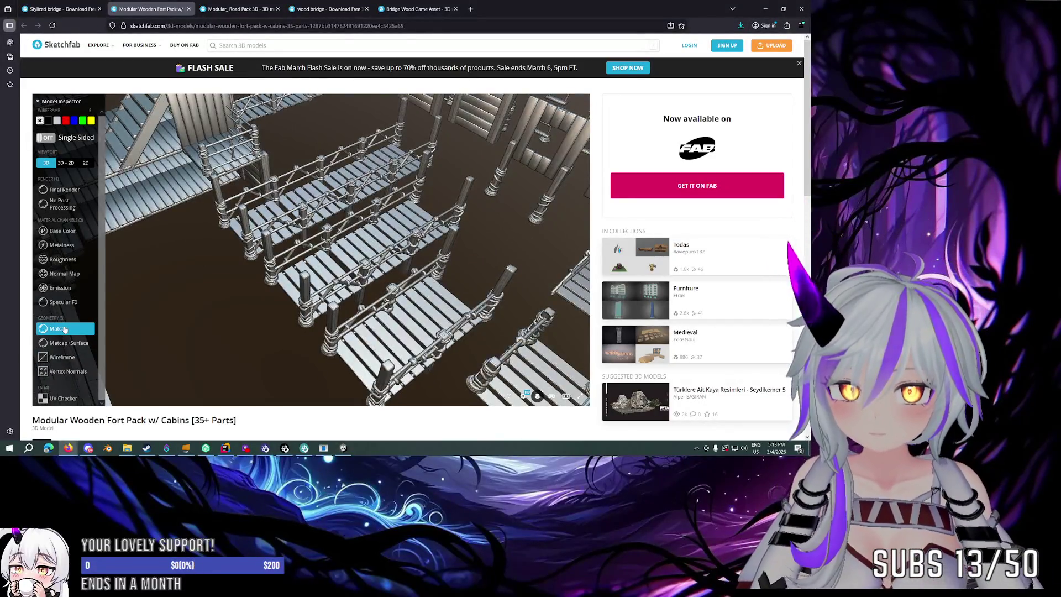
Return to the textured Final Render, inspect it from a low angle, then switch back to Unity.
left_click(65, 189)
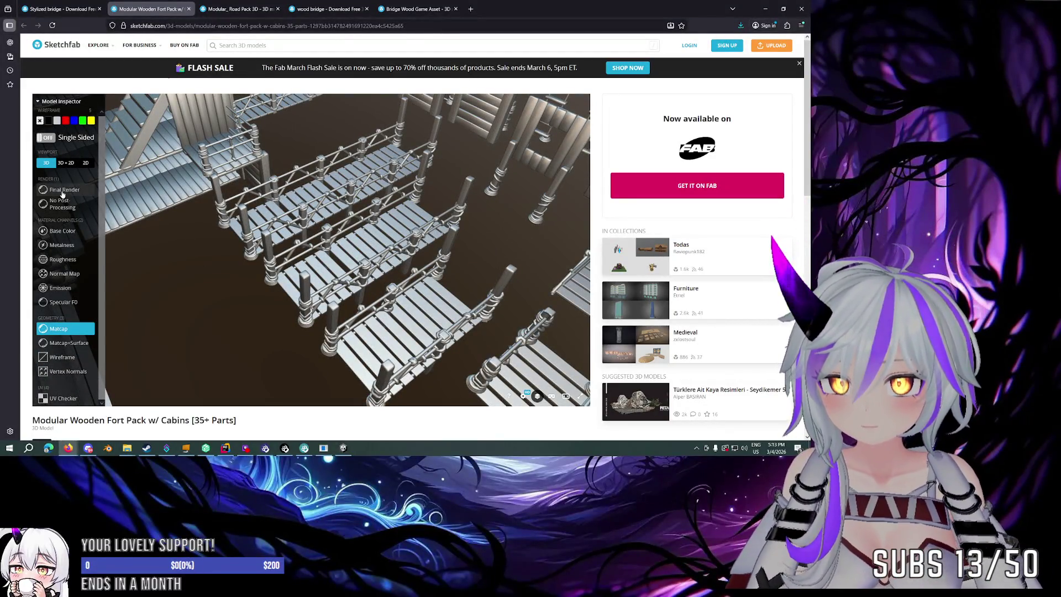
mouse_move(250, 273)
left_mouse_down()
mouse_move(209, 262)
mouse_move(330, 237)
mouse_move(345, 252)
mouse_move(347, 242)
left_mouse_up()
scroll(343, 244, "down", 5)
scroll(306, 235, "up", 5)
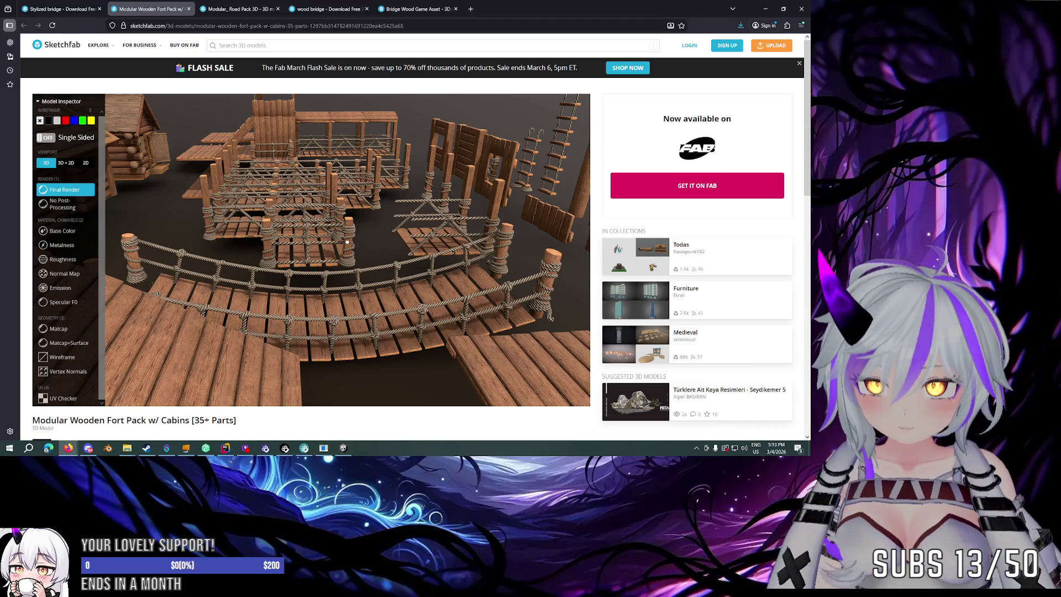
scroll(347, 242, "down", 5)
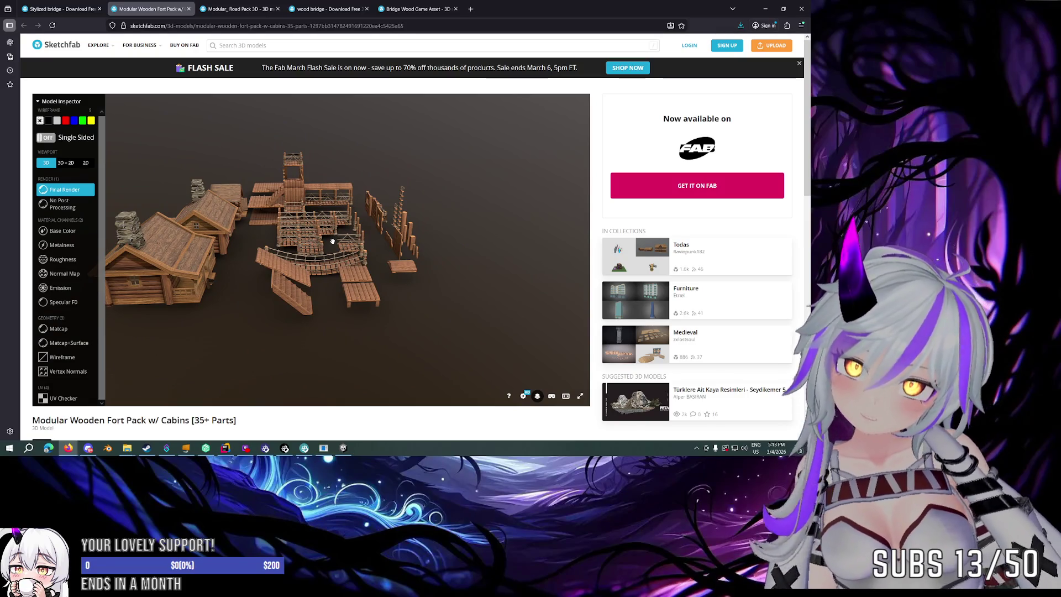
scroll(332, 241, "up", 5)
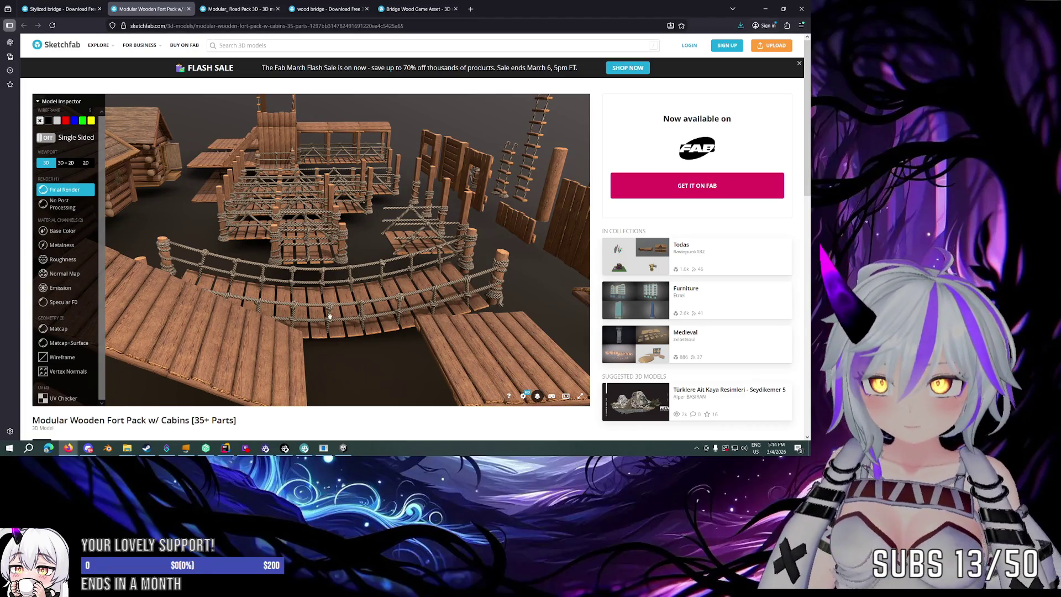
left_click(349, 452)
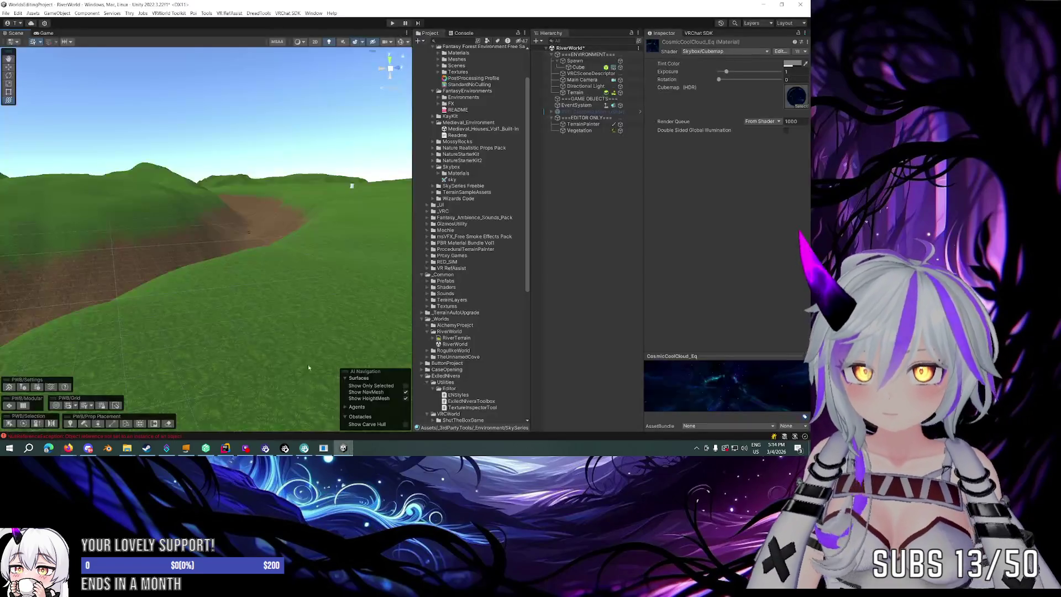
Tidy the Project panel by collapsing the NatureStarterKit2, Skybox and Meshes folders.
scroll(477, 242, "down", 3)
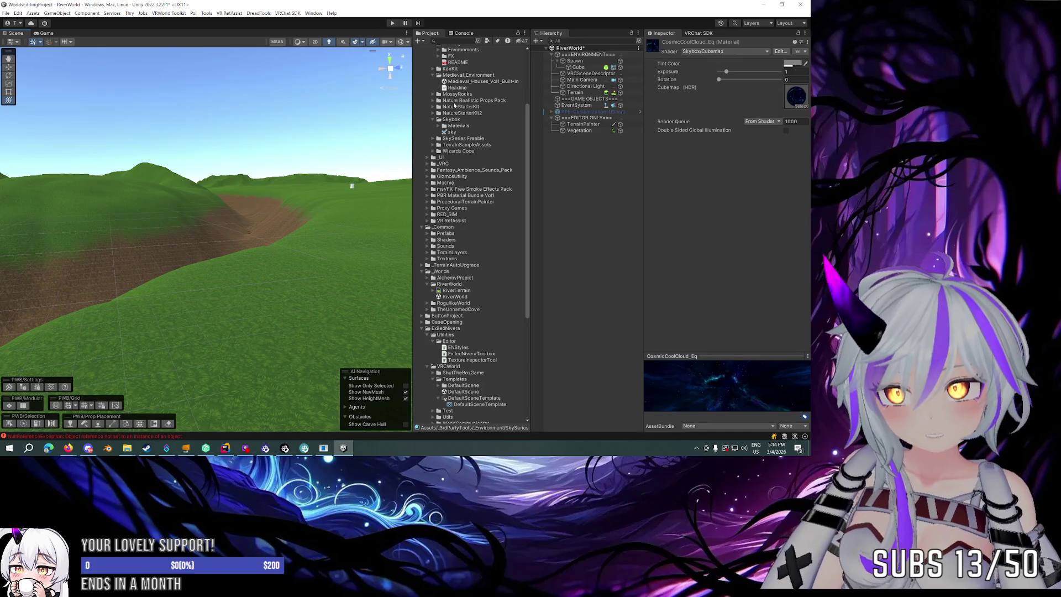
scroll(449, 106, "up", 5)
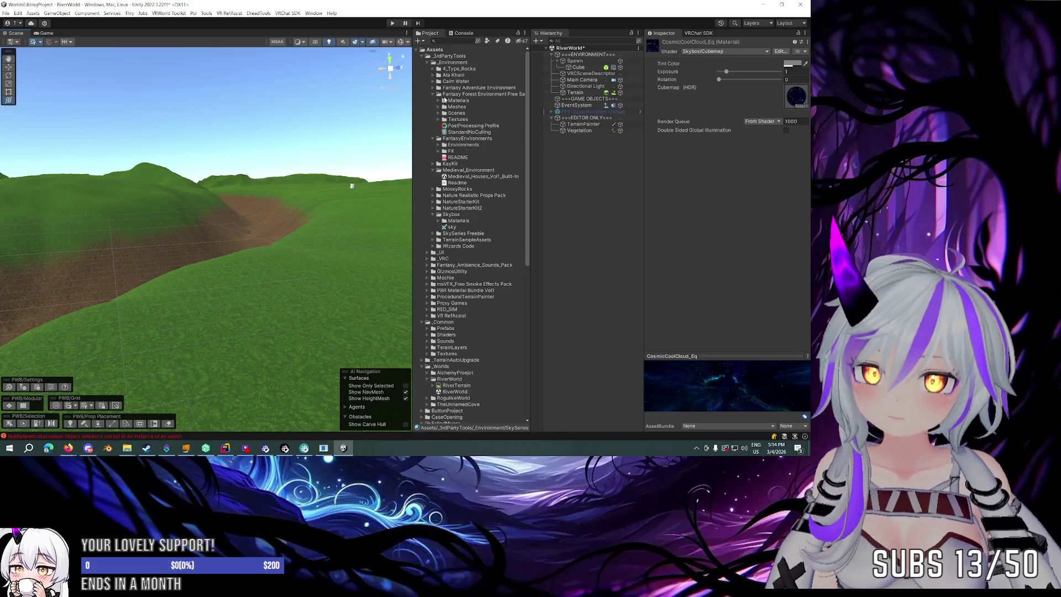
left_click(434, 209)
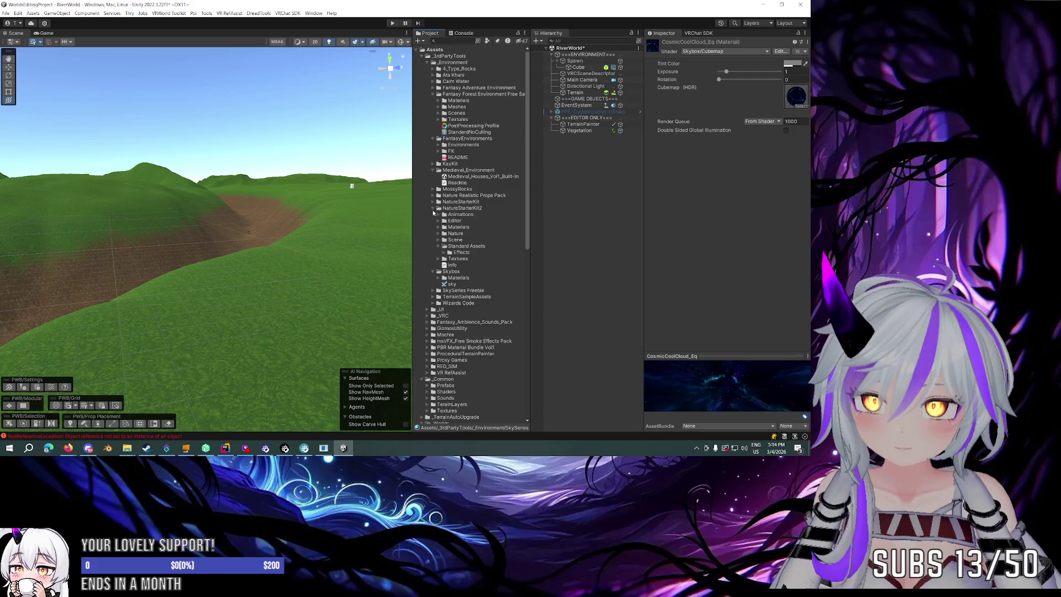
left_click(433, 209)
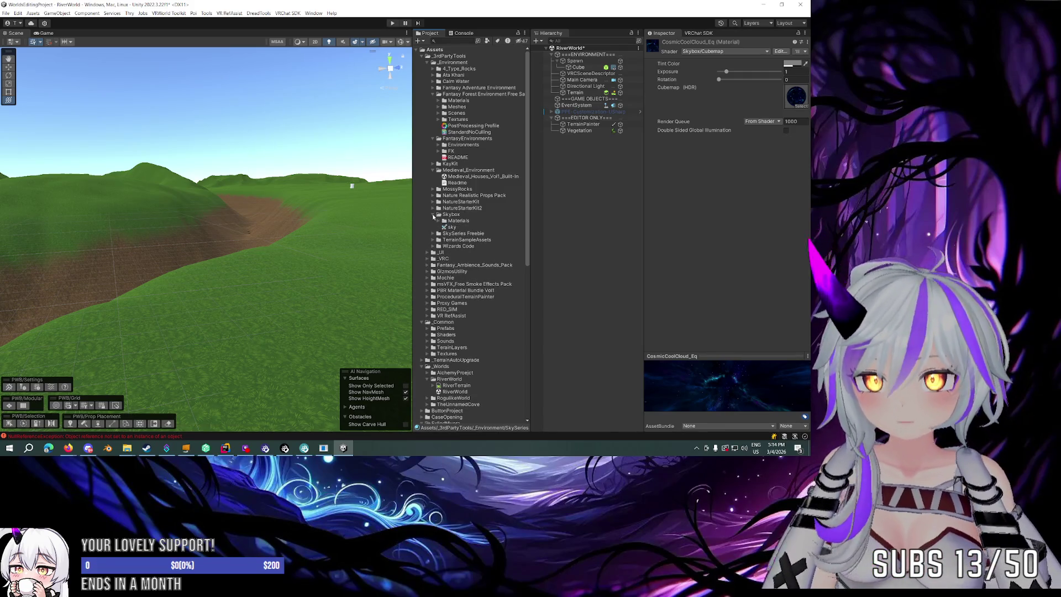
left_click(433, 215)
left_click(439, 120)
left_click(439, 119)
left_click(438, 107)
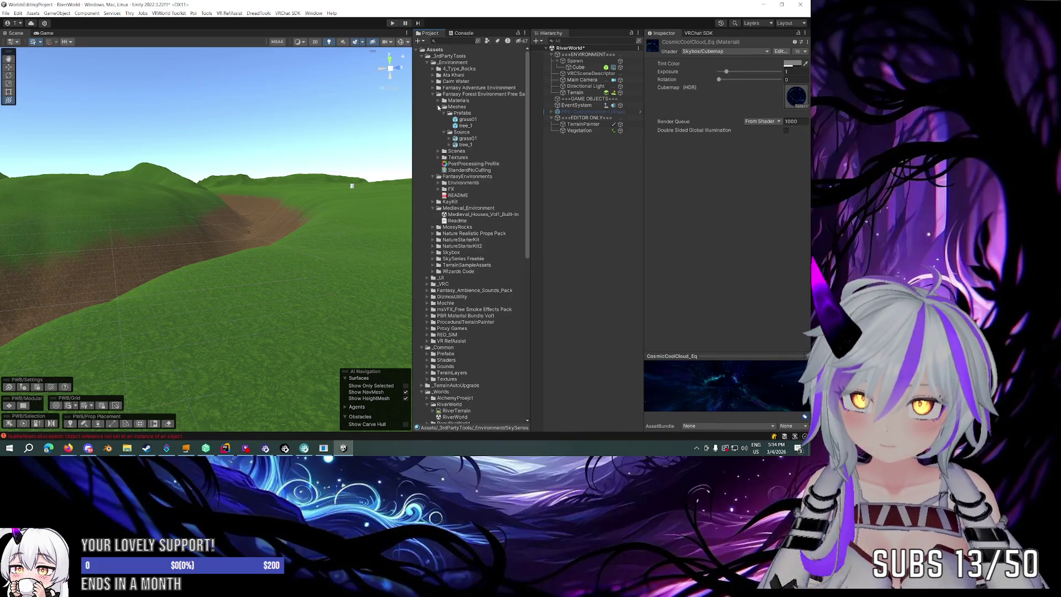
left_click(438, 106)
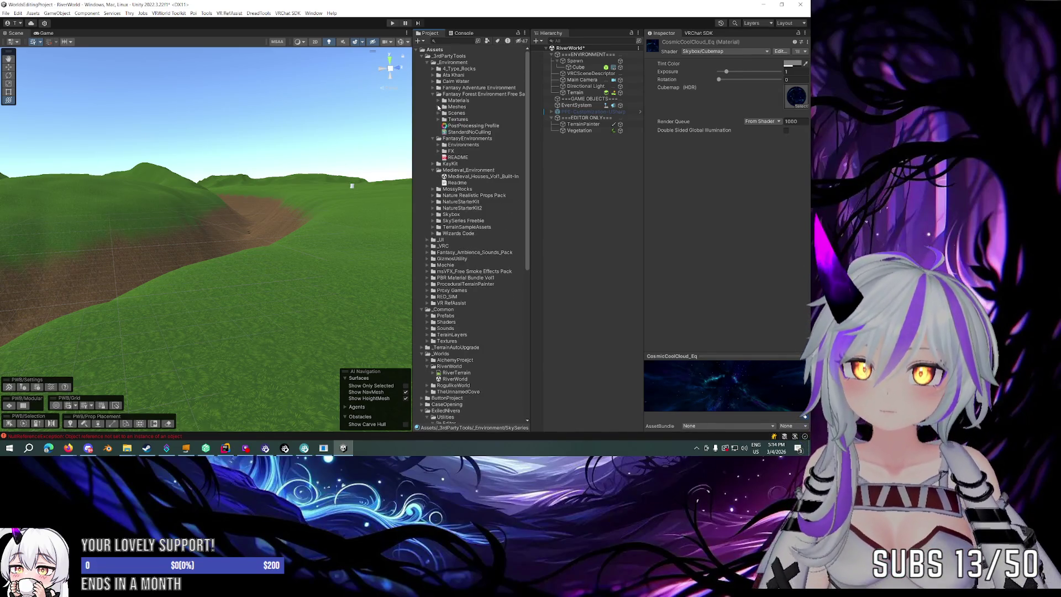
Expand FantasyEnvironments > Environments > Town > Prefabs to reveal the town prefabs.
left_click(437, 147)
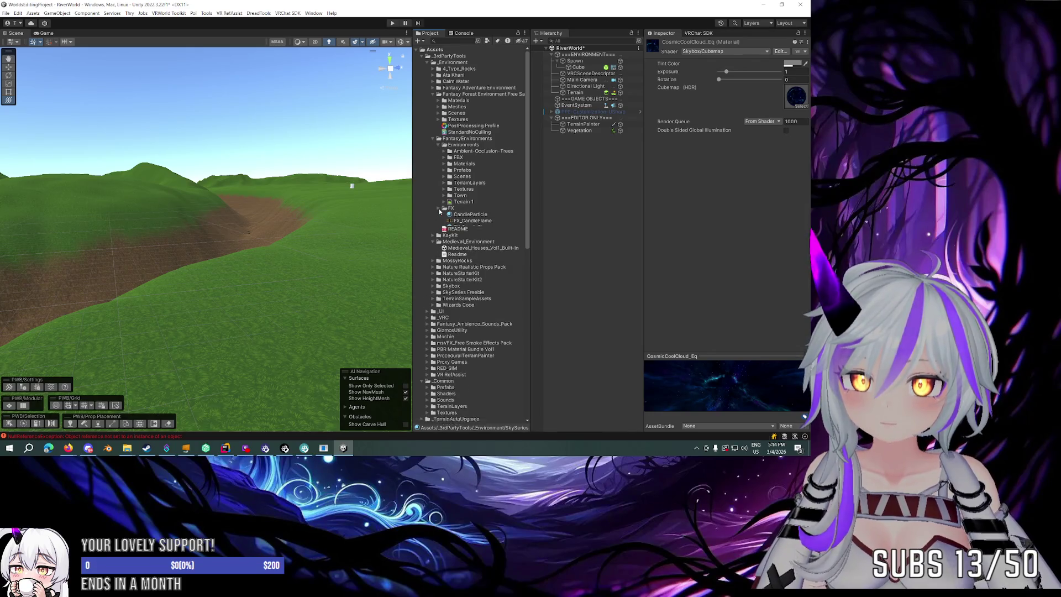
left_click(444, 152)
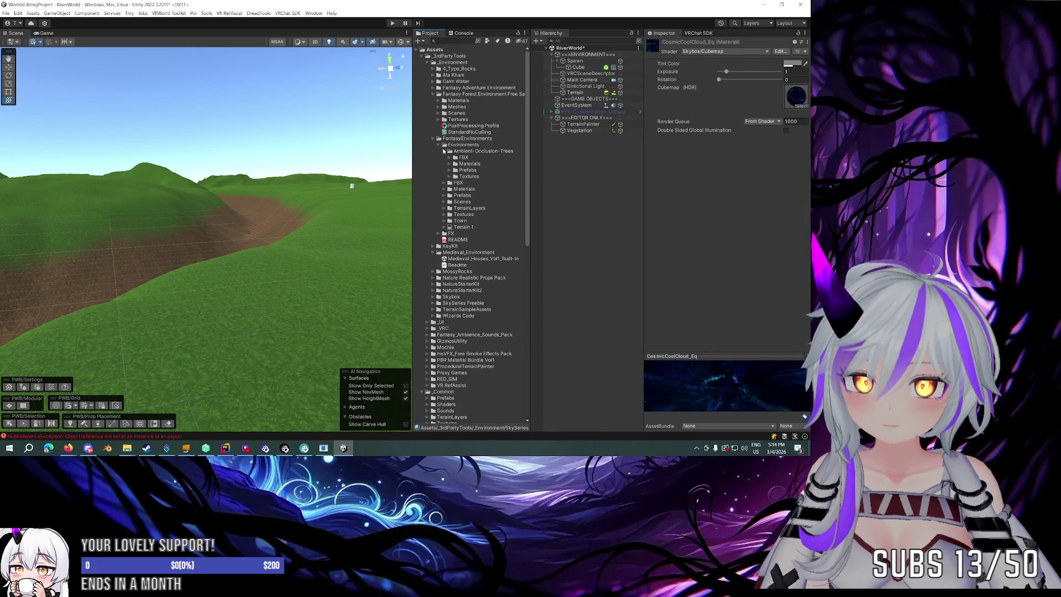
left_click(444, 152)
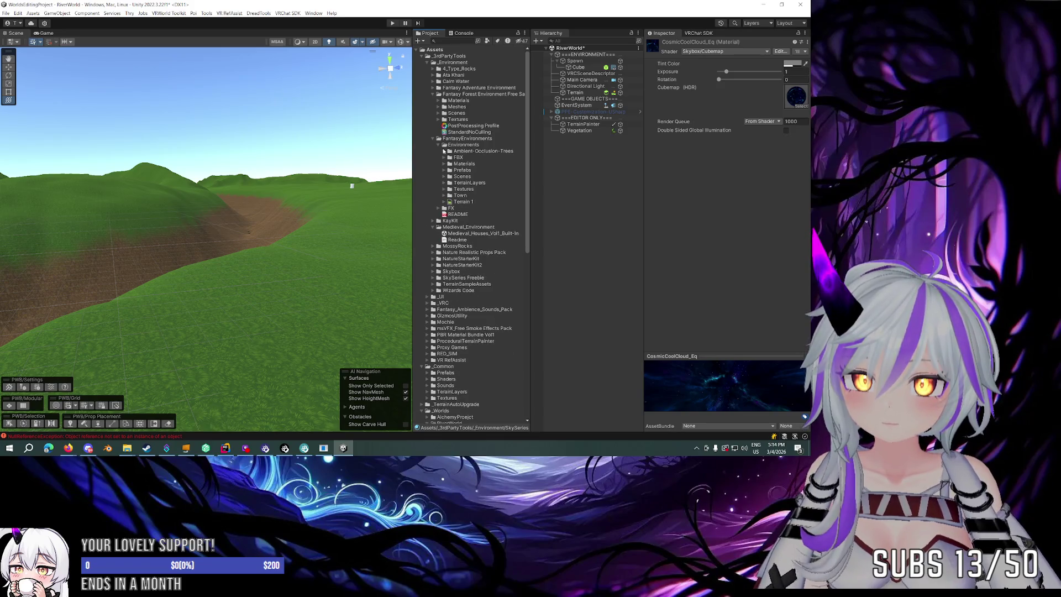
left_click(444, 196)
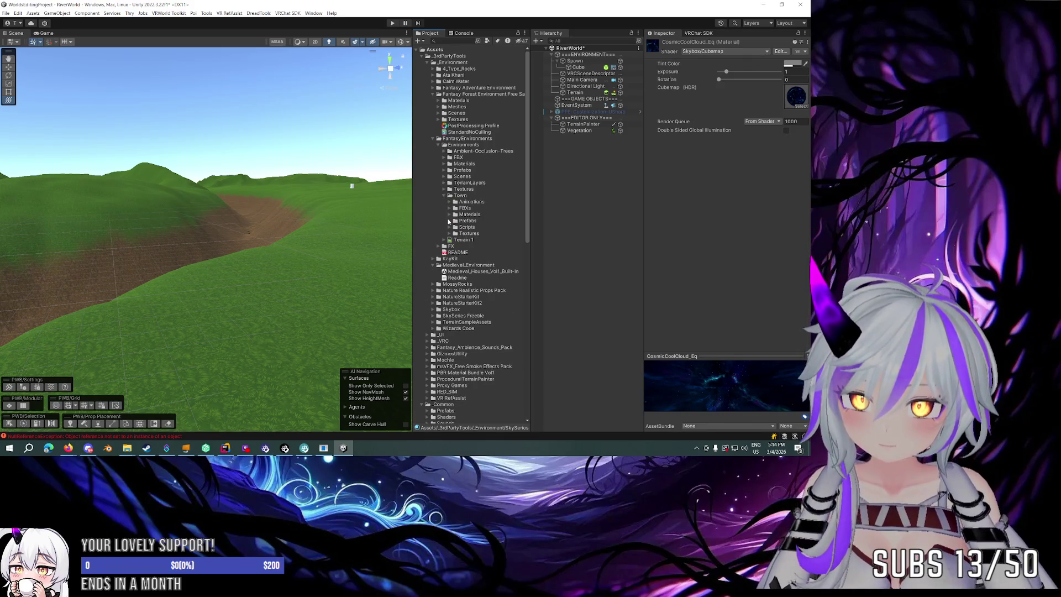
left_click(449, 220)
scroll(469, 177, "down", 3)
Drag the cart1 prefab onto the grassy terrain and frame the view on it.
left_click(470, 157)
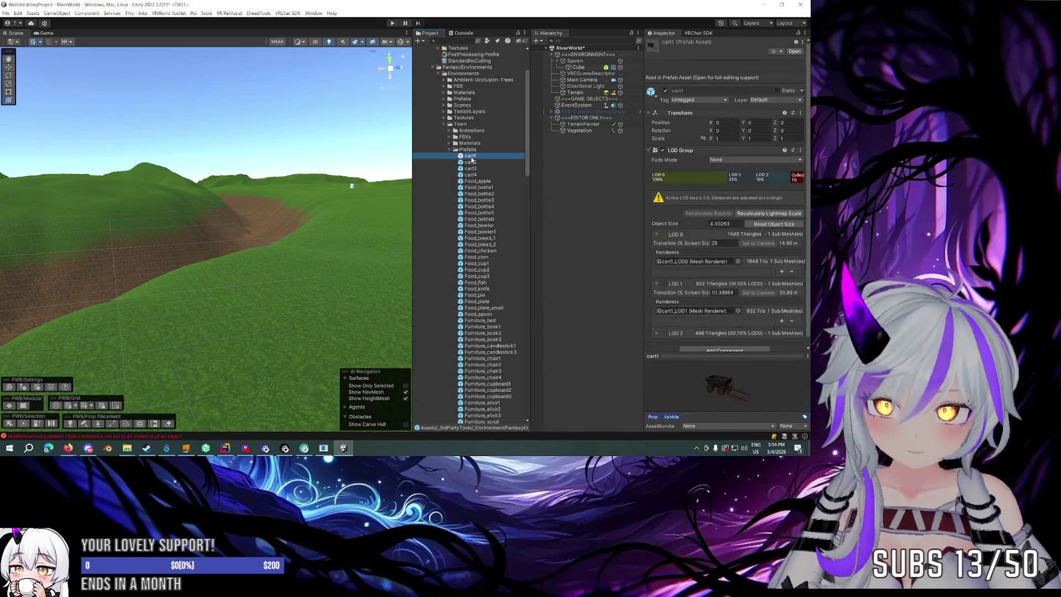
mouse_move(475, 156)
left_mouse_down()
mouse_move(251, 260)
mouse_move(221, 318)
left_mouse_up()
key("f")
scroll(252, 286, "up", 10)
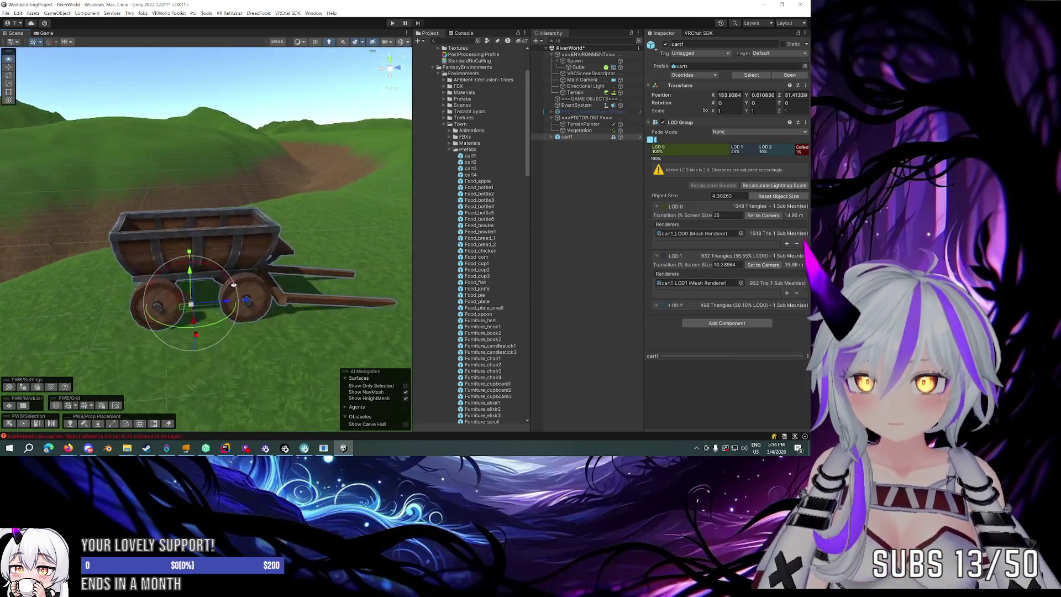
scroll(226, 260, "up", 6)
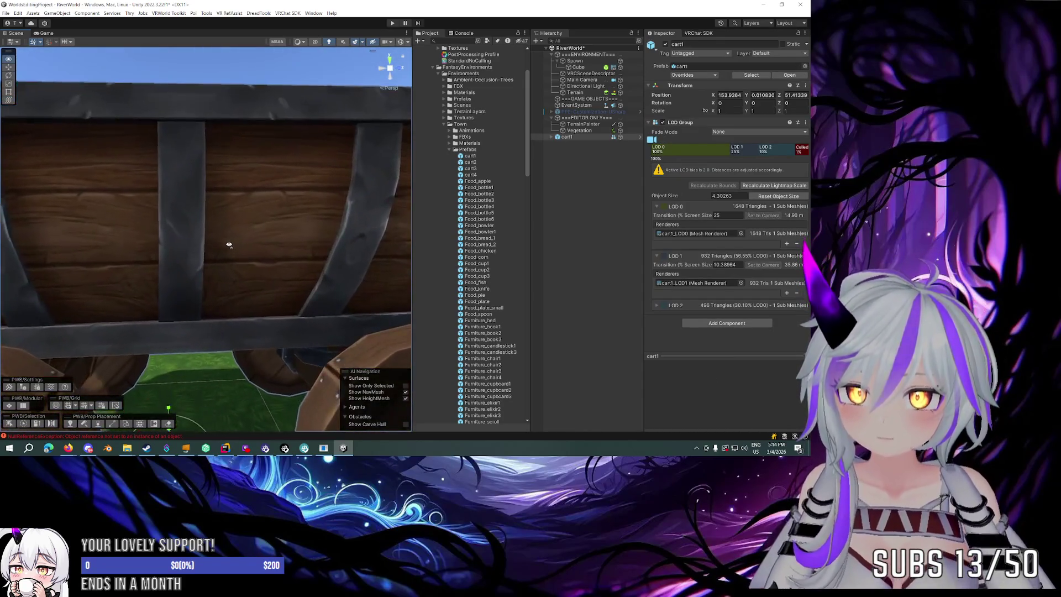
scroll(439, 220, "down", 12)
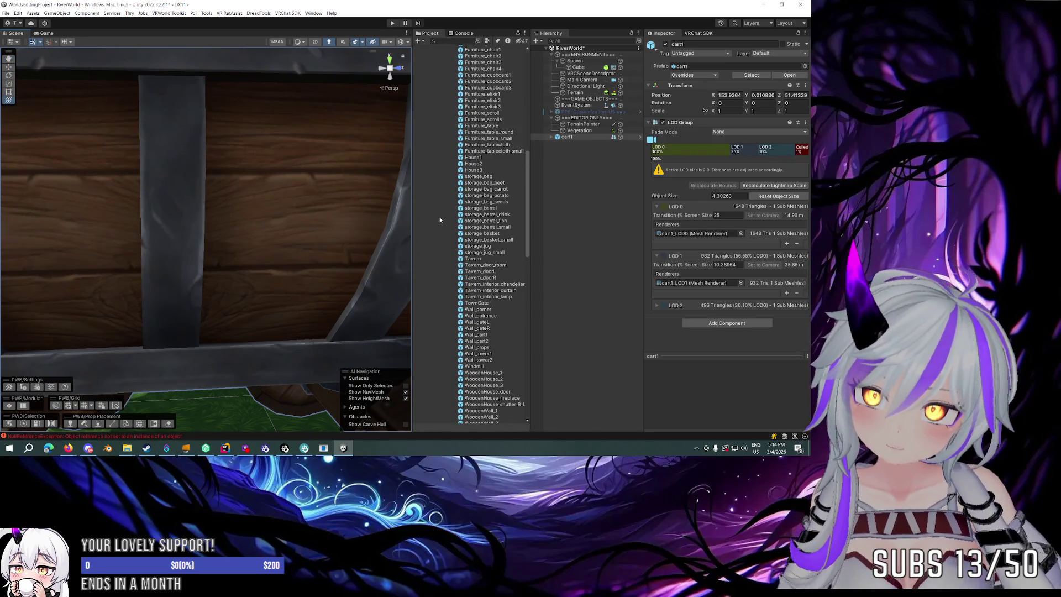
scroll(503, 138, "up", 10)
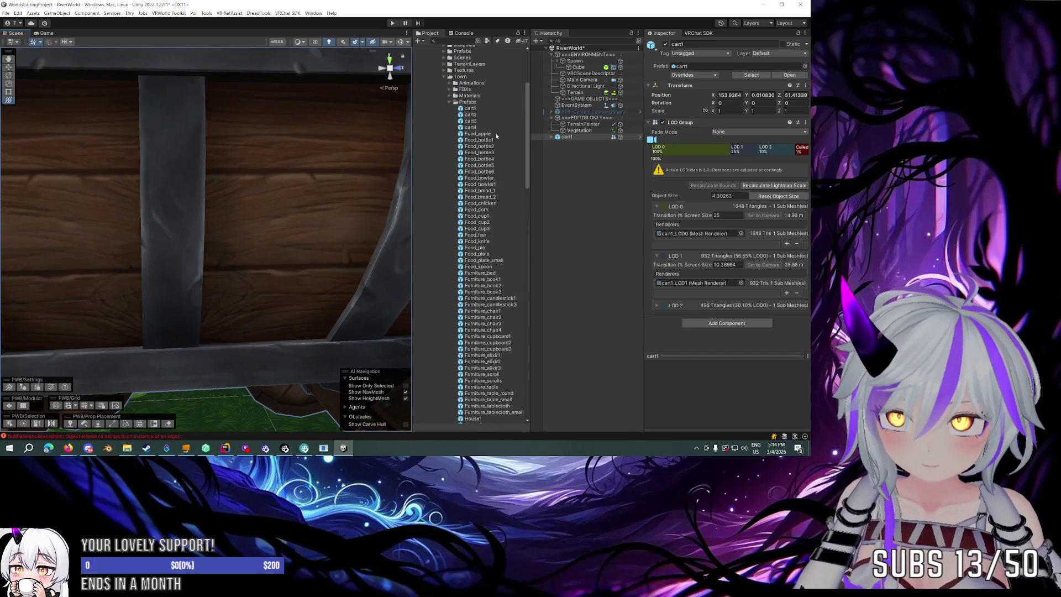
scroll(495, 133, "down", 15)
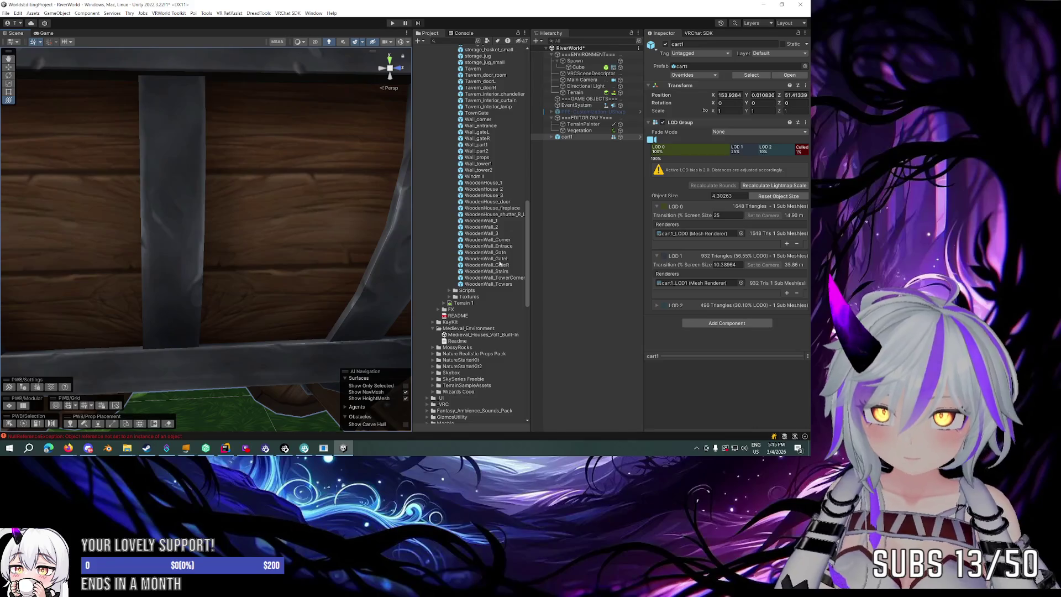
Inspect the WoodenWall_1, shutter, WoodenHouse_fireplace and WoodenWall_Corner prefabs.
left_click(496, 221)
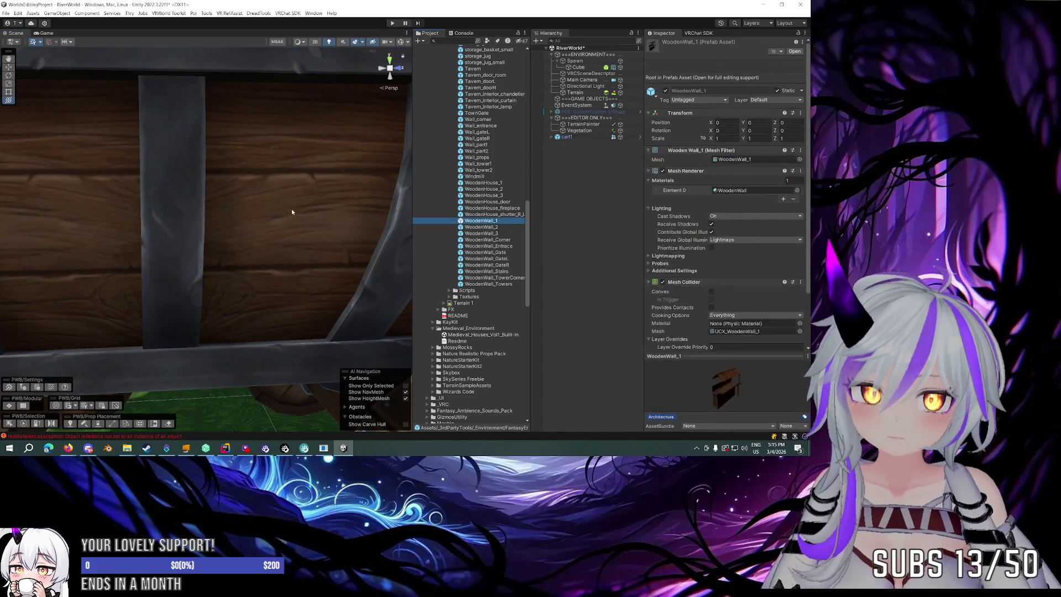
left_click(501, 215)
left_click(503, 208)
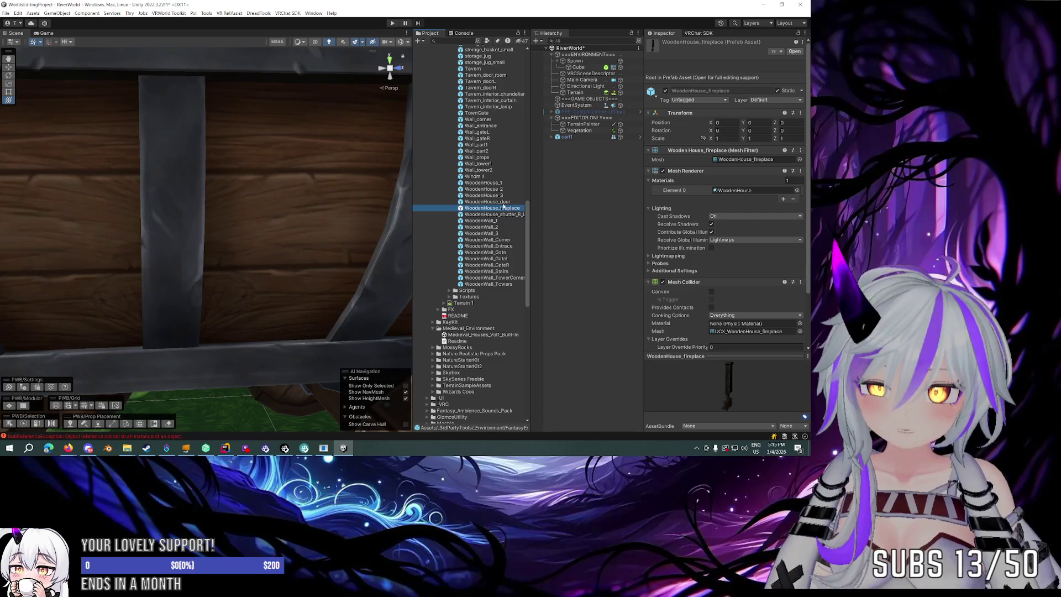
left_click(501, 221)
left_click(510, 240)
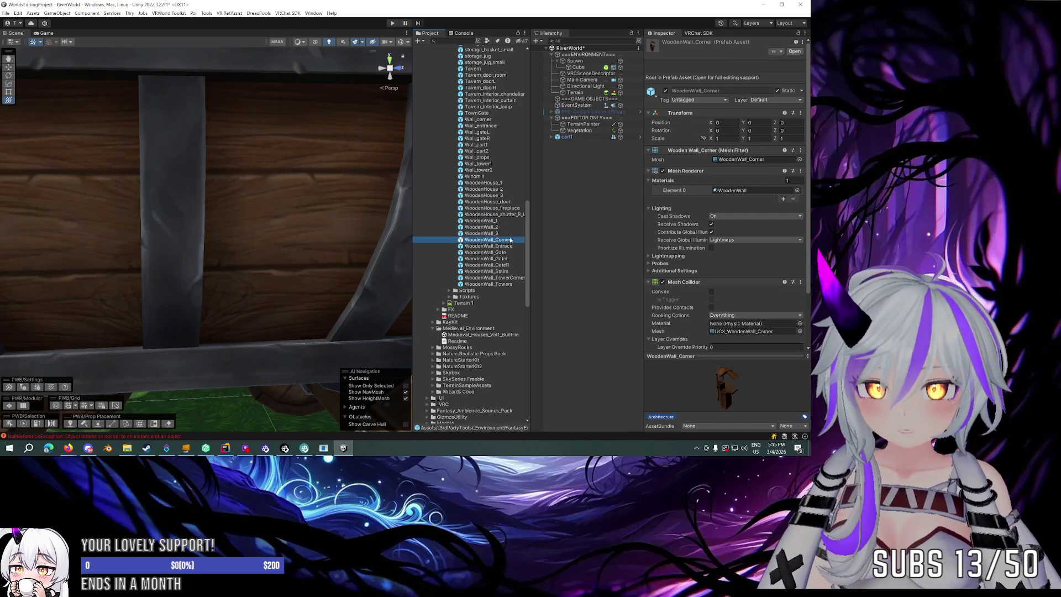
Inspect the Gate, GateL, Stairs, TowerCorner and Towers walls, ending on WoodenHouse_2's LOD Group.
left_click(507, 252)
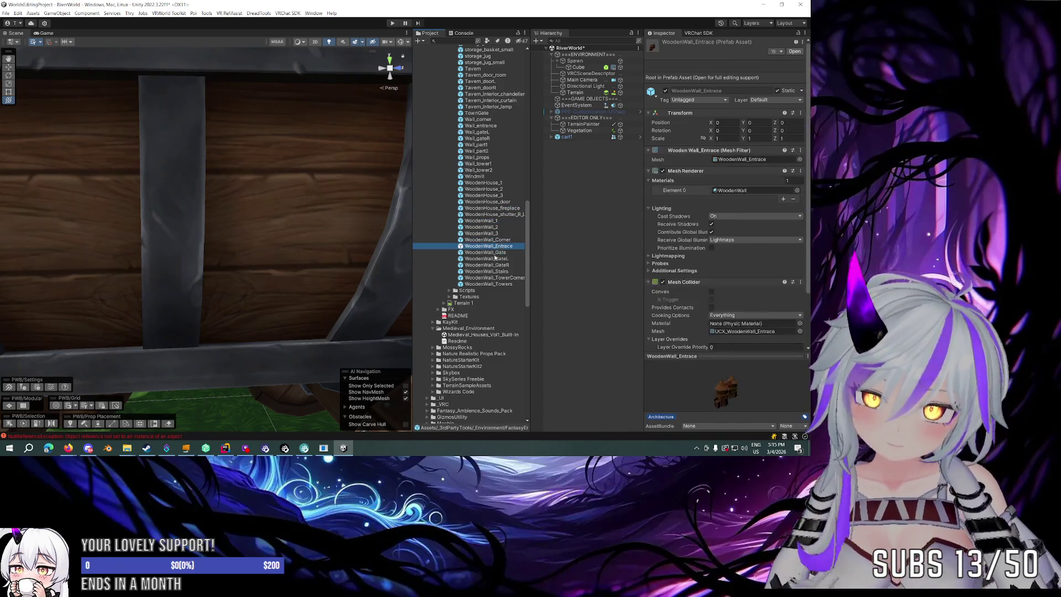
left_click(493, 259)
left_click(496, 265)
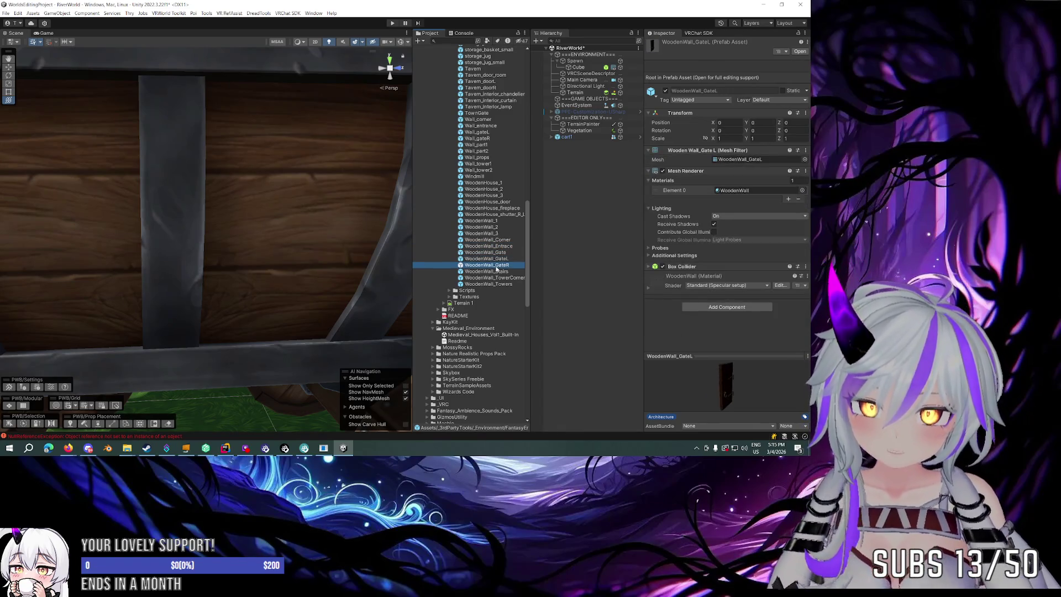
left_click(497, 272)
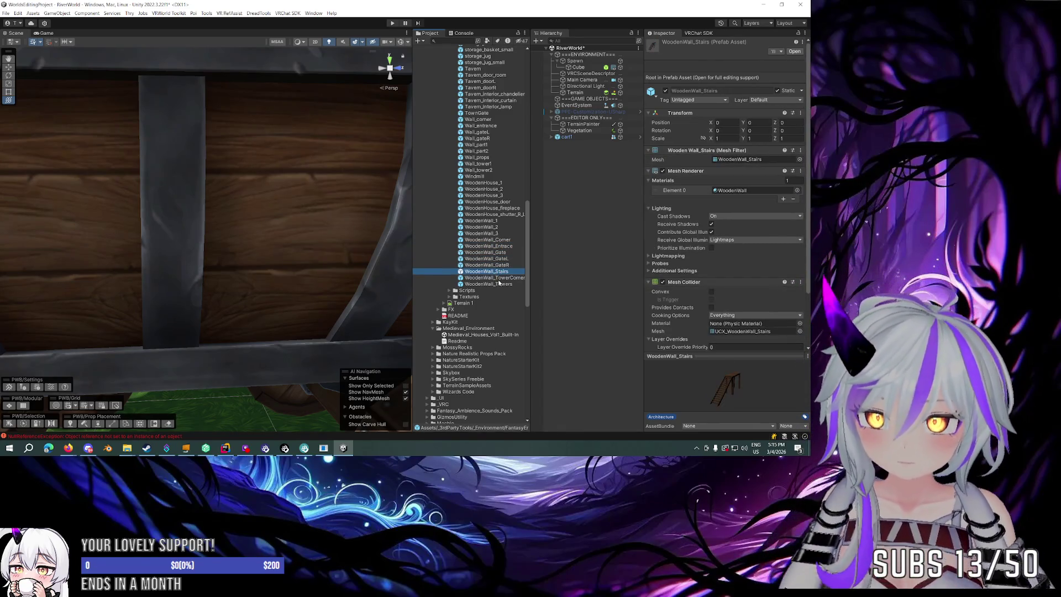
key("Down")
left_click(495, 284)
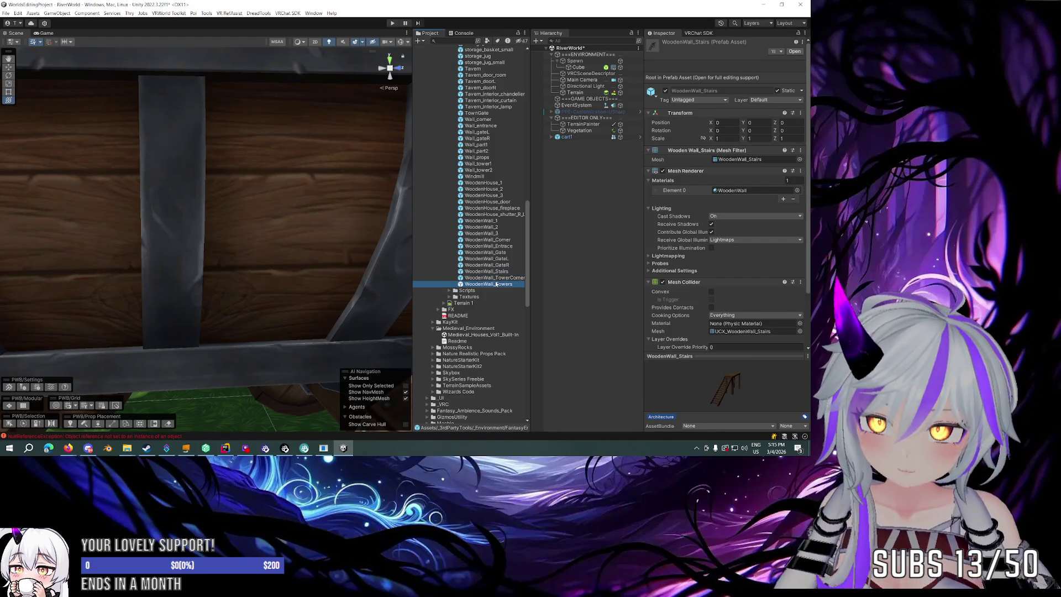
left_click(484, 189)
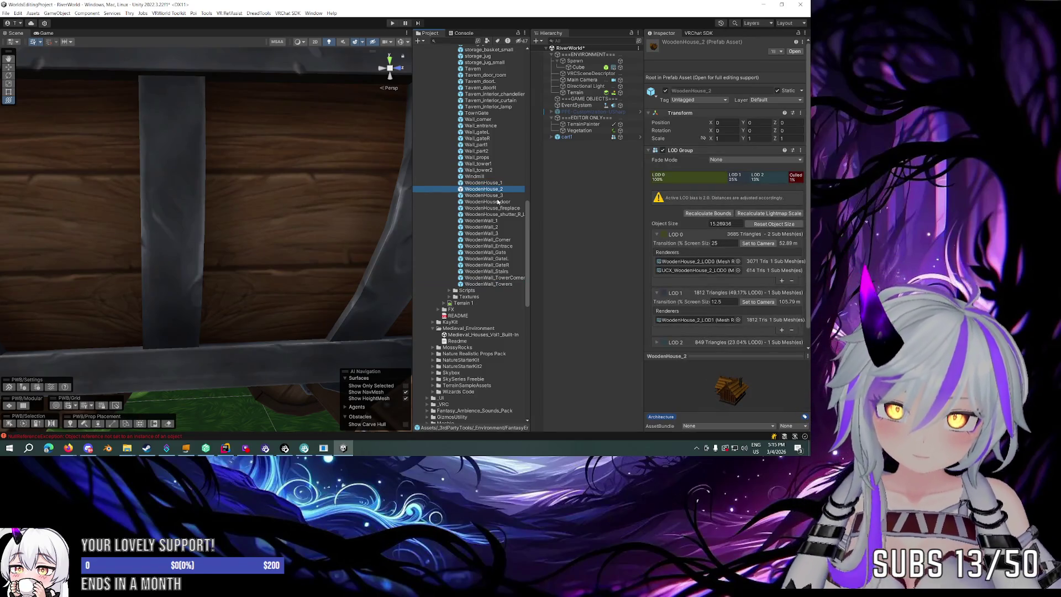
scroll(266, 202, "down", 5)
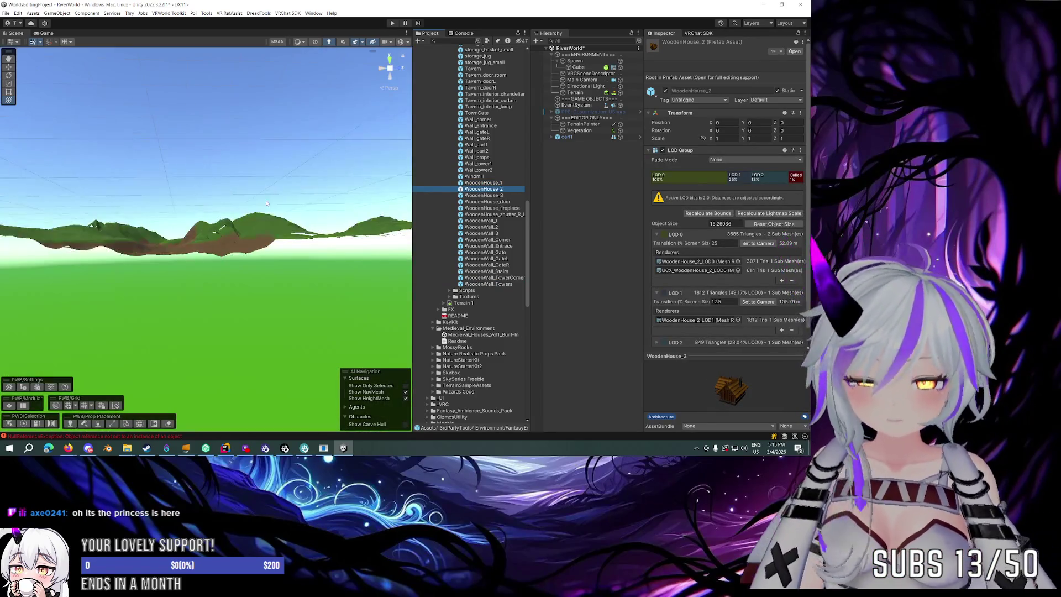
Place the Windmill prefab on the terrain, discarding a trial WoodenWall_1 and a misplaced windmill.
mouse_move(299, 178)
left_mouse_down()
mouse_move(310, 225)
mouse_move(324, 232)
mouse_move(280, 243)
mouse_move(287, 238)
left_mouse_up()
mouse_move(480, 220)
left_mouse_down()
mouse_move(232, 243)
mouse_move(274, 243)
mouse_move(206, 228)
left_mouse_up()
key("Delete")
mouse_move(474, 177)
left_mouse_down()
mouse_move(232, 265)
mouse_move(220, 279)
mouse_move(239, 286)
mouse_move(383, 261)
mouse_move(371, 243)
left_mouse_up()
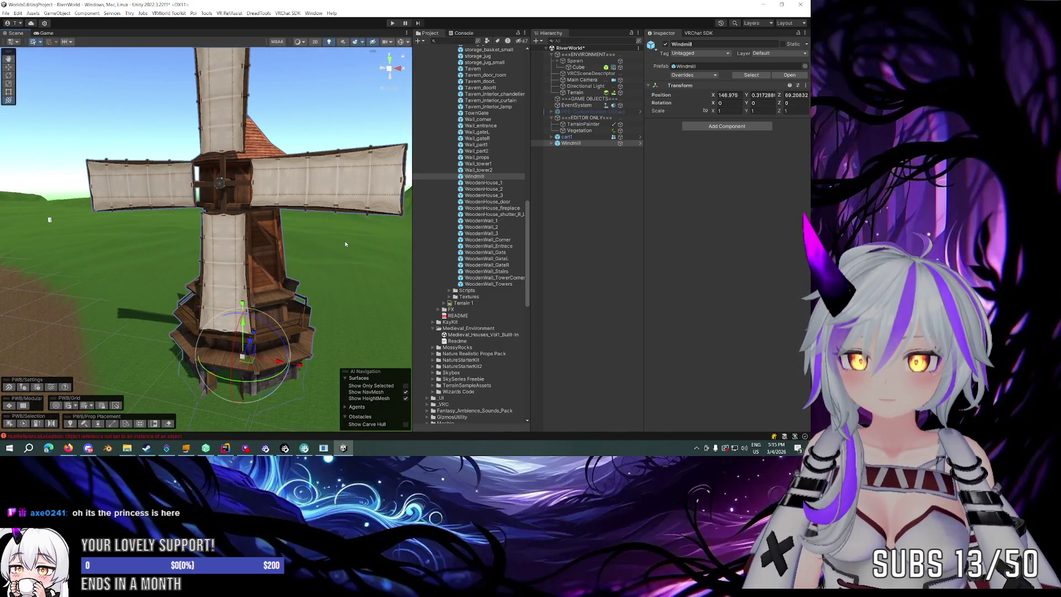
key("Delete")
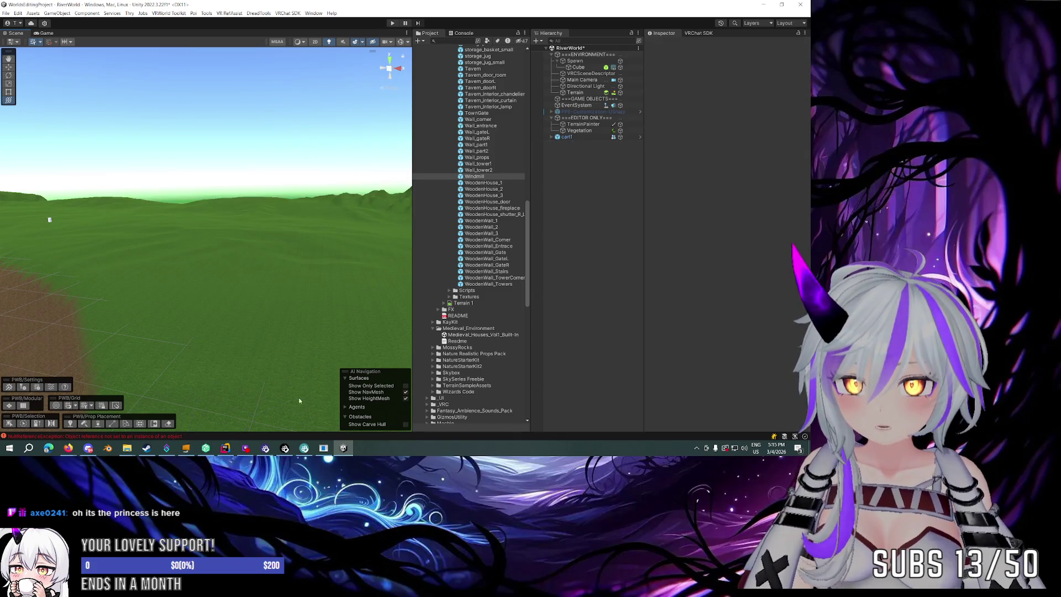
mouse_move(470, 177)
left_mouse_down()
mouse_move(331, 261)
mouse_move(263, 320)
left_mouse_up()
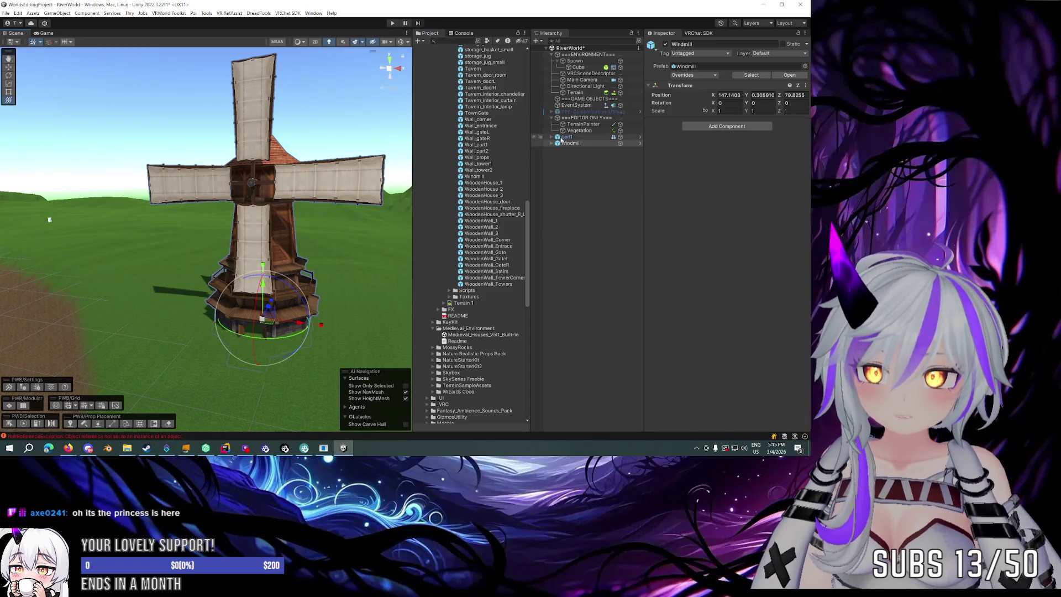
left_click(552, 143)
Inspect the windmill's door, LOD0 mesh and UCX collision mesh, toggling the UCX renderer on and off.
left_click(561, 150)
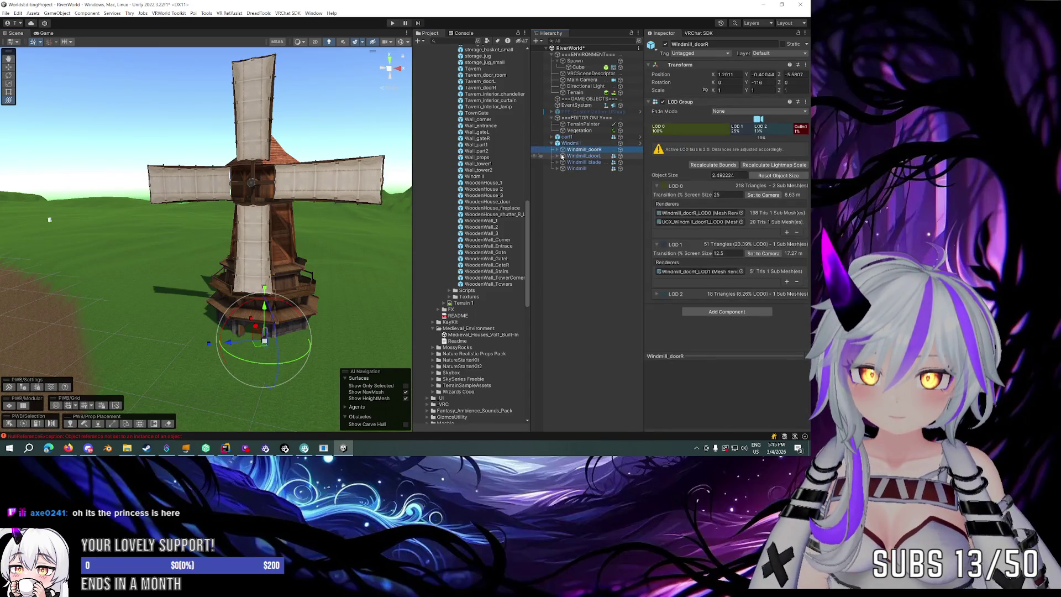
left_click(557, 149)
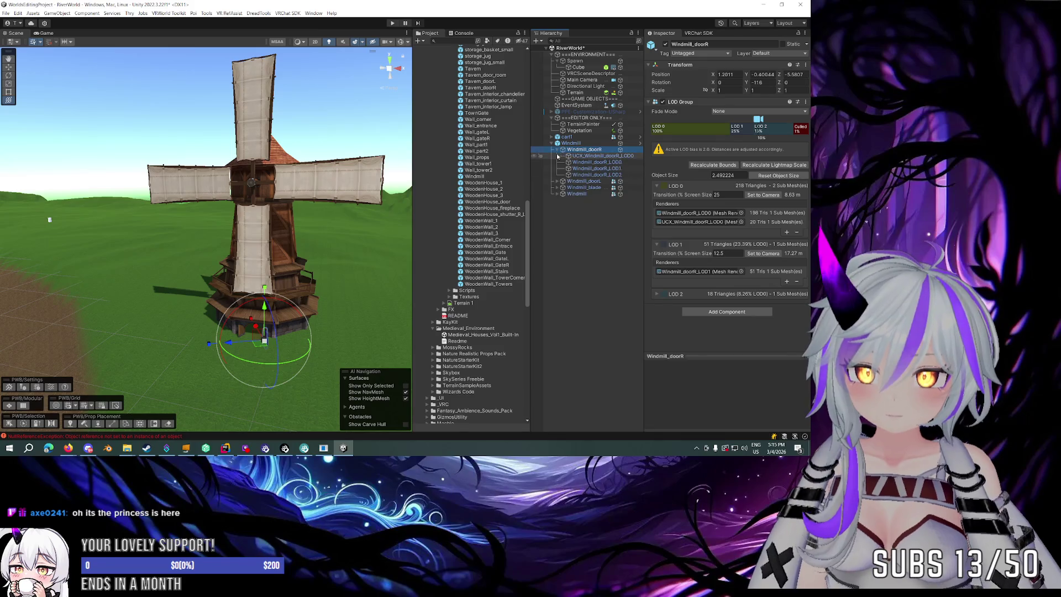
left_click(557, 150)
left_click(557, 169)
left_click(587, 181)
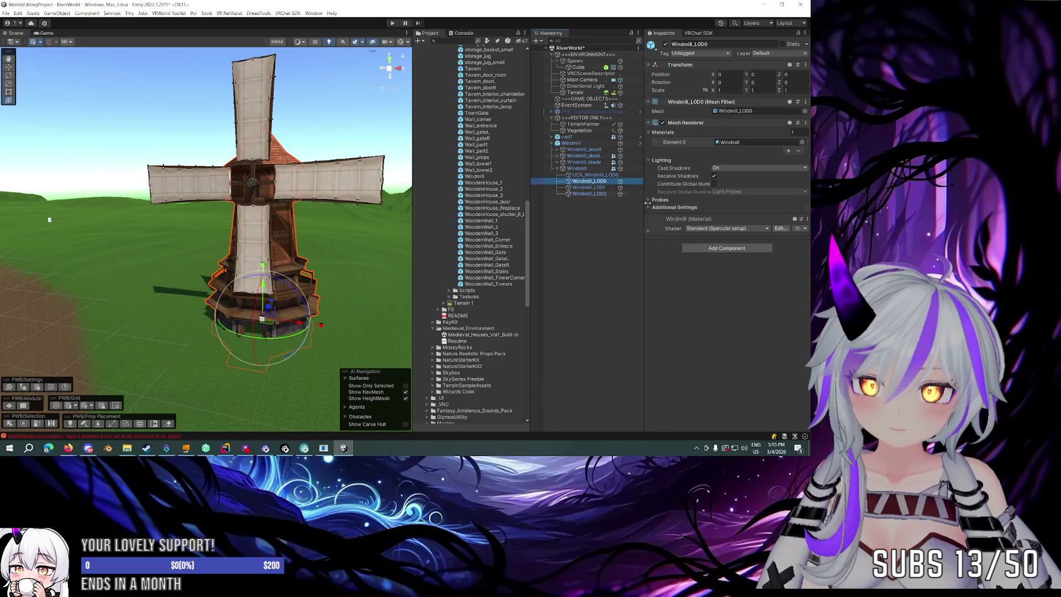
left_click(581, 175)
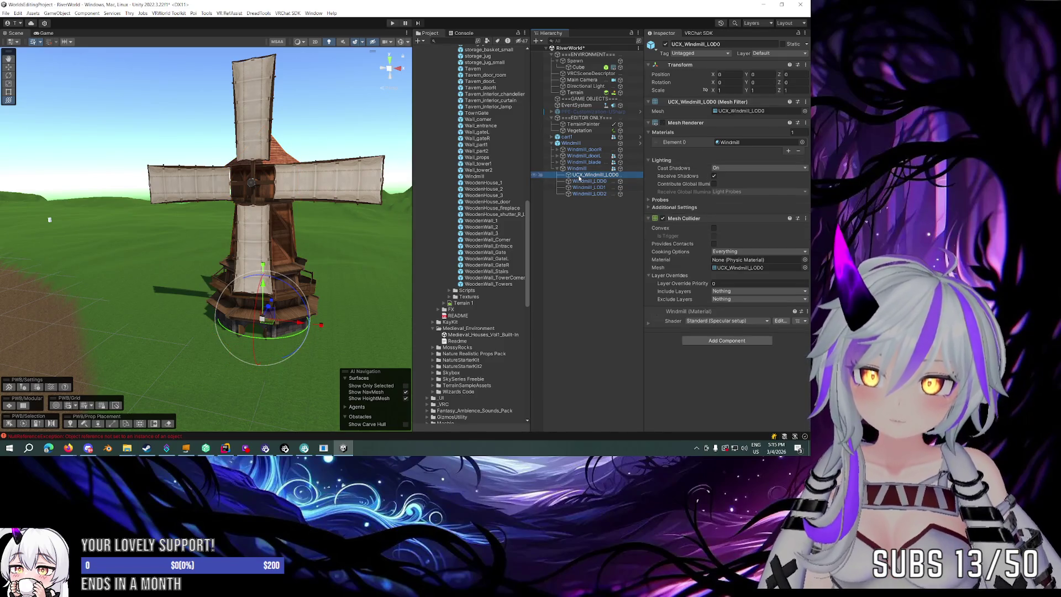
left_click(592, 182)
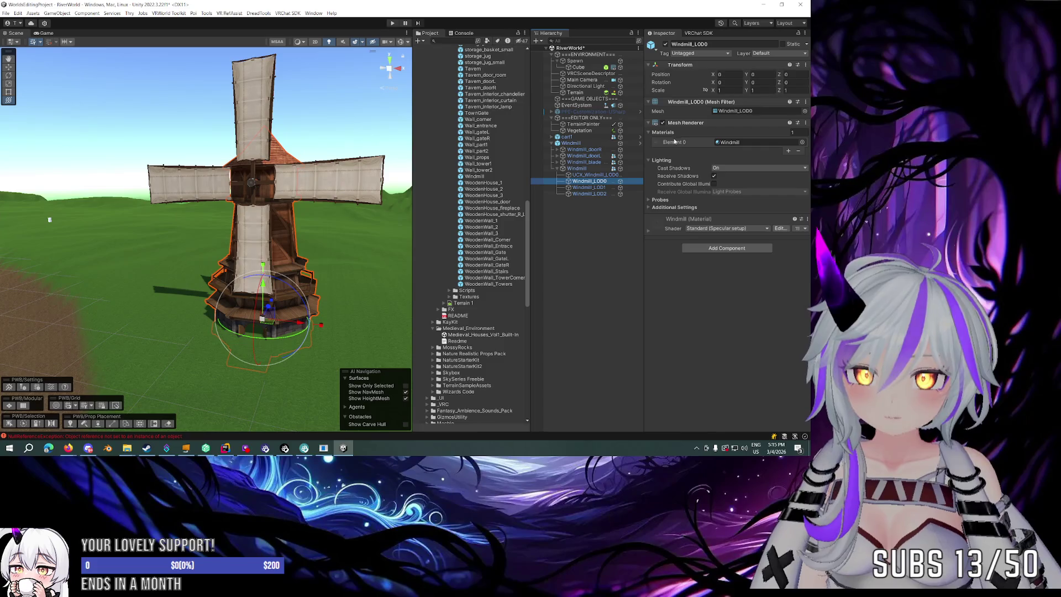
key("Up")
left_click(663, 123)
left_click(663, 122)
left_click(663, 123)
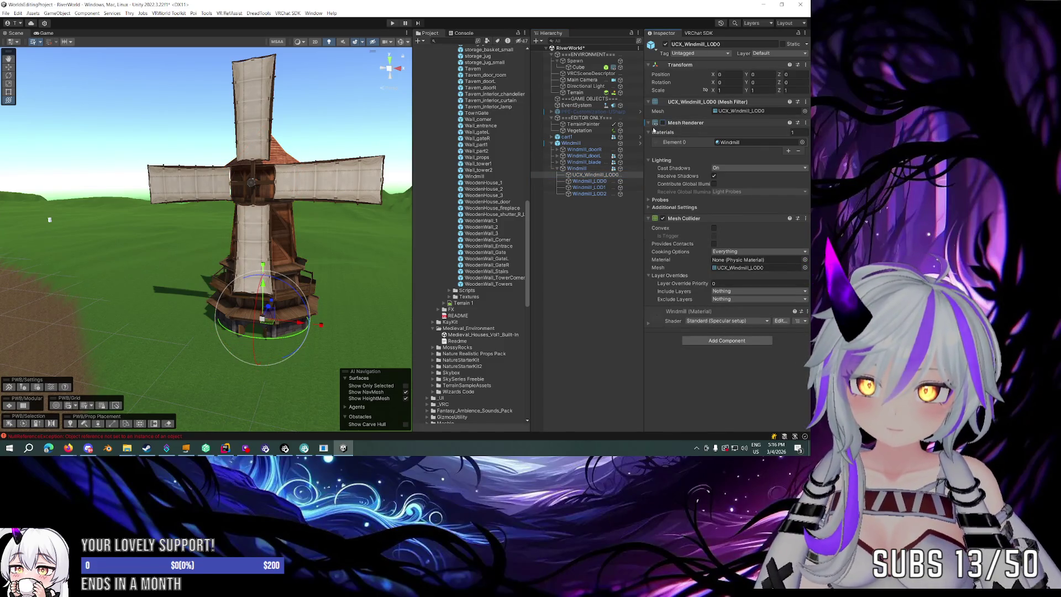
Step through the Windmill_LOD0–LOD2 meshes and body LOD Group, then locate the Windmill material.
mouse_move(359, 199)
left_mouse_down()
mouse_move(107, 215)
mouse_move(265, 217)
left_mouse_up()
key("a")
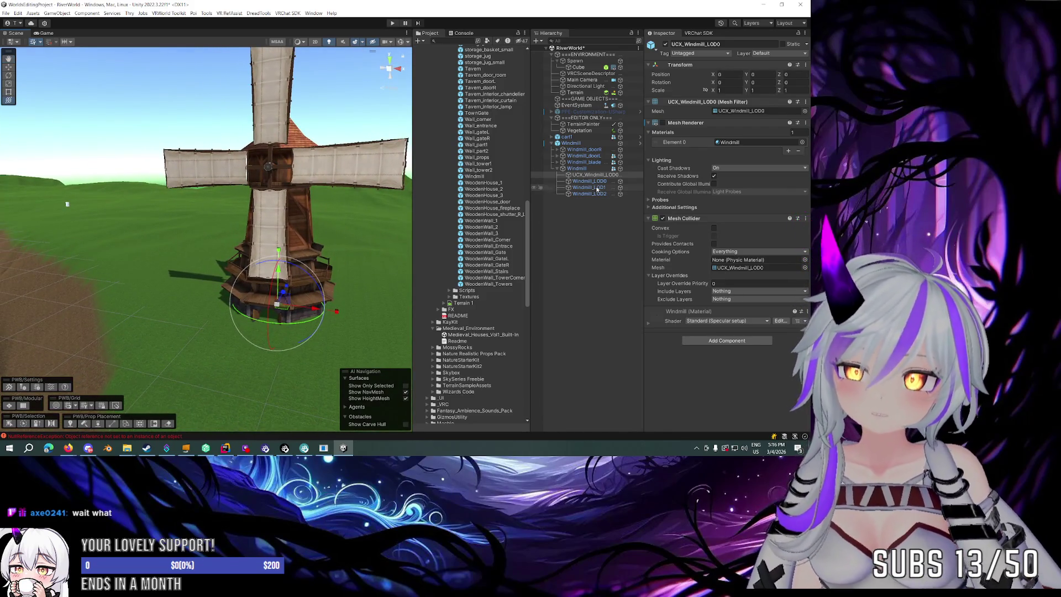
left_click(586, 181)
left_click(590, 187)
left_click(590, 194)
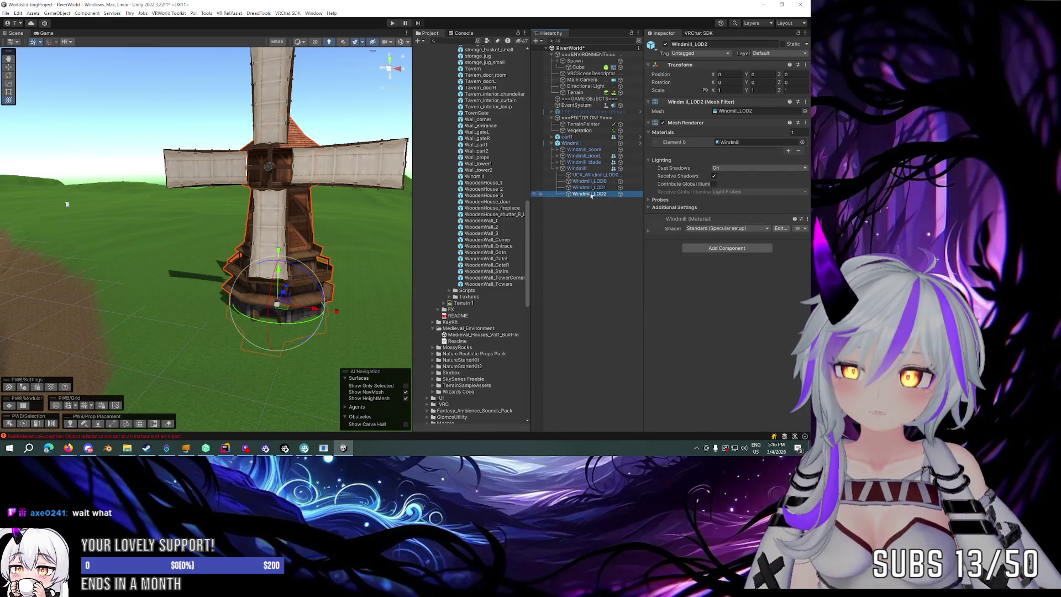
left_click(593, 175)
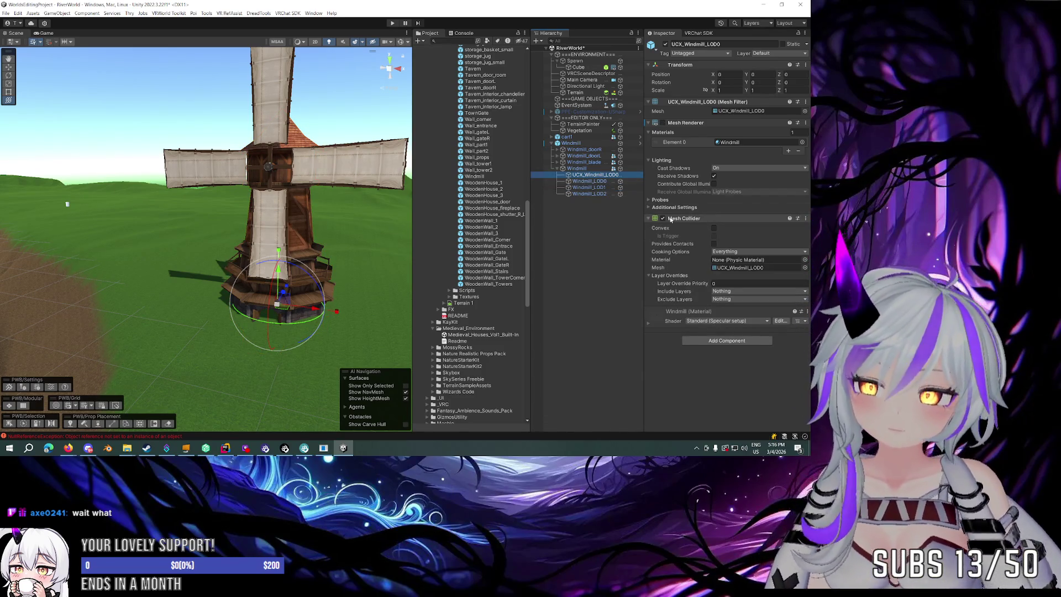
left_click(596, 169)
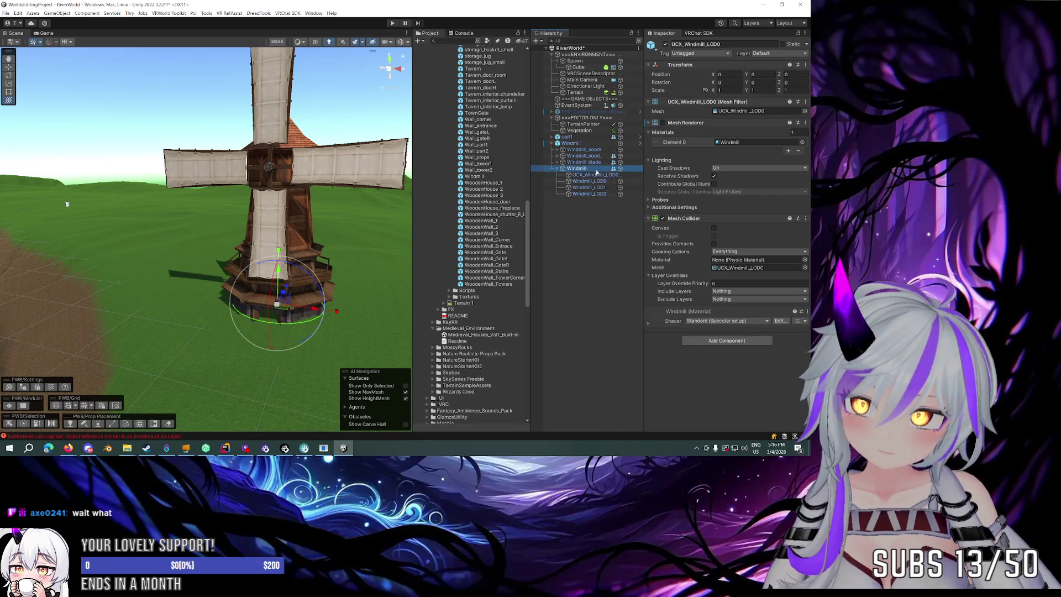
left_click(593, 176)
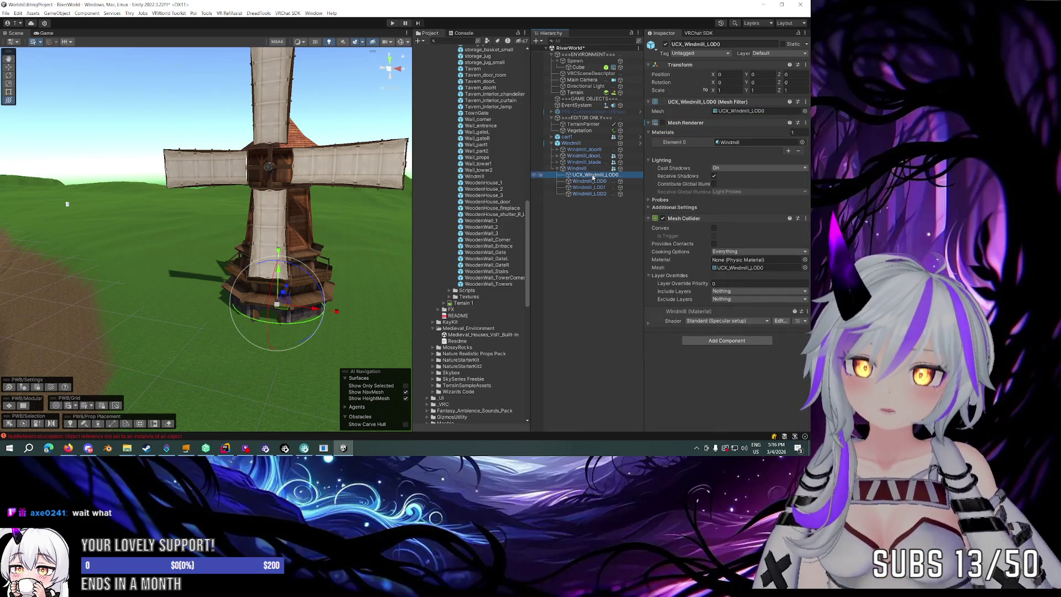
left_click(591, 181)
left_click(589, 188)
left_click(588, 194)
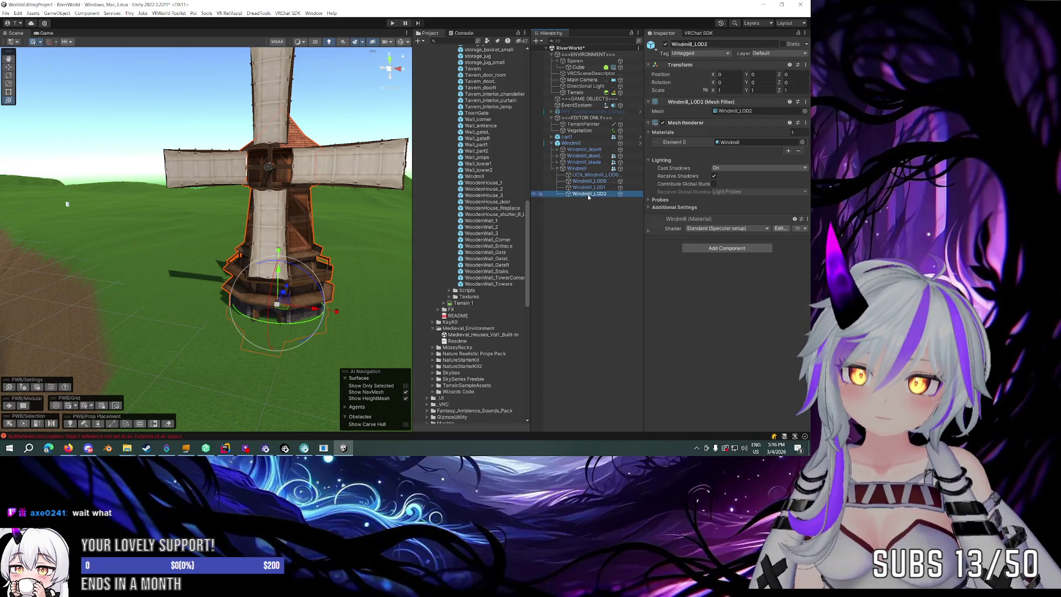
left_click(592, 176)
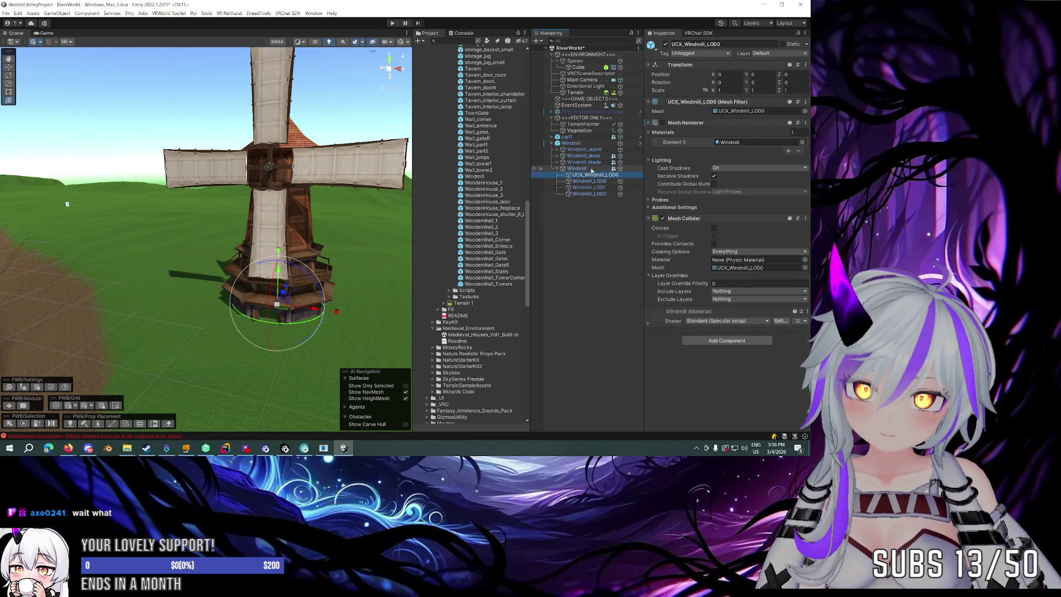
left_click(764, 143)
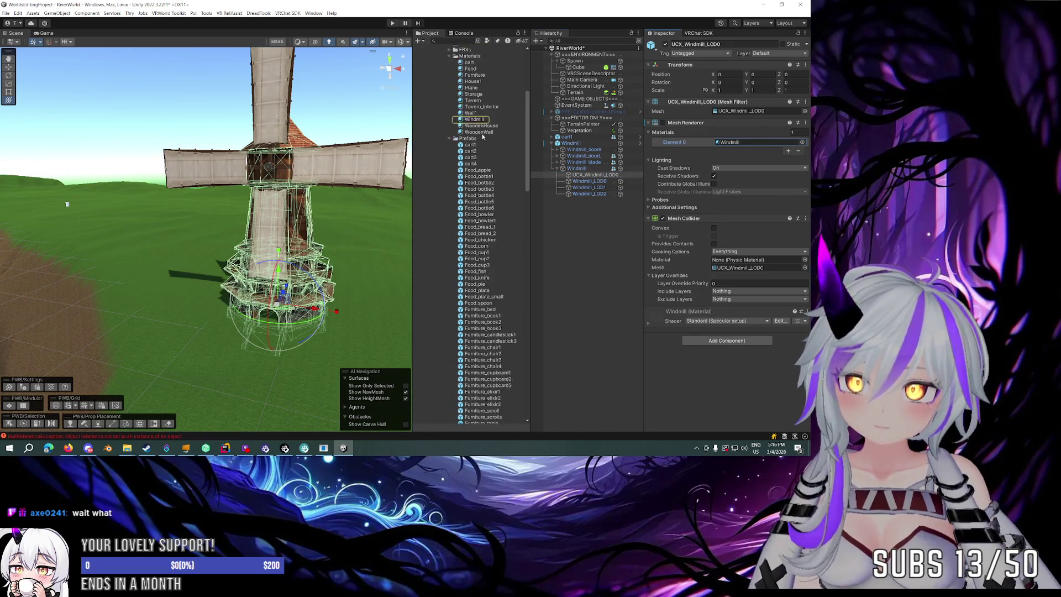
Check the Windmill material's shader list without changing it.
left_click(485, 120)
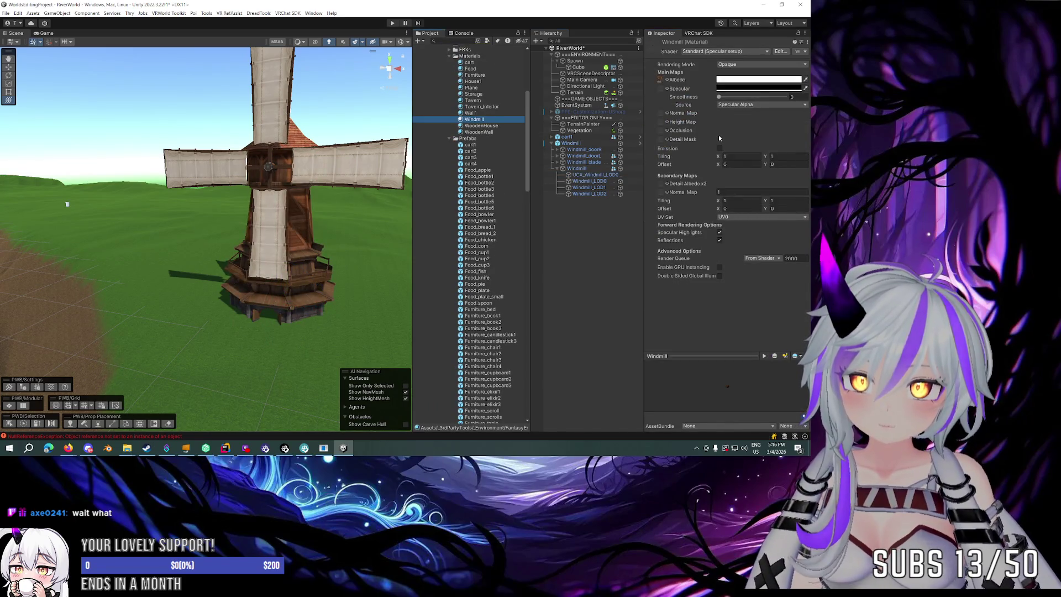
left_click(701, 52)
key("Escape")
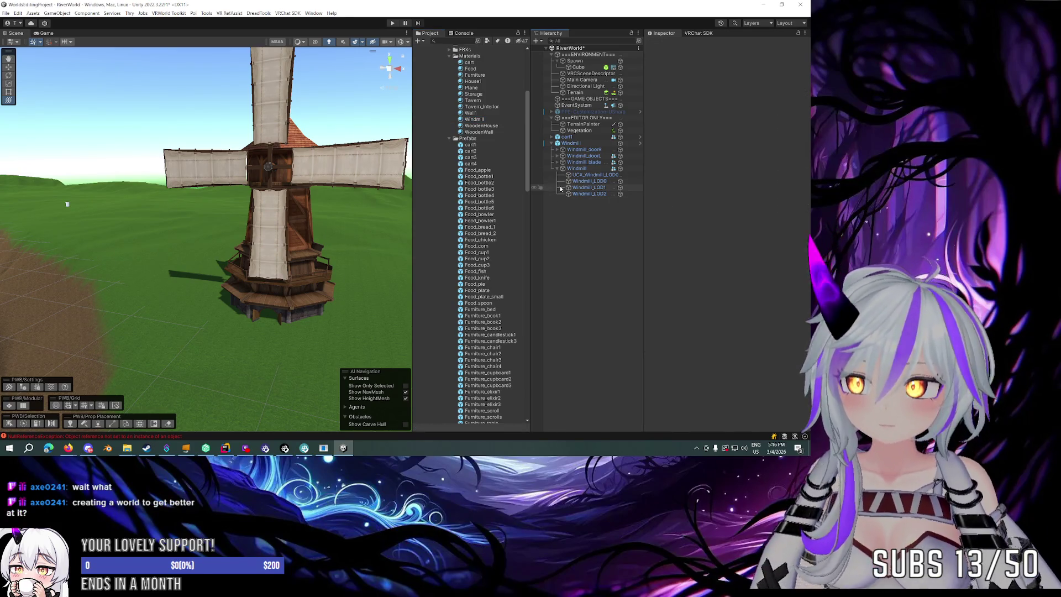
Collapse the windmill's children, select the Windmill prefab root and delete it.
left_click(308, 205)
left_click(307, 207)
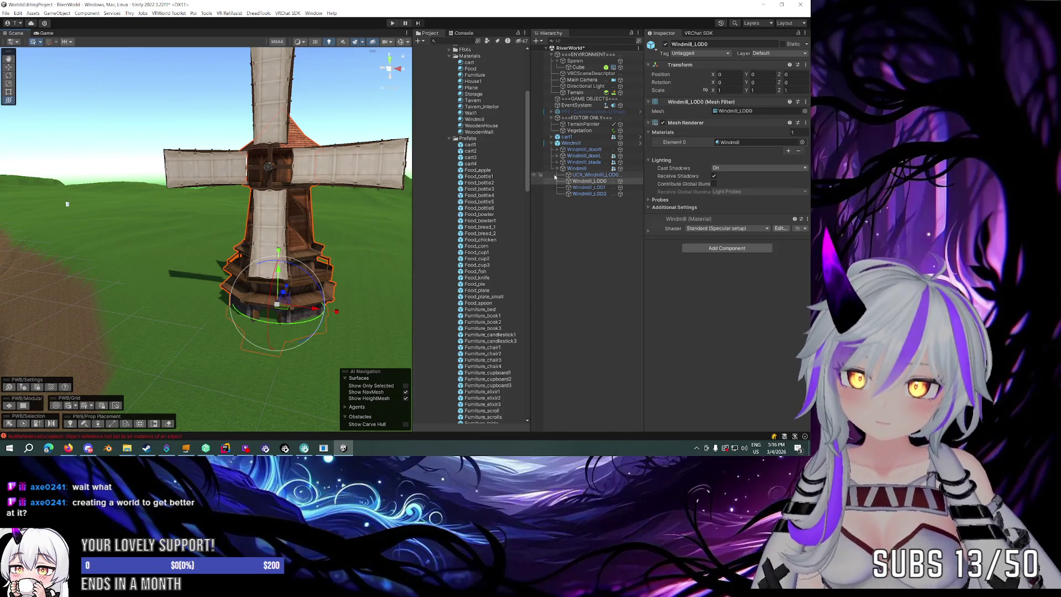
left_click(557, 168)
left_click(308, 207)
mouse_move(308, 207)
left_mouse_down()
mouse_move(259, 213)
mouse_move(304, 210)
left_mouse_up()
left_click(574, 142)
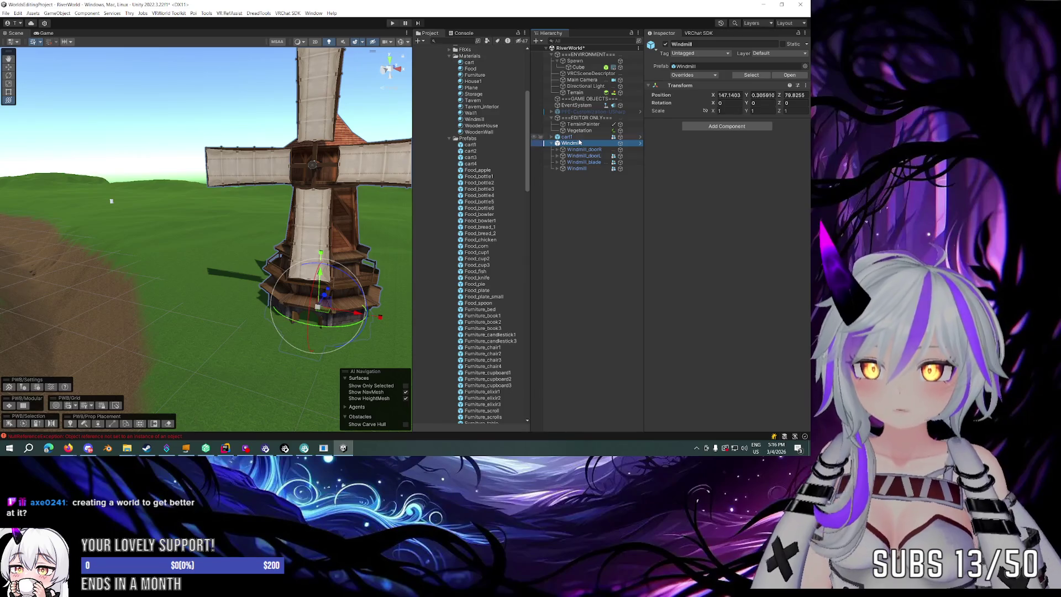
key("Delete")
Turn off the TerrainPainter heatmap overlay, viewing the terrain from the dirt path and above.
mouse_move(182, 210)
left_mouse_down()
mouse_move(6, 226)
mouse_move(275, 256)
mouse_move(22, 233)
left_mouse_up()
mouse_move(783, 254)
left_mouse_down()
mouse_move(35, 240)
mouse_move(149, 229)
mouse_move(133, 208)
mouse_move(111, 218)
mouse_move(107, 237)
mouse_move(155, 249)
mouse_move(343, 250)
mouse_move(194, 213)
mouse_move(64, 213)
mouse_move(147, 217)
mouse_move(116, 232)
mouse_move(255, 236)
left_mouse_up()
left_click(583, 124)
mouse_move(151, 190)
left_mouse_down()
mouse_move(180, 183)
mouse_move(309, 202)
mouse_move(405, 194)
mouse_move(166, 195)
mouse_move(228, 195)
left_mouse_up()
left_click(665, 218)
mouse_move(228, 192)
left_mouse_down()
mouse_move(182, 197)
mouse_move(116, 123)
mouse_move(343, 218)
mouse_move(667, 175)
mouse_move(687, 183)
mouse_move(658, 187)
left_mouse_up()
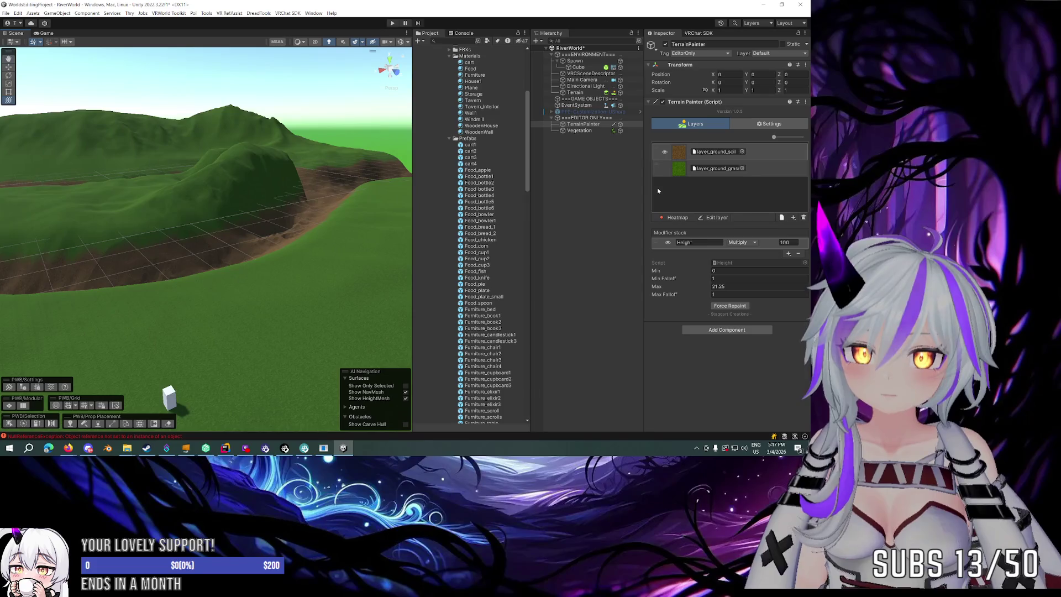
left_click(450, 139)
scroll(449, 146, "up", 3)
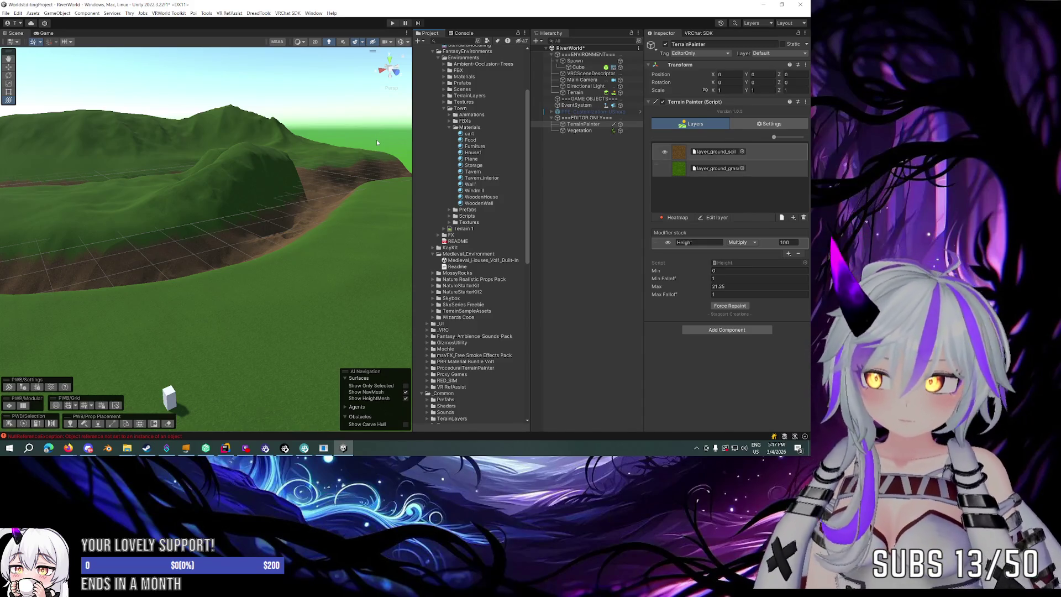
mouse_move(307, 144)
left_mouse_down()
mouse_move(266, 148)
mouse_move(389, 182)
mouse_move(260, 168)
left_mouse_up()
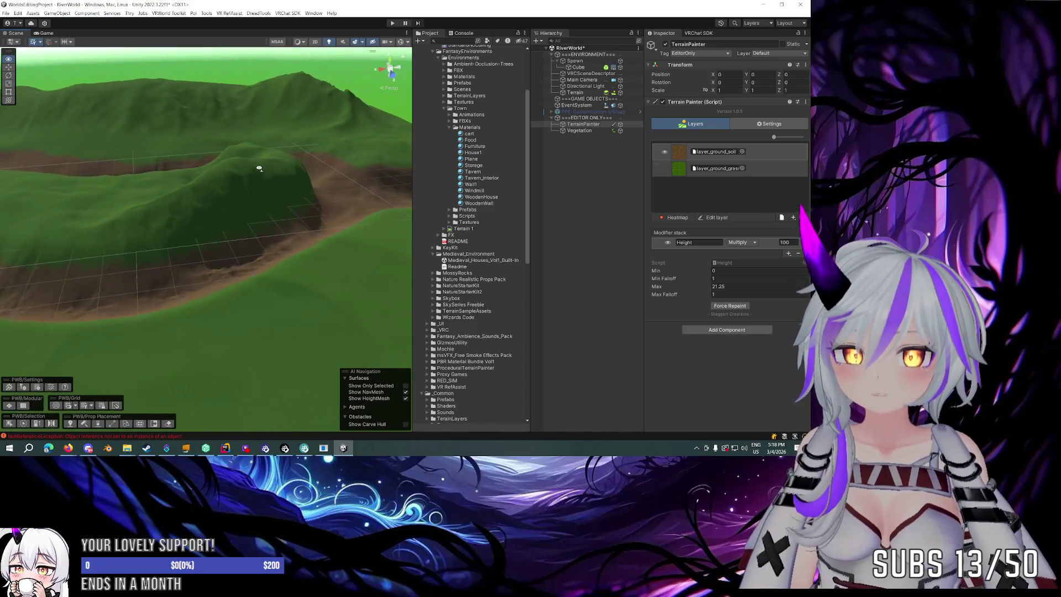
left_click(562, 151)
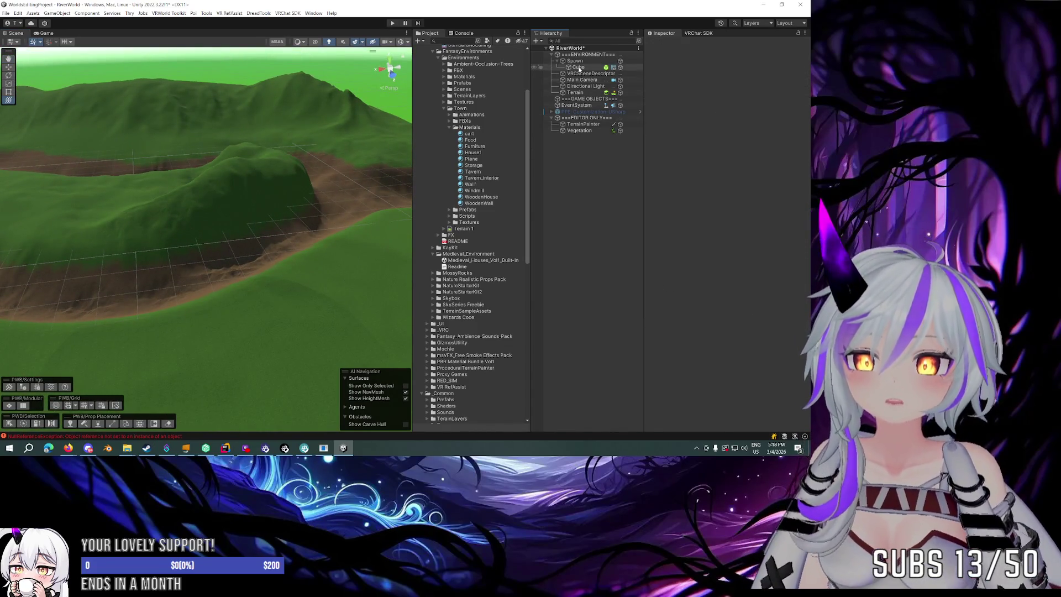
left_click(572, 92)
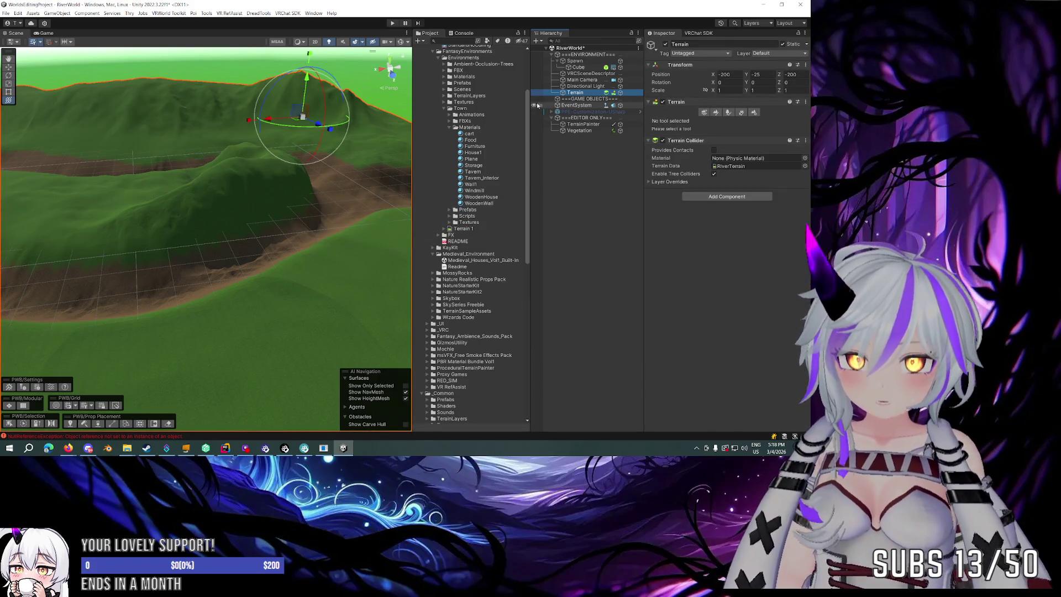
left_click(611, 147)
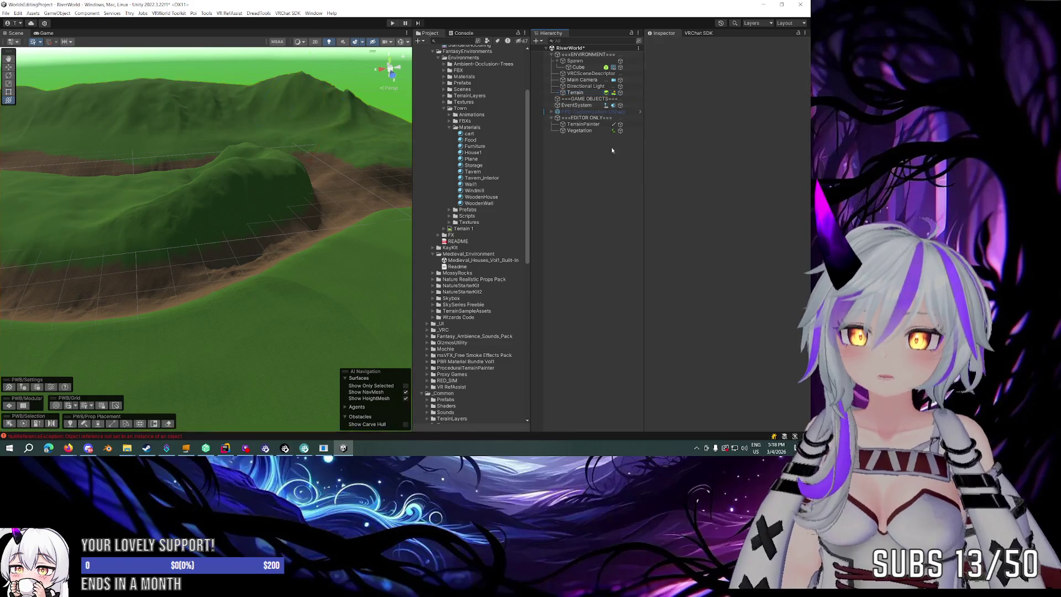
right_click(575, 175)
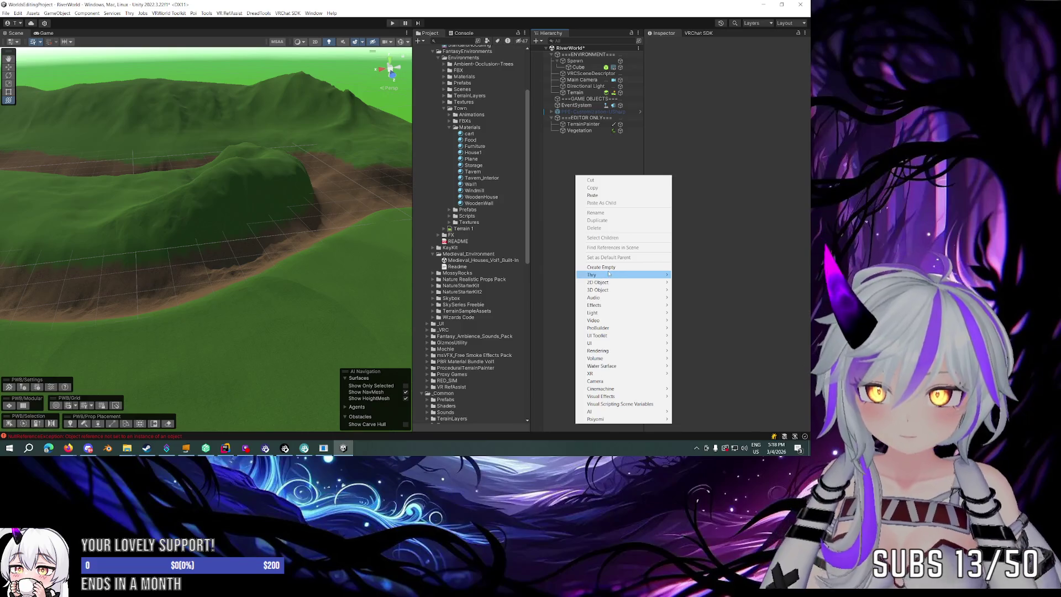
mouse_move(608, 273)
mouse_move(612, 299)
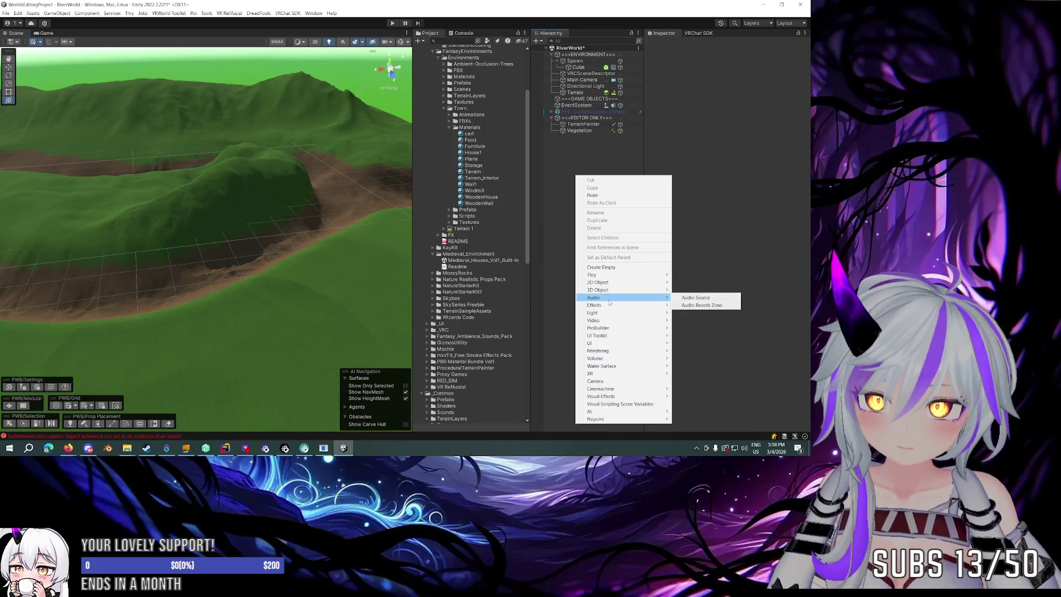
left_click(717, 251)
key("alt+Tab")
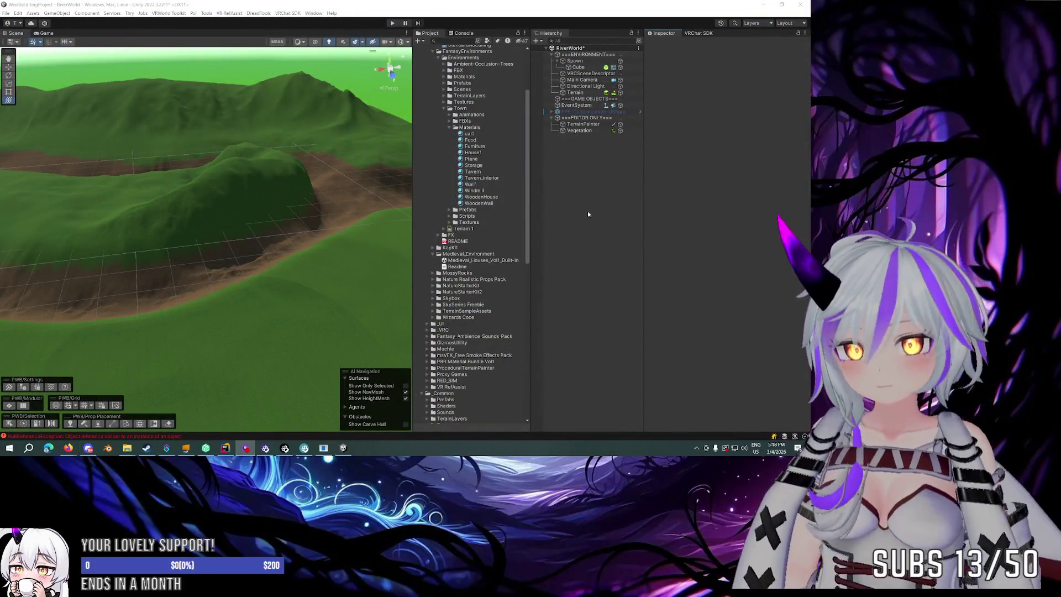
right_click(578, 191)
left_click(347, 177)
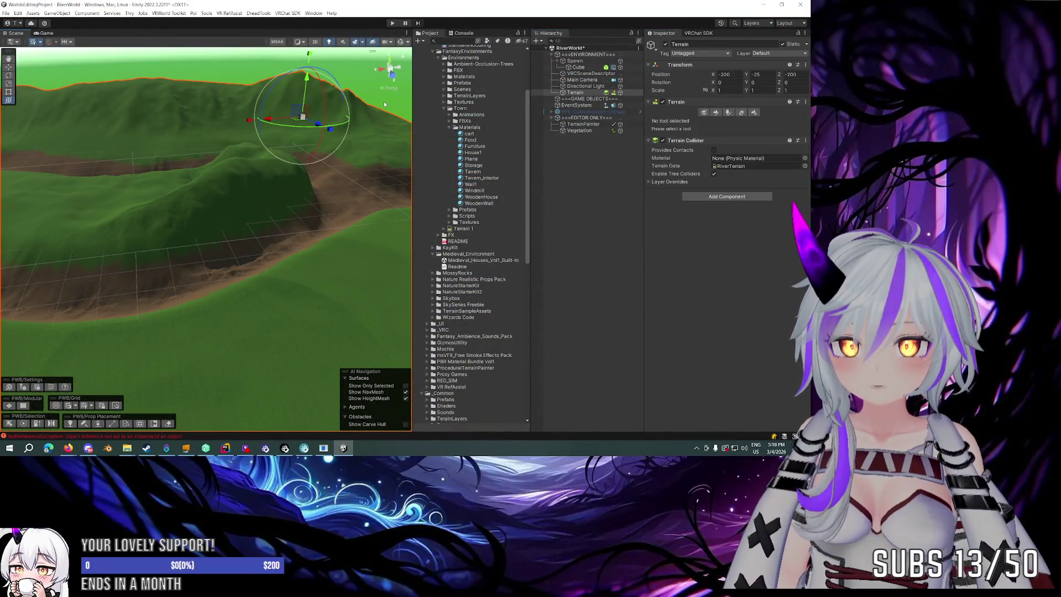
left_click(385, 104)
mouse_move(320, 182)
left_mouse_down()
mouse_move(195, 174)
mouse_move(220, 173)
left_mouse_up()
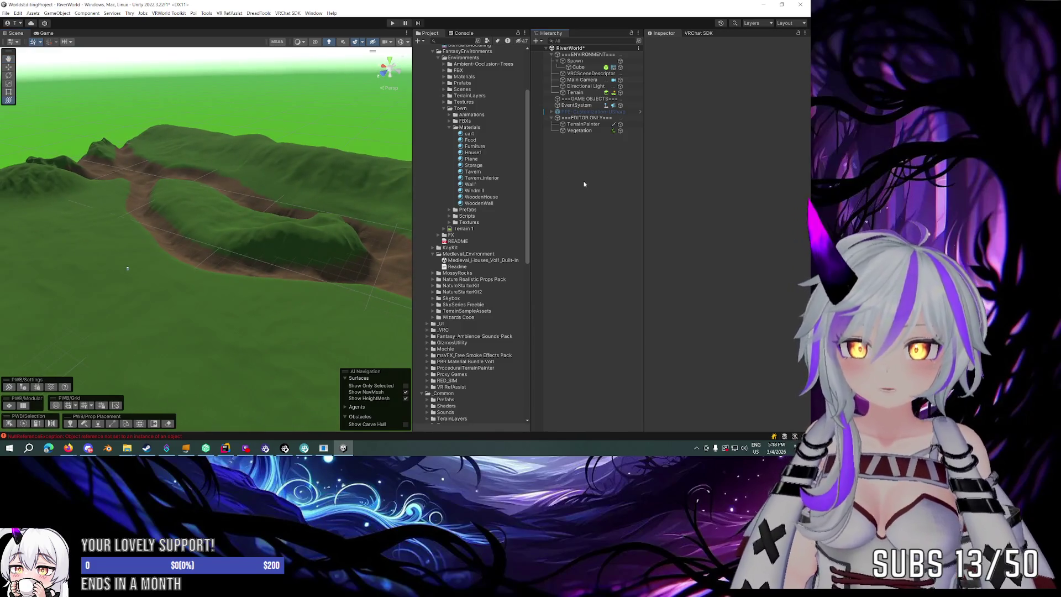
Create a 3D Plane in the Hierarchy and scale it up to 500.
right_click(578, 160)
mouse_move(608, 274)
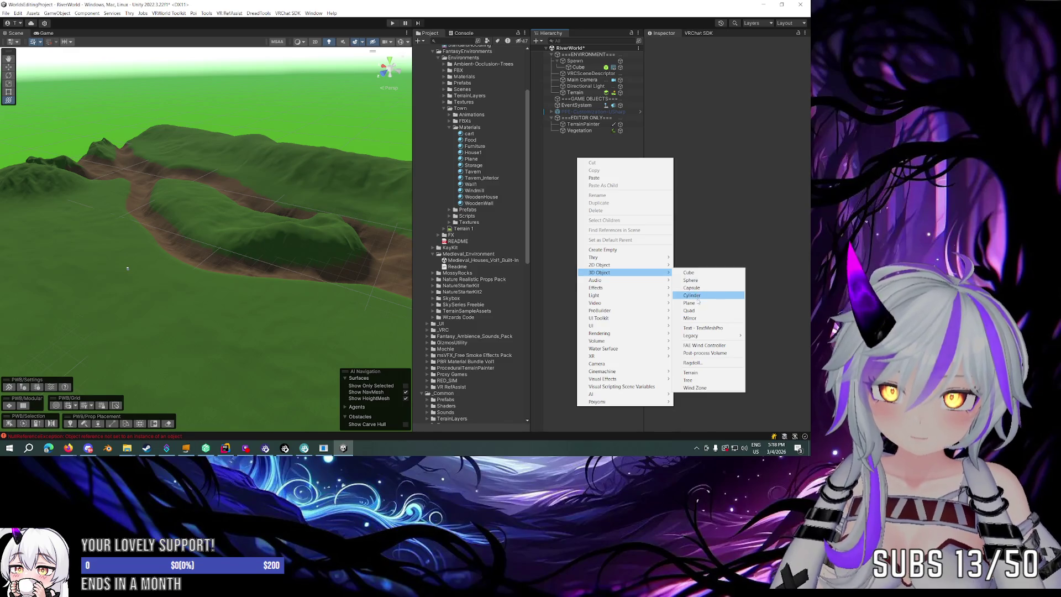
left_click(697, 303)
key("Return")
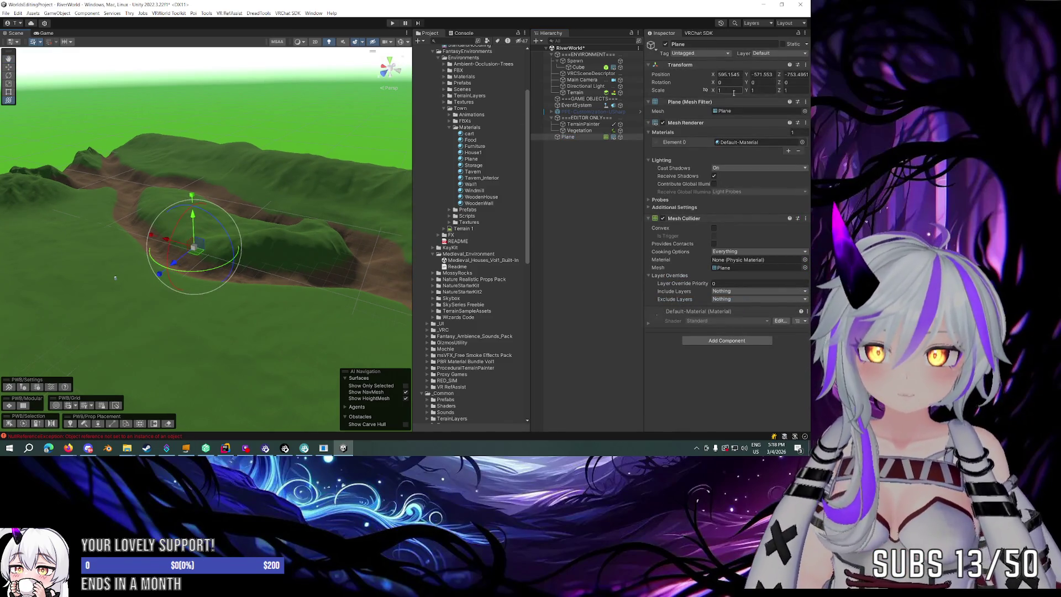
type("500")
key("Tab")
key("Tab")
type("500")
mouse_move(288, 166)
left_mouse_down()
mouse_move(307, 171)
mouse_move(294, 216)
mouse_move(266, 235)
left_mouse_up()
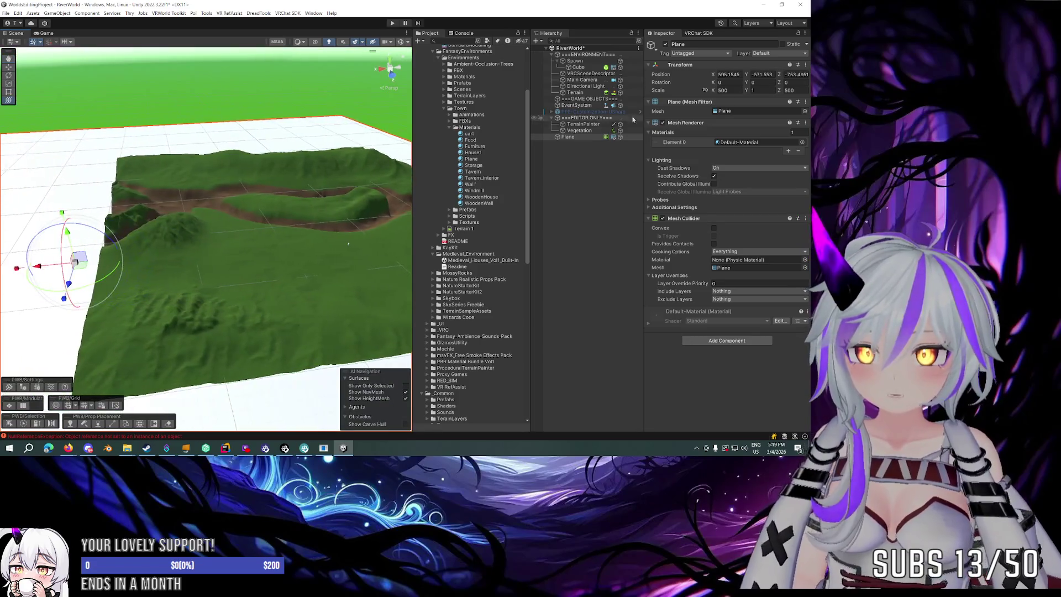
Halve the plane's X scale to 250, then set X and Z scale to 200.
left_click(735, 91)
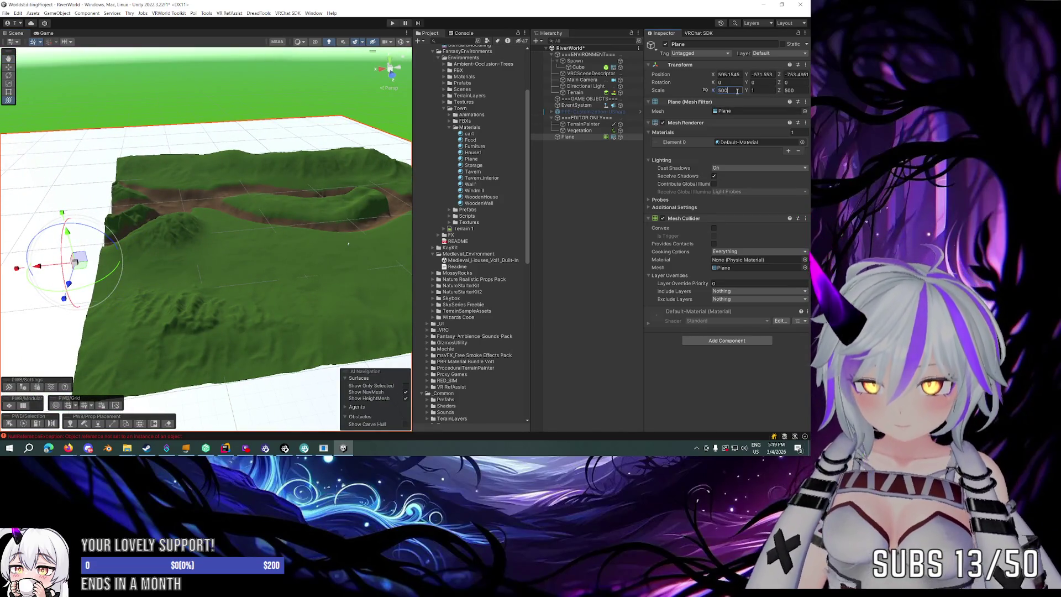
type("/20")
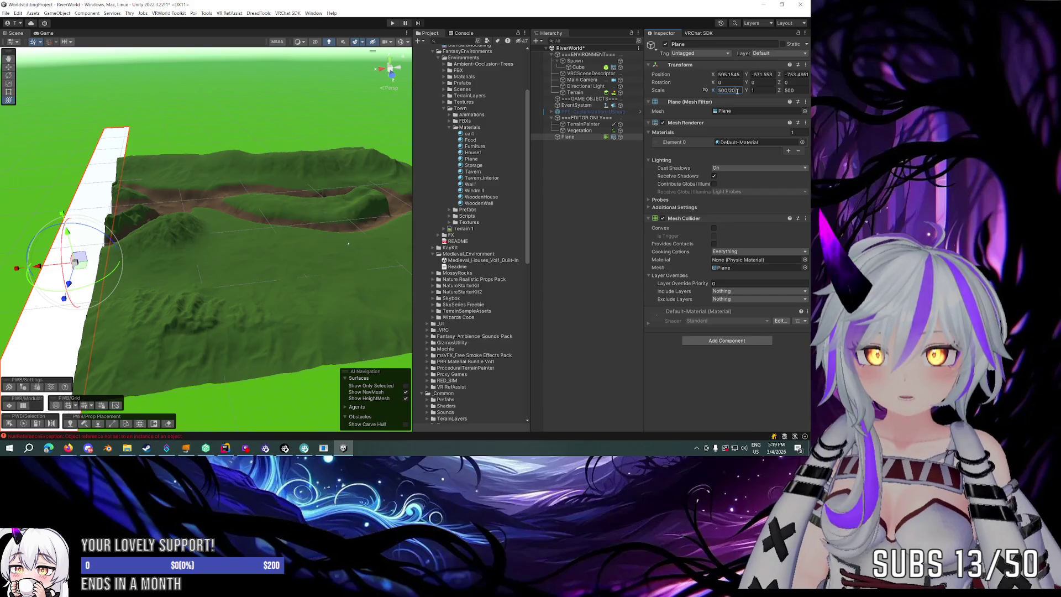
key("BackSpace")
key("BackSpace")
type("2")
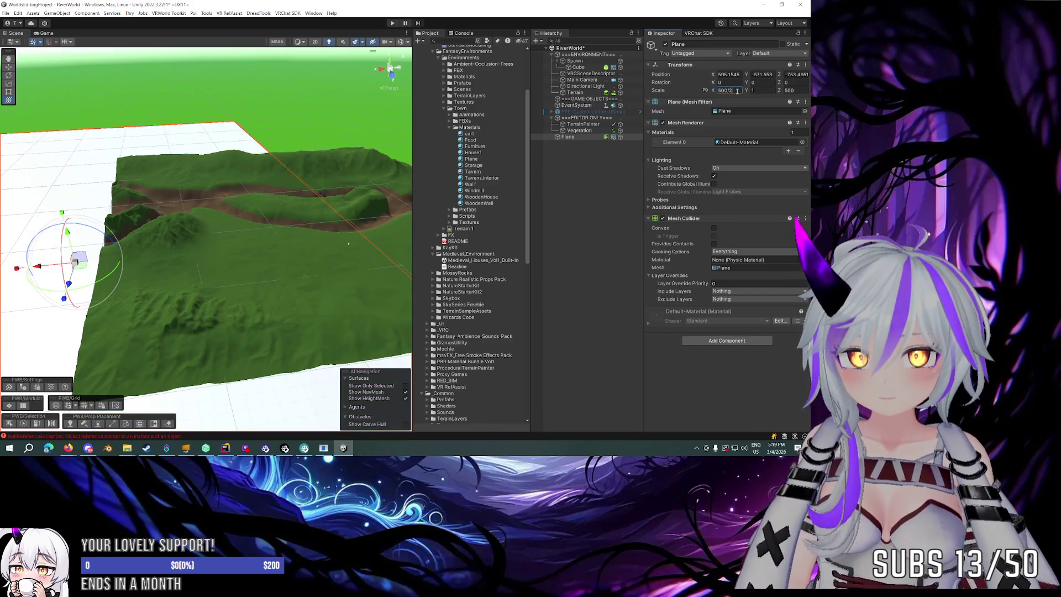
key("Return")
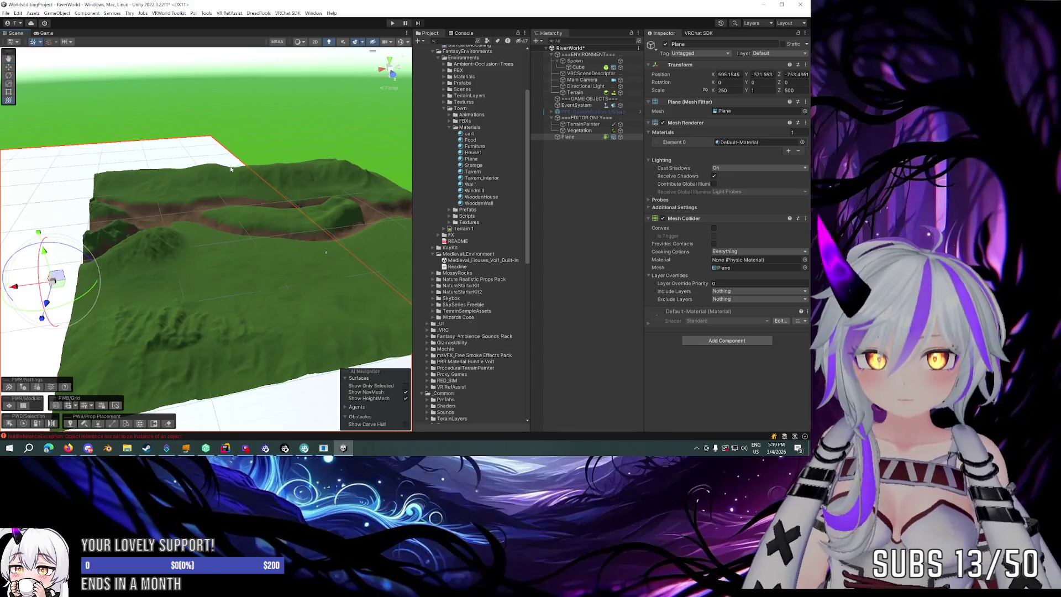
mouse_move(24, 285)
left_mouse_down()
mouse_move(318, 245)
mouse_move(290, 238)
left_mouse_up()
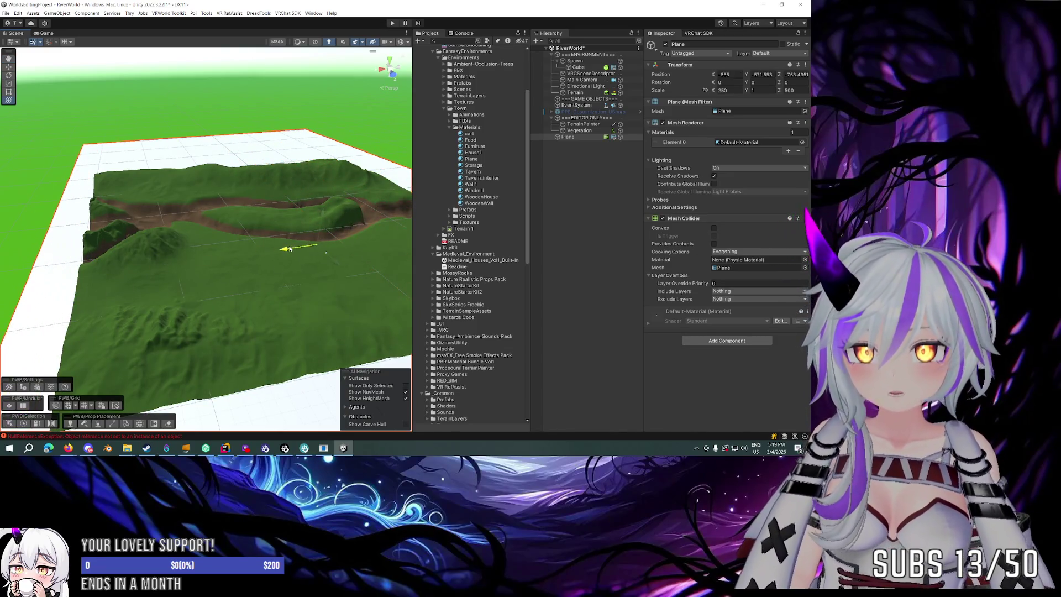
left_click(737, 90)
type("200")
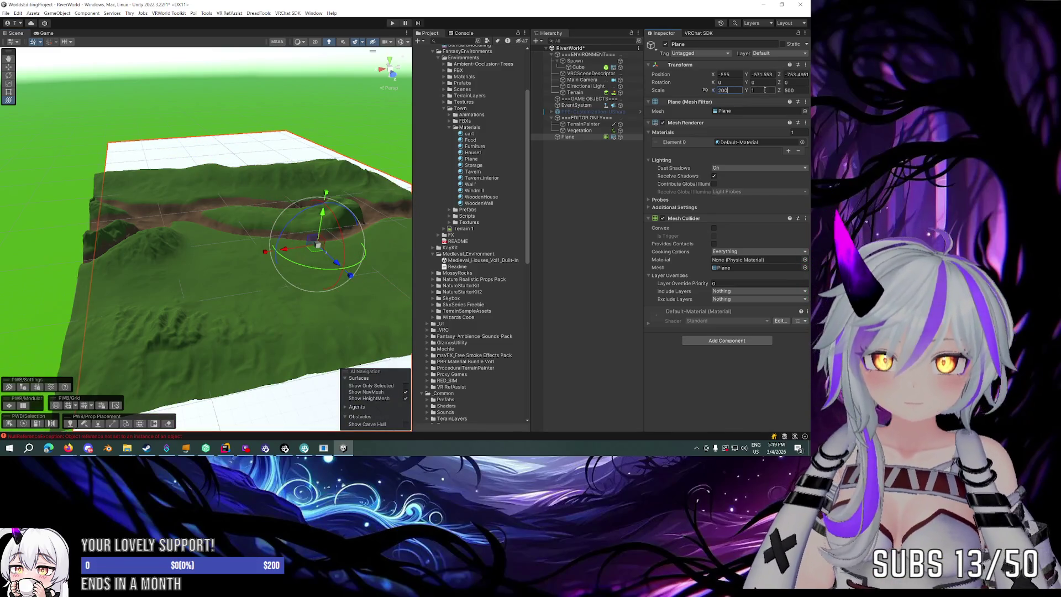
left_click(797, 90)
type("200")
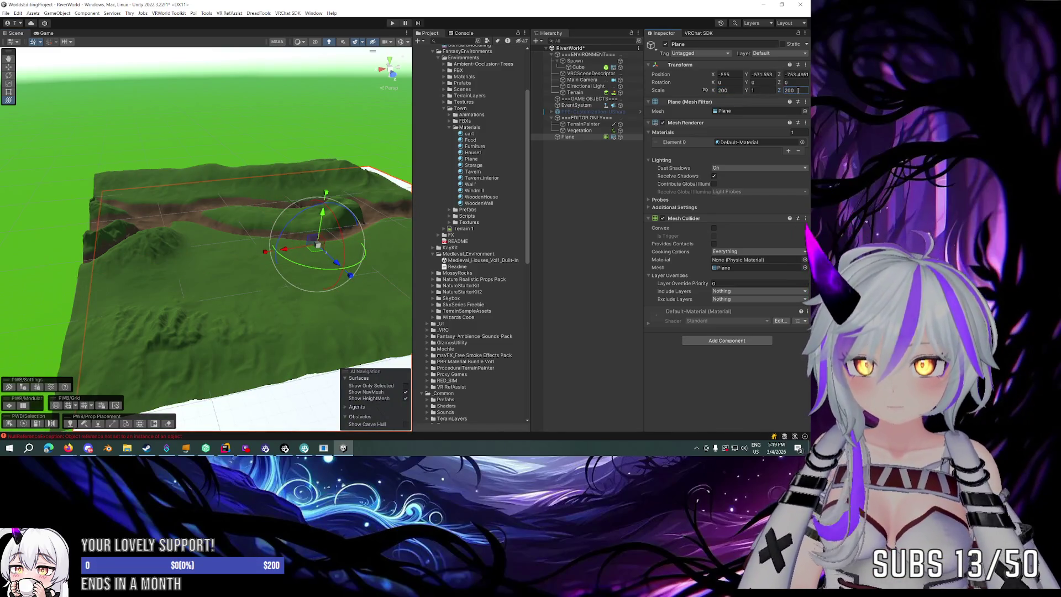
Centre the plane at position 0, 0, 0 and scale it uniformly to 51.48.
left_click(728, 74)
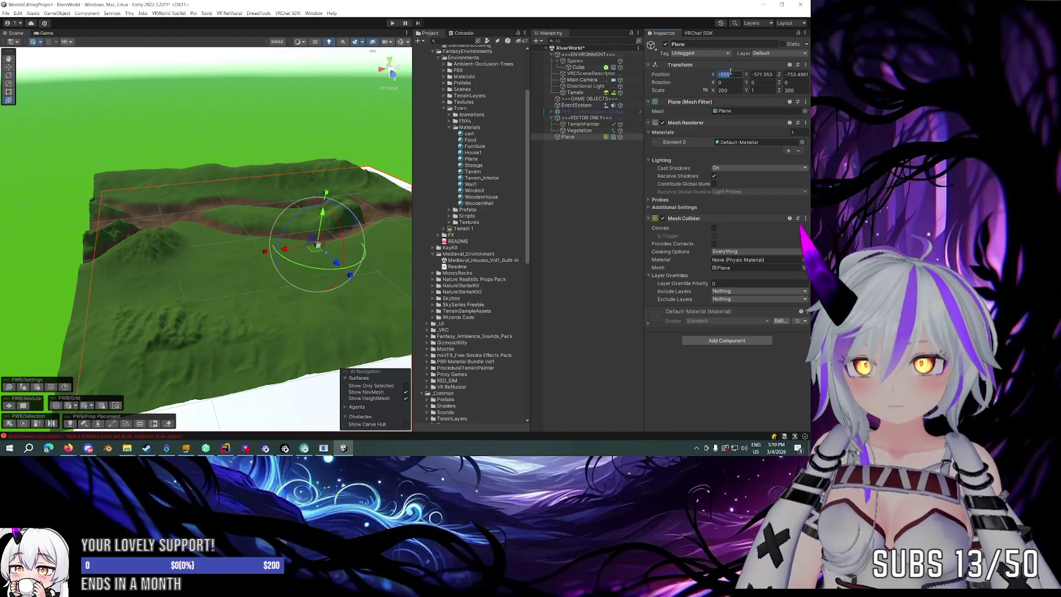
type("0")
left_click(761, 74)
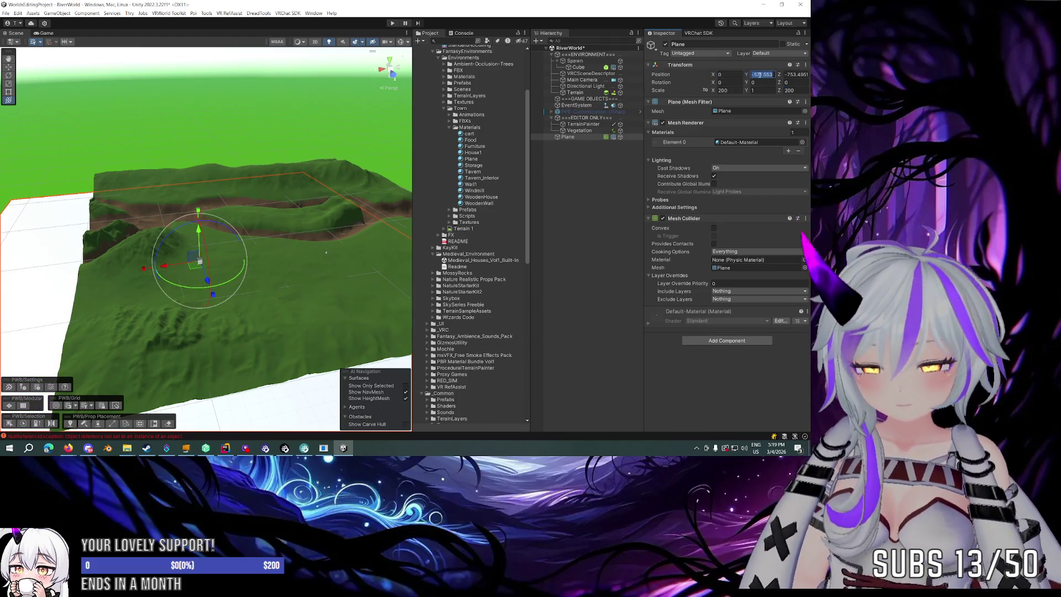
type("0")
left_click(794, 74)
type("0")
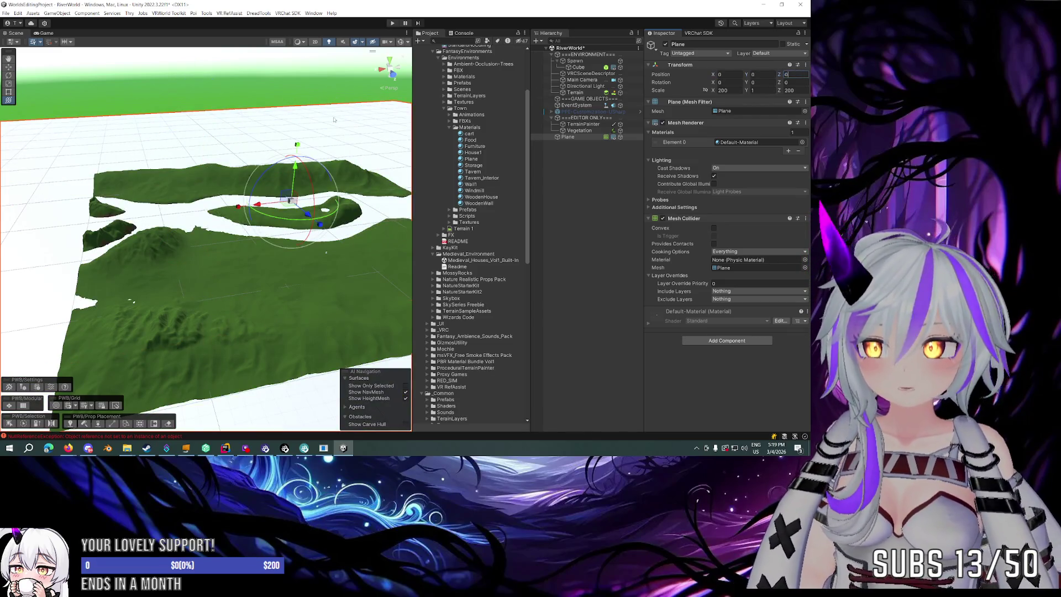
key("Return")
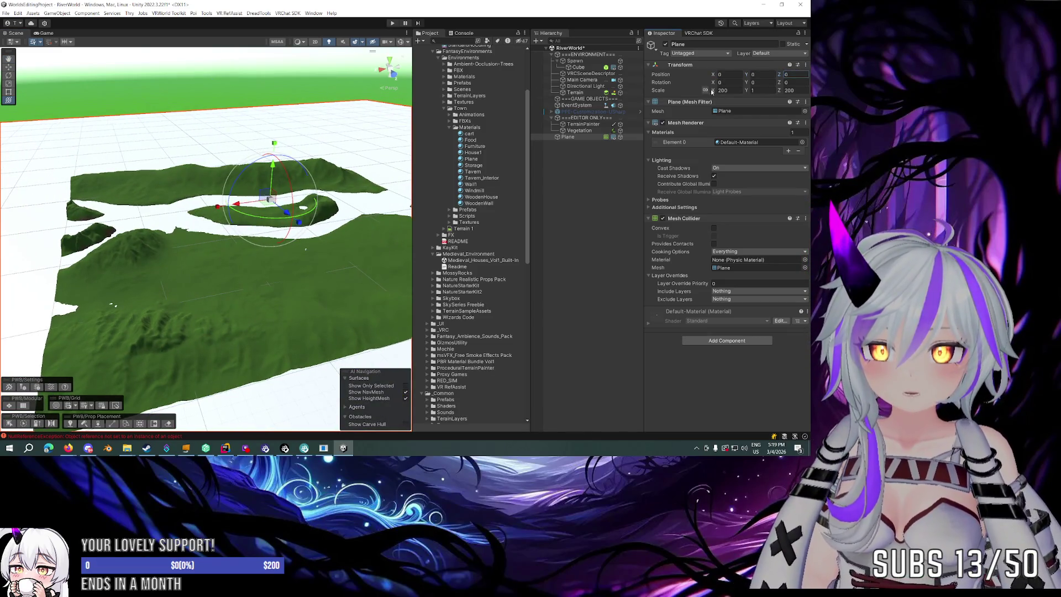
left_click_drag(715, 92, 702, 92)
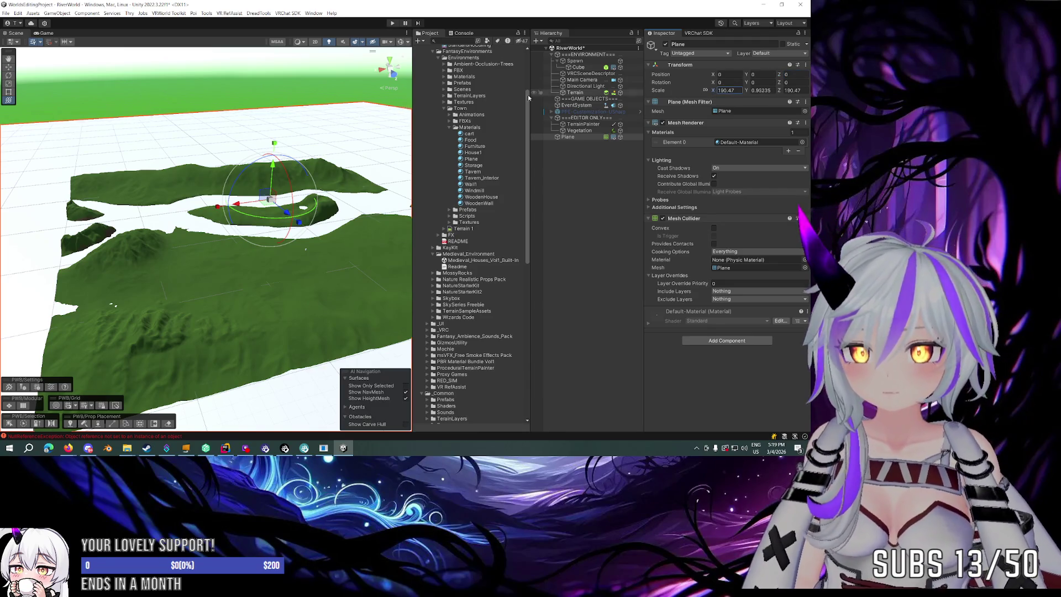
type("51.48")
key("Return")
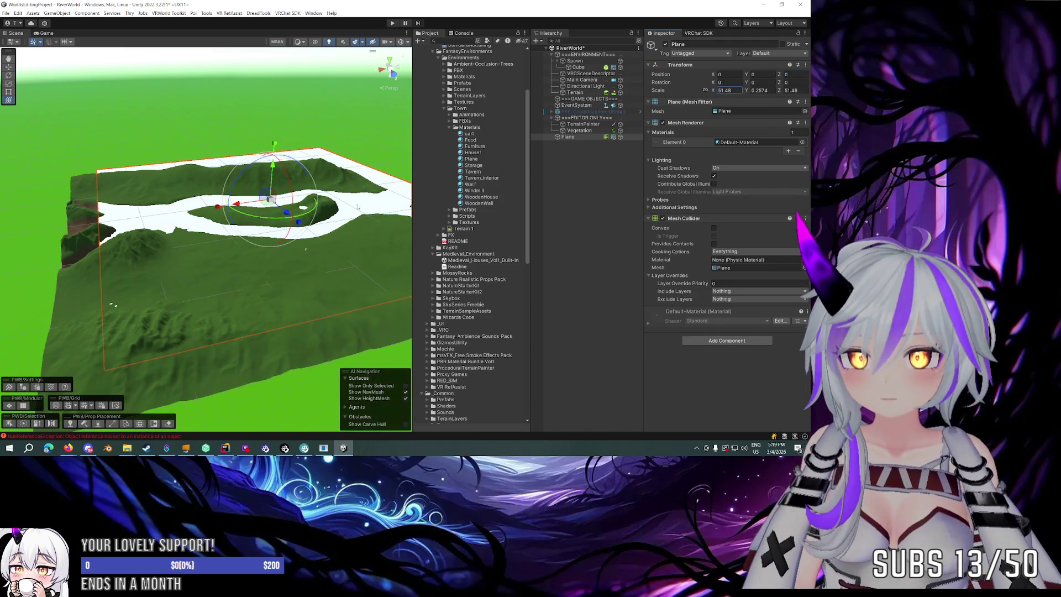
Move the plane under the terrain to line up with its extent, narrowing it slightly along X.
scroll(282, 233, "up", 3)
scroll(282, 233, "down", 5)
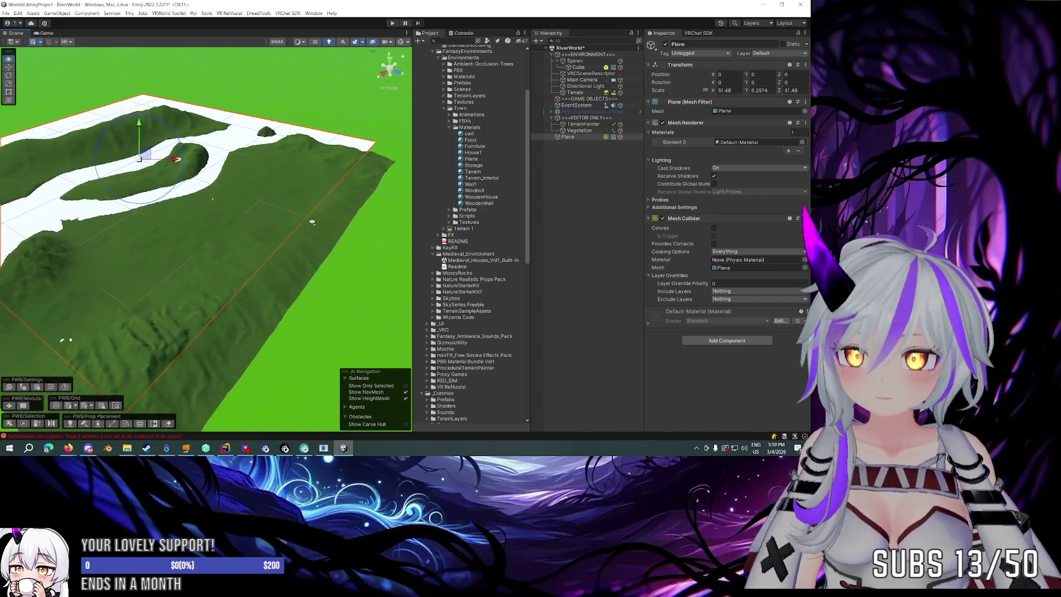
left_click_drag(317, 218, 357, 228)
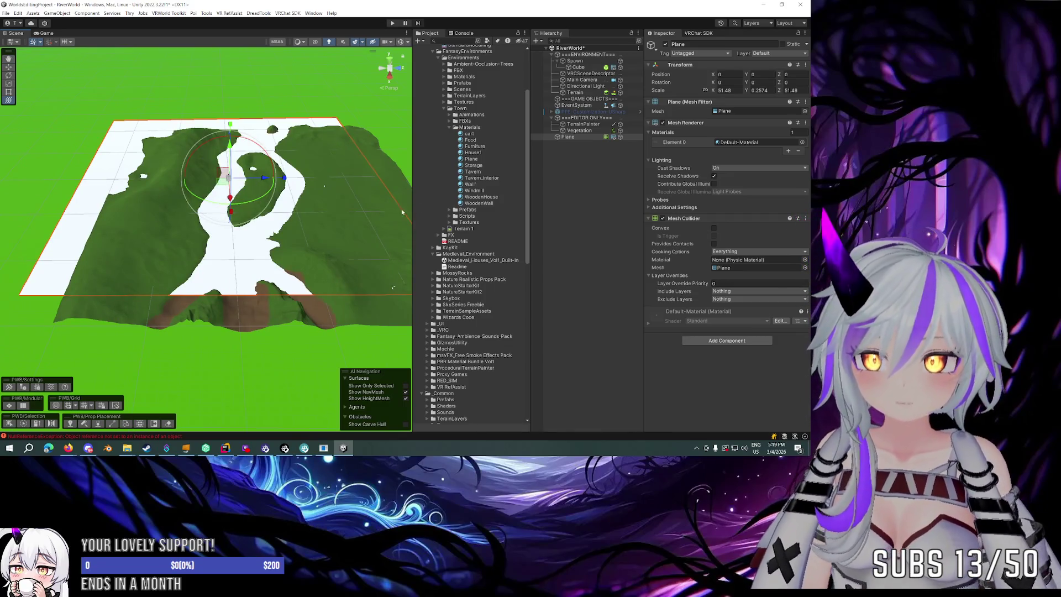
left_click(390, 172)
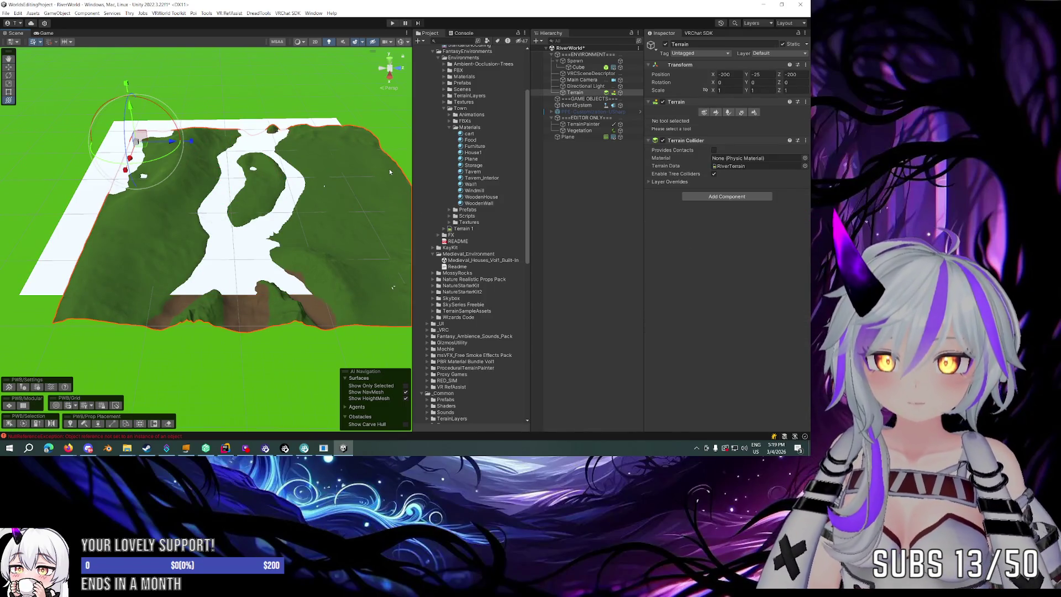
left_click(291, 197)
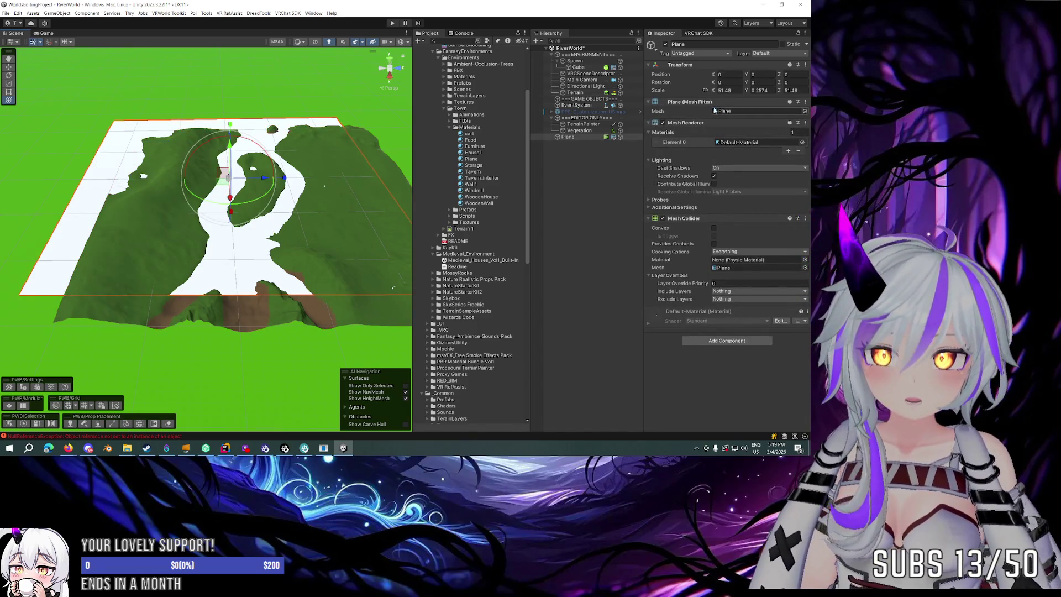
mouse_move(225, 179)
left_mouse_down()
mouse_move(237, 168)
mouse_move(246, 204)
mouse_move(238, 194)
mouse_move(294, 193)
mouse_move(225, 203)
mouse_move(410, 208)
left_mouse_up()
left_click_drag(360, 187, 349, 188)
Move the ground plane to position X 50 and Z 17.5.
left_click(730, 91)
type("50")
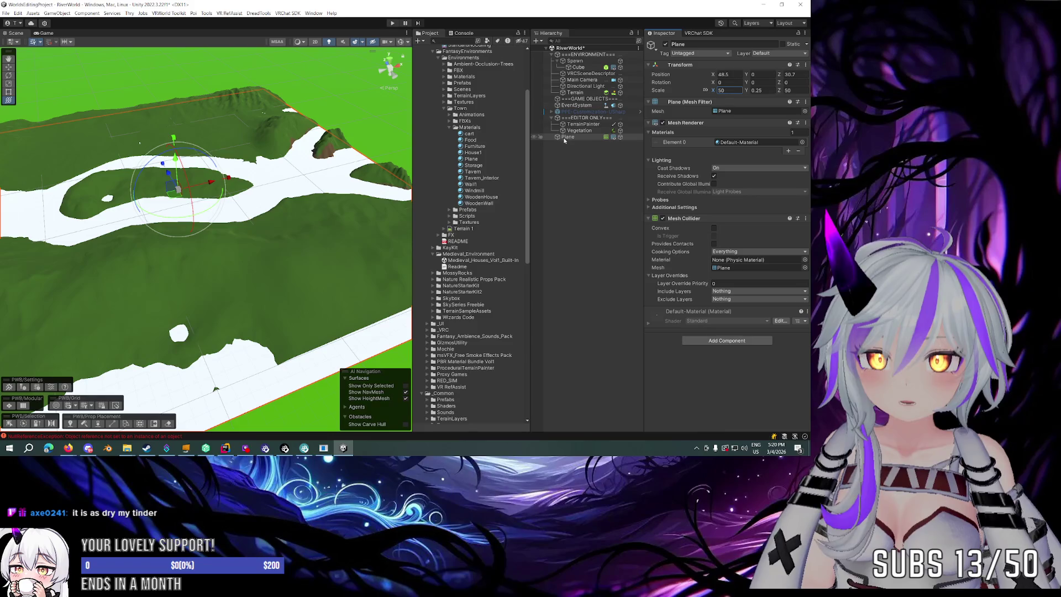
left_click(737, 74)
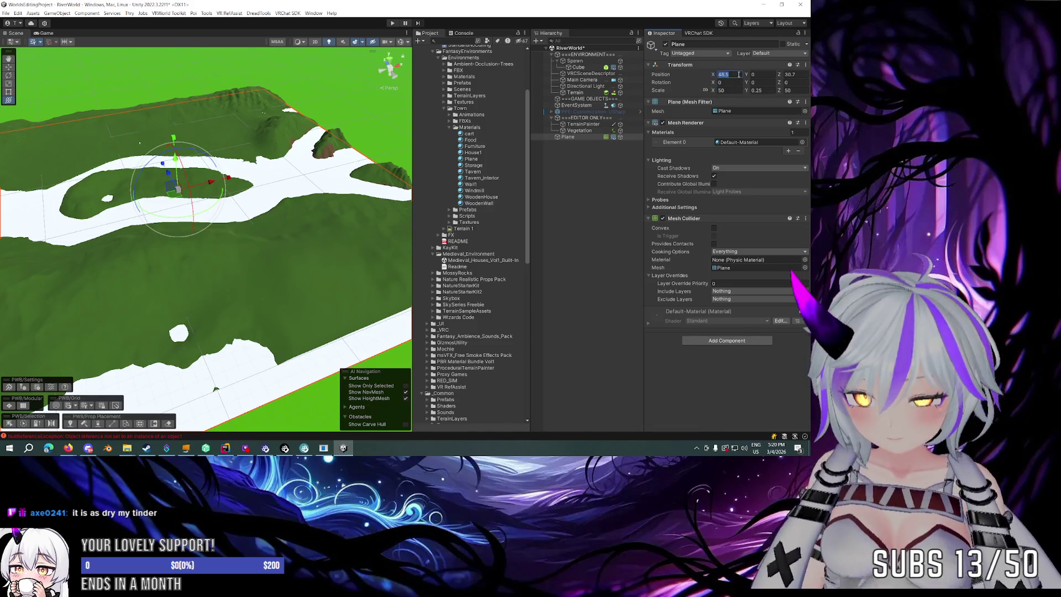
type("50")
mouse_move(259, 193)
left_mouse_down()
mouse_move(358, 209)
mouse_move(366, 228)
left_mouse_up()
key("ctrl+z")
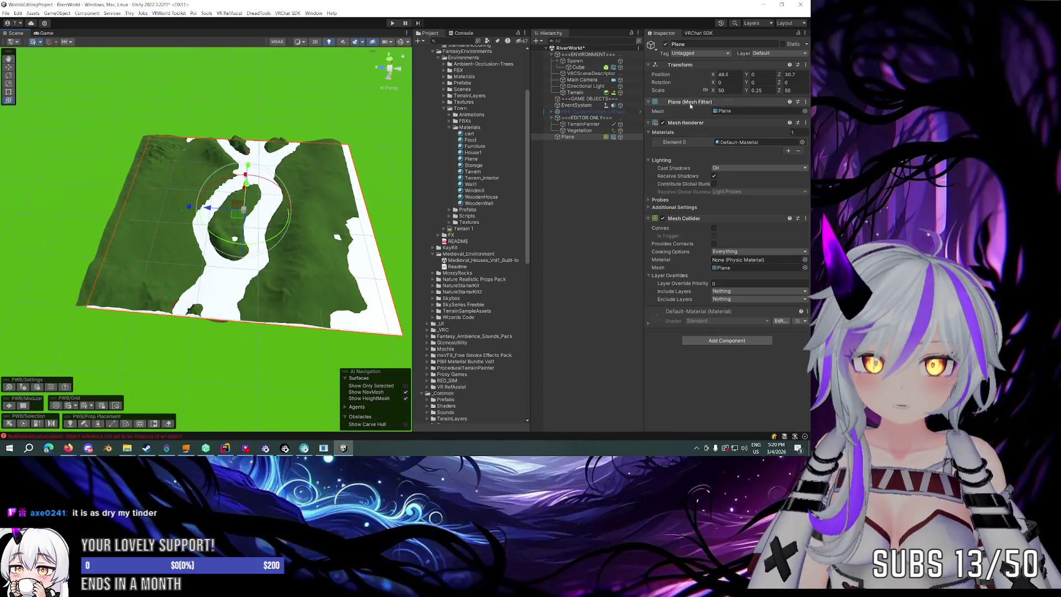
left_click(732, 75)
type("50")
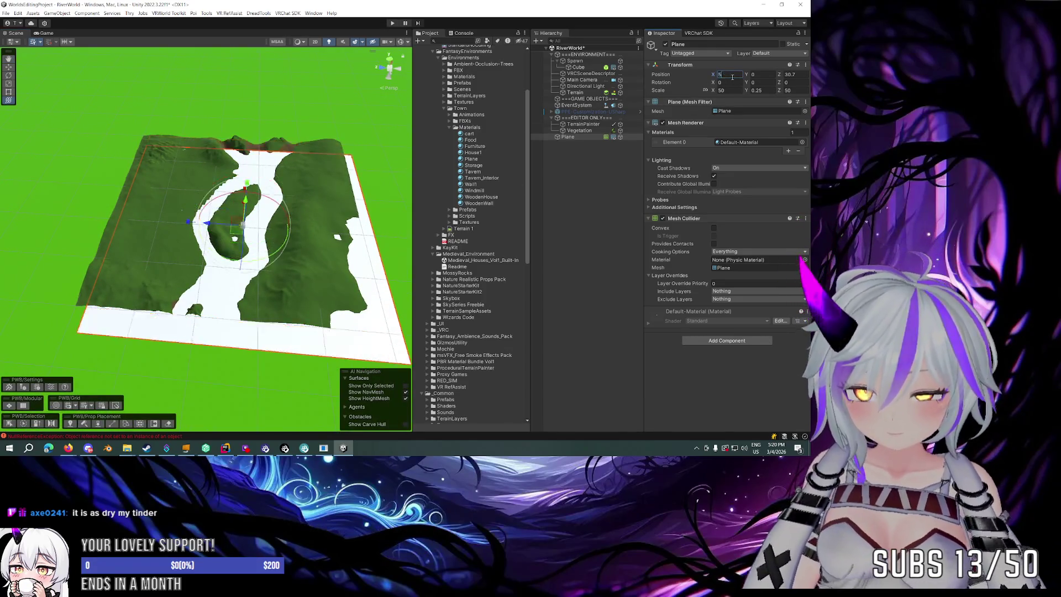
left_click_drag(780, 74, 800, 81)
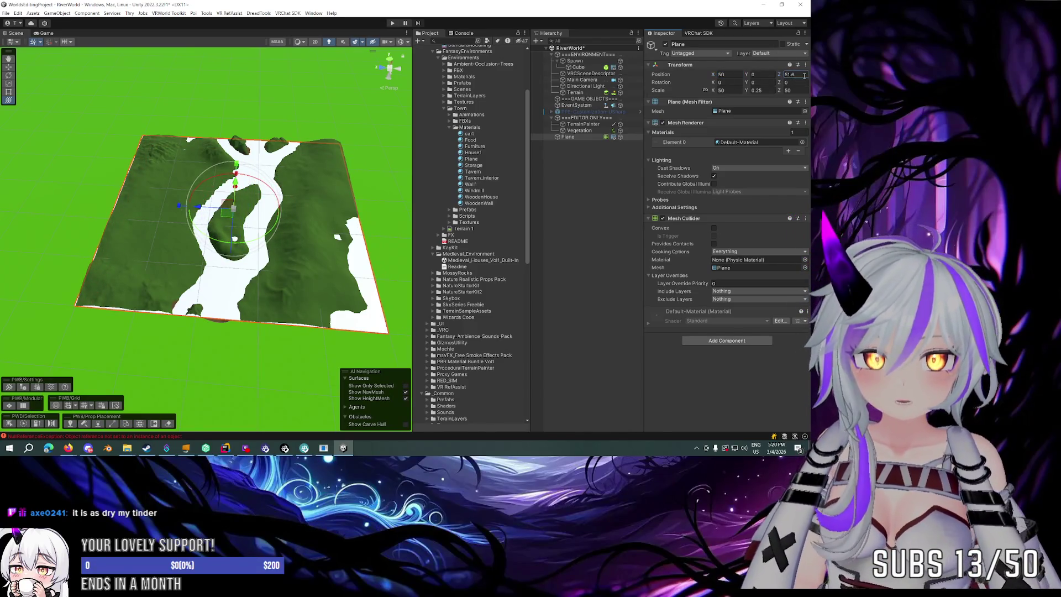
type("50")
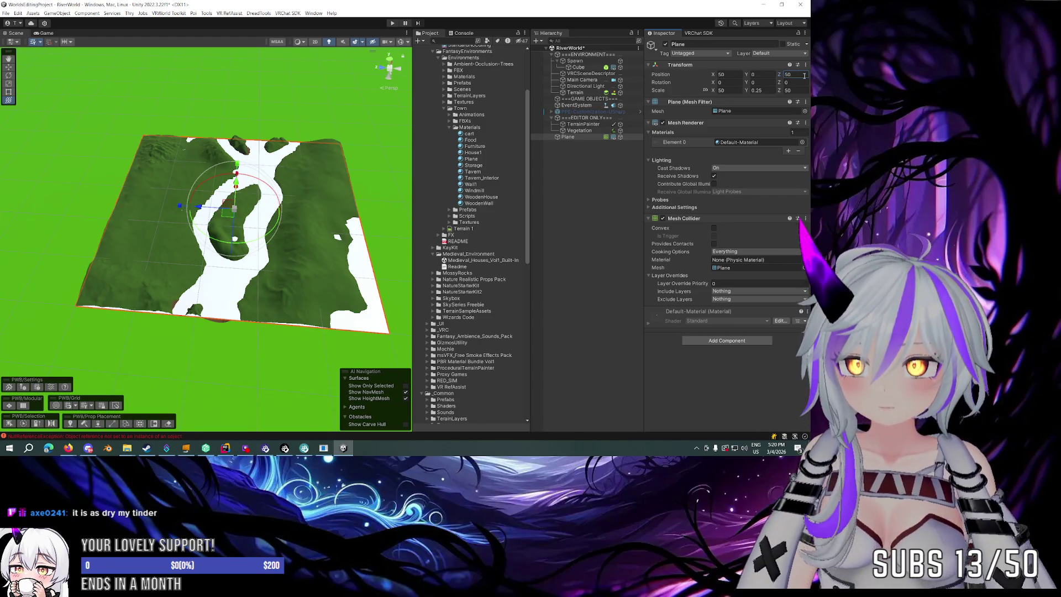
key("Return")
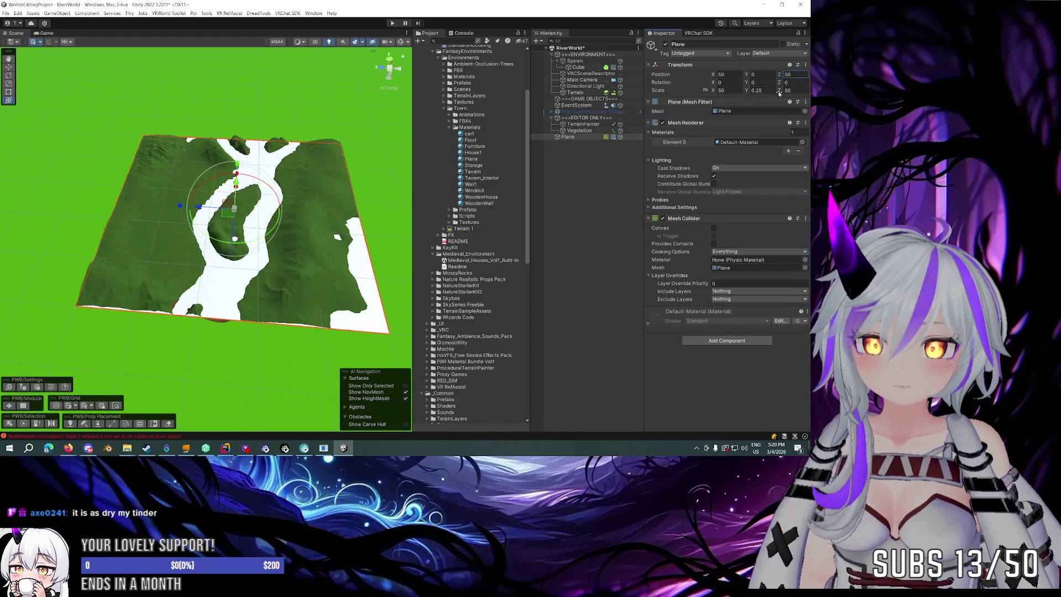
Narrow the plane's Z scale to 25.6 so it lines the river channel.
left_click(779, 94)
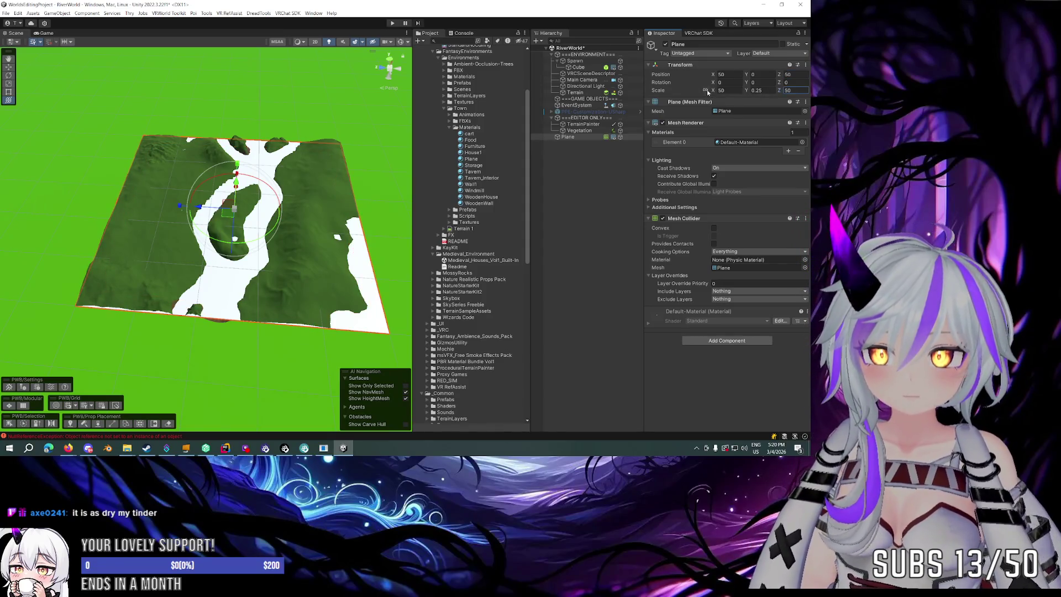
left_click_drag(781, 94, 731, 95)
mouse_move(224, 206)
left_mouse_down()
mouse_move(208, 208)
mouse_move(277, 237)
left_mouse_up()
scroll(279, 235, "up", 5)
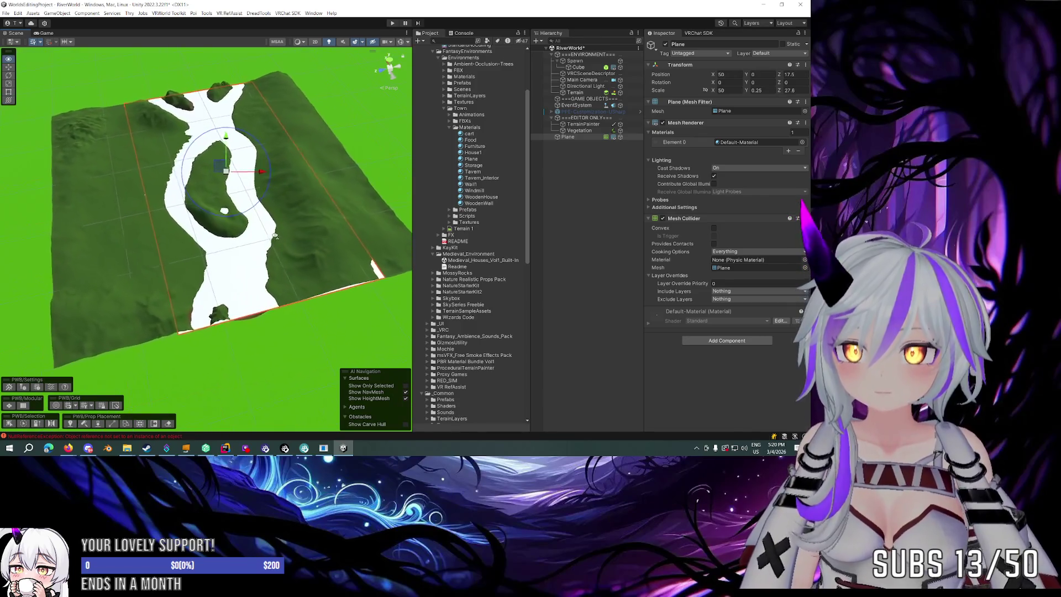
left_click_drag(779, 92, 772, 94)
mouse_move(356, 199)
left_mouse_down()
mouse_move(112, 129)
mouse_move(133, 147)
mouse_move(495, 131)
left_mouse_up()
key("w")
left_click_drag(498, 131, 370, 134)
mouse_move(240, 118)
left_mouse_down()
mouse_move(246, 106)
mouse_move(232, 167)
left_mouse_up()
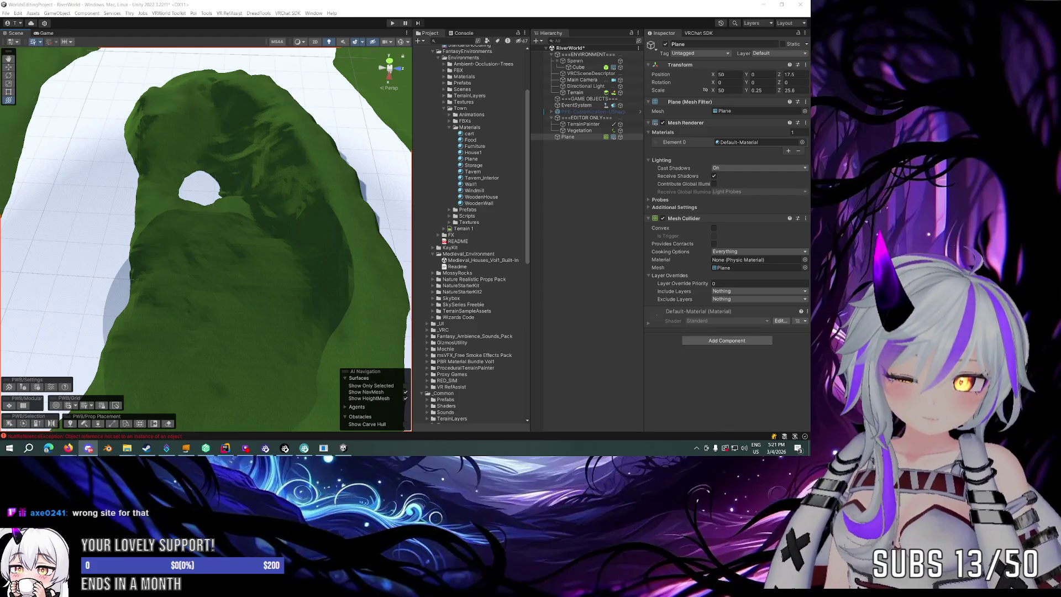
mouse_move(224, 193)
left_mouse_down()
mouse_move(210, 196)
mouse_move(277, 149)
left_mouse_up()
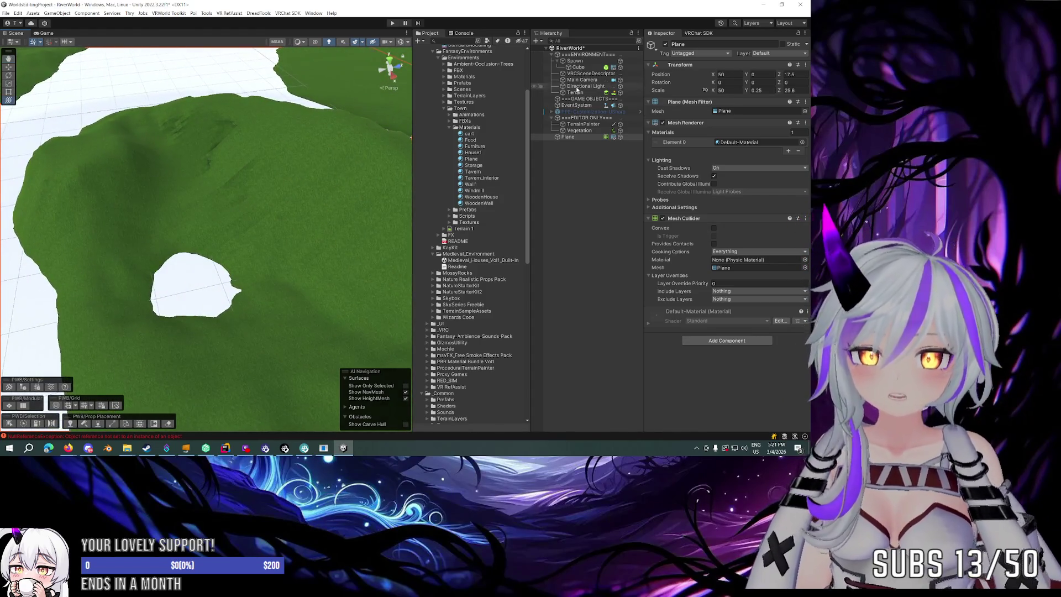
left_click(557, 60)
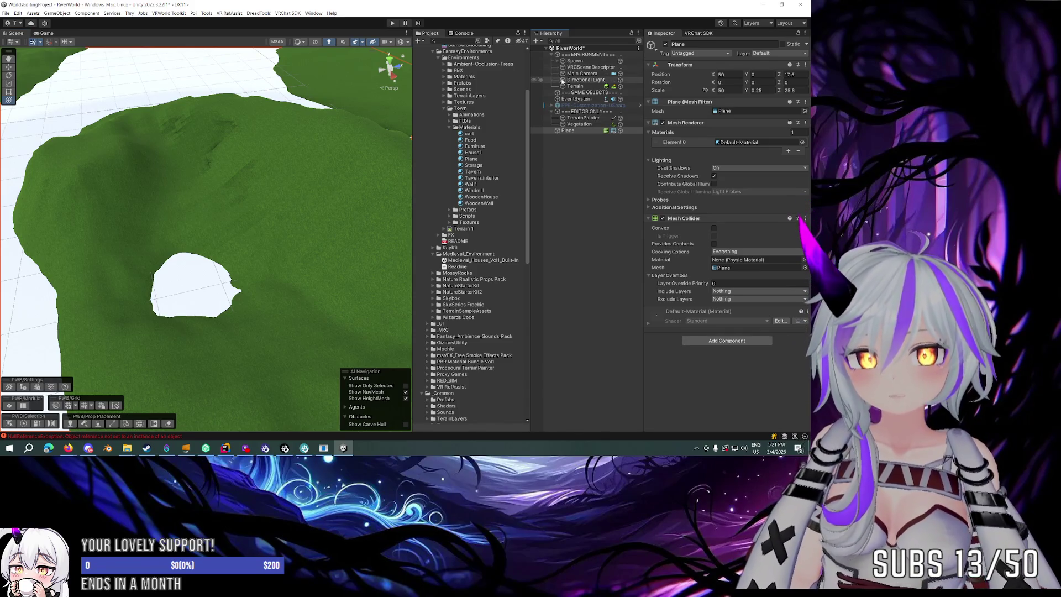
Raise a mound on the terrain island using Raise or Lower Terrain with the mountain stamp brush.
left_click(569, 86)
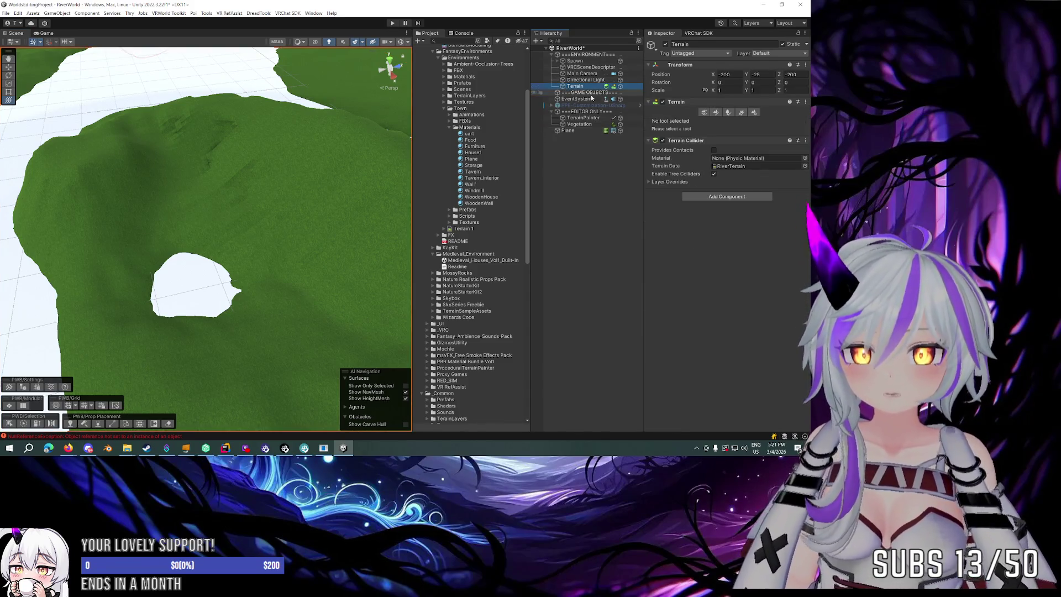
left_click(718, 112)
left_click(701, 122)
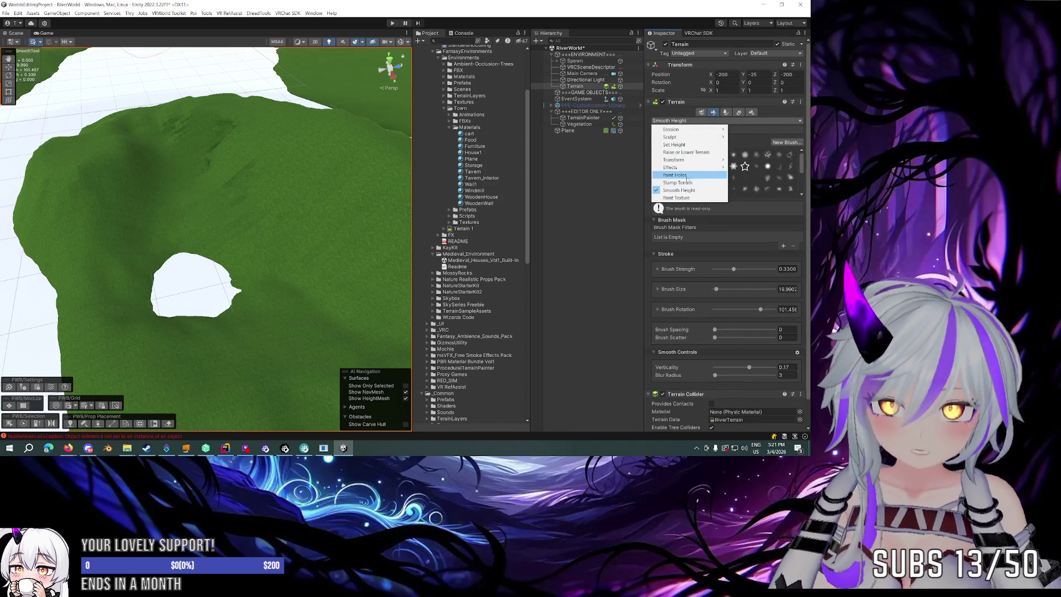
left_click(685, 152)
left_click(782, 176)
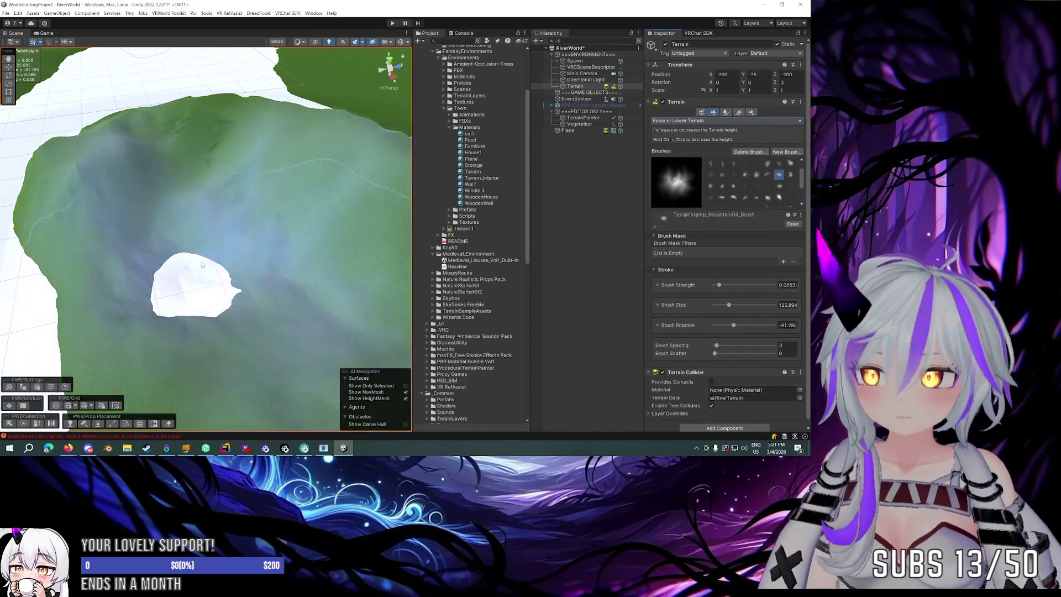
scroll(114, 273, "down", 5)
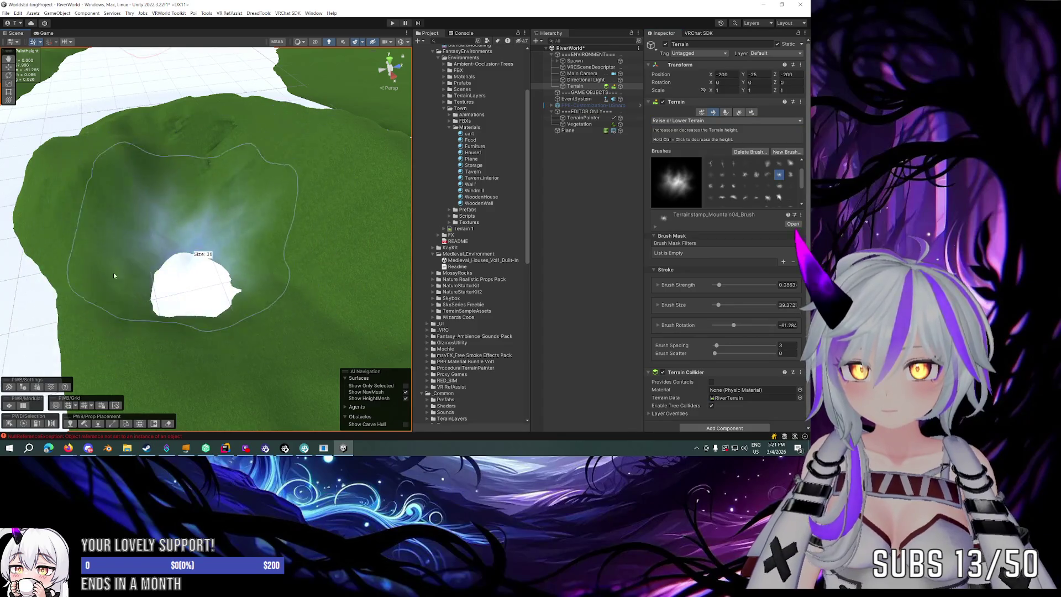
mouse_move(188, 271)
left_mouse_down()
mouse_move(210, 257)
mouse_move(265, 269)
mouse_move(242, 300)
mouse_move(339, 235)
mouse_move(304, 225)
left_mouse_up()
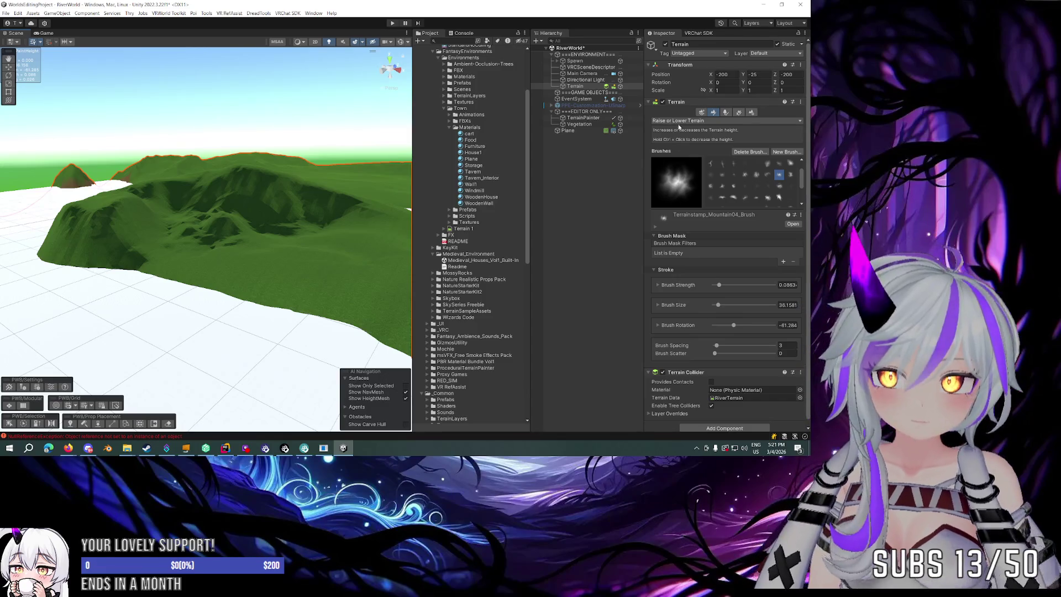
Smooth the new mound with Smooth Height, then raise the hill further.
left_click(725, 121)
left_click(674, 161)
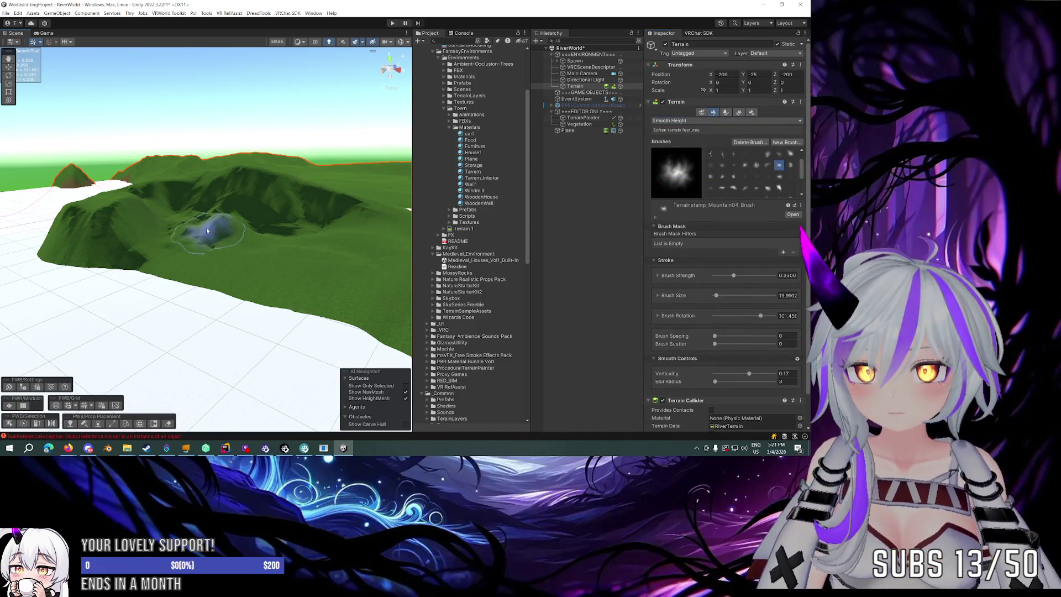
mouse_move(226, 229)
left_mouse_down()
mouse_move(273, 225)
mouse_move(303, 251)
mouse_move(261, 238)
mouse_move(268, 220)
mouse_move(256, 202)
mouse_move(270, 217)
mouse_move(267, 237)
left_mouse_up()
left_click(685, 121)
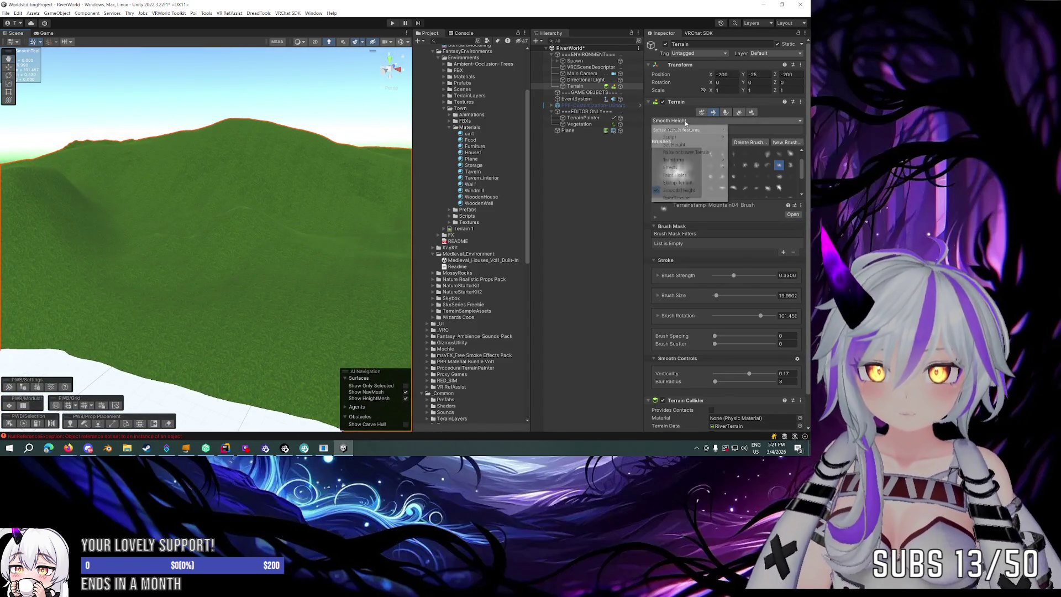
left_click(685, 152)
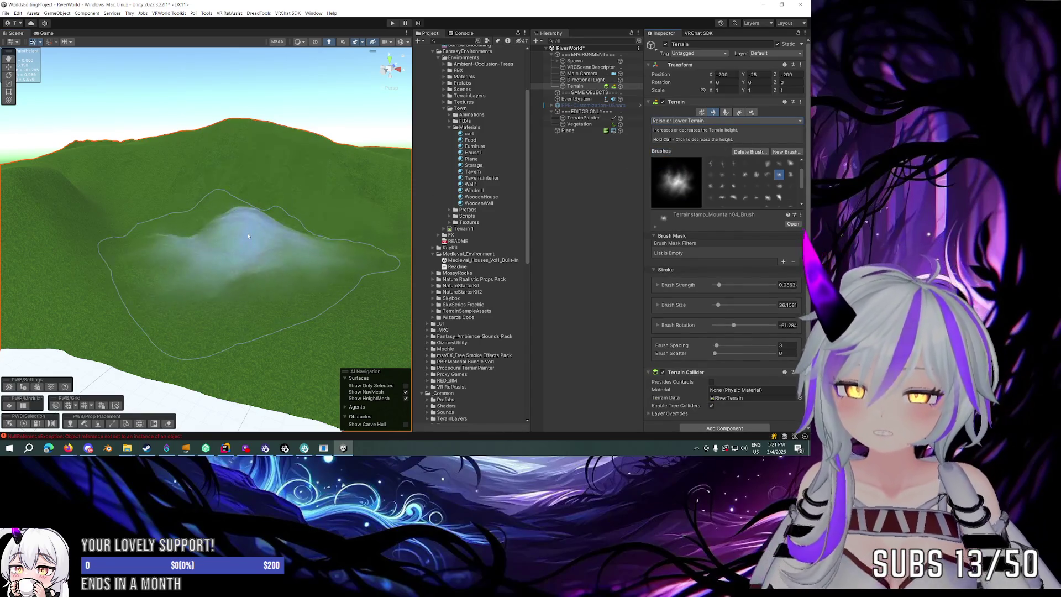
mouse_move(242, 248)
left_mouse_down()
mouse_move(272, 238)
mouse_move(143, 244)
mouse_move(240, 284)
left_mouse_up()
scroll(240, 287, "up", 5)
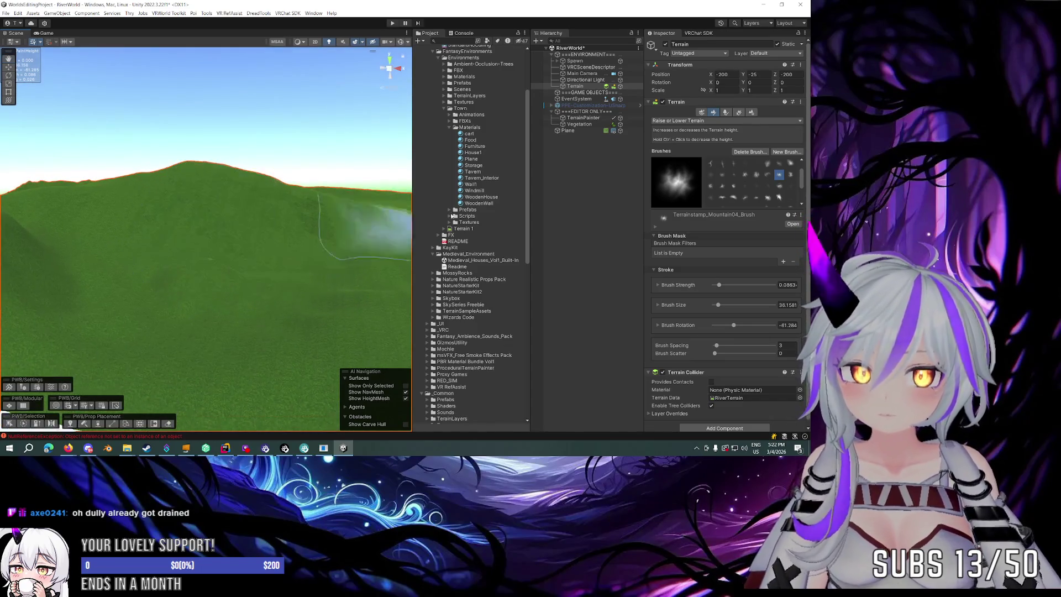
Smooth the raised hill with Smooth Height at blur radius 2, then deselect the terrain.
left_click(685, 120)
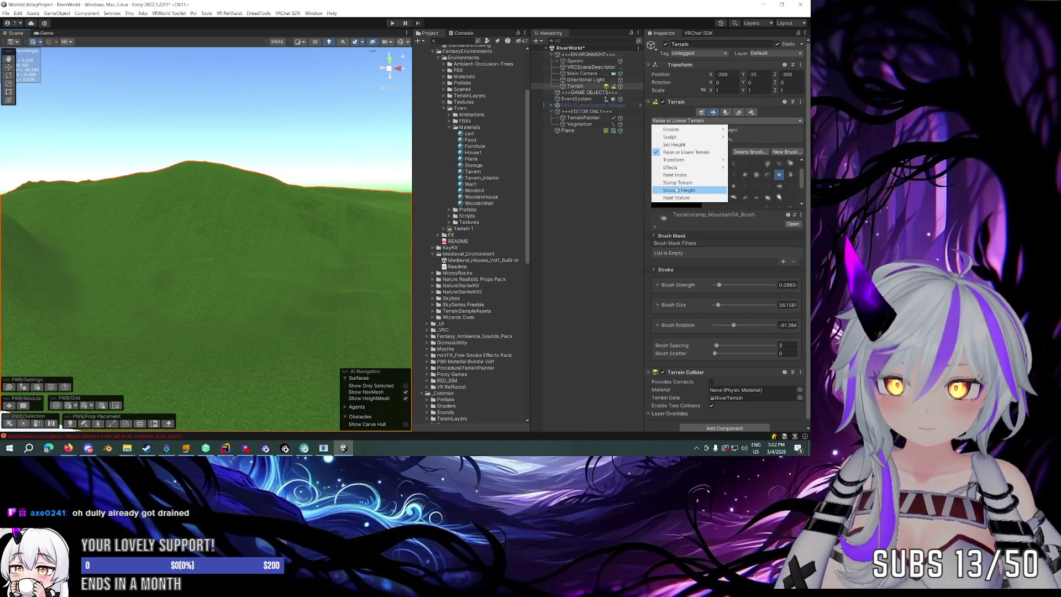
left_click(677, 190)
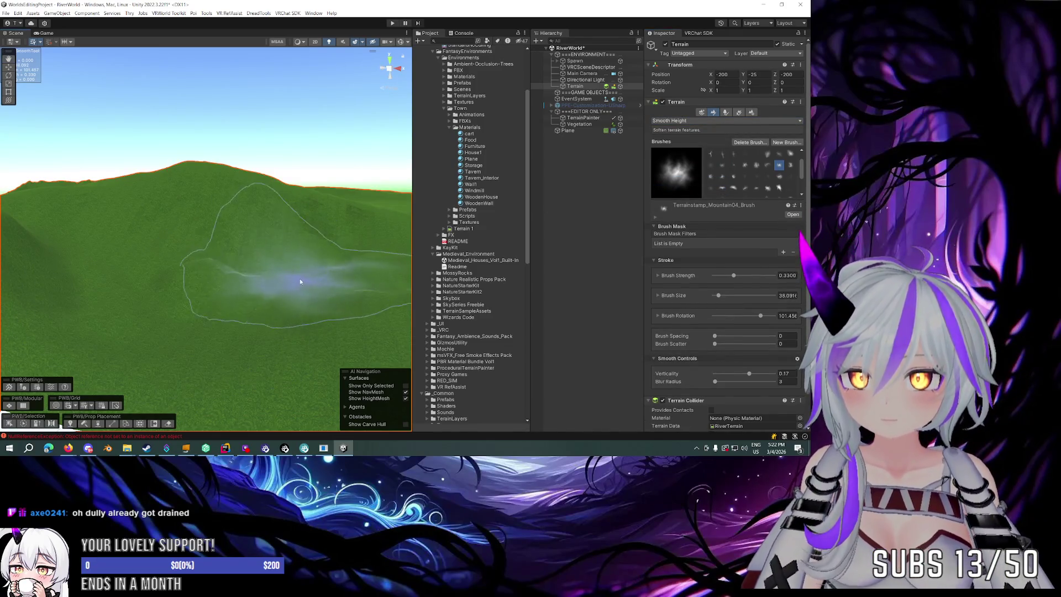
left_click_drag(715, 381, 713, 381)
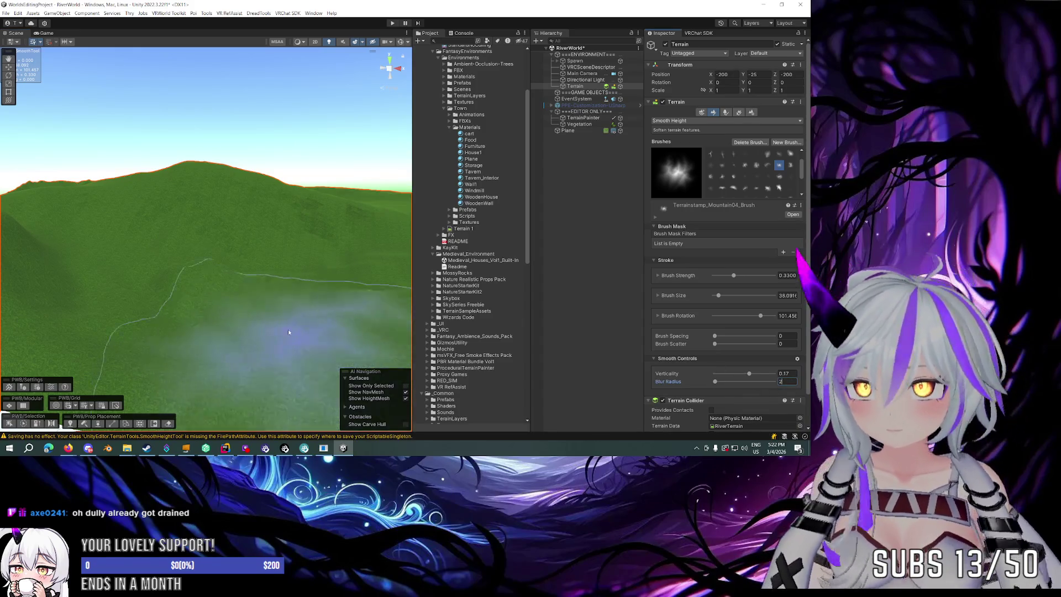
mouse_move(210, 329)
left_mouse_down()
mouse_move(202, 290)
mouse_move(333, 277)
mouse_move(189, 286)
mouse_move(230, 319)
left_mouse_up()
mouse_move(315, 279)
left_mouse_down()
mouse_move(272, 284)
mouse_move(238, 235)
left_mouse_up()
left_click(543, 202)
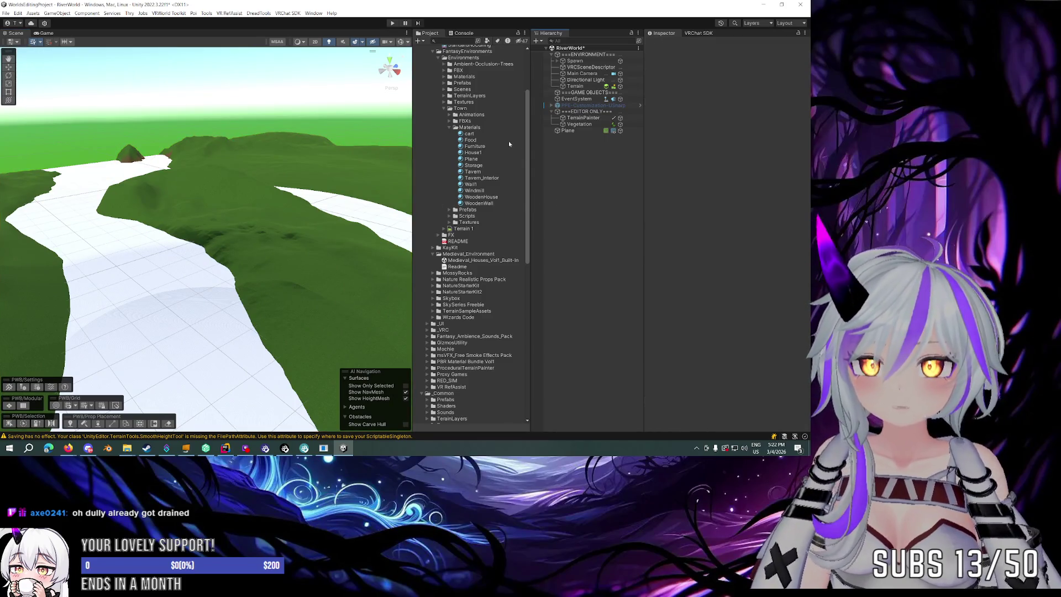
Drag a rocky cliff material from Calm Water's River materials onto the river plane.
scroll(450, 127, "up", 5)
left_click(433, 138)
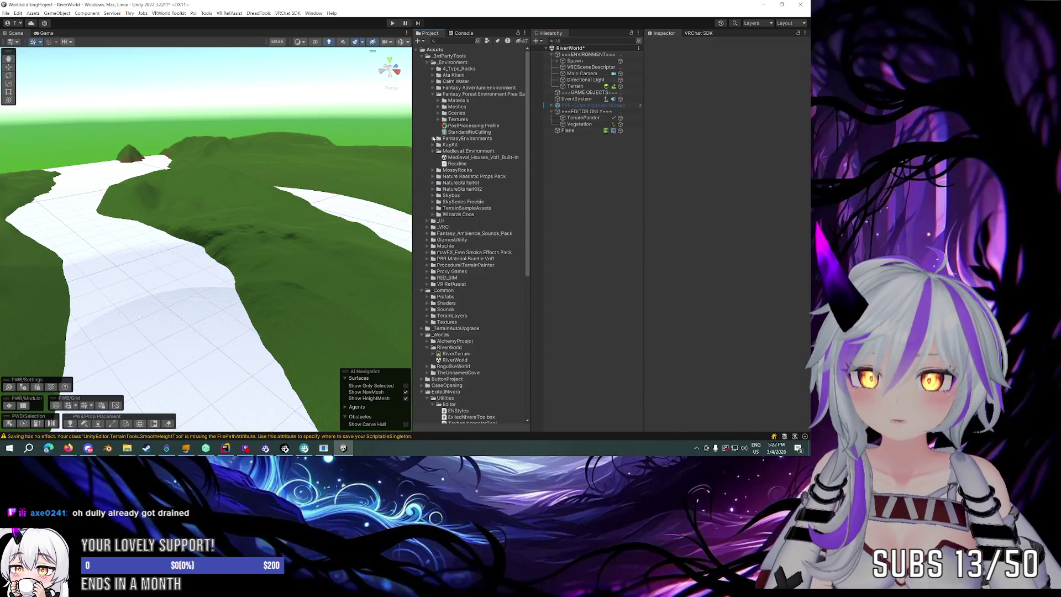
left_click(436, 81)
left_click(433, 82)
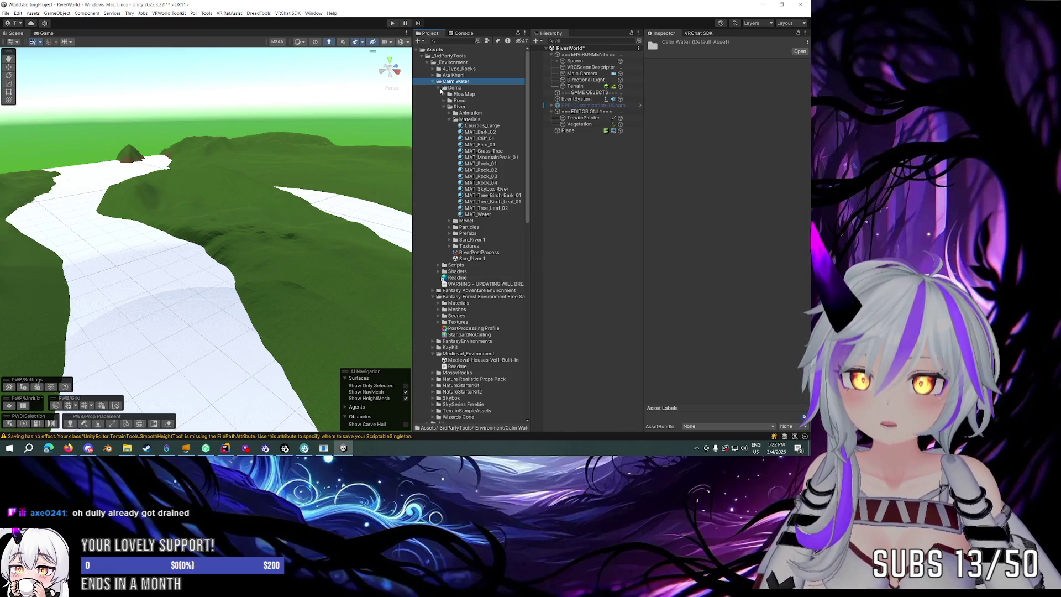
mouse_move(325, 195)
left_mouse_down()
mouse_move(187, 289)
mouse_move(620, 207)
left_mouse_up()
left_click_drag(482, 139, 165, 311)
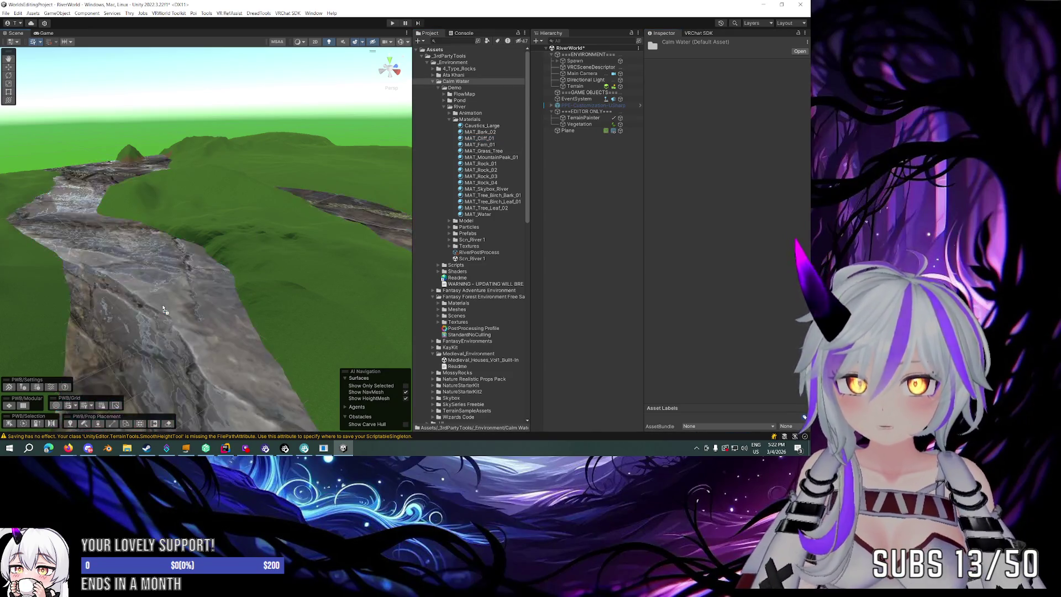